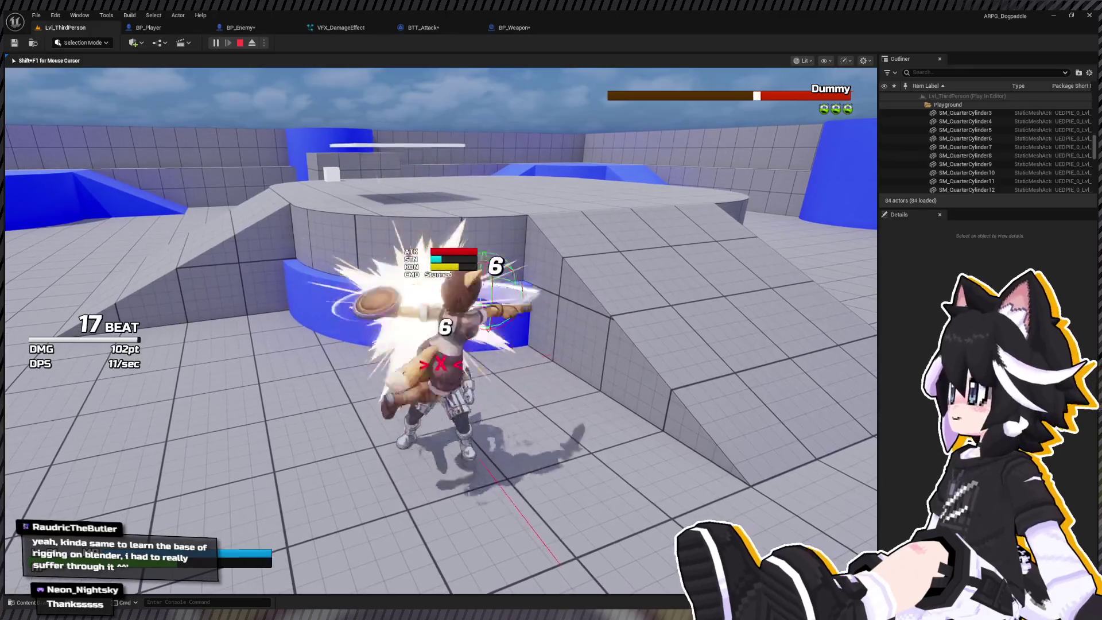
Run up to the Dummy and hit it with a string of sword combos, including a spin
key(w)
key(w)
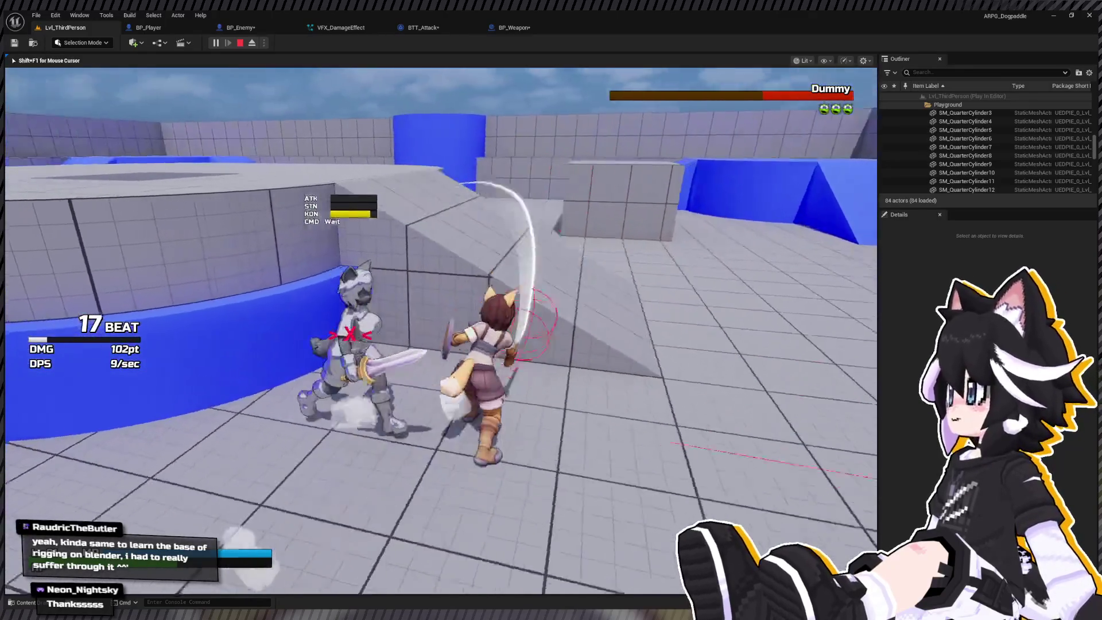
click(441, 331)
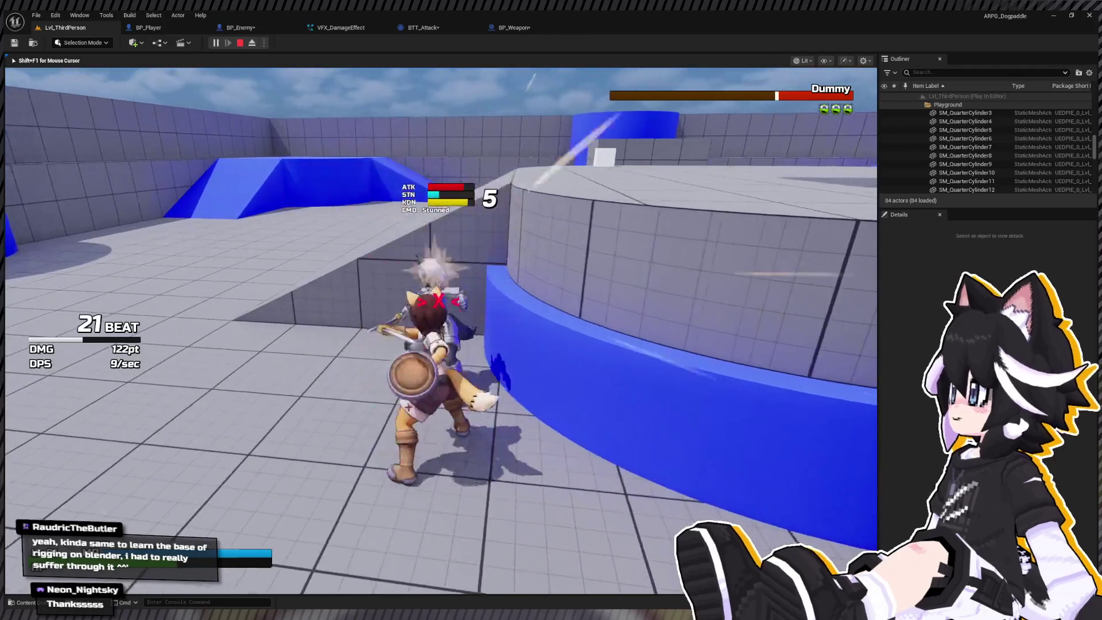
click(441, 331)
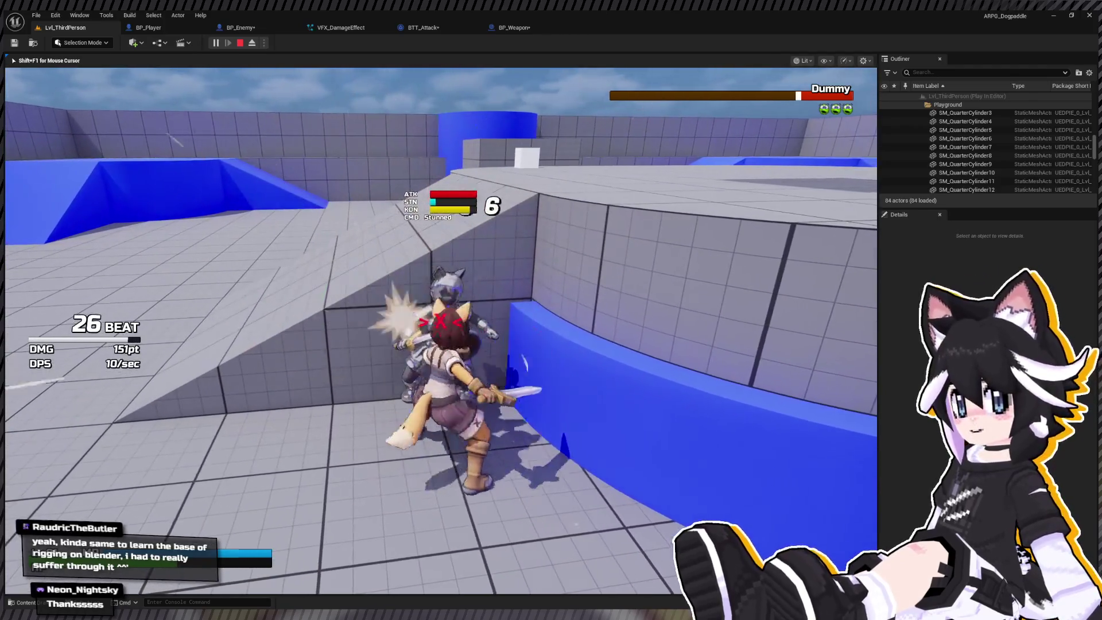
click(441, 330)
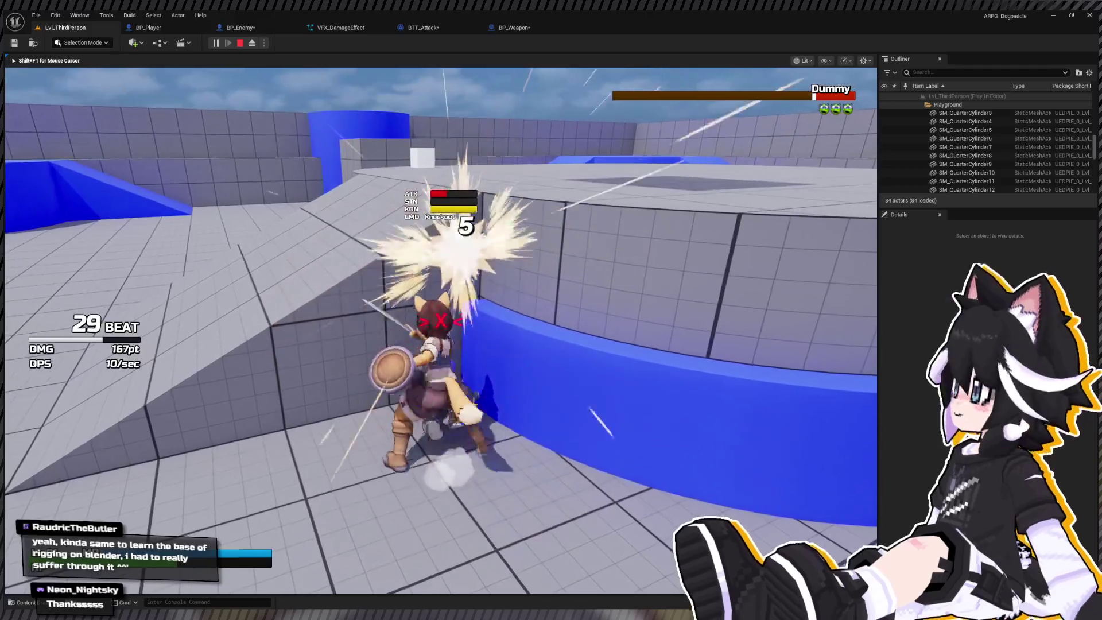
click(440, 331)
click(441, 331)
click(440, 331)
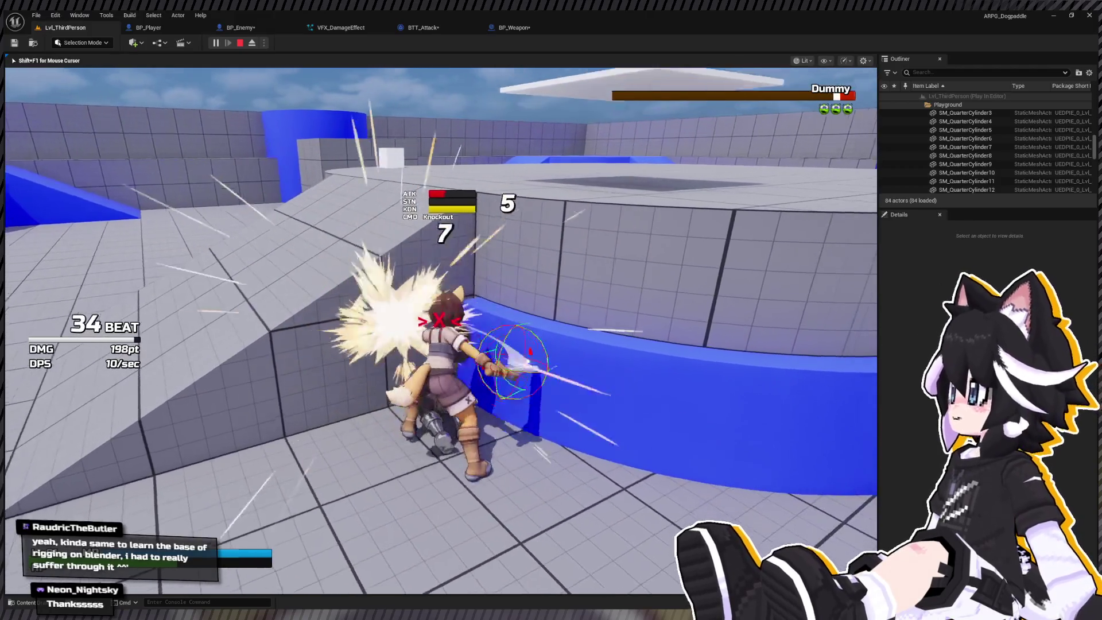
click(441, 330)
click(440, 331)
click(440, 331)
Back away from the Dummy, end the play session and switch to BP_Enemy's Combat graph
key(s)
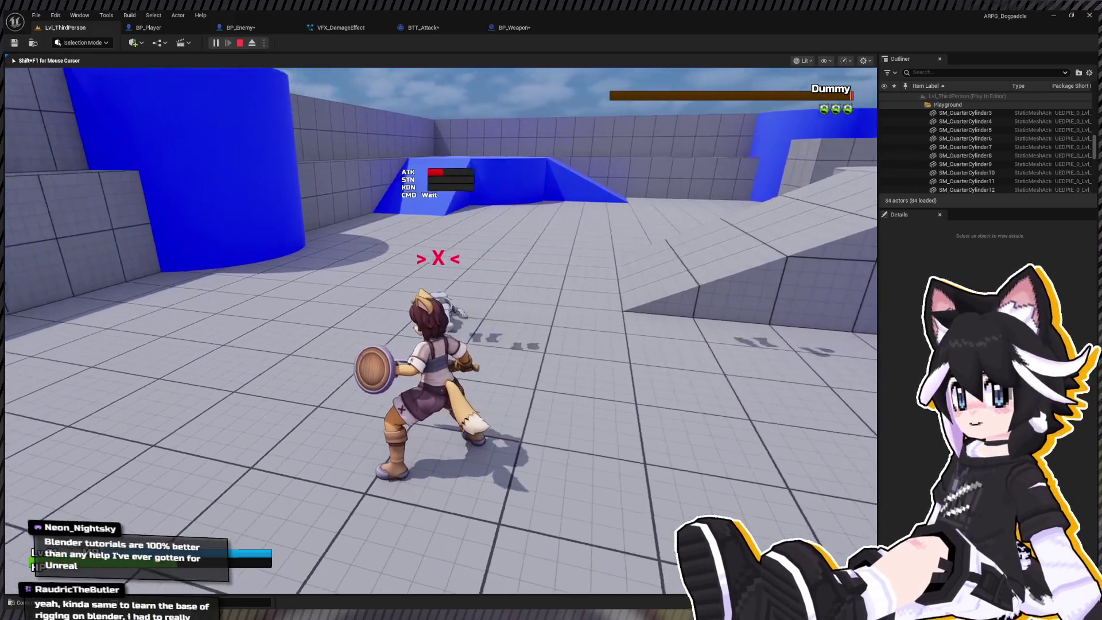
key(Escape)
click(254, 28)
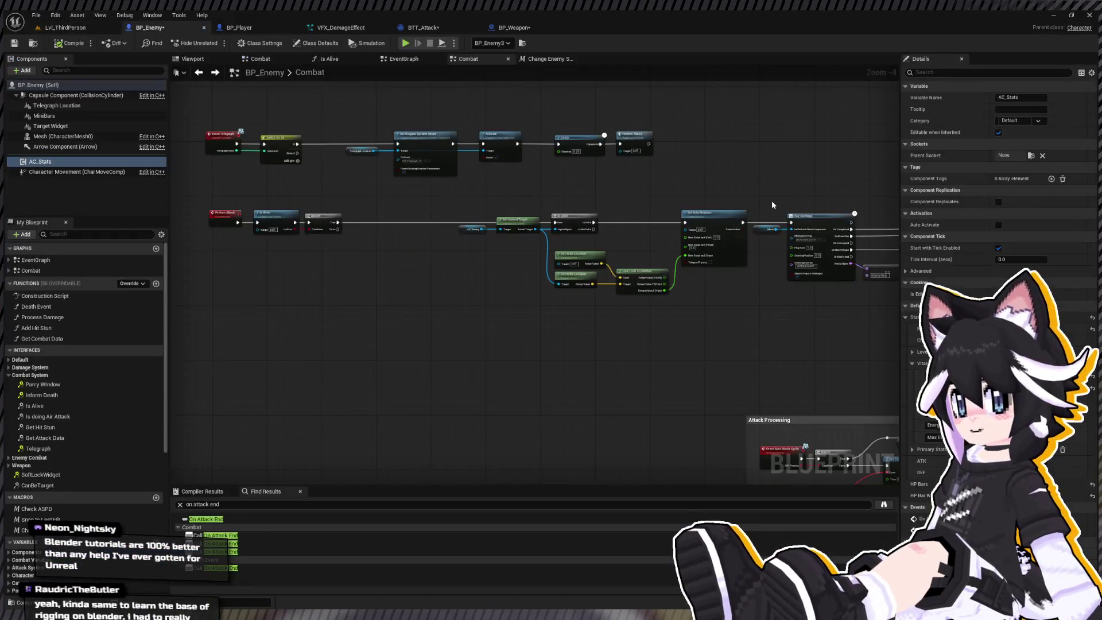
Bring the knockdown nodes into view in the Combat graph and open the Change Enemy State macro
scroll(down, 3)
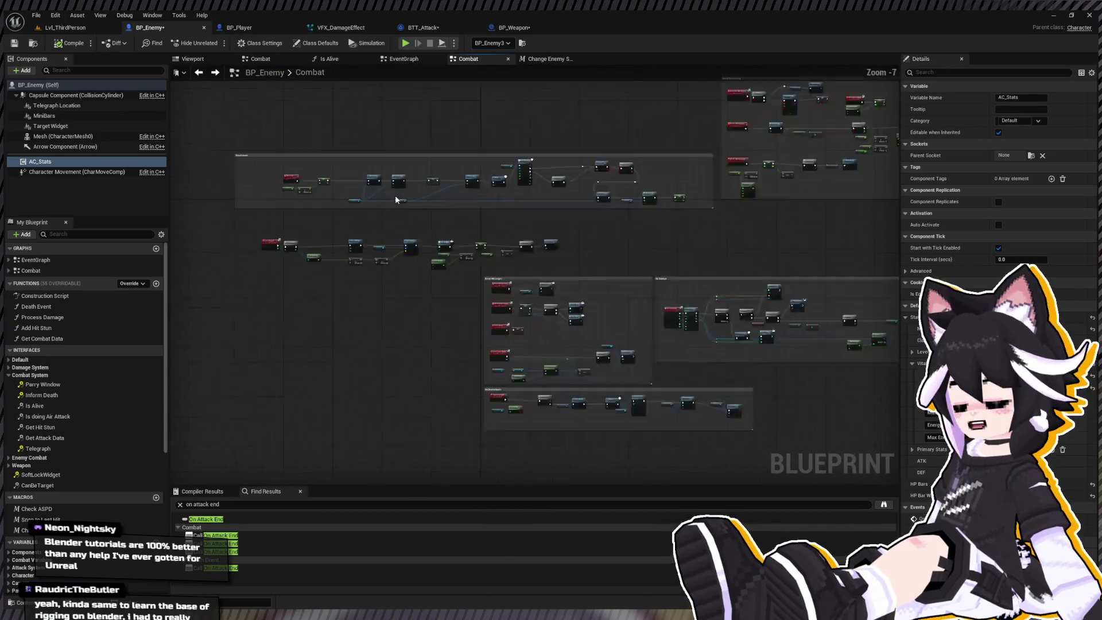
scroll(up, 3)
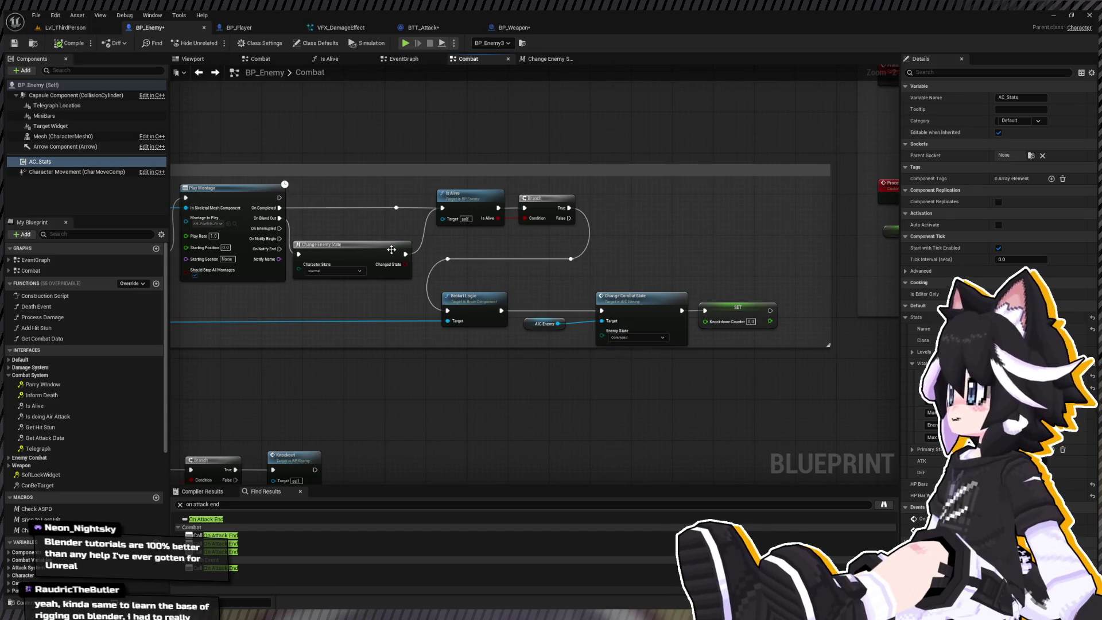
drag(311, 165, 342, 149)
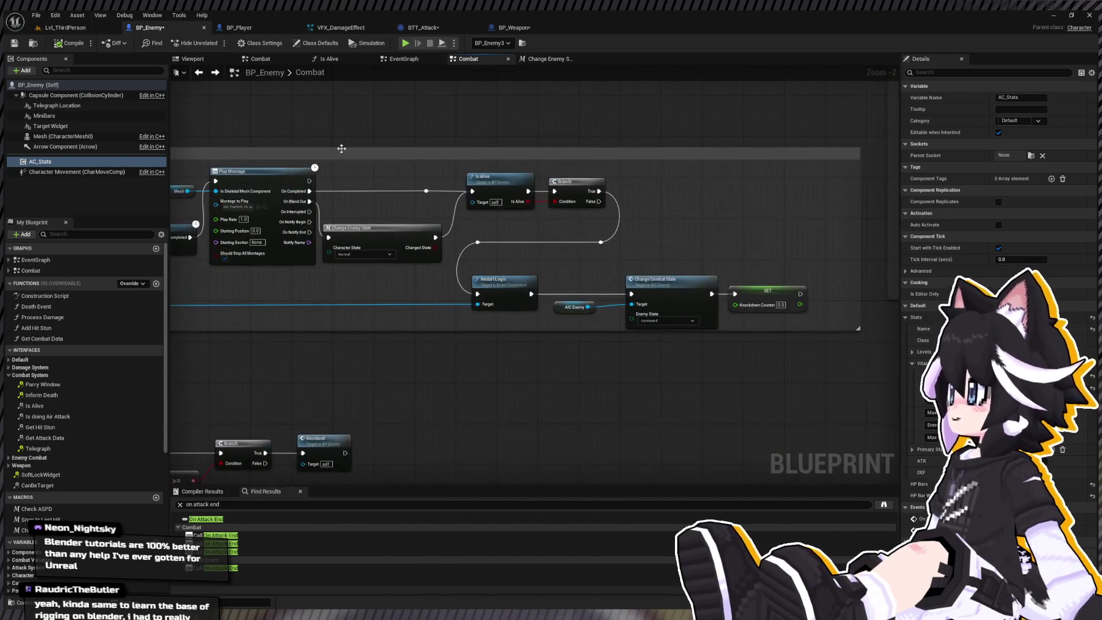
double_click(399, 239)
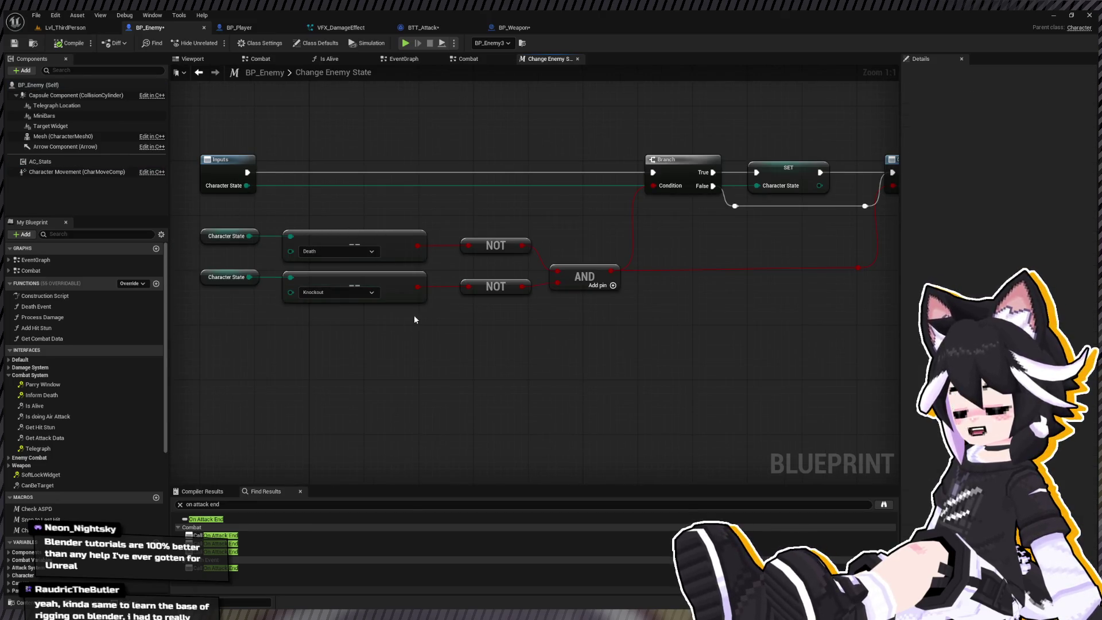
Delete the Knockout check and AND nodes, wiring the NOT result straight into the Branch Condition
drag(249, 352, 477, 379)
drag(346, 354, 672, 294)
key(Delete)
drag(714, 335, 677, 225)
drag(631, 362, 485, 364)
drag(431, 359, 740, 296)
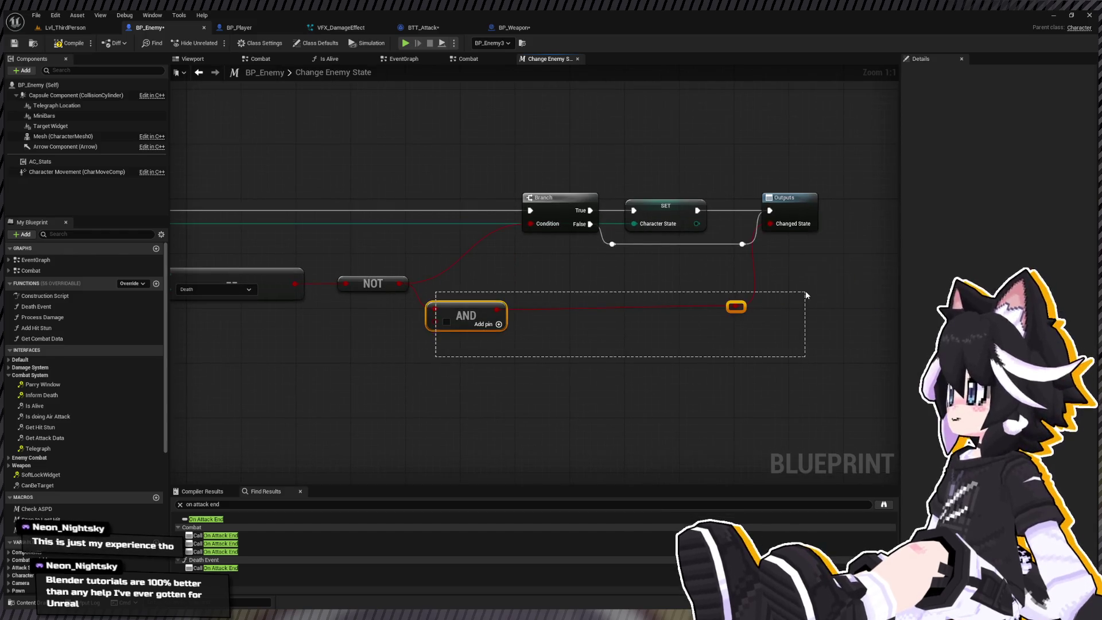
key(Delete)
Wire the NOT result into Changed State through a reroute point placed below the Branch
drag(398, 283, 770, 224)
double_click(736, 224)
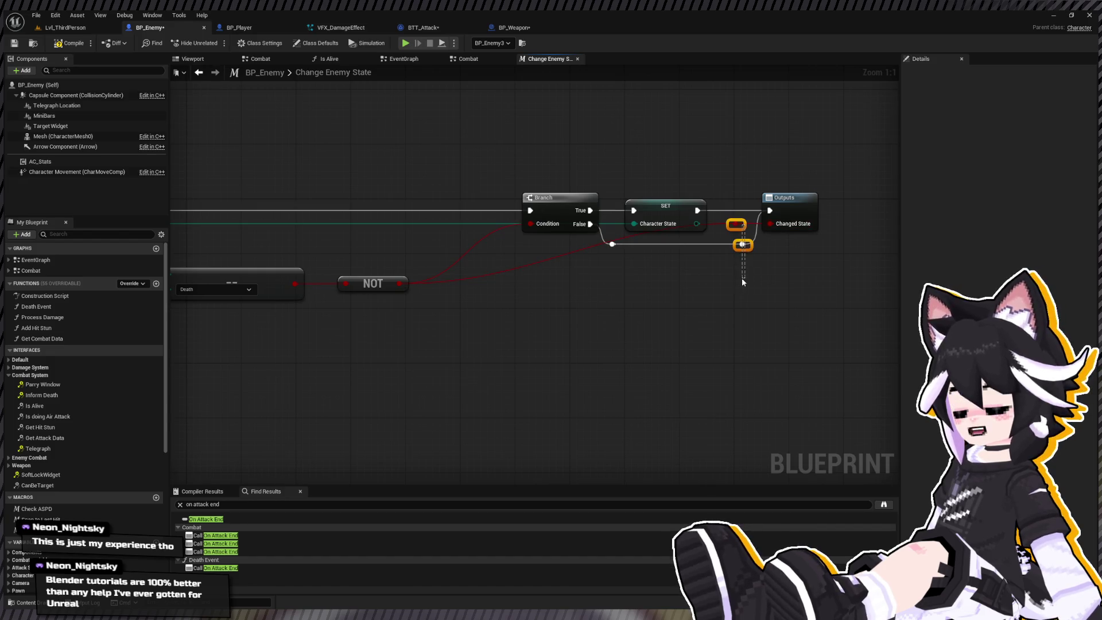
drag(743, 226, 743, 286)
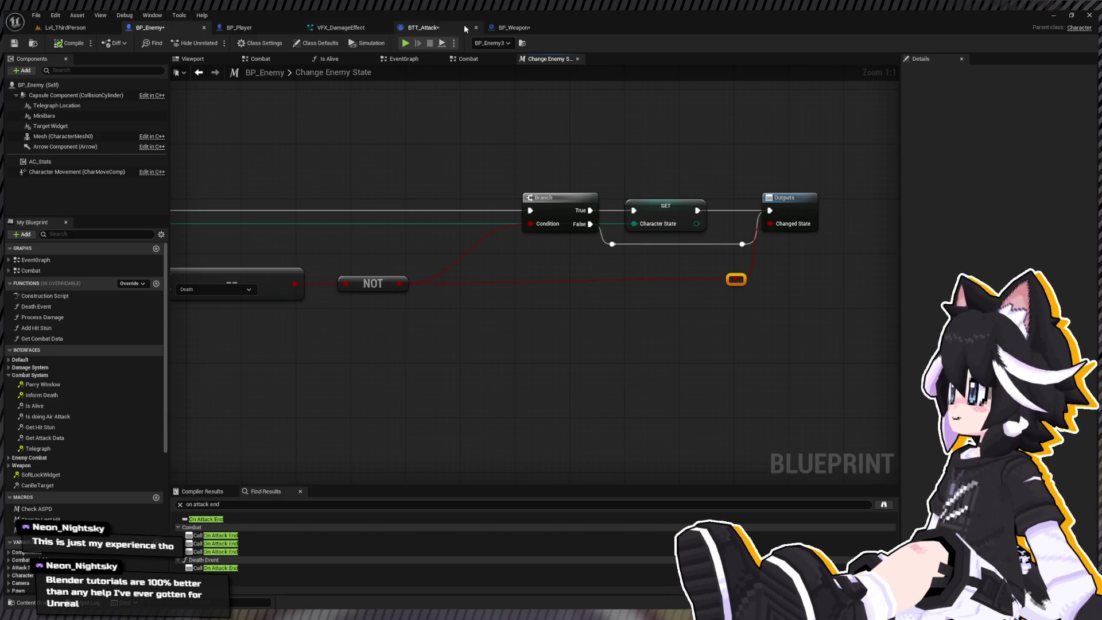
Collapse the macros list, select AC_Stats and the remaining Death check nodes, then open BP_Enemy's EventGraph
click(51, 498)
click(77, 160)
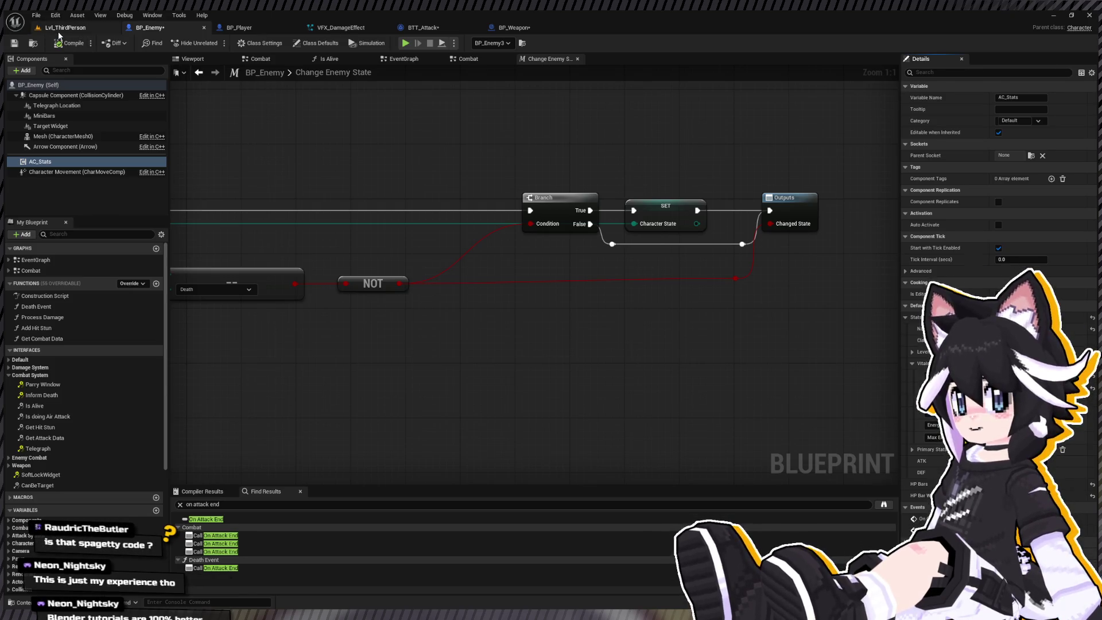
scroll(down, 3)
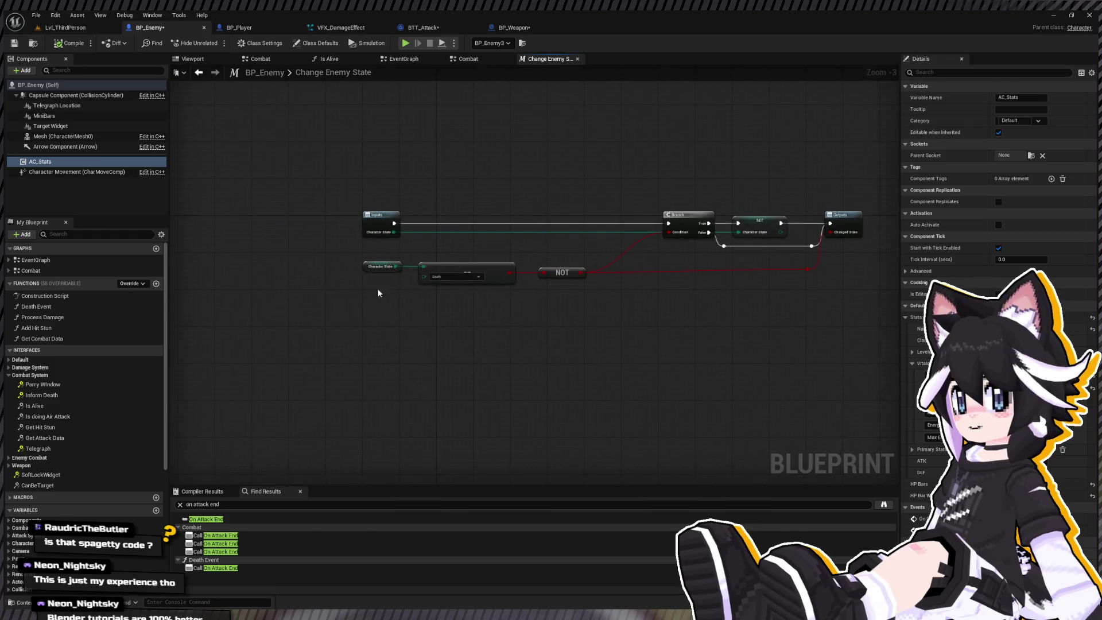
drag(317, 314, 826, 247)
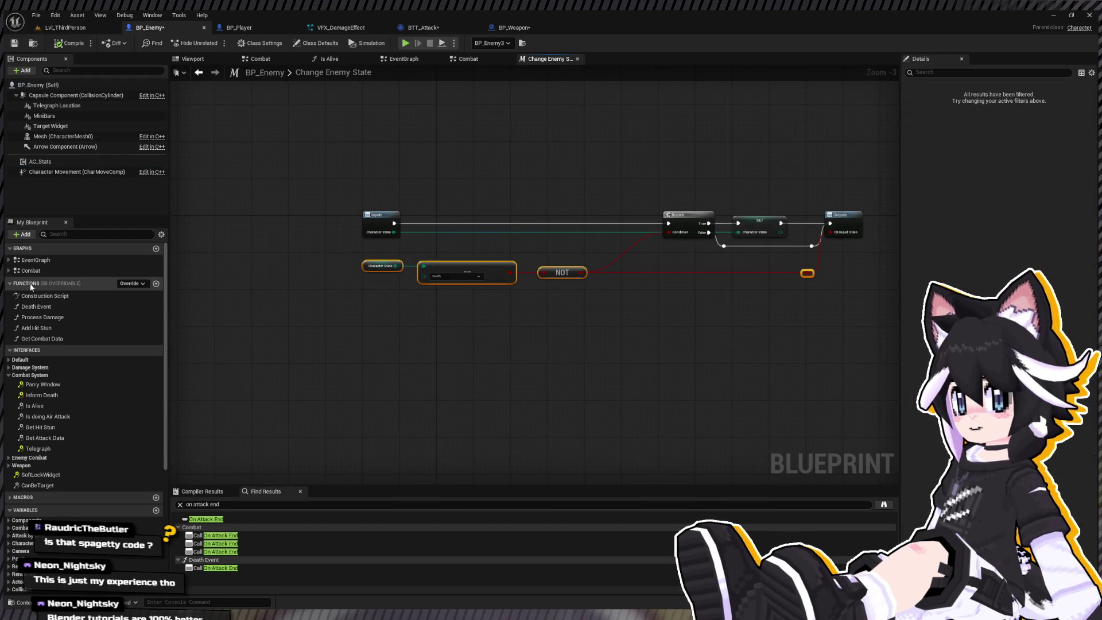
double_click(47, 260)
scroll(up, 3)
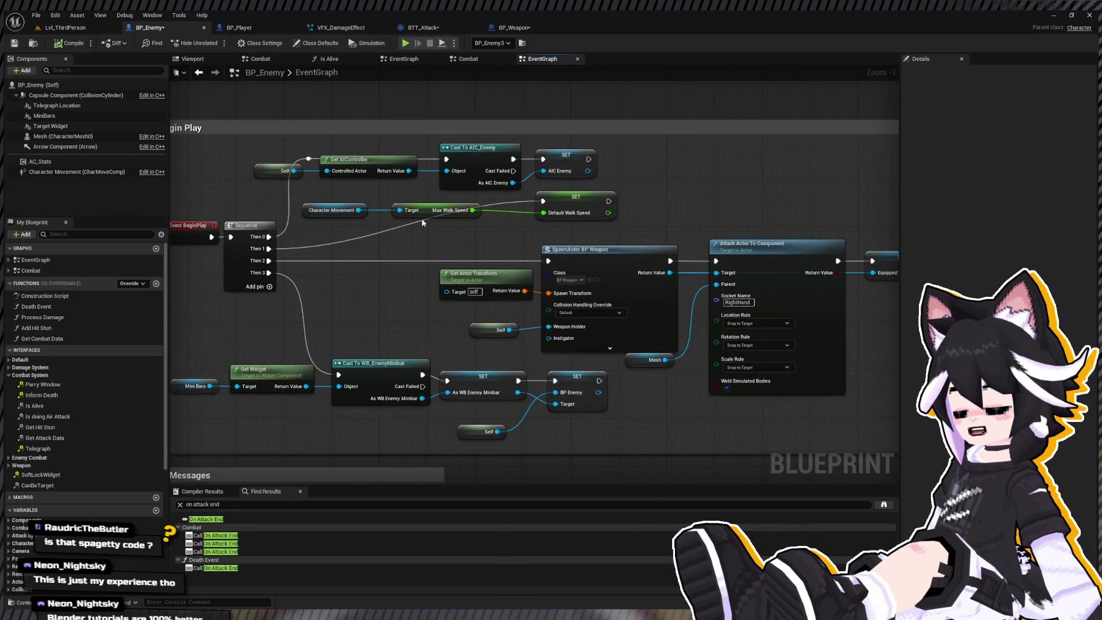
Add a reroute on the Then 1 wire and realign the walk-speed and AI controller setup nodes
double_click(418, 220)
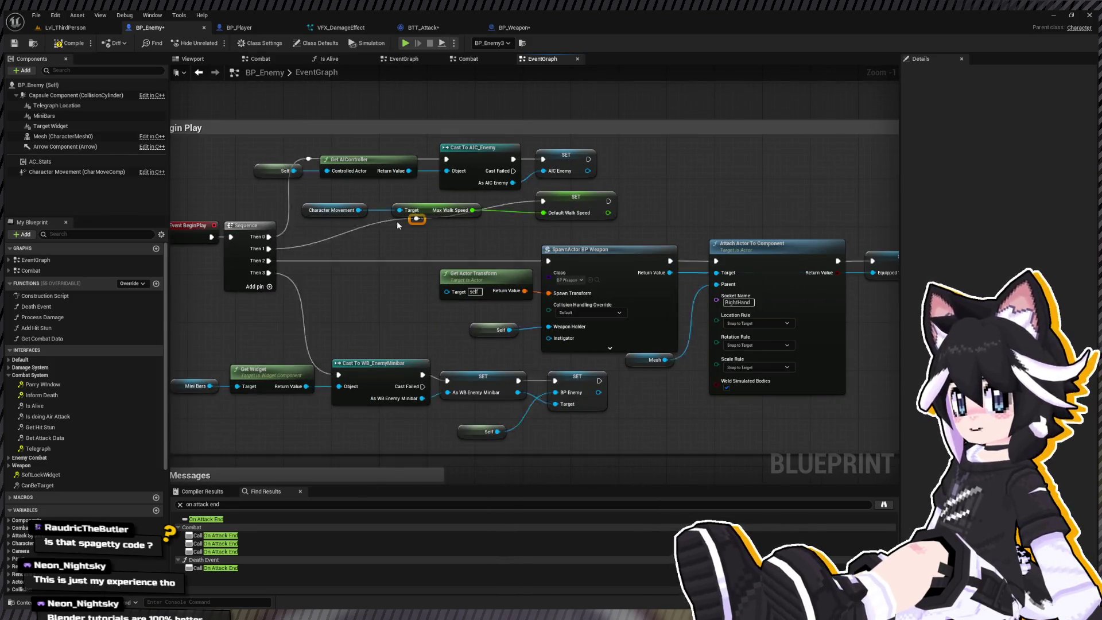
drag(417, 219, 506, 248)
drag(296, 198, 440, 216)
drag(573, 218, 574, 215)
click(482, 166)
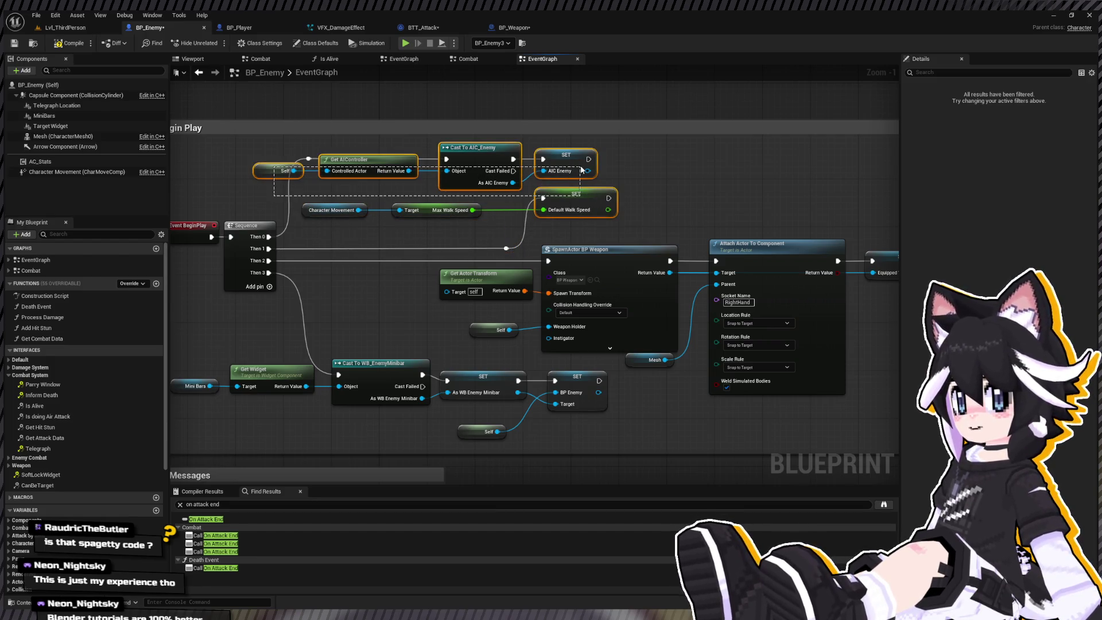
drag(252, 175, 622, 146)
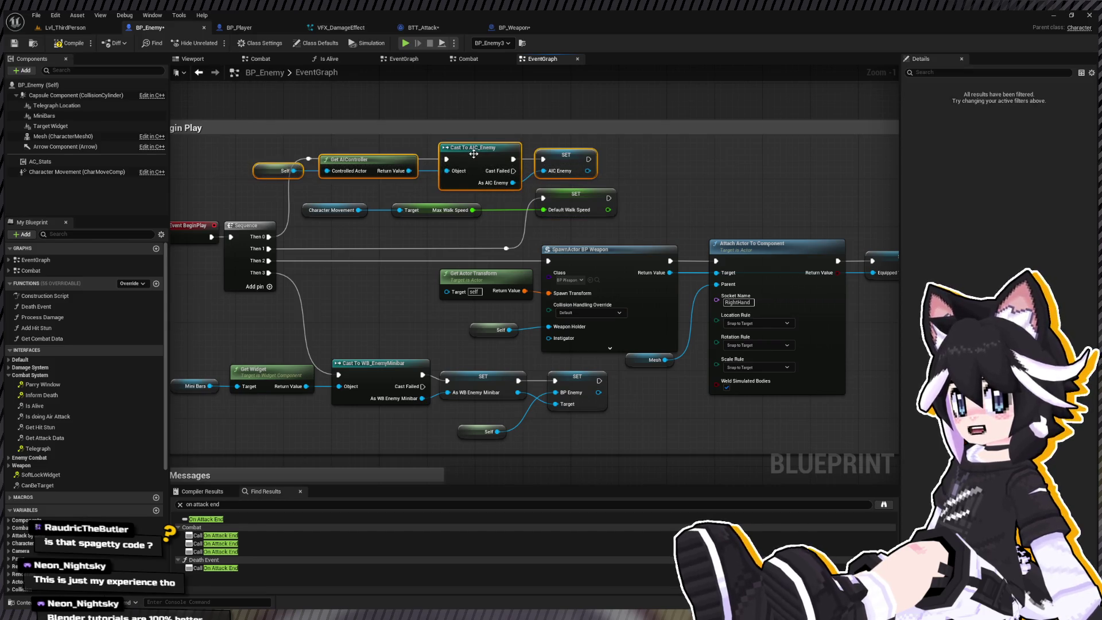
drag(476, 159, 536, 159)
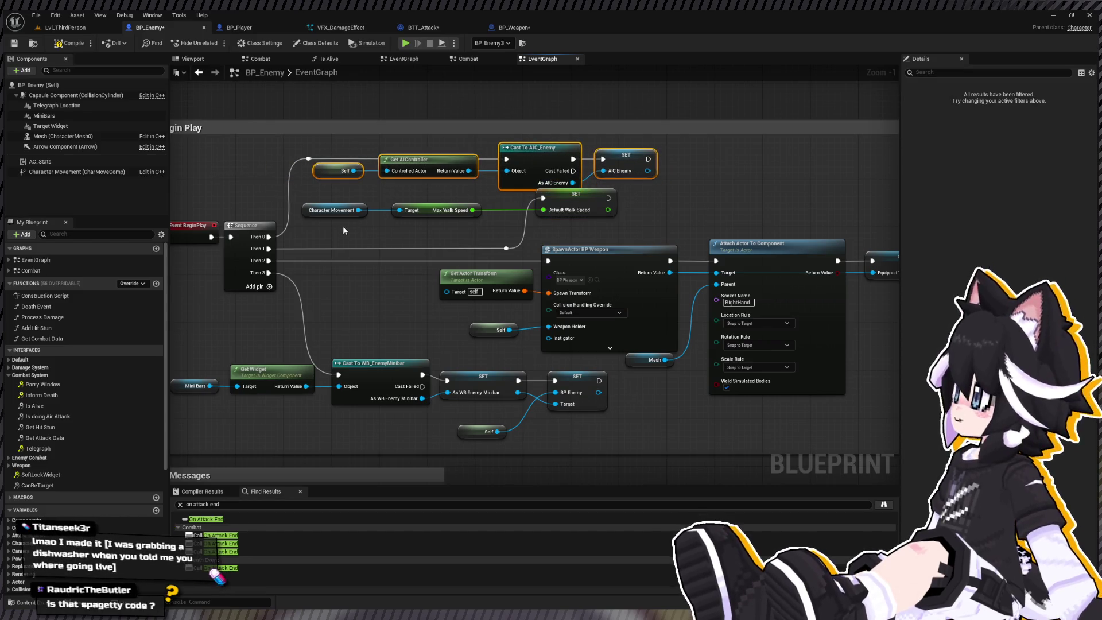
drag(338, 225, 586, 203)
Nudge the minibar widget nodes into line, compile BP_Enemy and return to Lvl_ThirdPerson
scroll(down, 3)
scroll(up, 3)
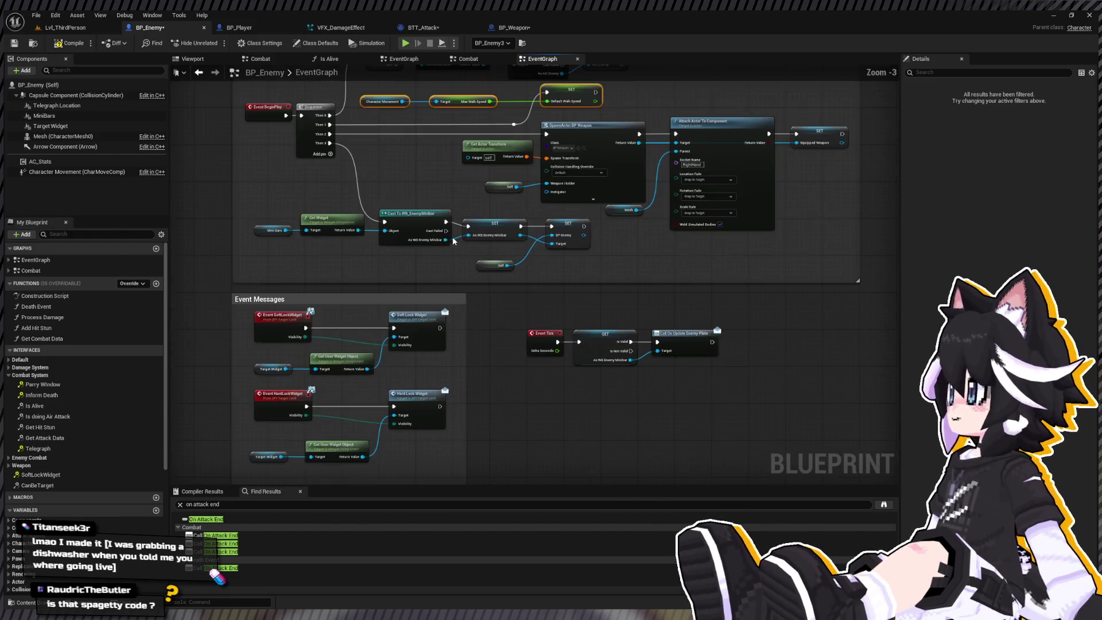
drag(272, 248, 401, 215)
drag(406, 219, 407, 224)
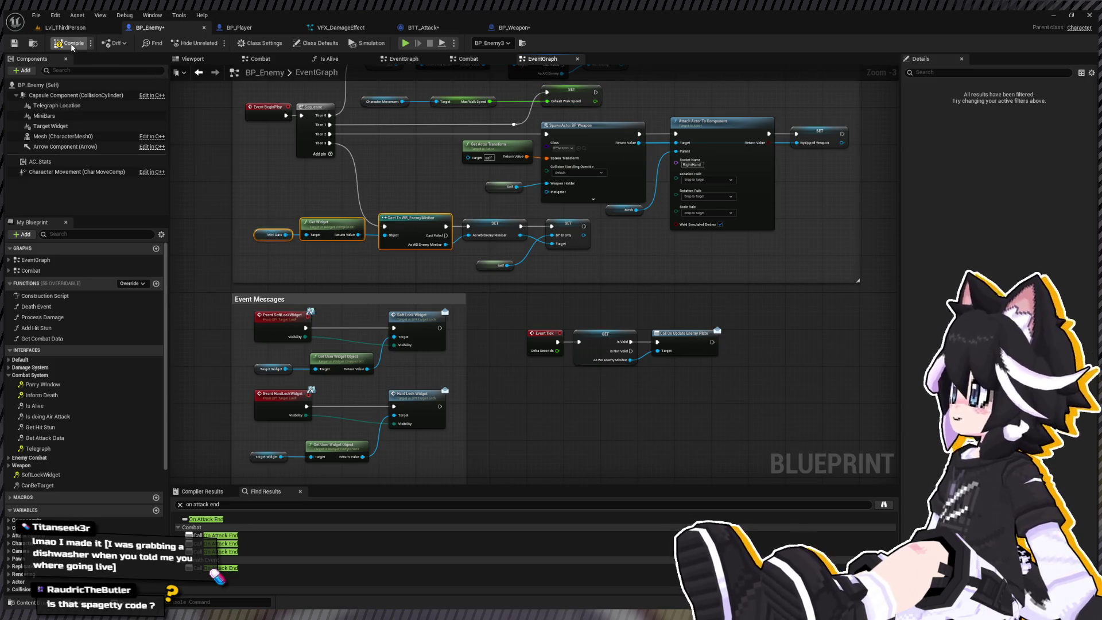
click(67, 45)
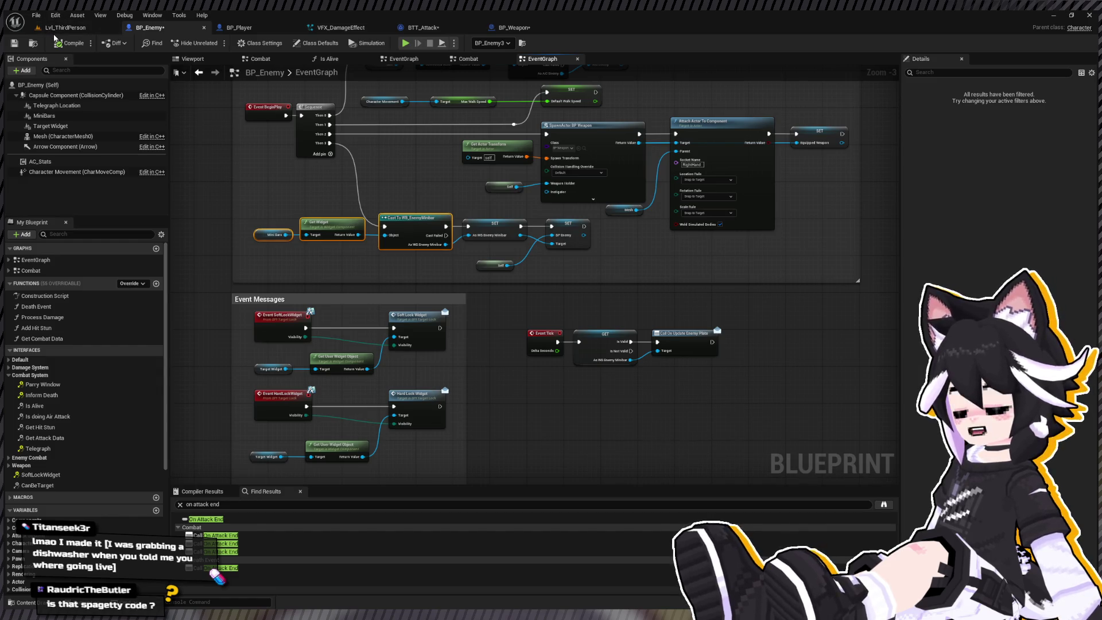
click(69, 27)
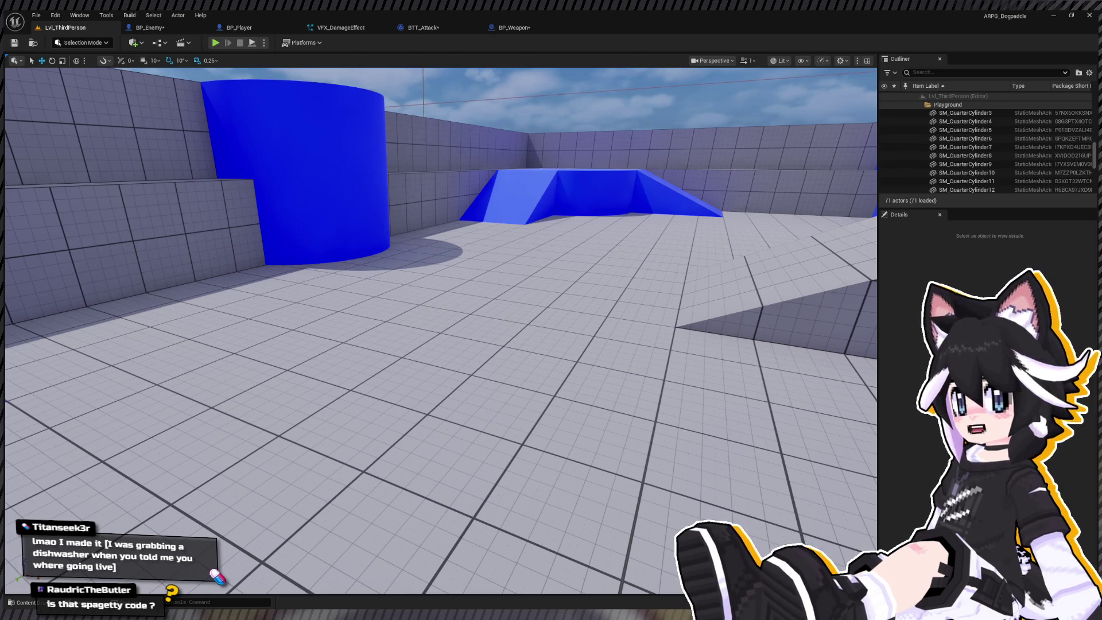
Start a Play-in-Editor session on Lvl_ThirdPerson to test BP_Enemy's updated state logic
scroll(up, 3)
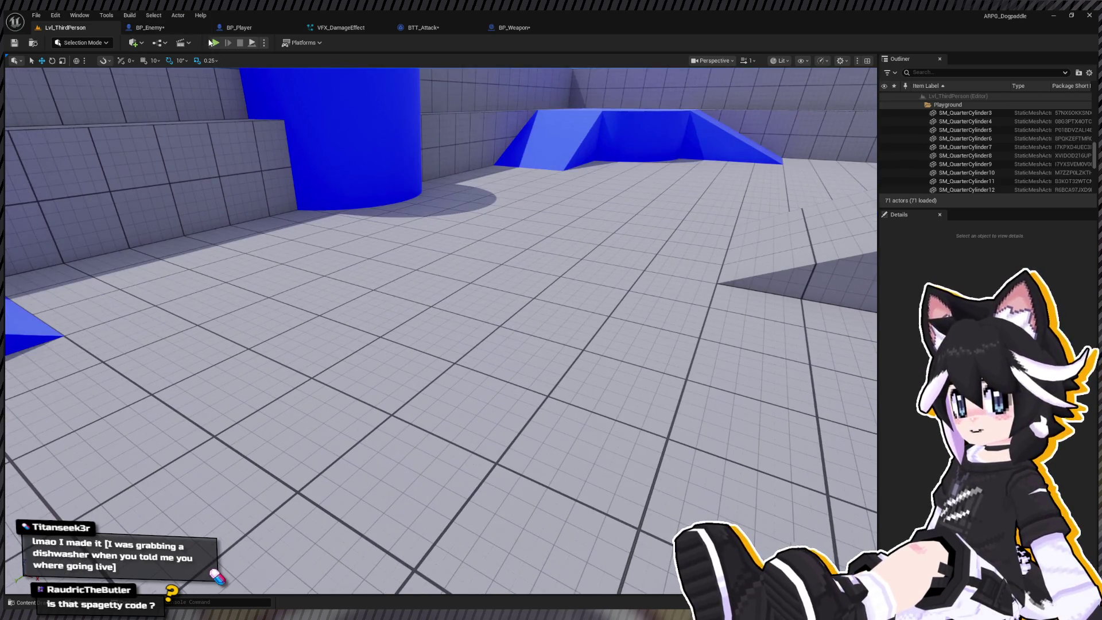
click(212, 43)
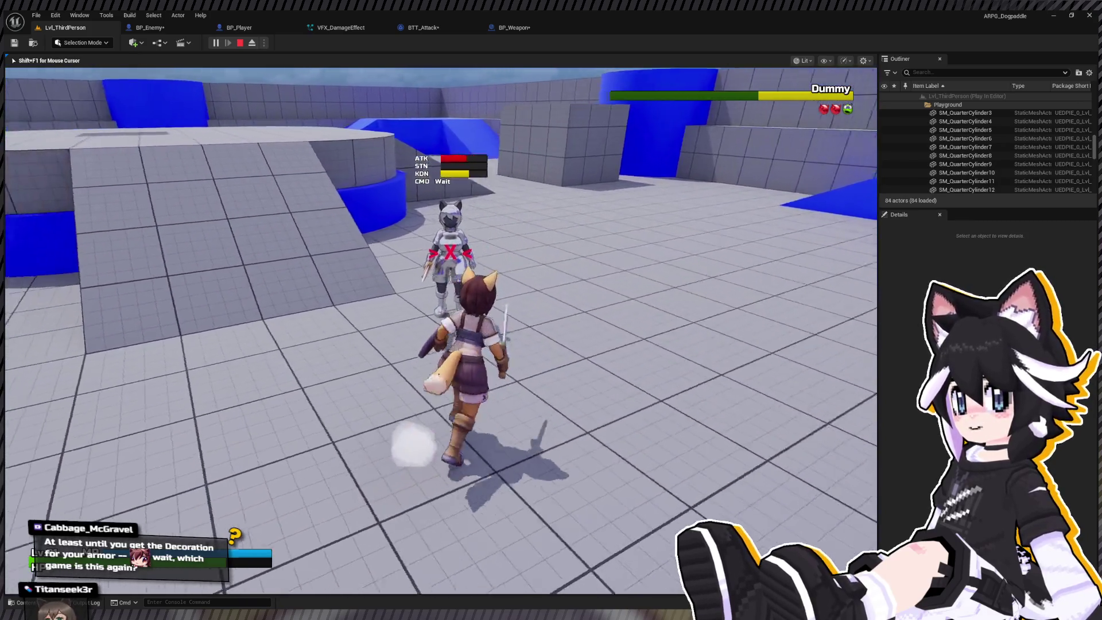
Combo the Dummy repeatedly, stunning and launching it, then knock it down to test recovery
key(w)
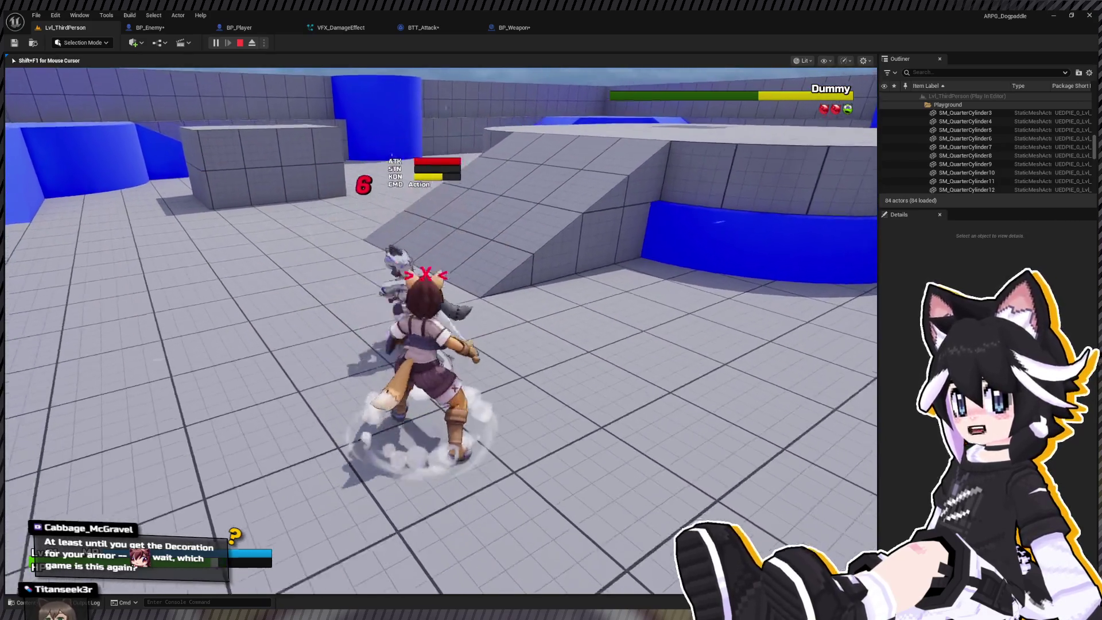
key(s)
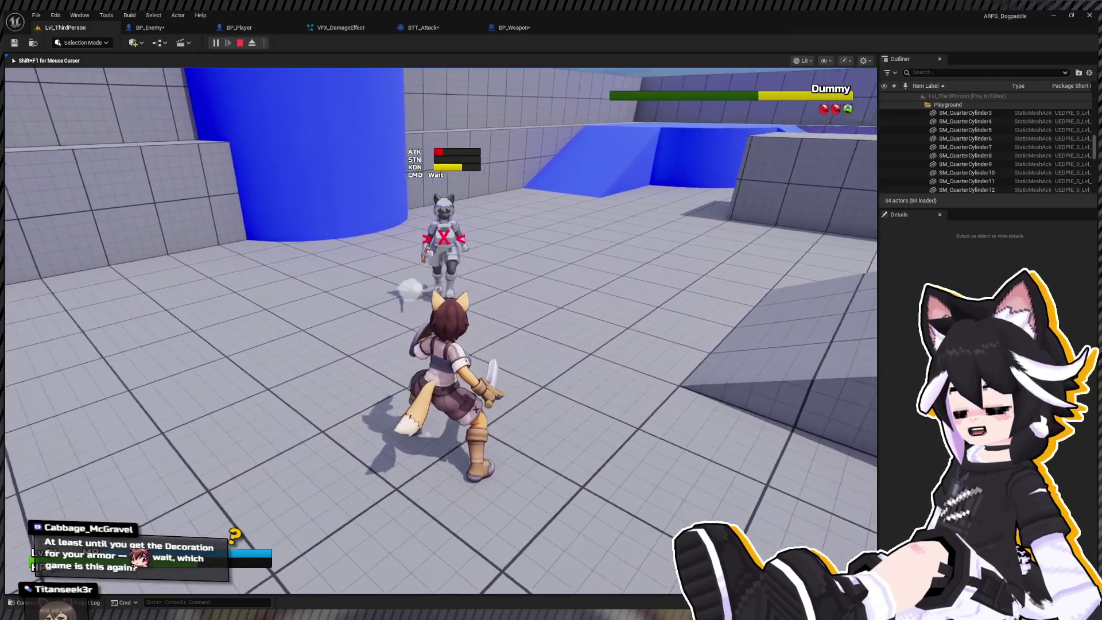
key(w)
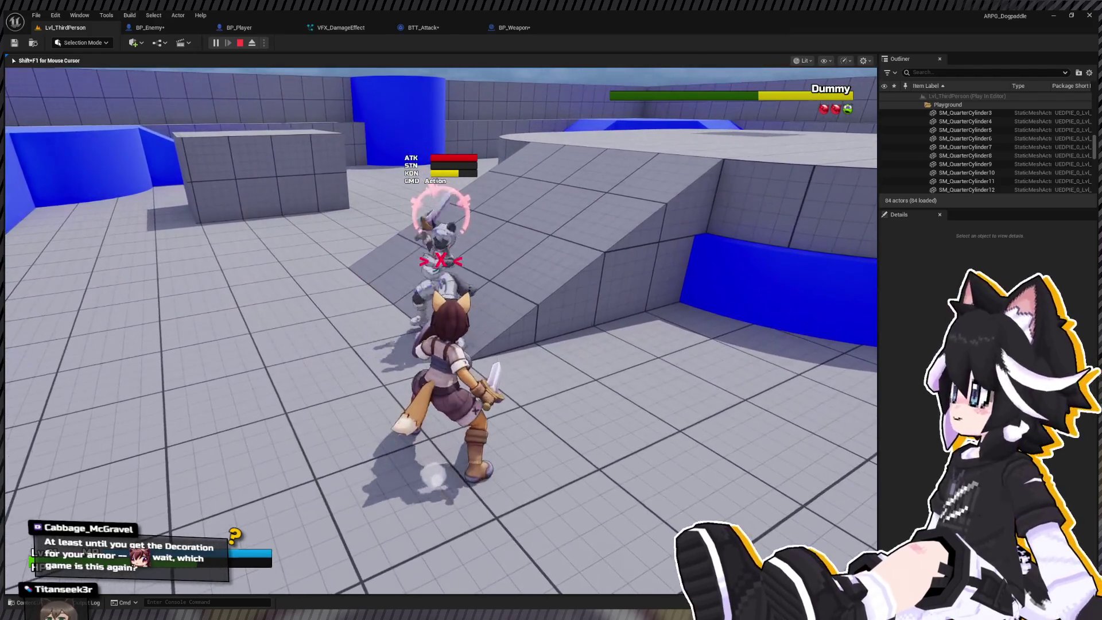
key(w)
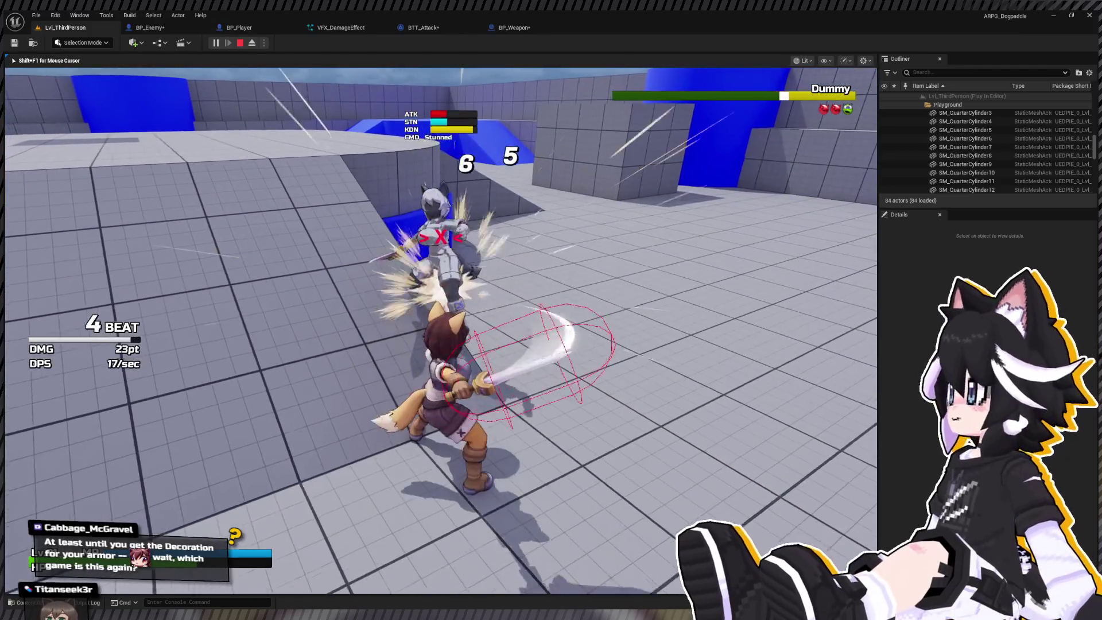
key(s)
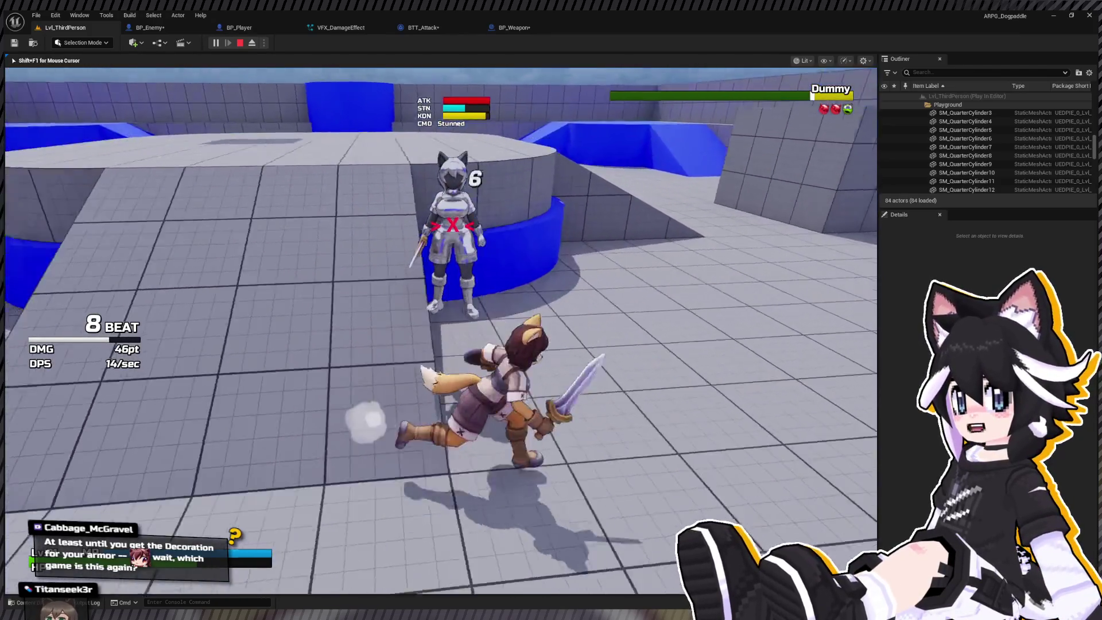
key(w)
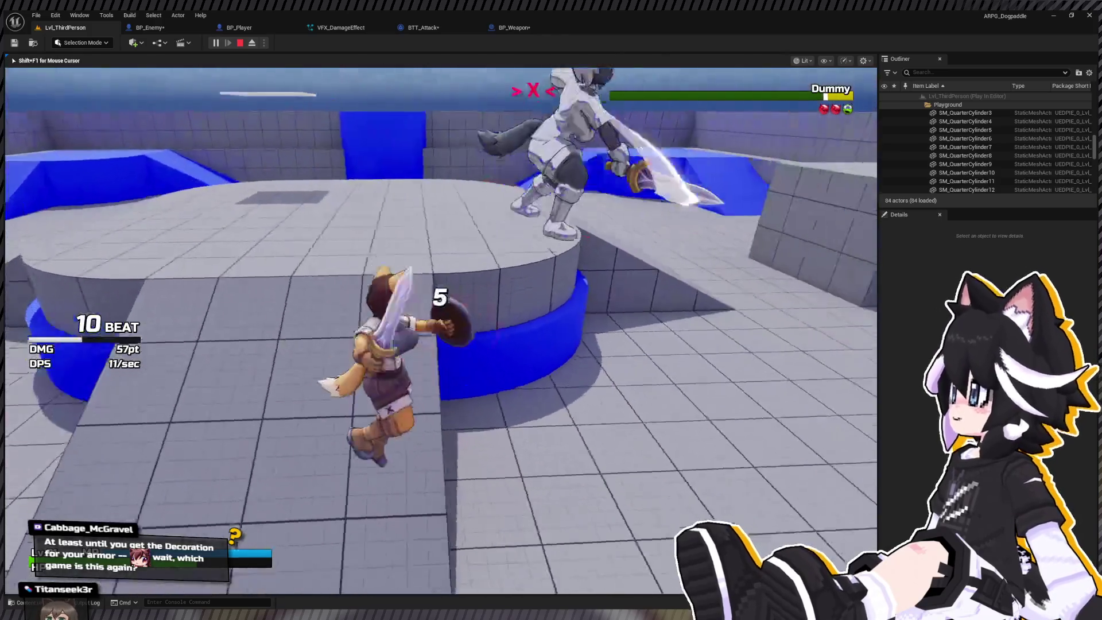
key(w)
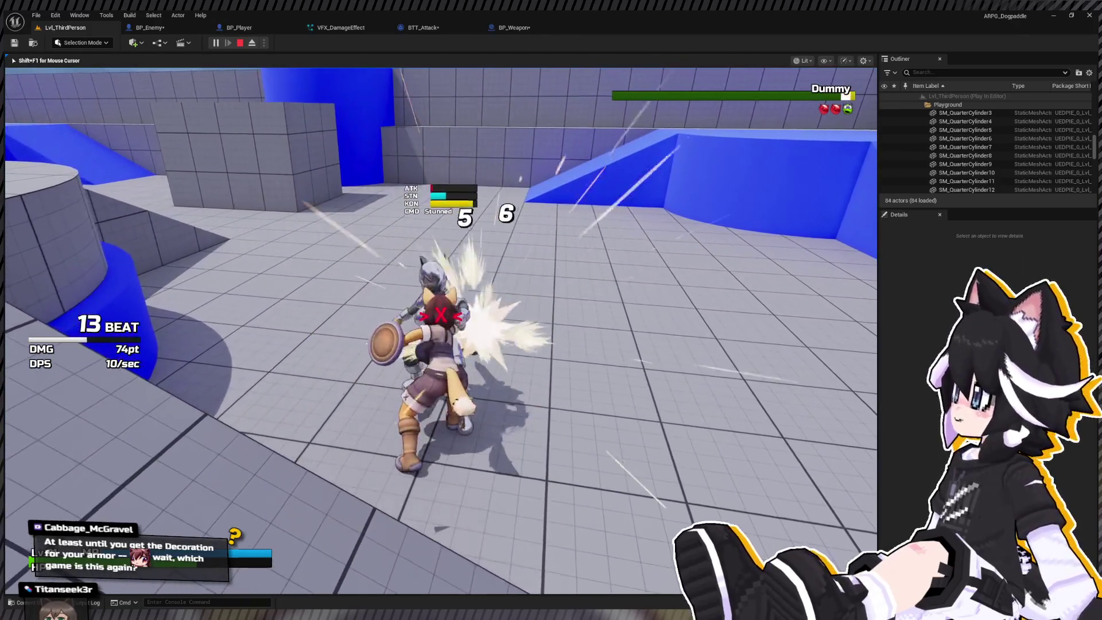
key(w)
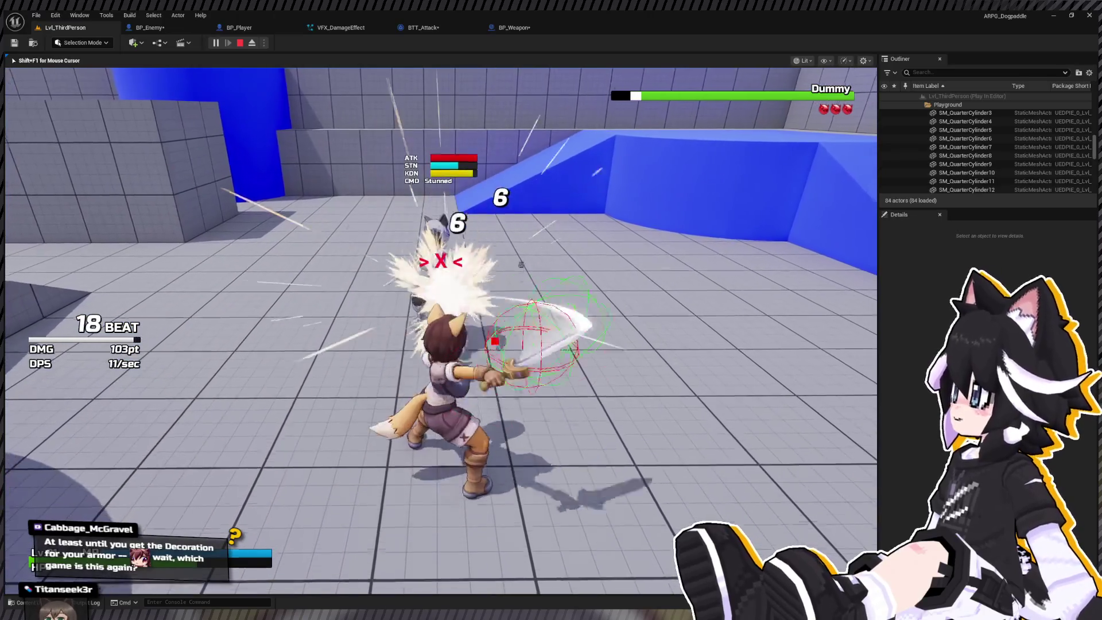
key(w)
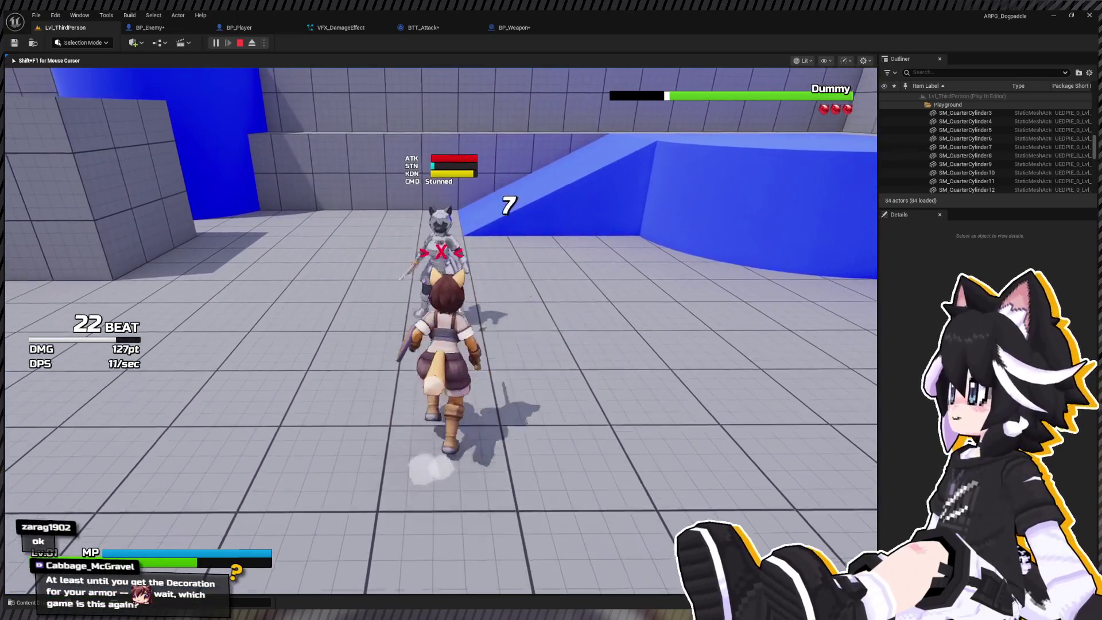
key(s)
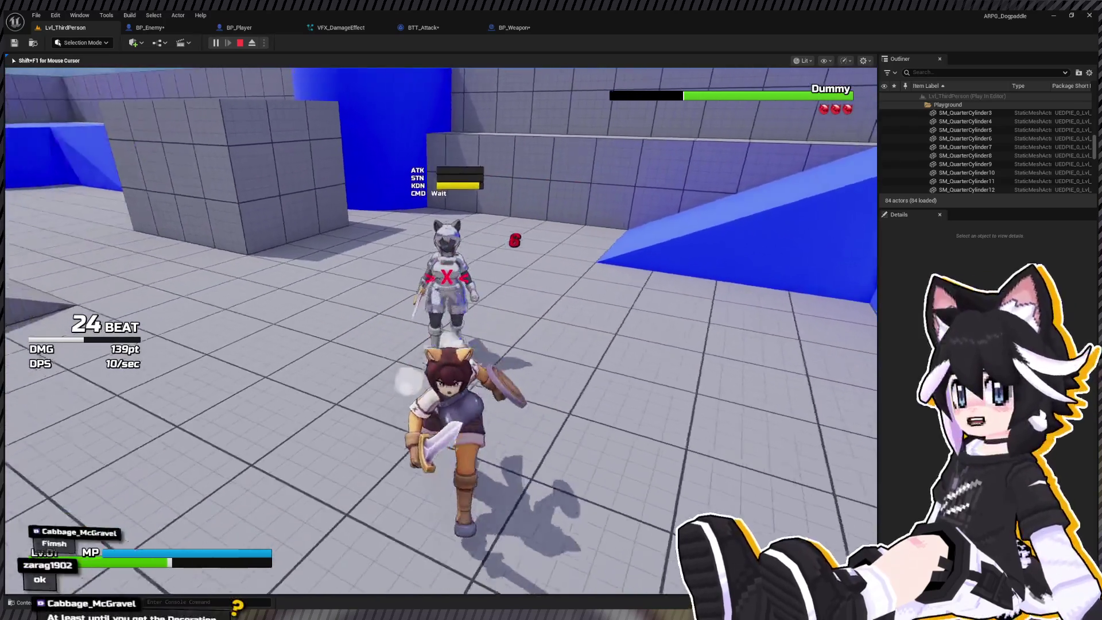
key(w)
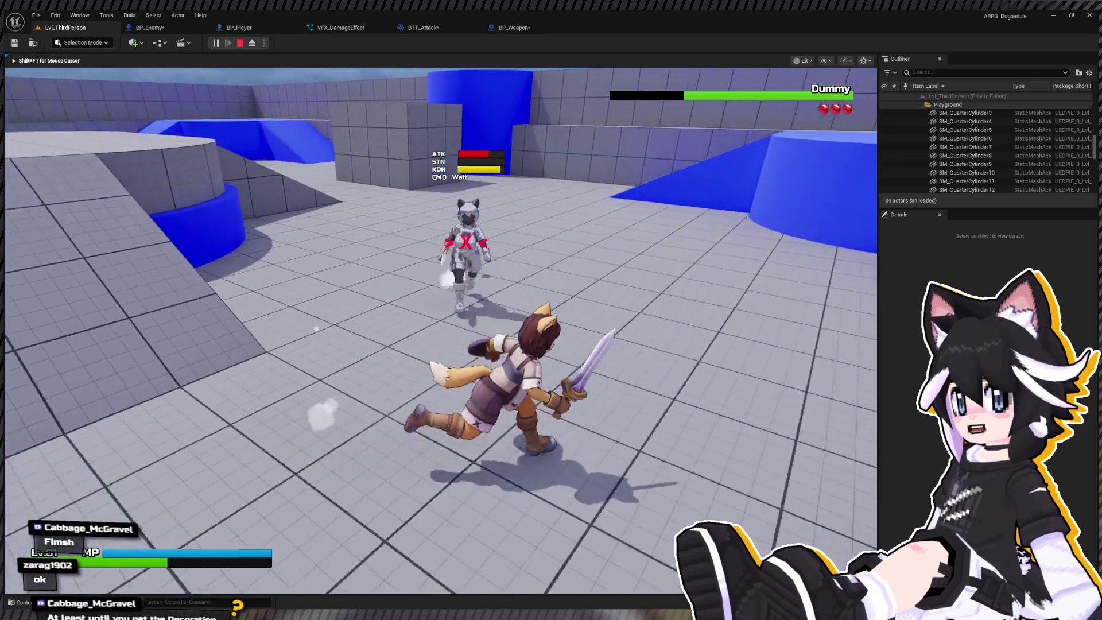
key(w)
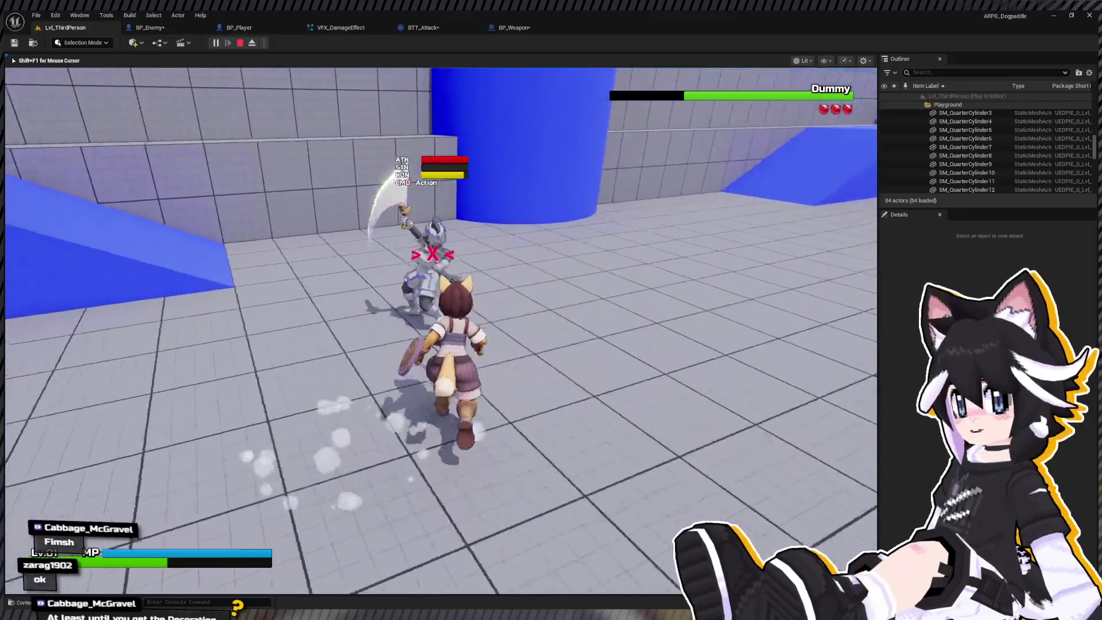
key(w)
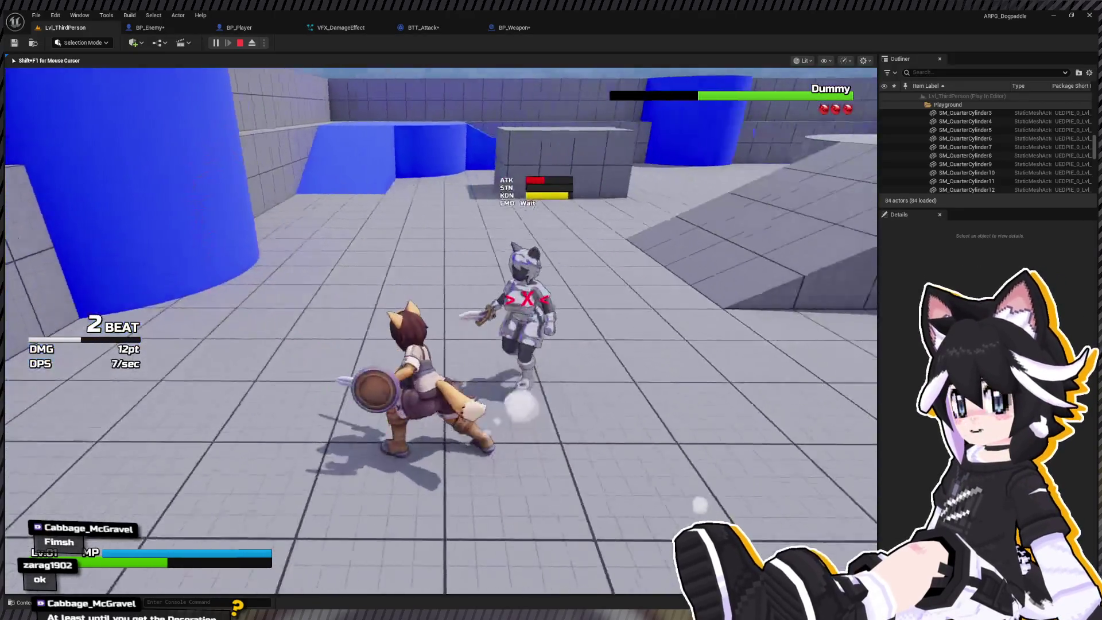
key(w)
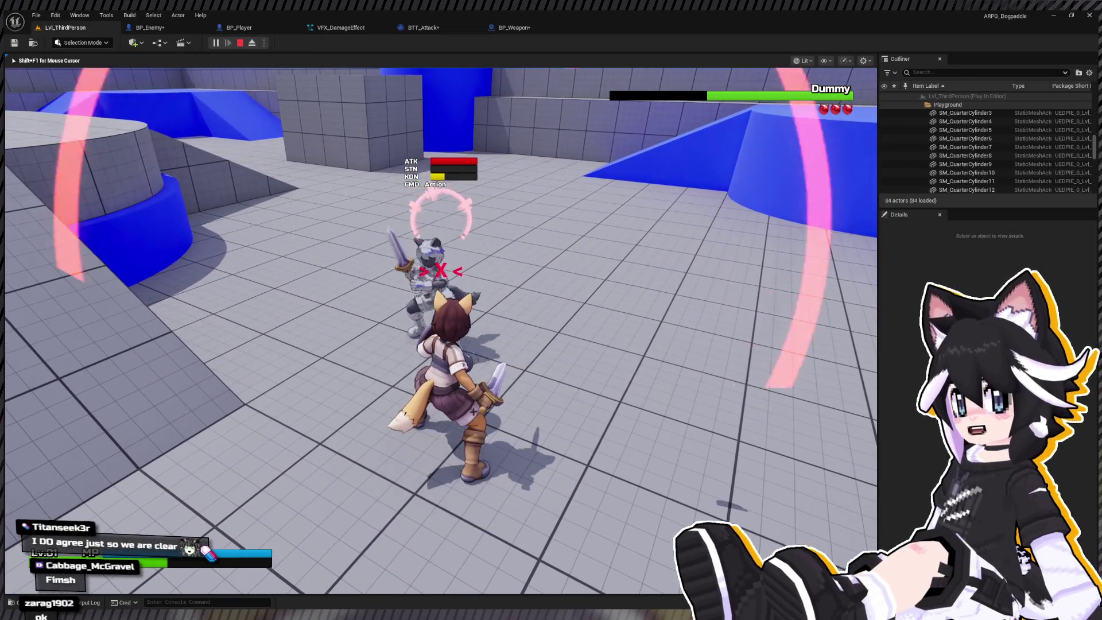
Circle the locked-on Dummy, knock it down again and finish a combo launching it airborne
key(d)
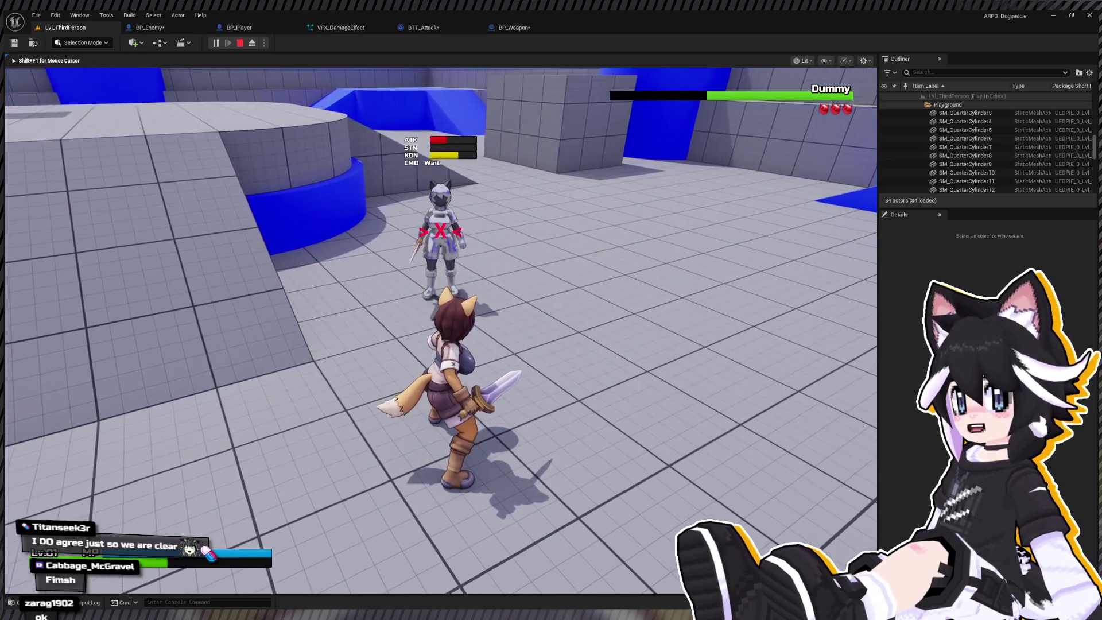
key(w)
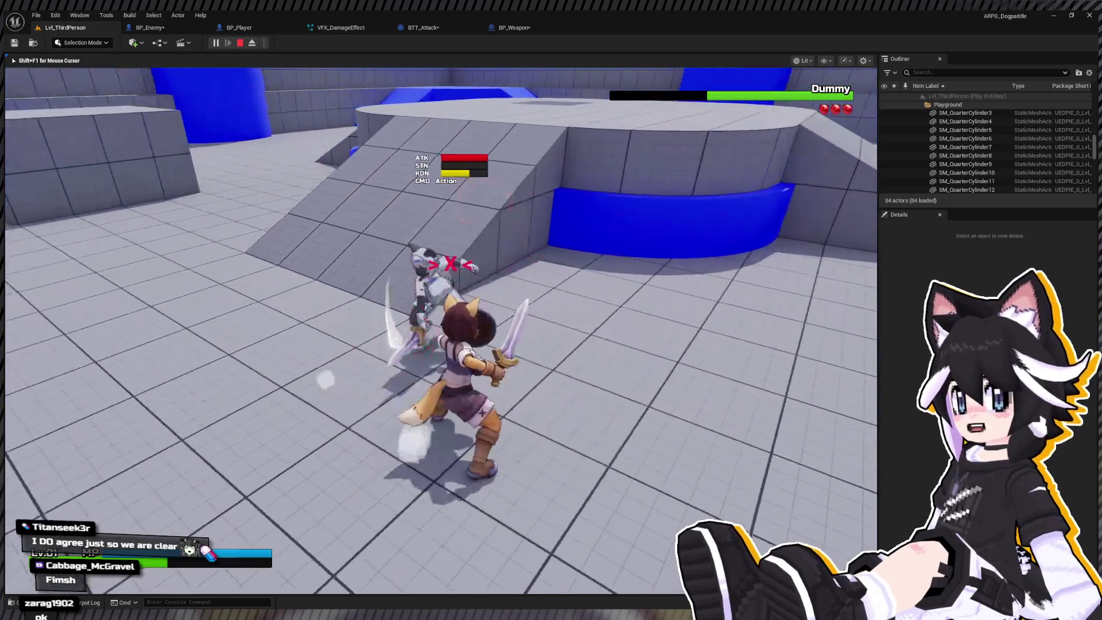
key(a)
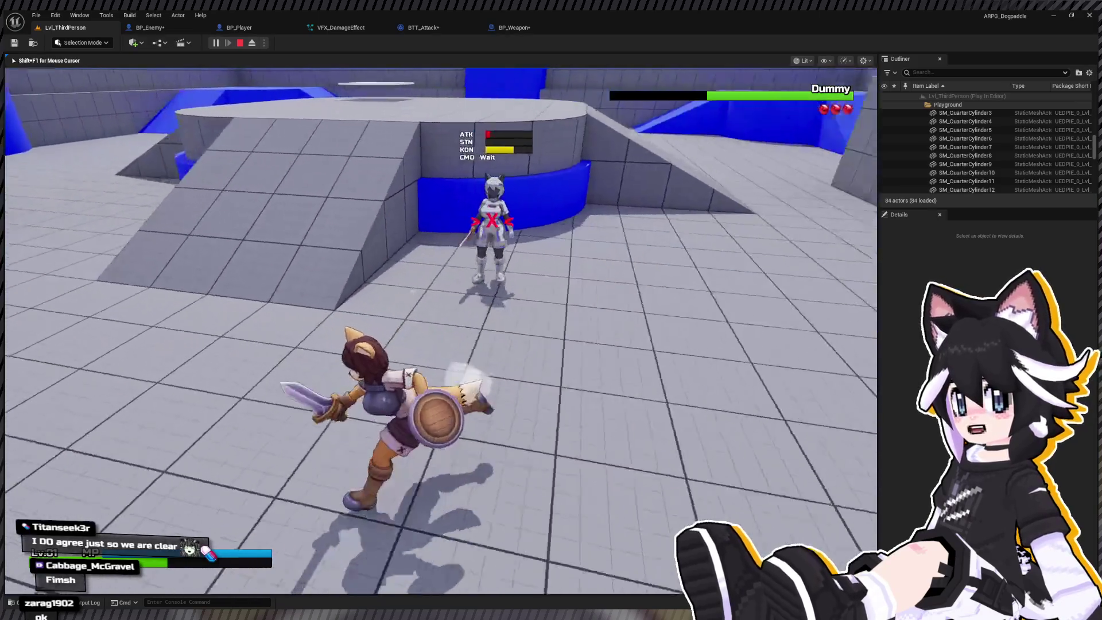
key(w)
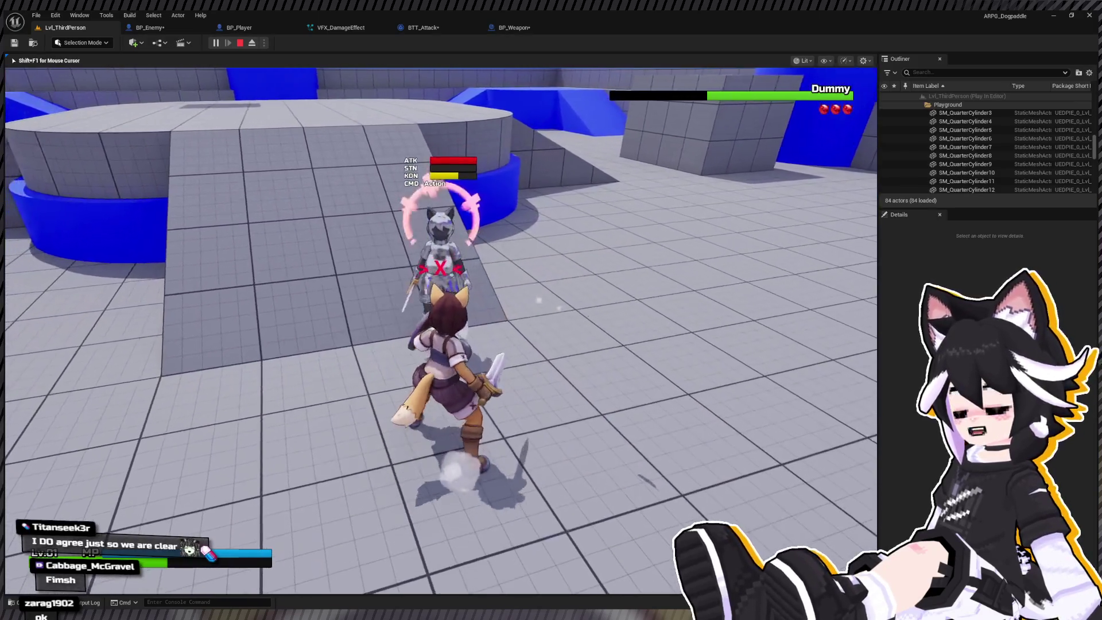
key(w)
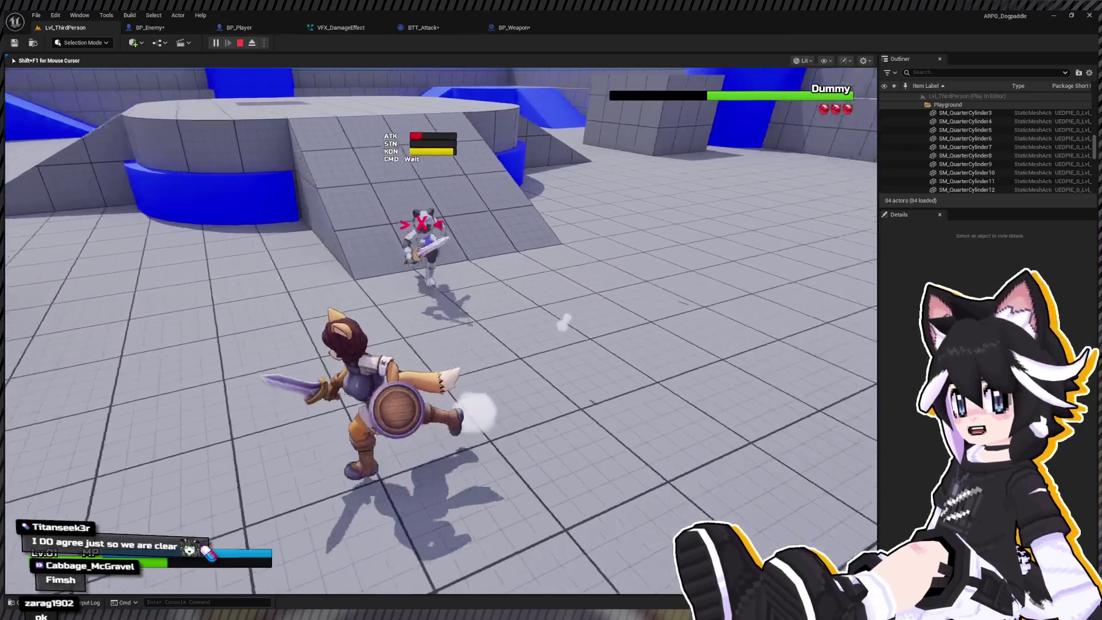
key(w)
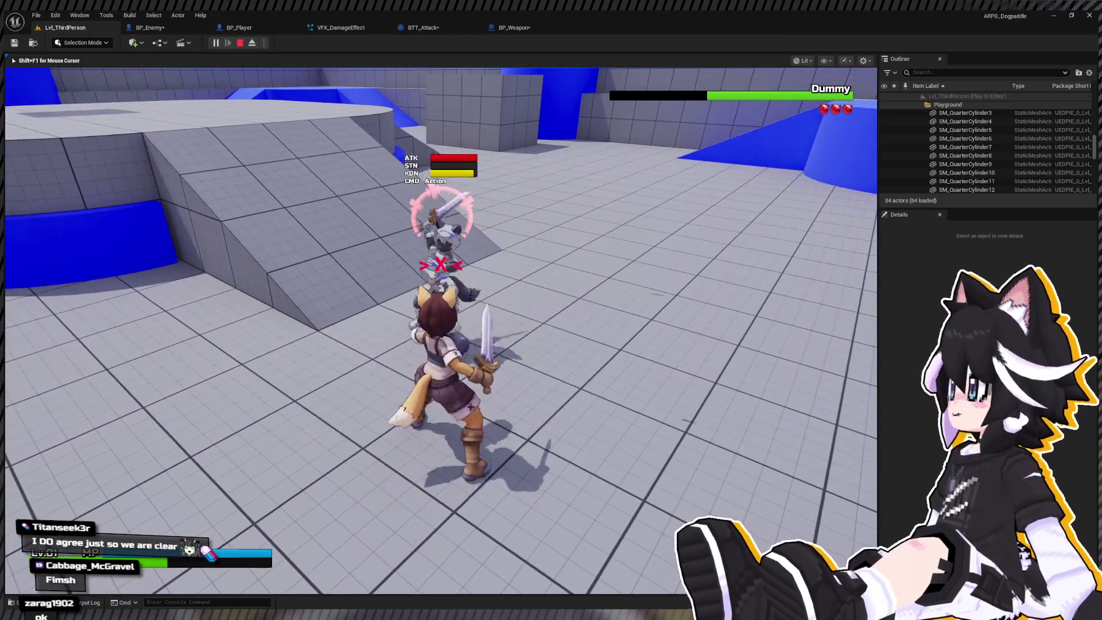
key(w)
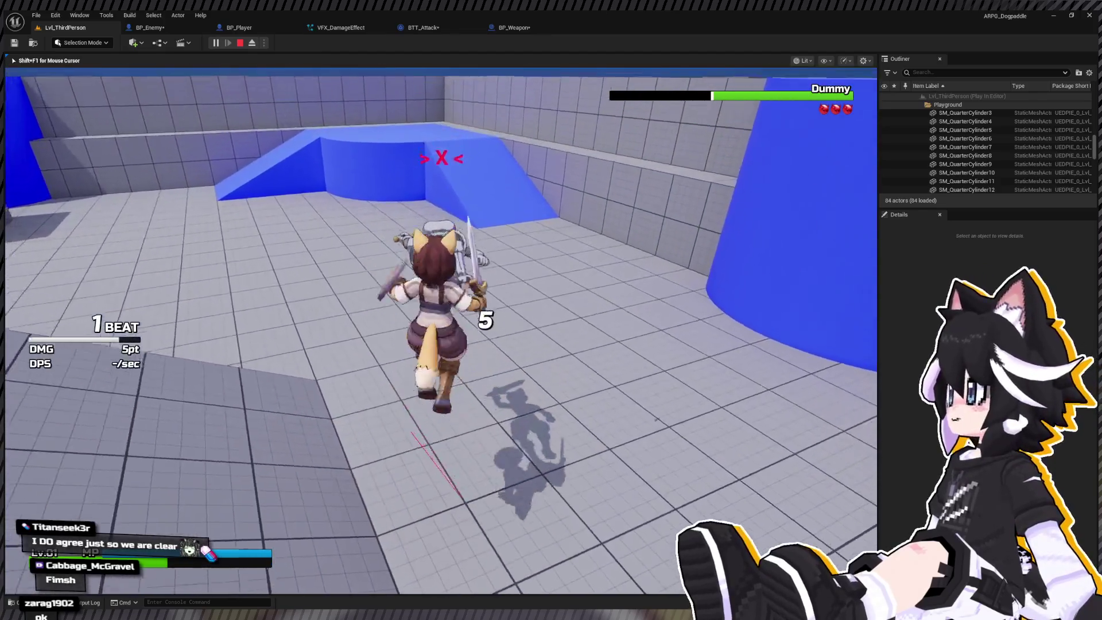
key(w)
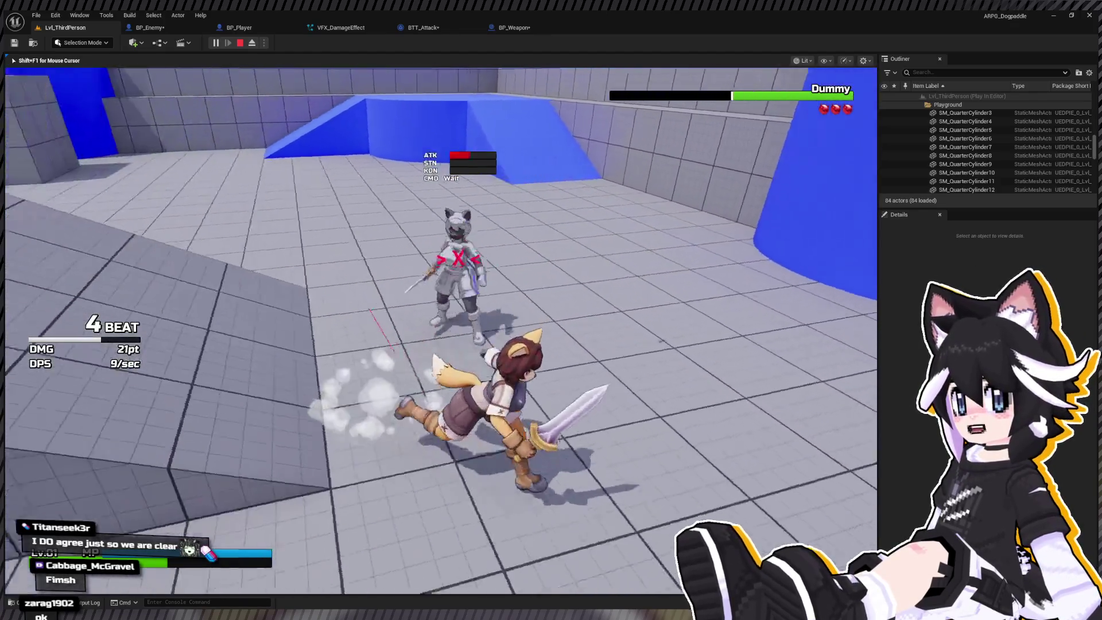
key(w)
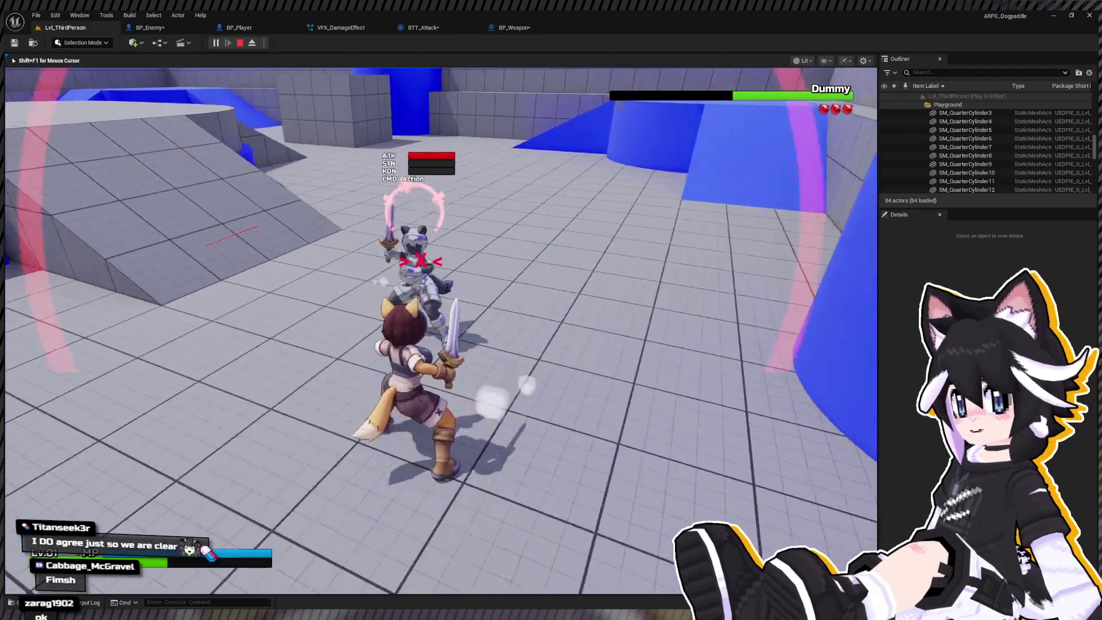
key(w)
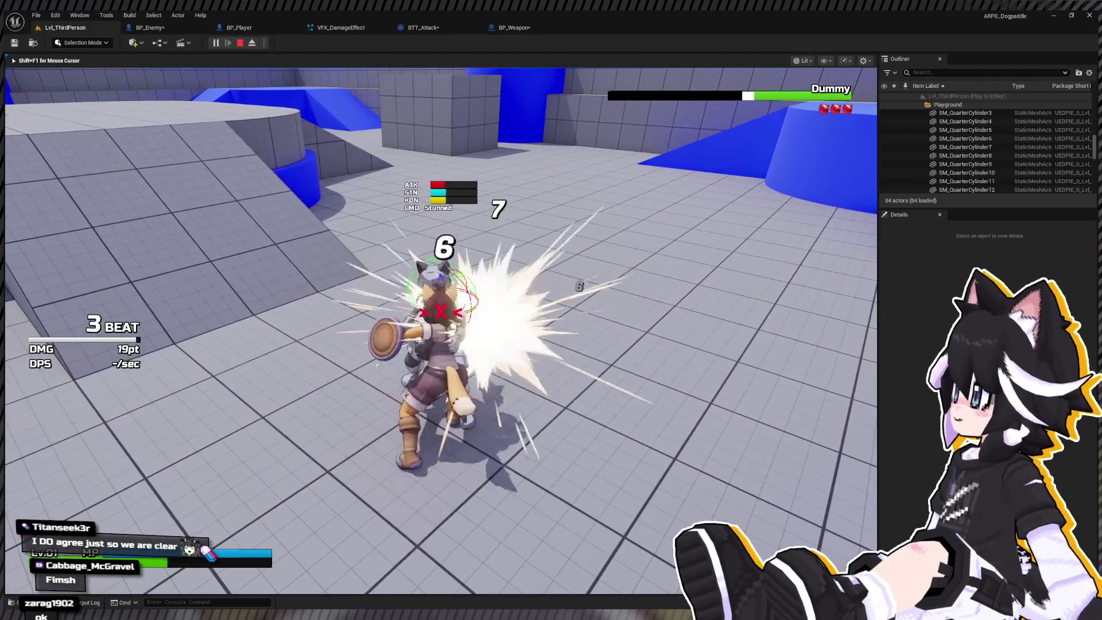
key(w)
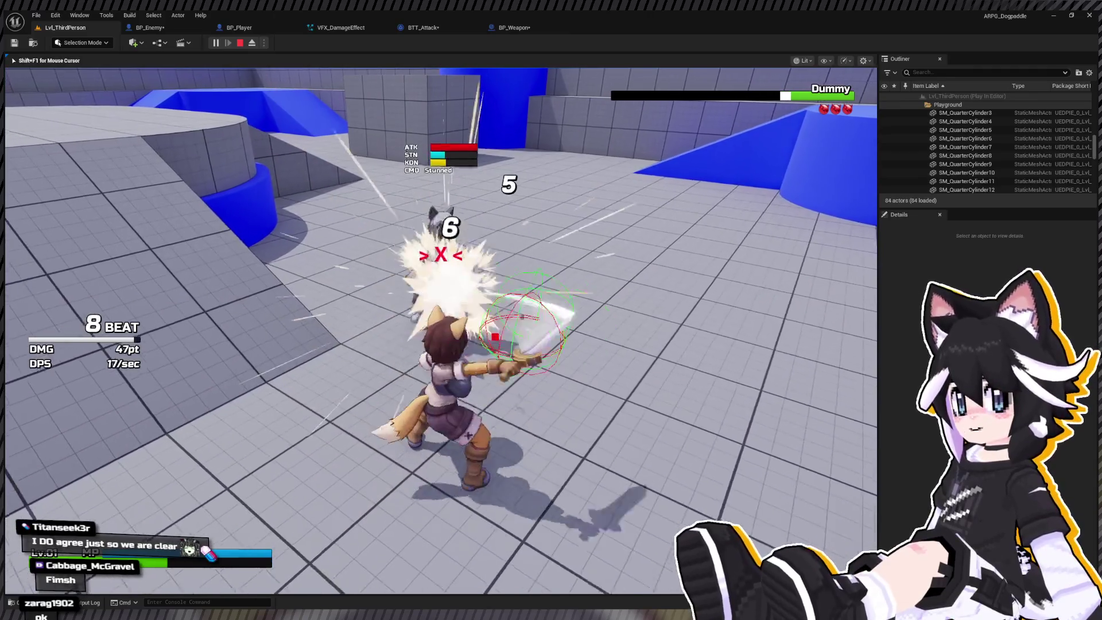
click(441, 330)
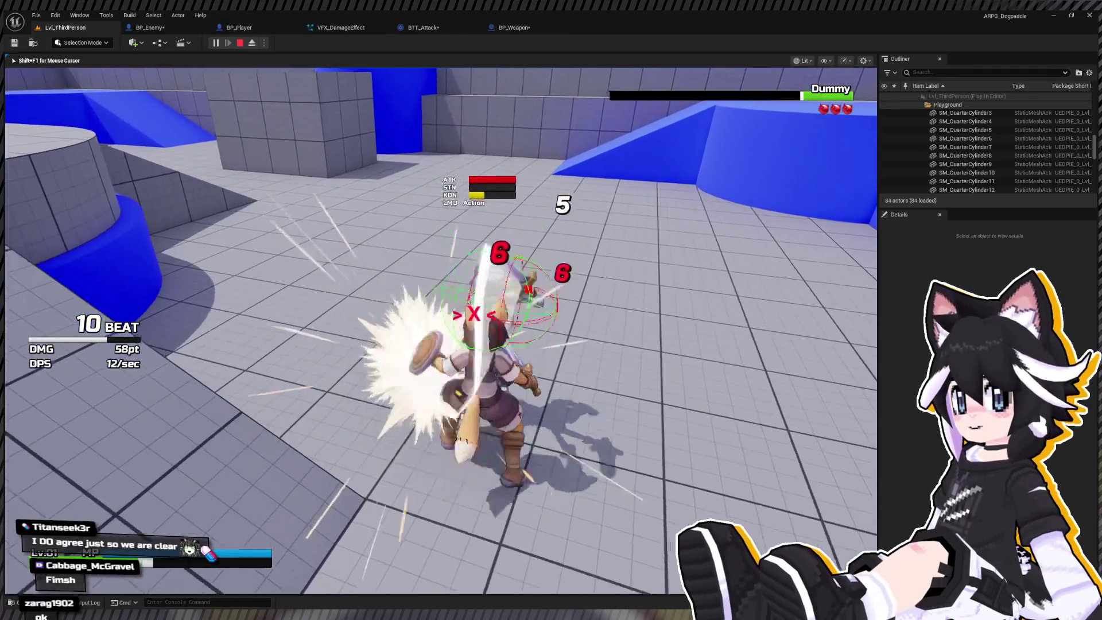
click(440, 331)
click(440, 331)
click(440, 331)
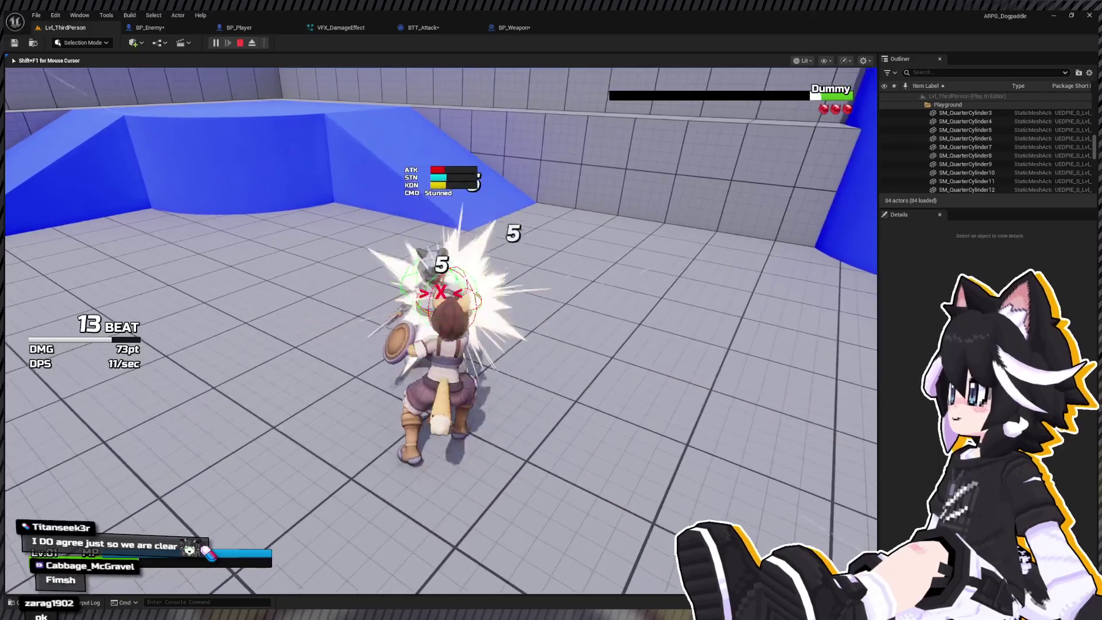
click(440, 331)
click(440, 330)
click(441, 331)
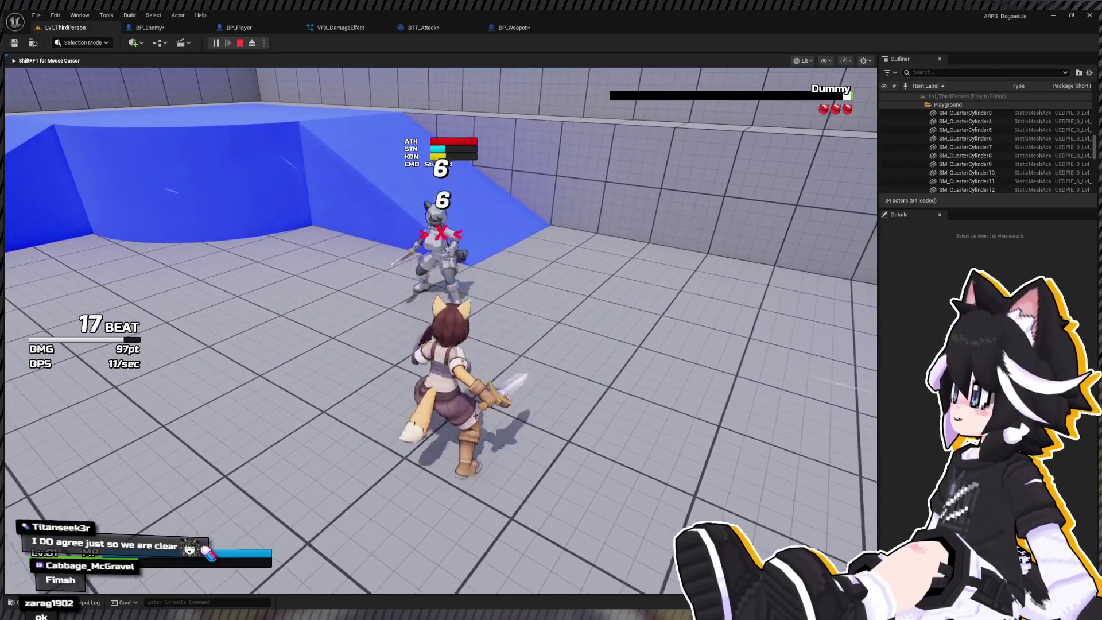
click(441, 331)
Run over the blue ramps past the dazed Dummy, jump onto the ramp and stop the play test
key(w)
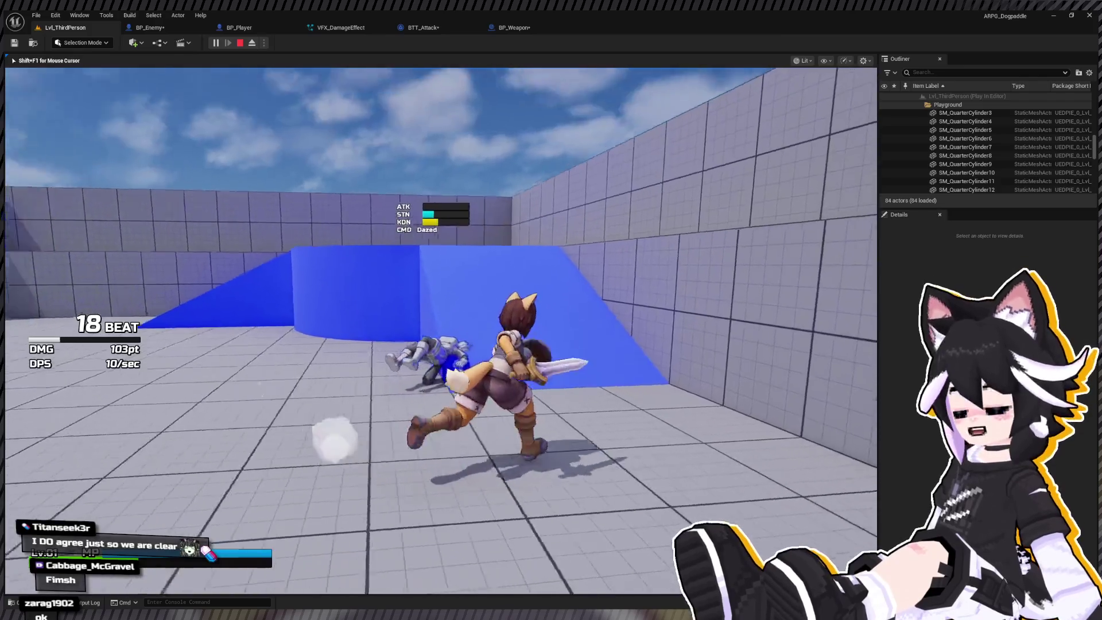
key(w)
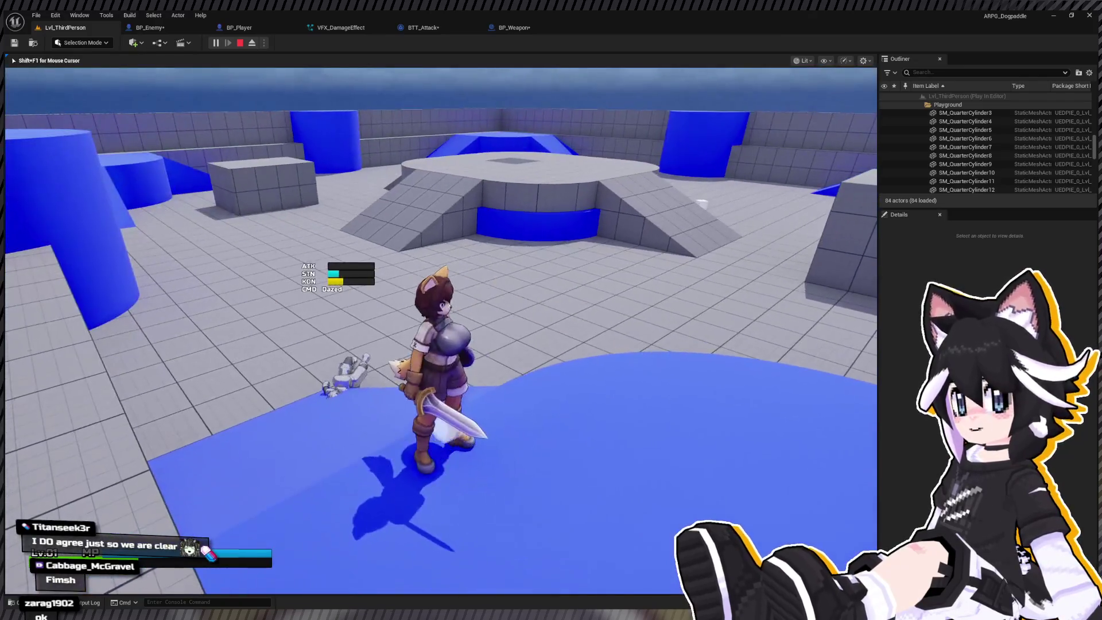
key(w)
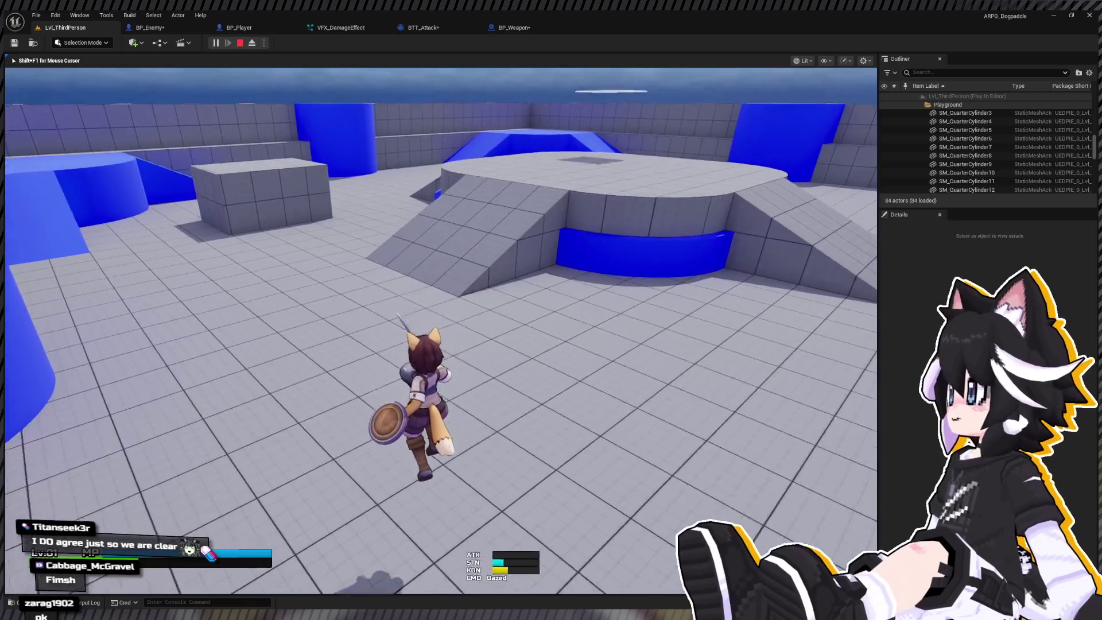
key(w)
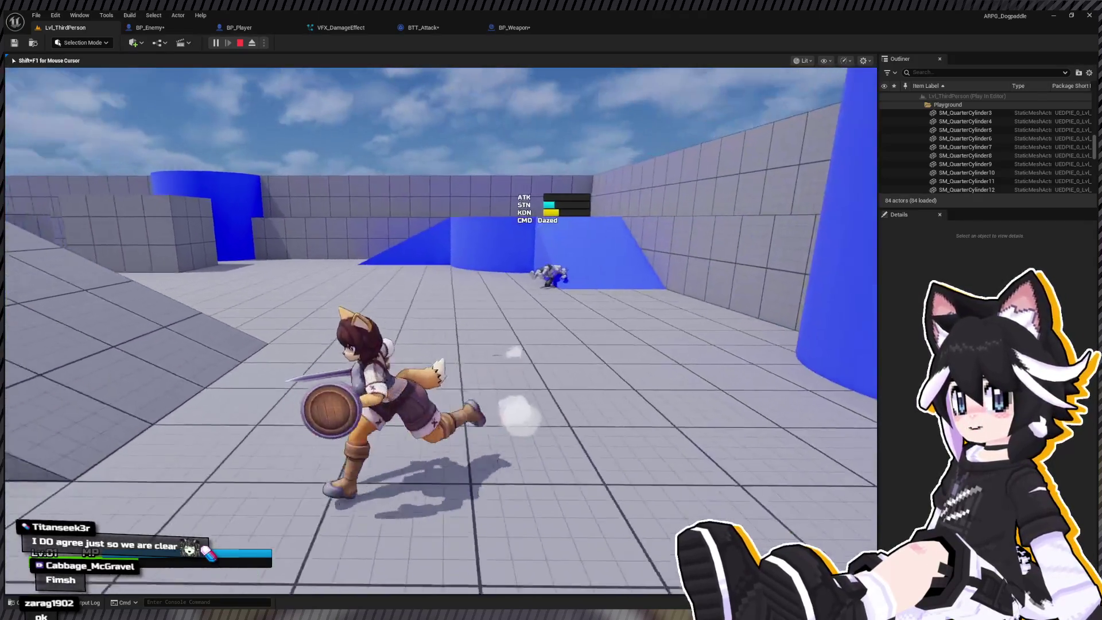
key(w)
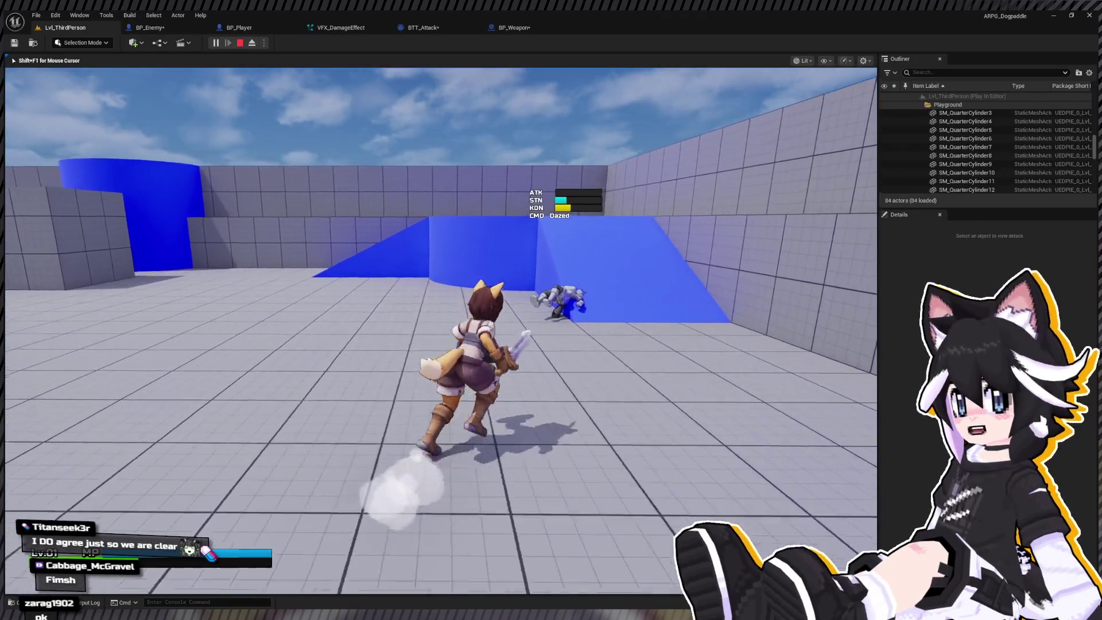
key(w)
key(space)
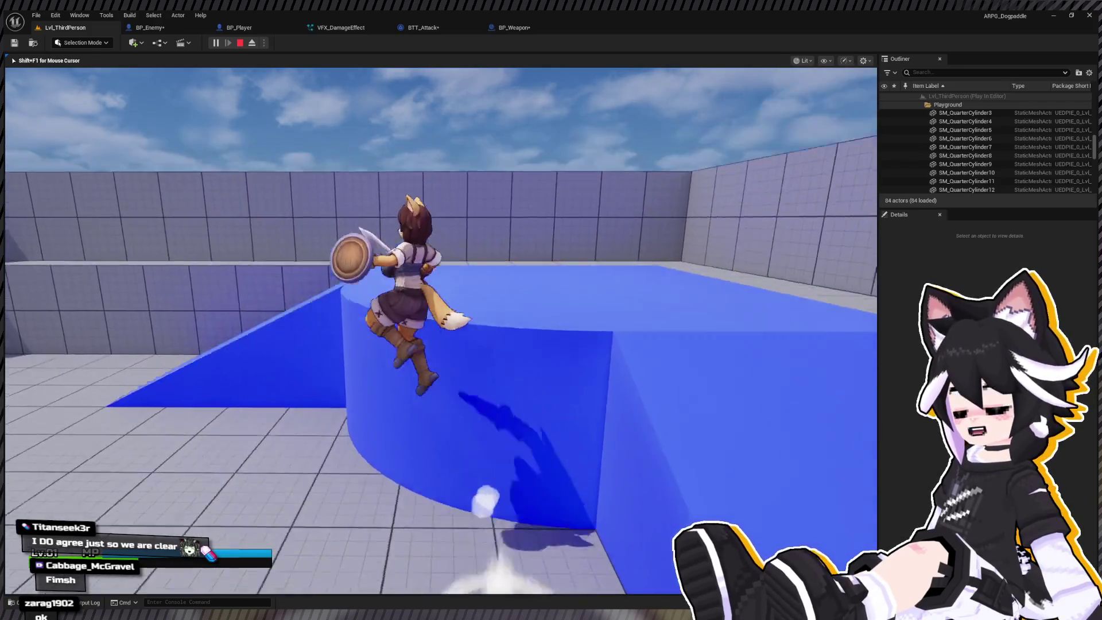
key(Escape)
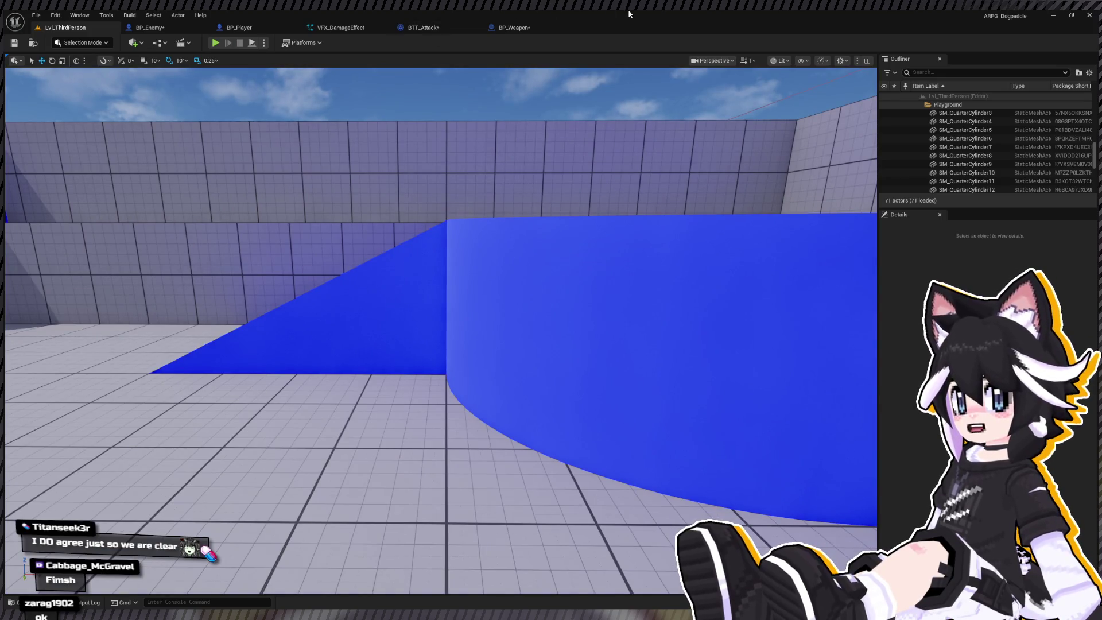
In VisualEffects > Despawn, set MI_Dissolve01's Dissolve amount to about 0.68 while watching the sphere
key(ctrl+space)
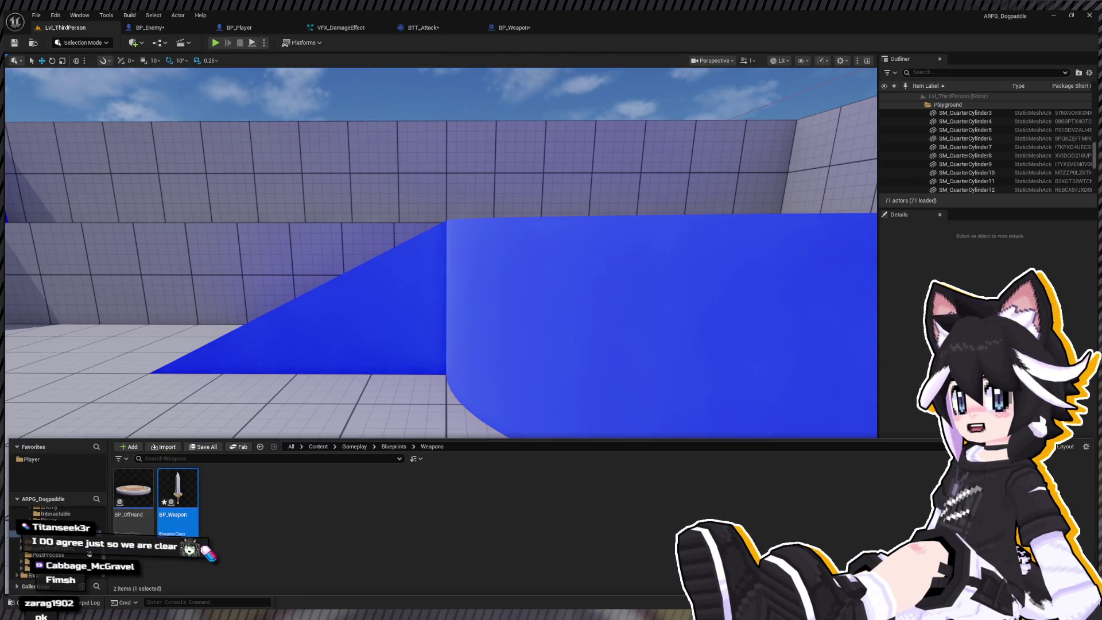
click(40, 568)
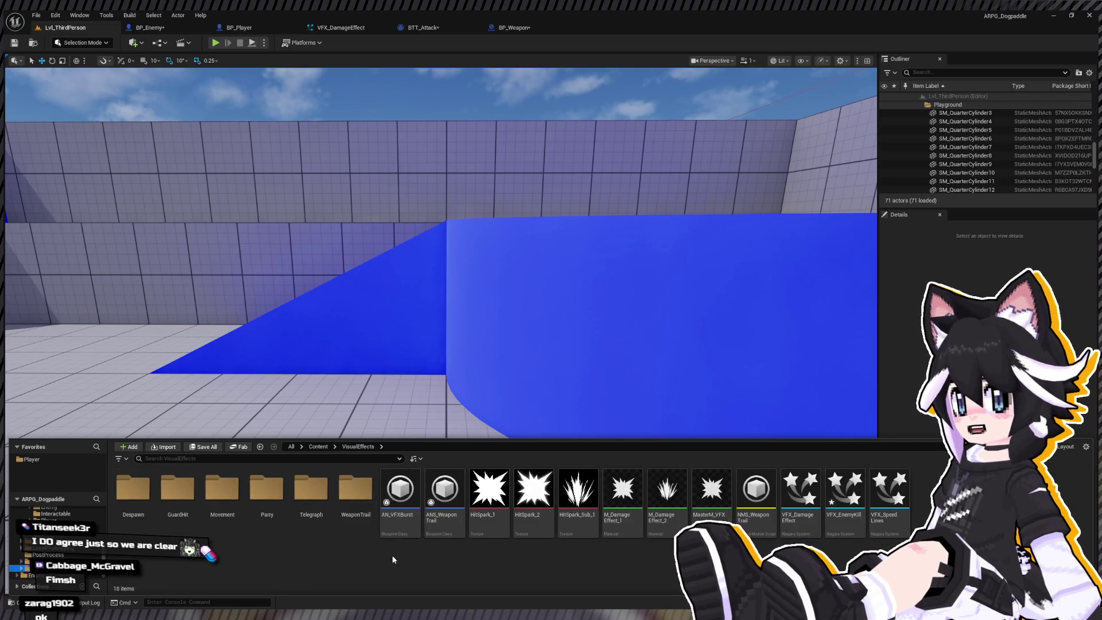
double_click(133, 490)
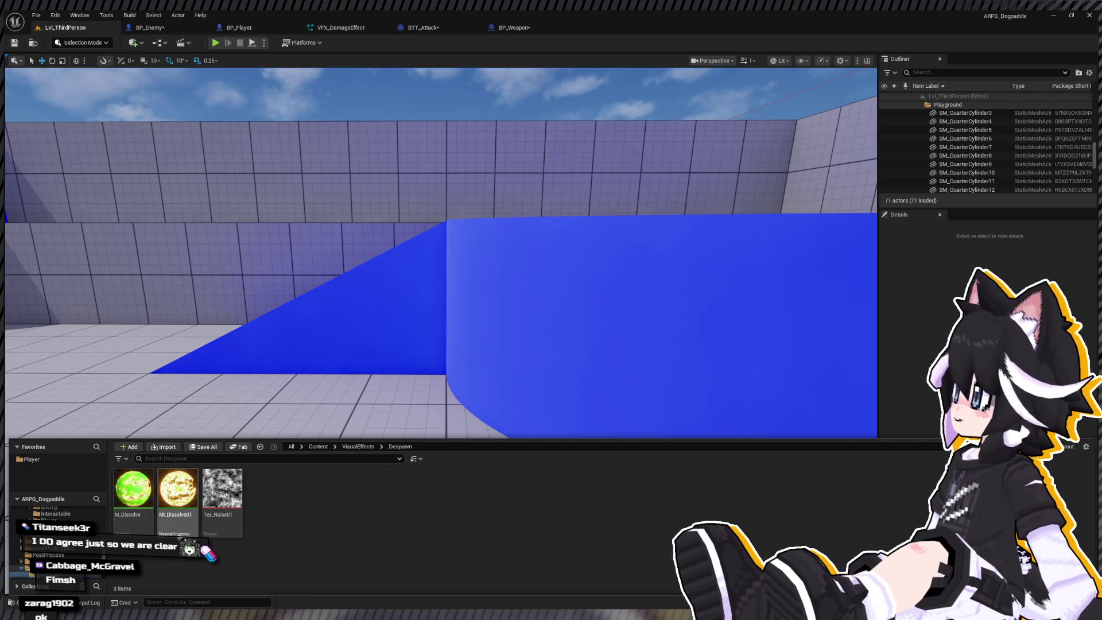
click(152, 515)
key(ctrl+space)
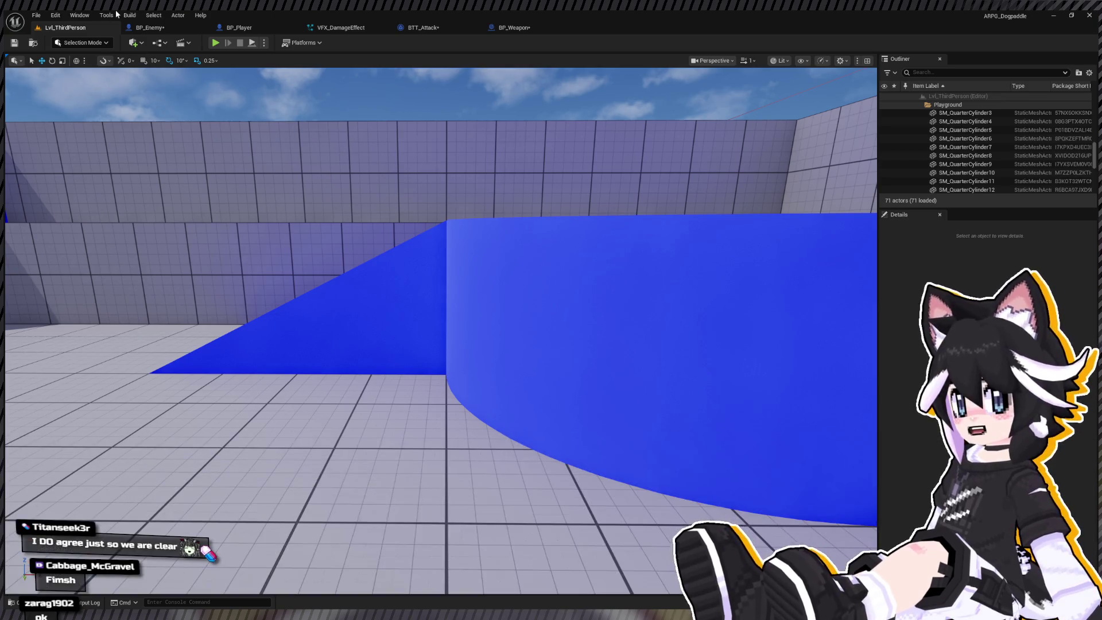
key(ctrl+space)
click(176, 507)
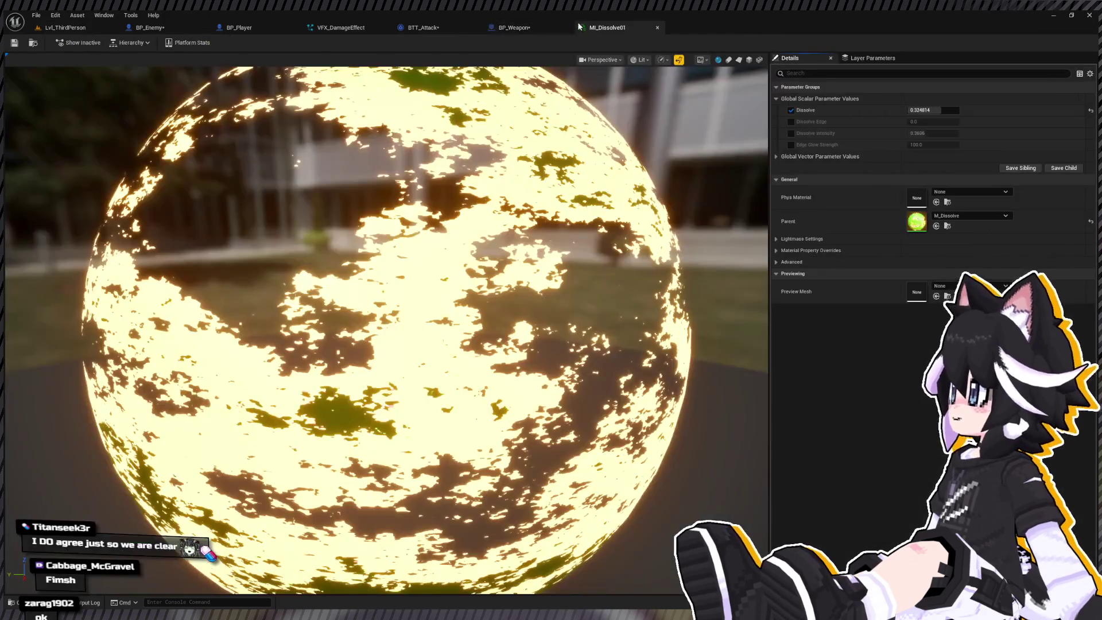
drag(933, 110, 934, 110)
drag(957, 110, 954, 110)
Open the M_Dissolve parent material from the Despawn folder
key(ctrl+space)
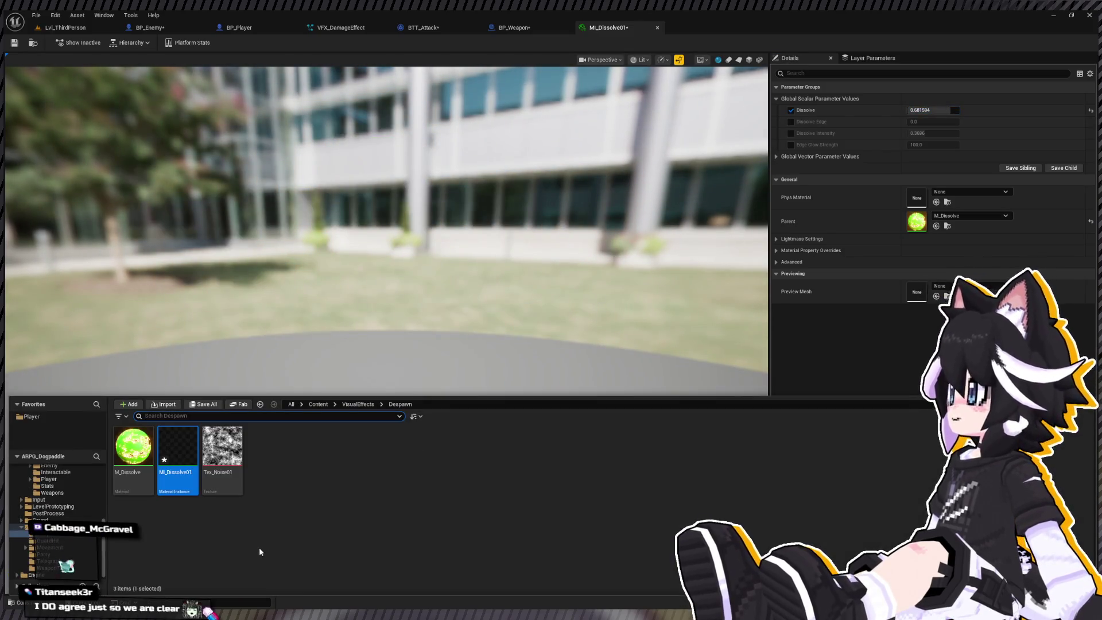
click(135, 453)
double_click(136, 455)
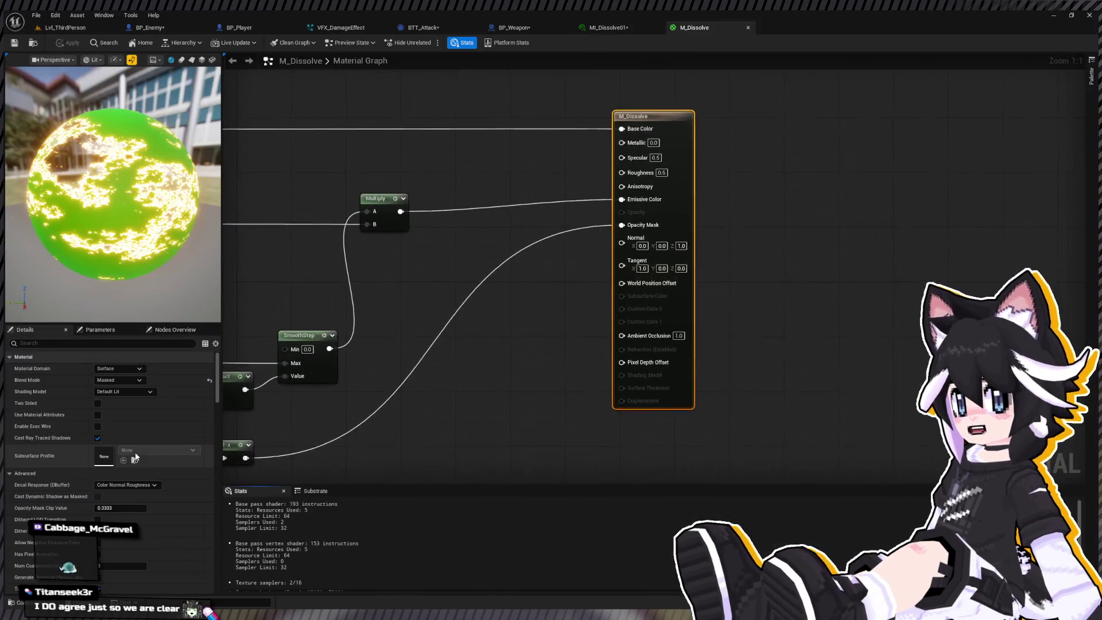
Open MI_Dissolve01, drop Dissolve to about zero and try the Dissolve Edge override before disabling it
scroll(down, 3)
scroll(up, 3)
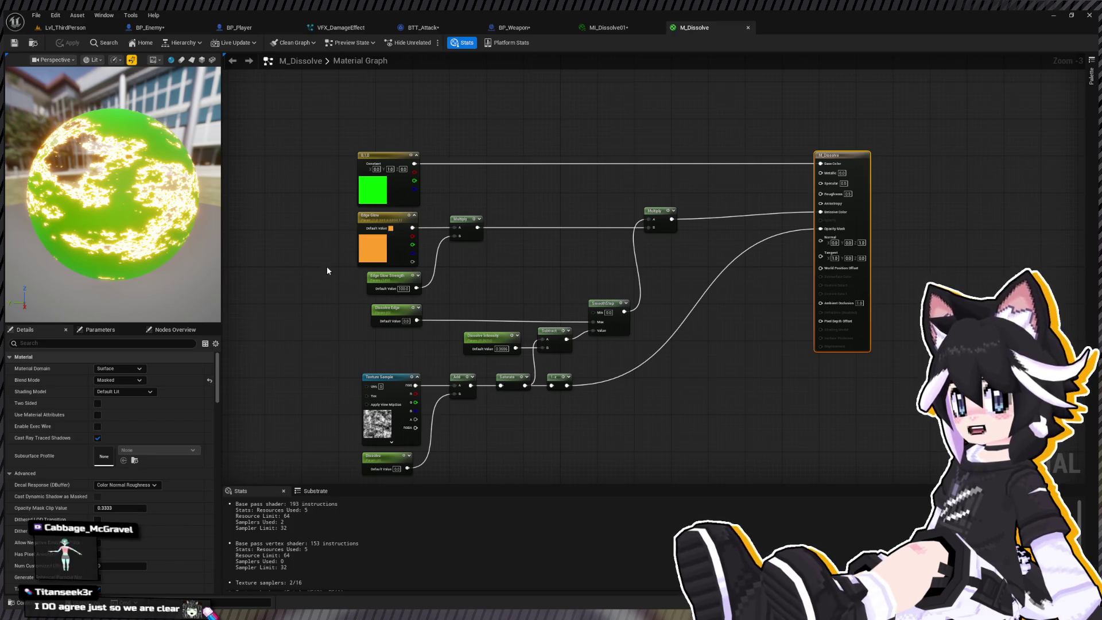
key(ctrl+space)
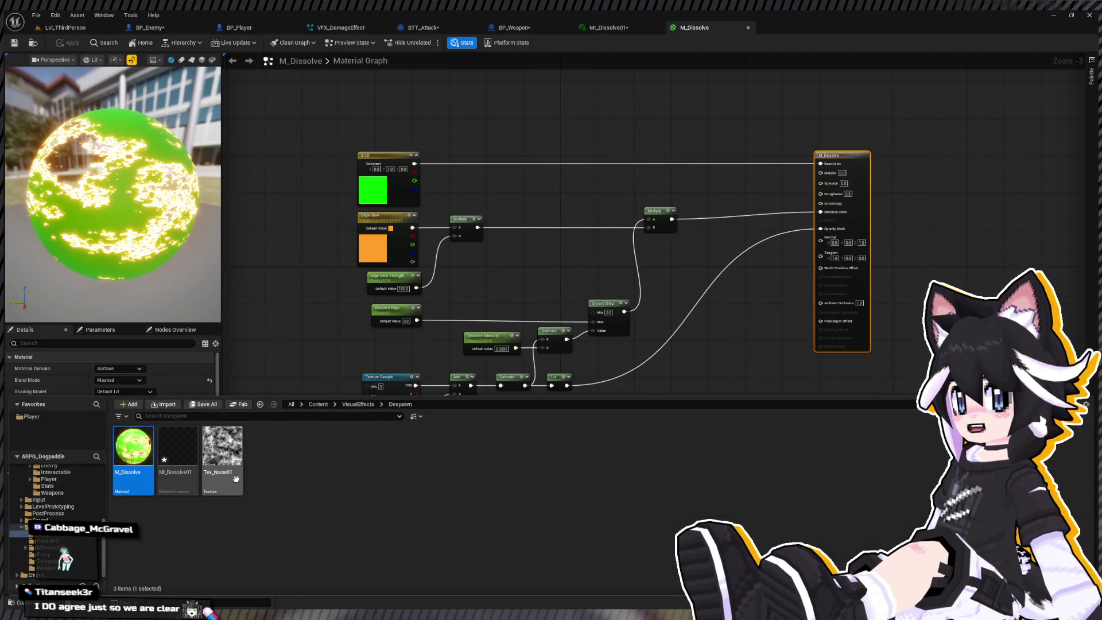
double_click(172, 448)
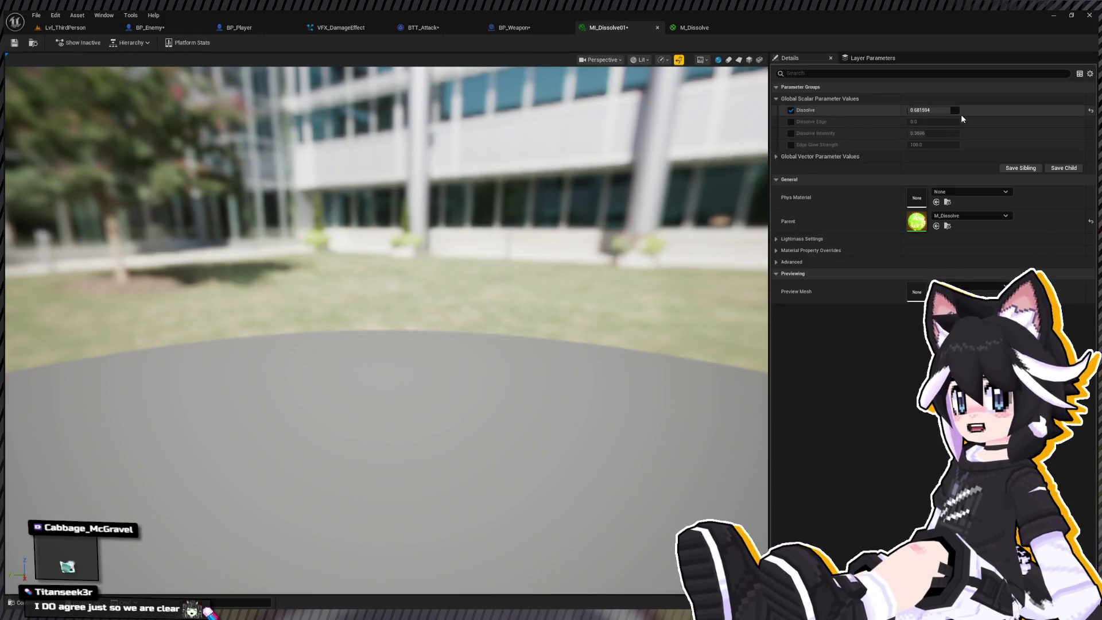
drag(933, 109, 924, 133)
click(791, 122)
click(791, 122)
Try a Dissolve Intensity override of 0.4552, then turn the override off
click(791, 133)
text(0.4552)
key(Return)
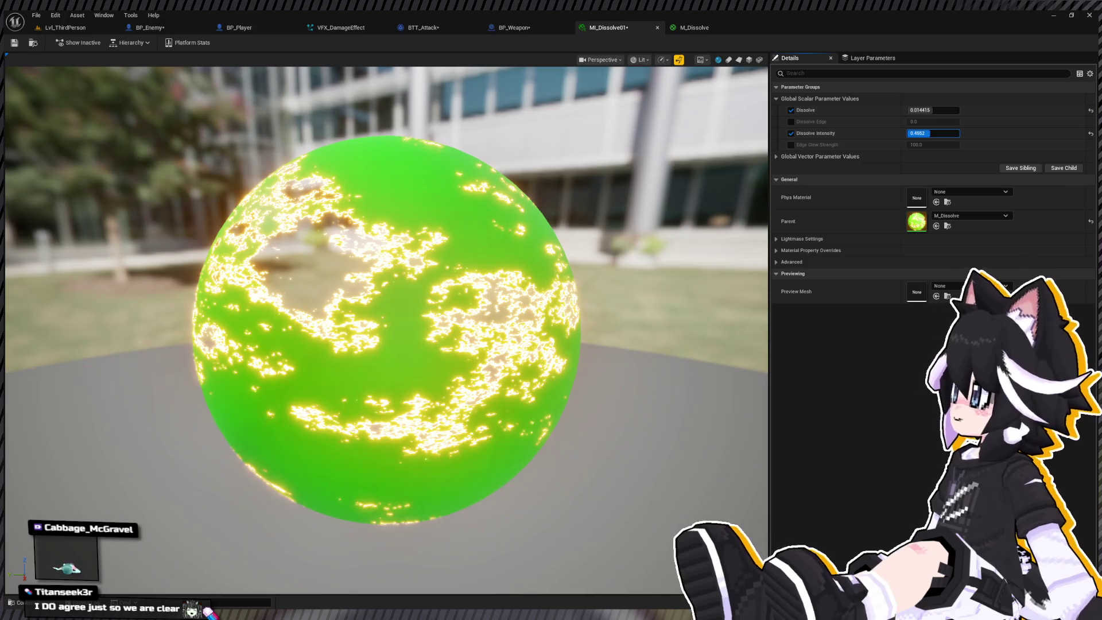
click(791, 133)
Vary Edge Glow Strength, reset it to 100, close MI_Dissolve01 and return to the M_Dissolve graph
click(791, 144)
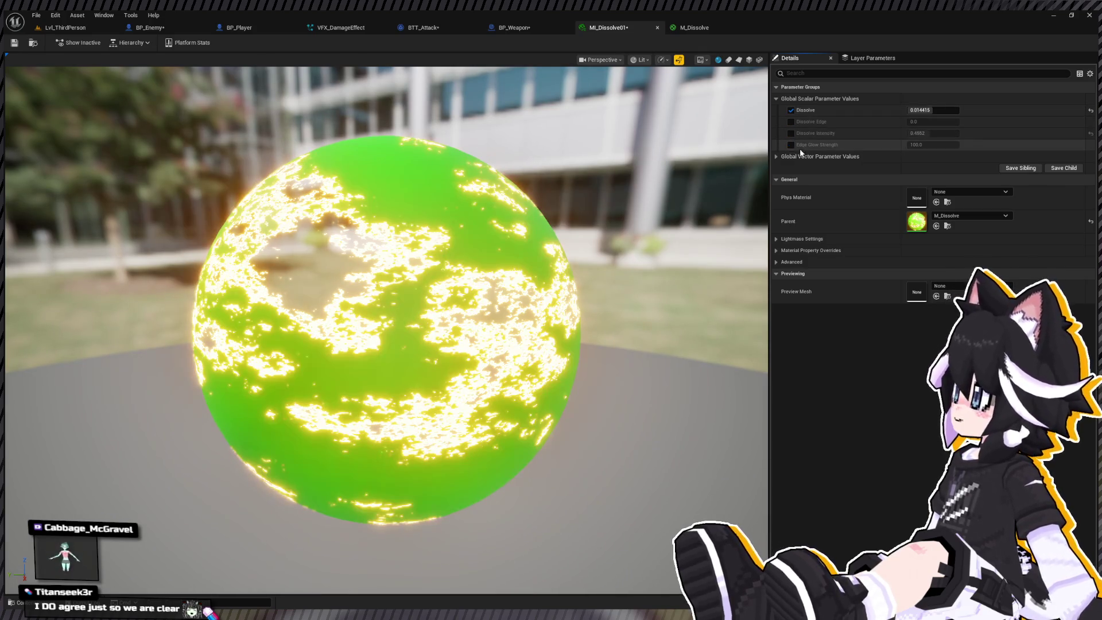
drag(918, 145, 976, 145)
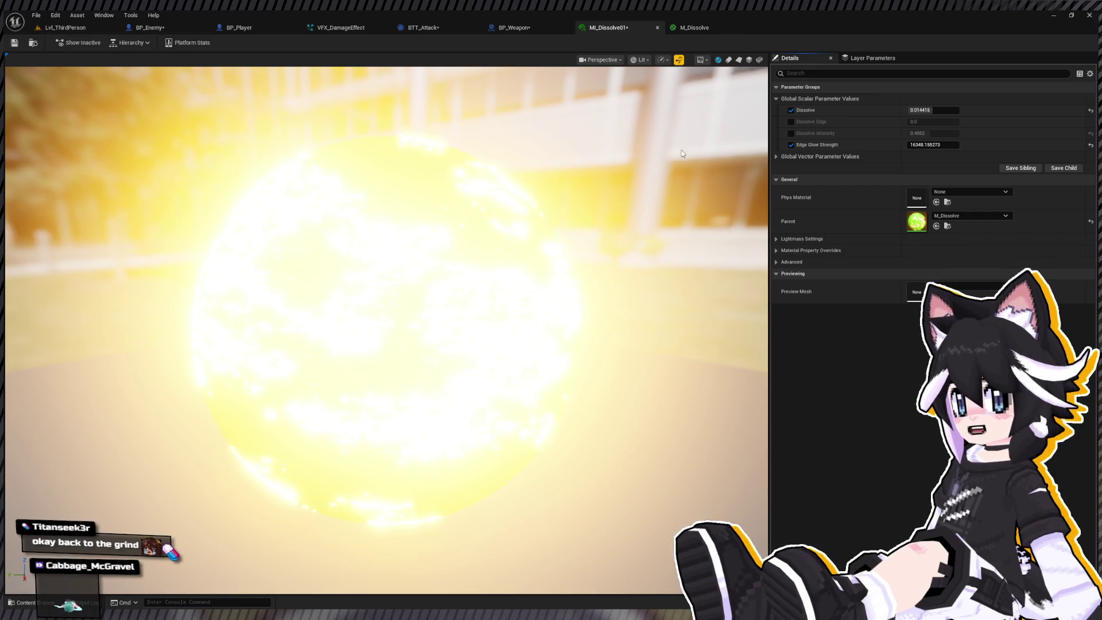
click(1090, 145)
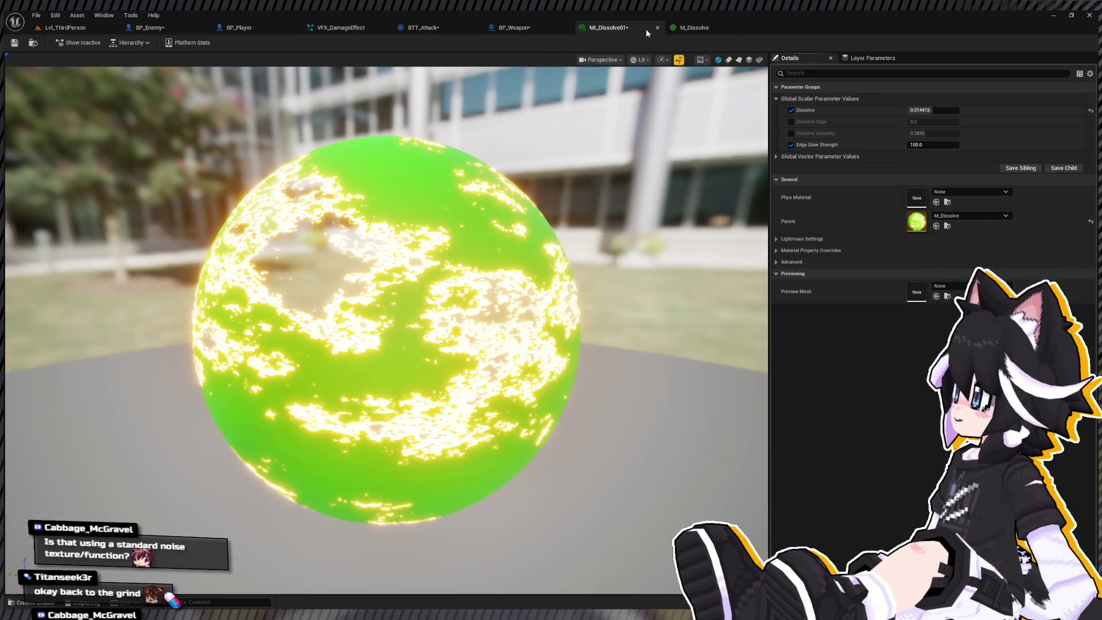
click(656, 27)
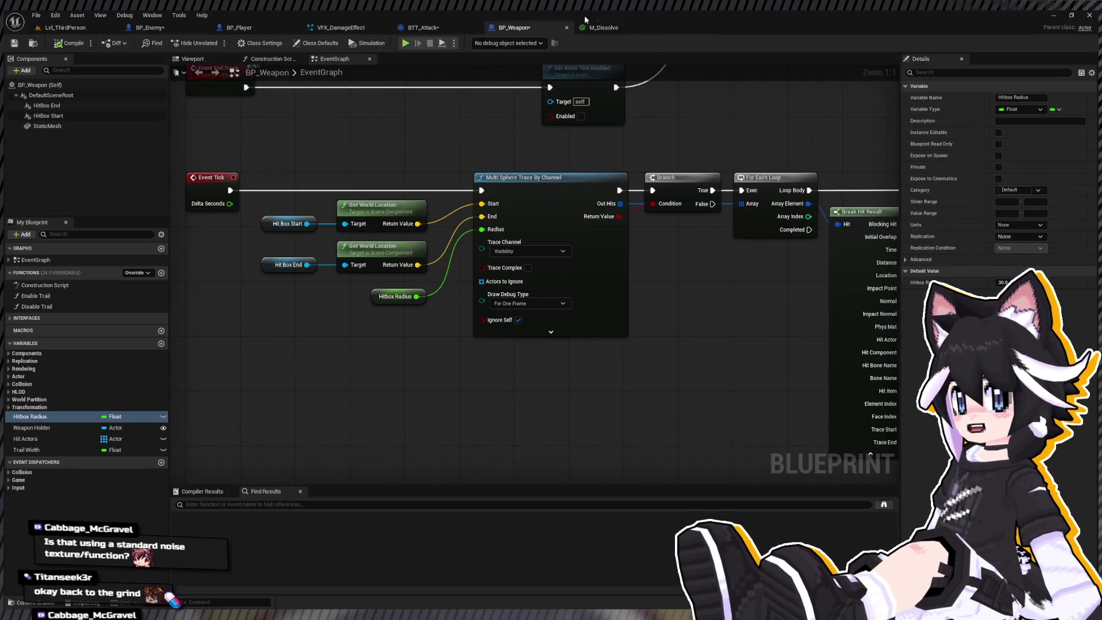
click(598, 26)
Inspect M_Dissolve's Texture Sample, Dissolve Edge parameter and SmoothStep nodes and its sphere preview
scroll(up, 3)
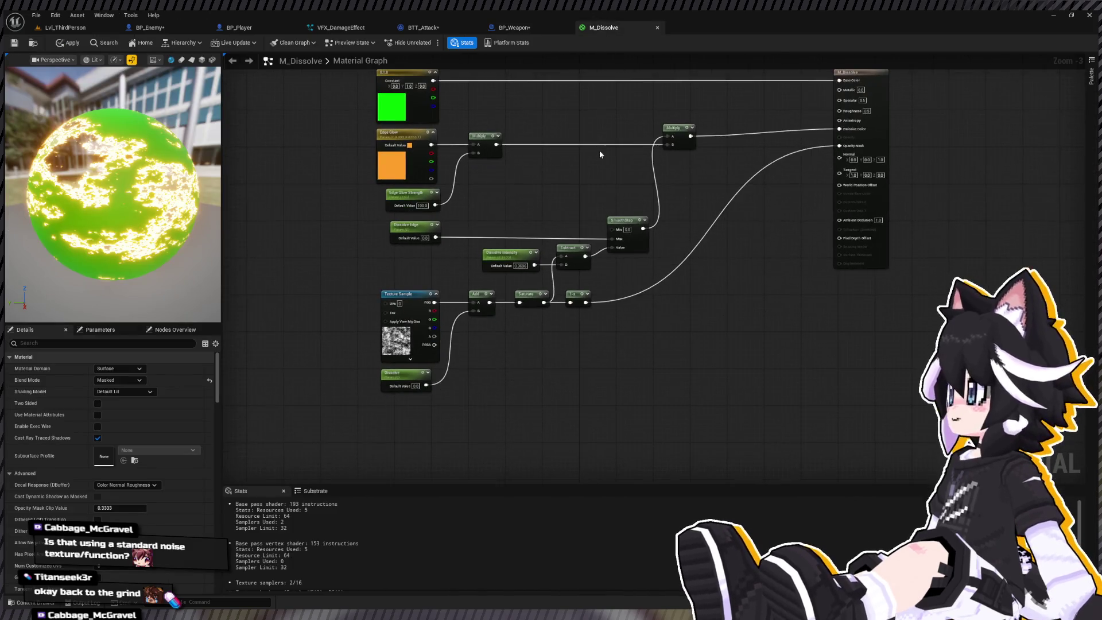
scroll(up, 3)
click(403, 294)
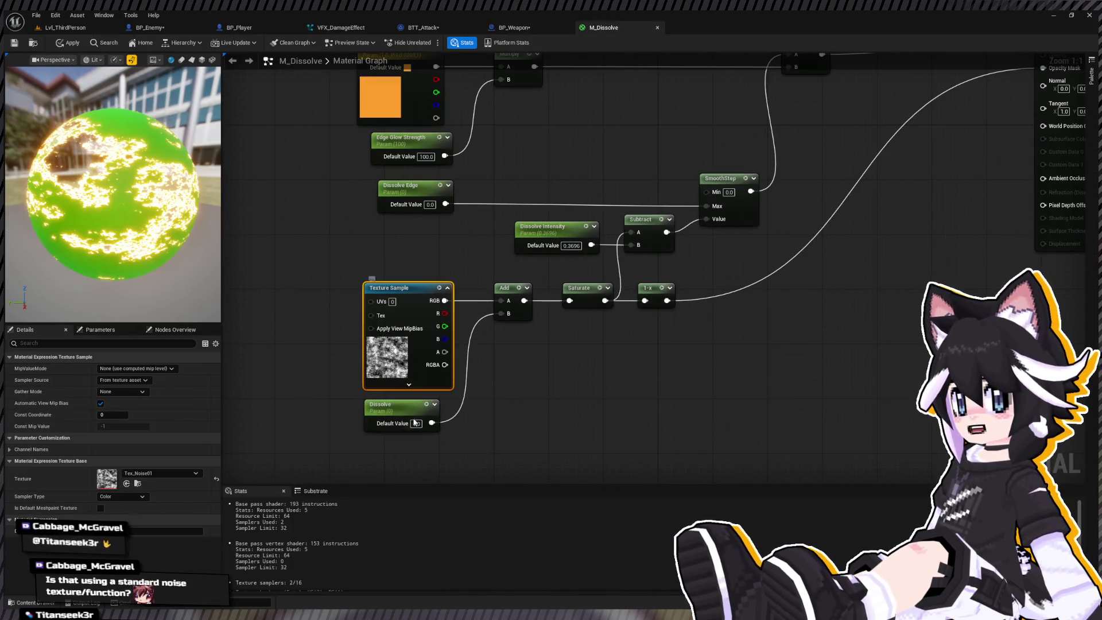
drag(560, 287, 576, 254)
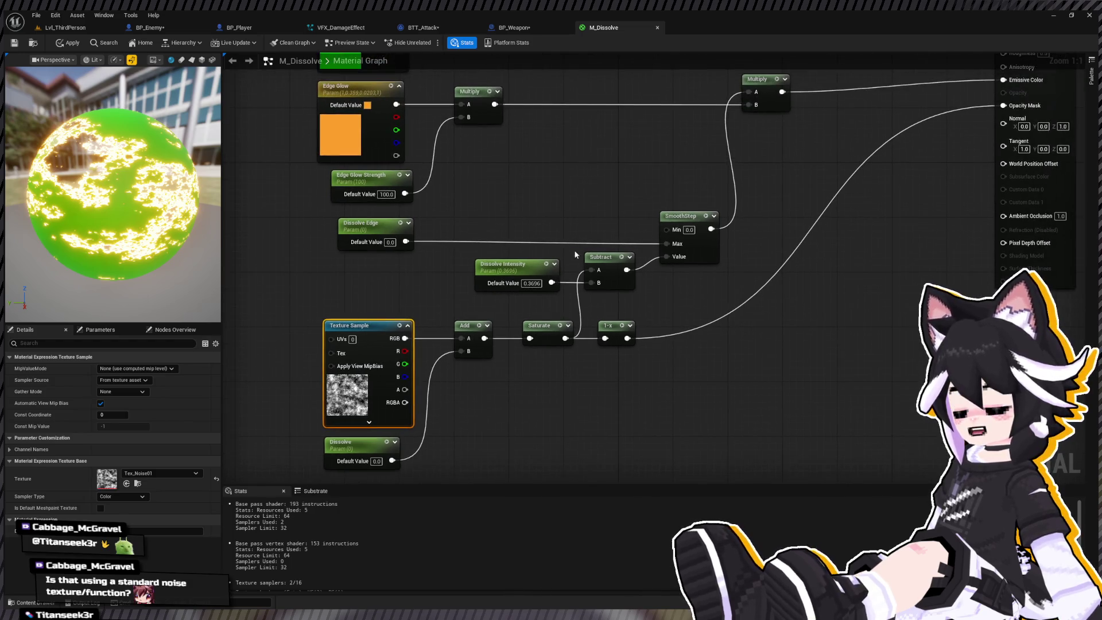
click(367, 224)
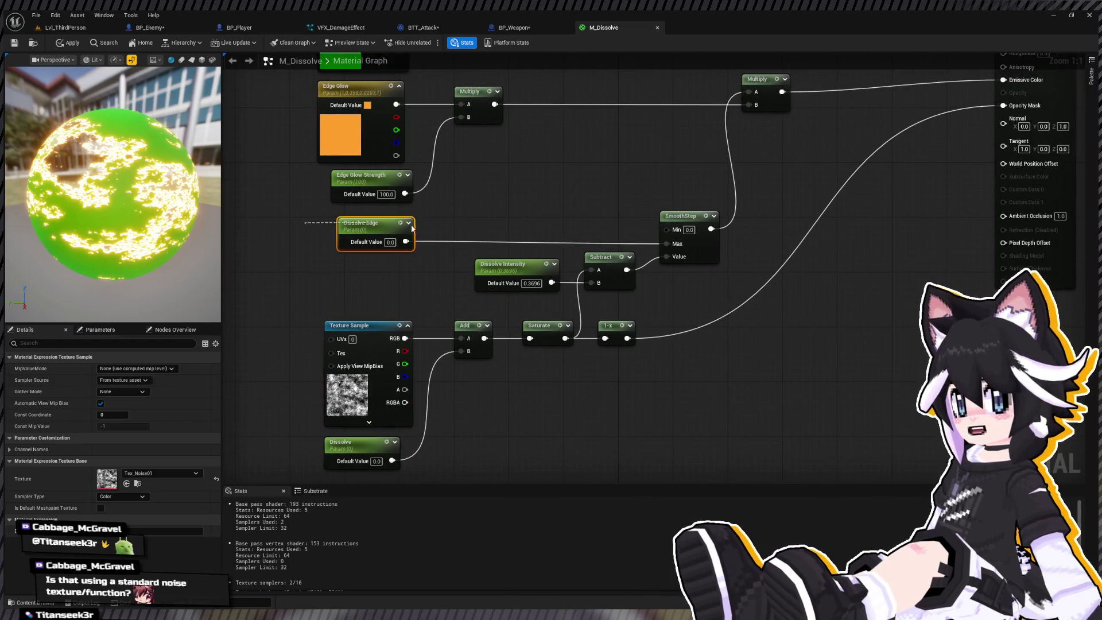
click(672, 248)
scroll(down, 3)
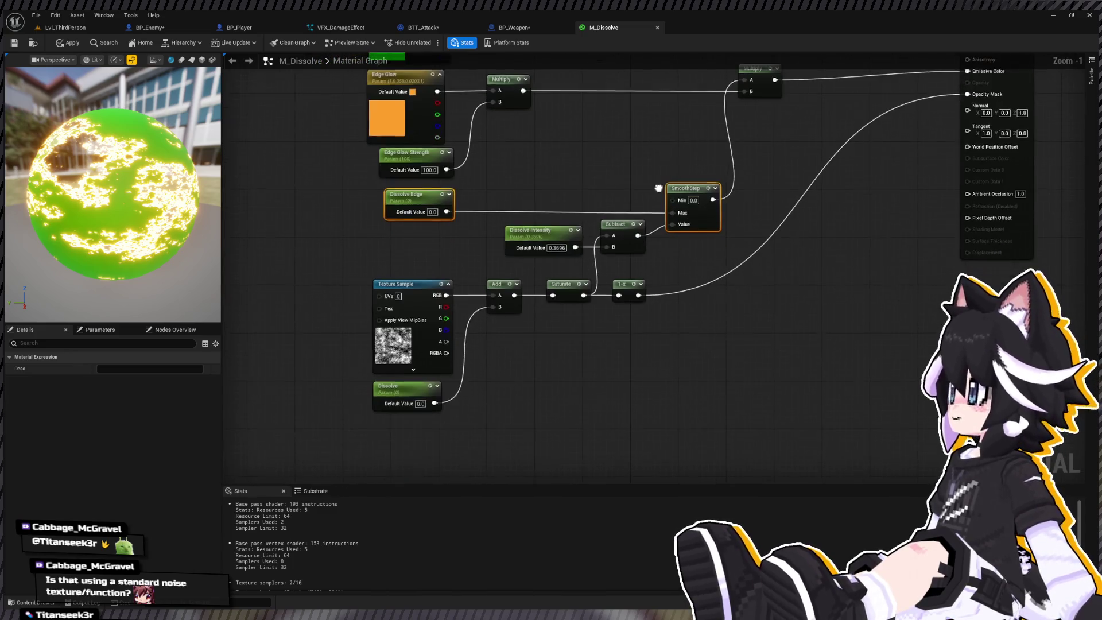
drag(403, 220, 377, 255)
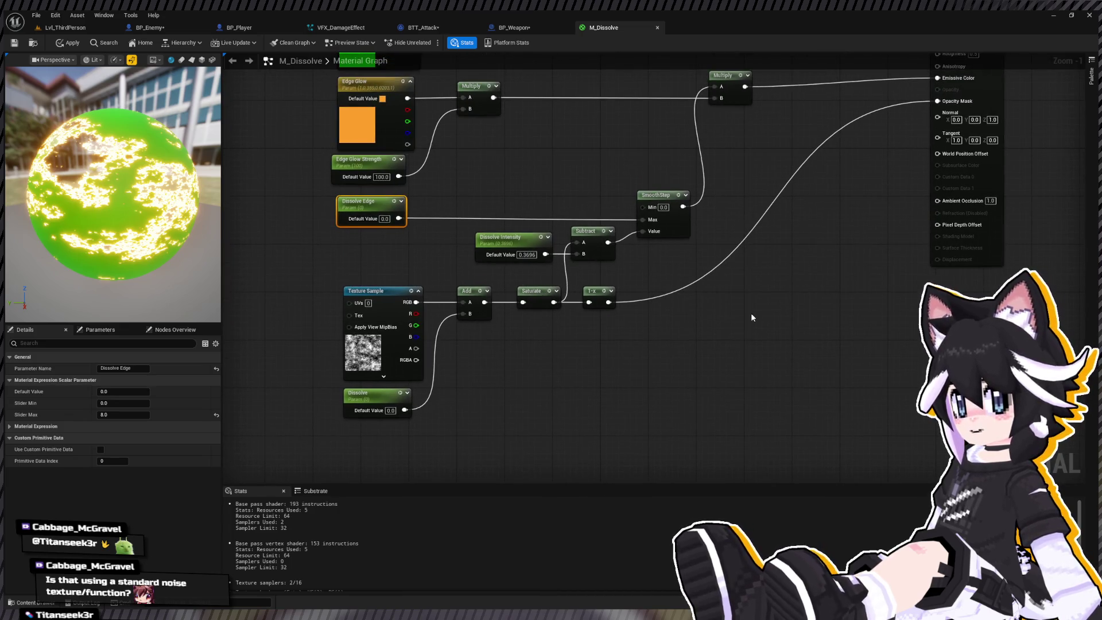
scroll(down, 3)
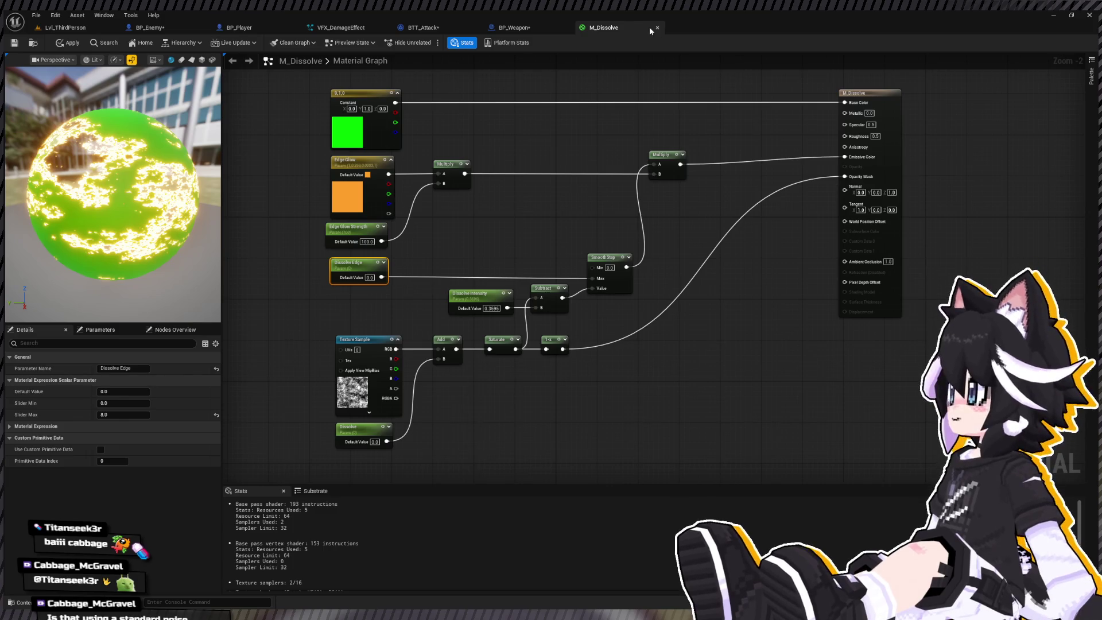
drag(346, 206, 370, 276)
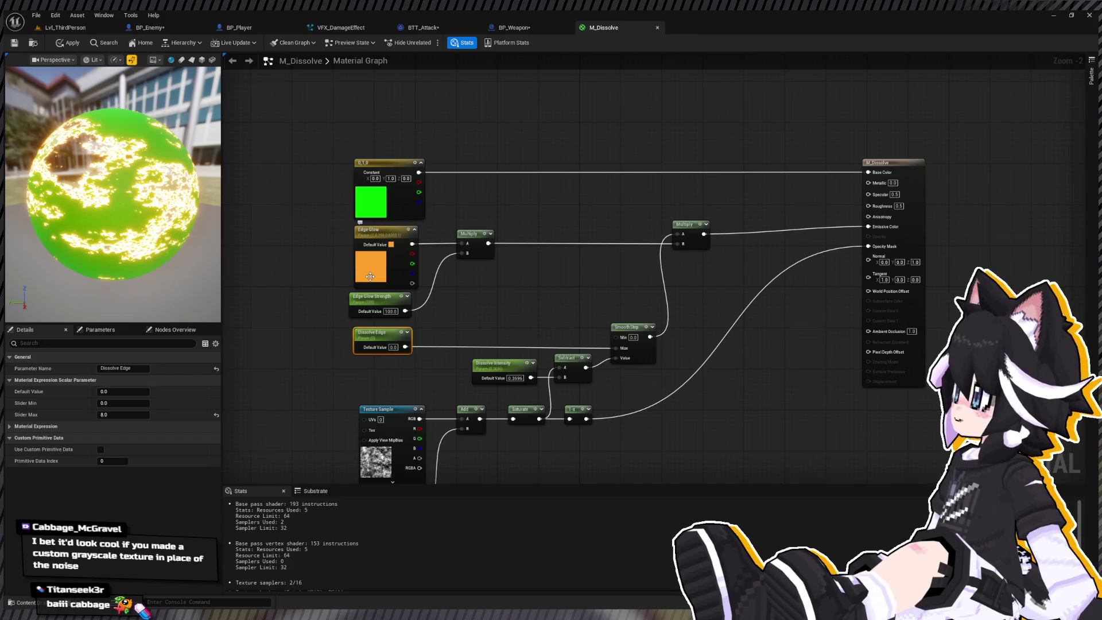
drag(430, 221, 487, 151)
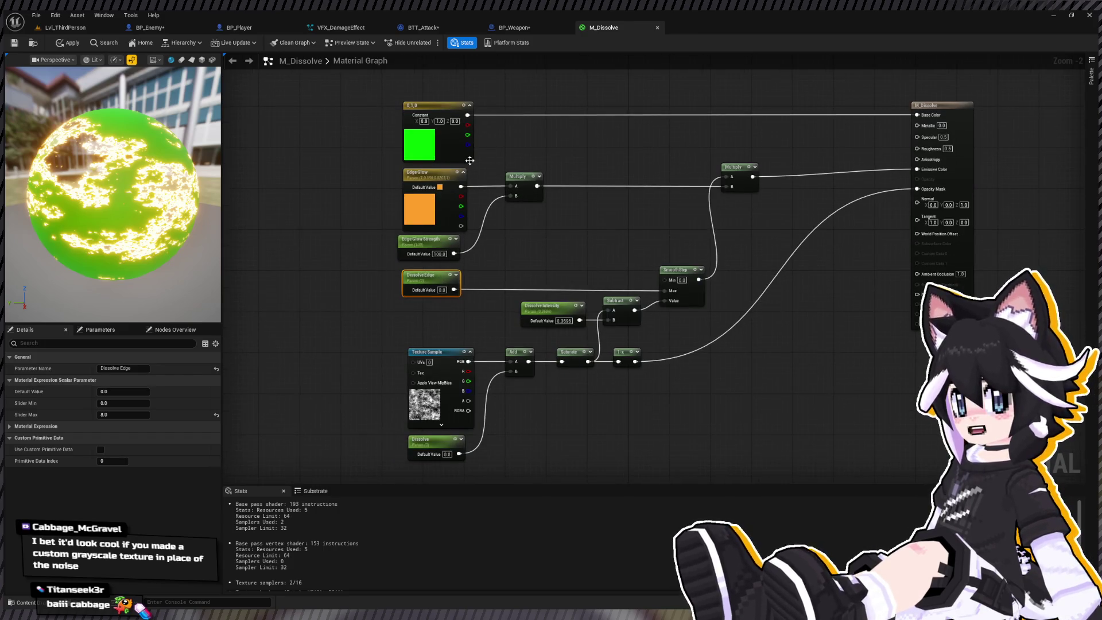
drag(147, 188, 80, 221)
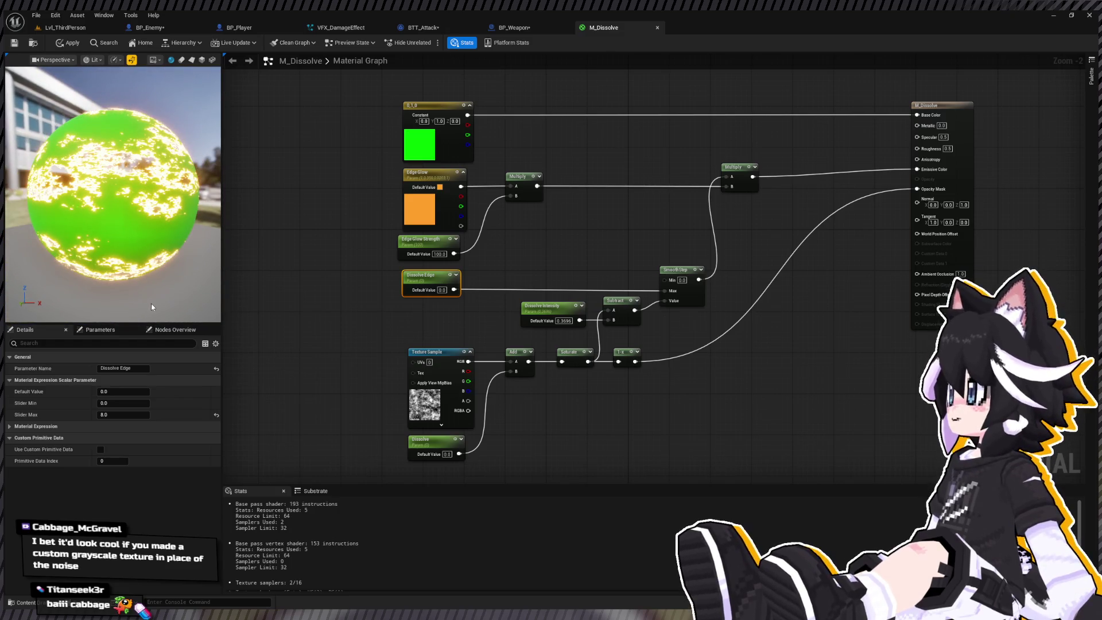
click(256, 287)
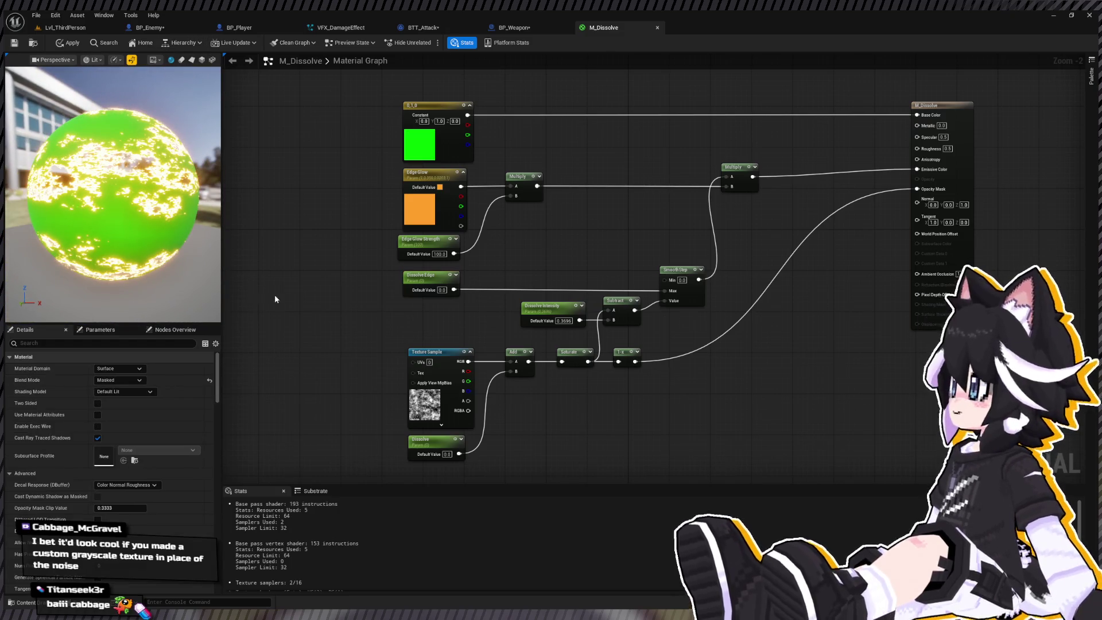
Preview the material on the Dogfolk MDL_Pawfolk mesh, then bring up BP_Weapon with the Content Drawer
key(ctrl+space)
scroll(down, 3)
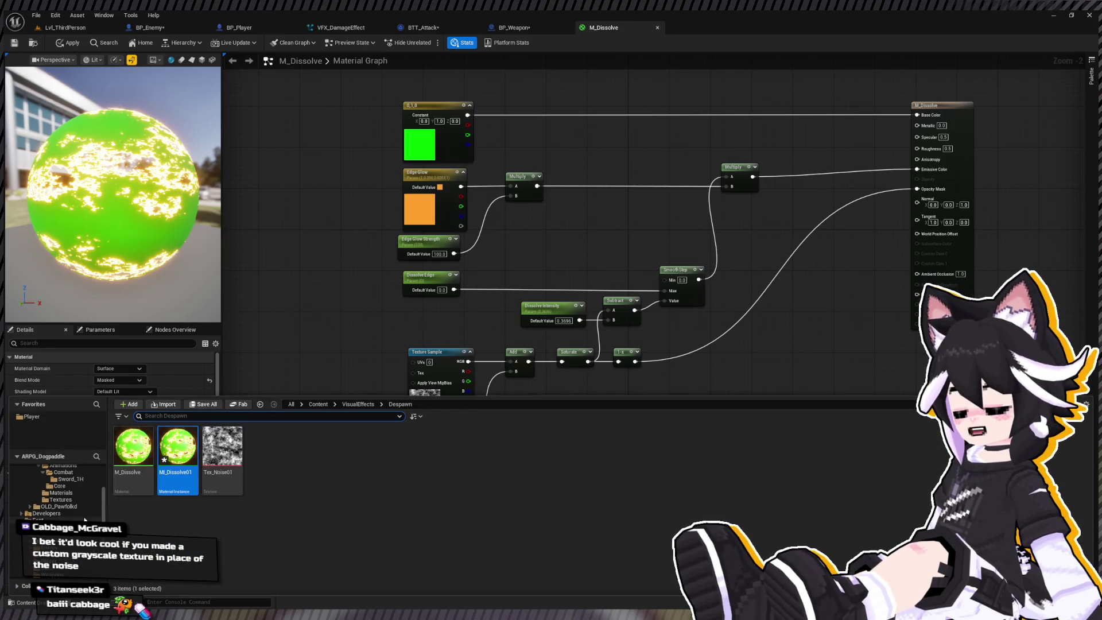
scroll(up, 3)
click(50, 503)
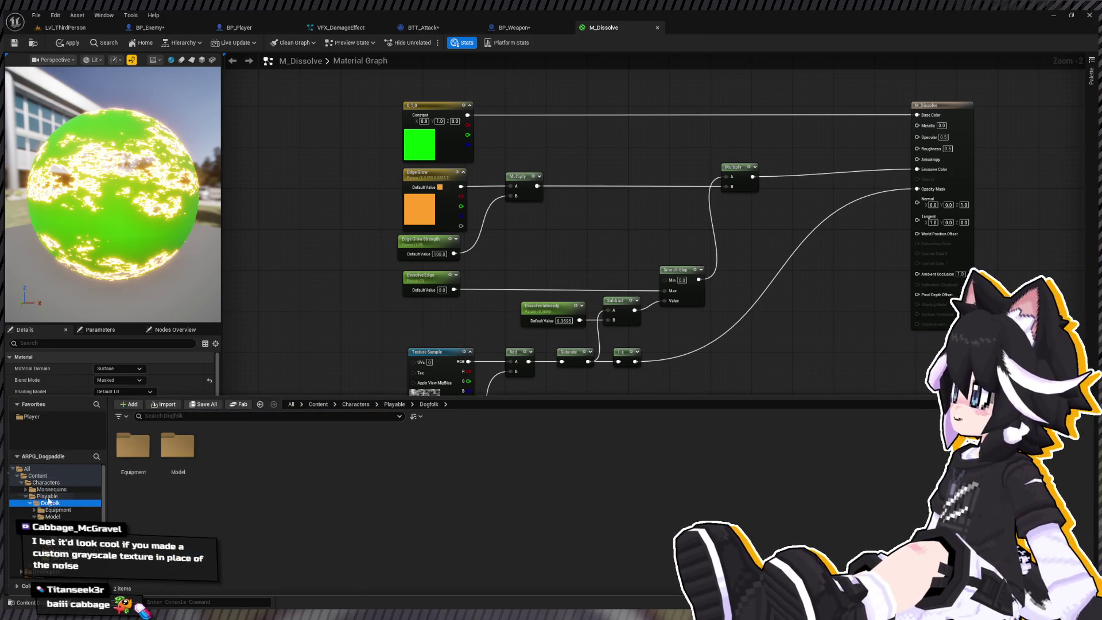
double_click(181, 445)
click(266, 451)
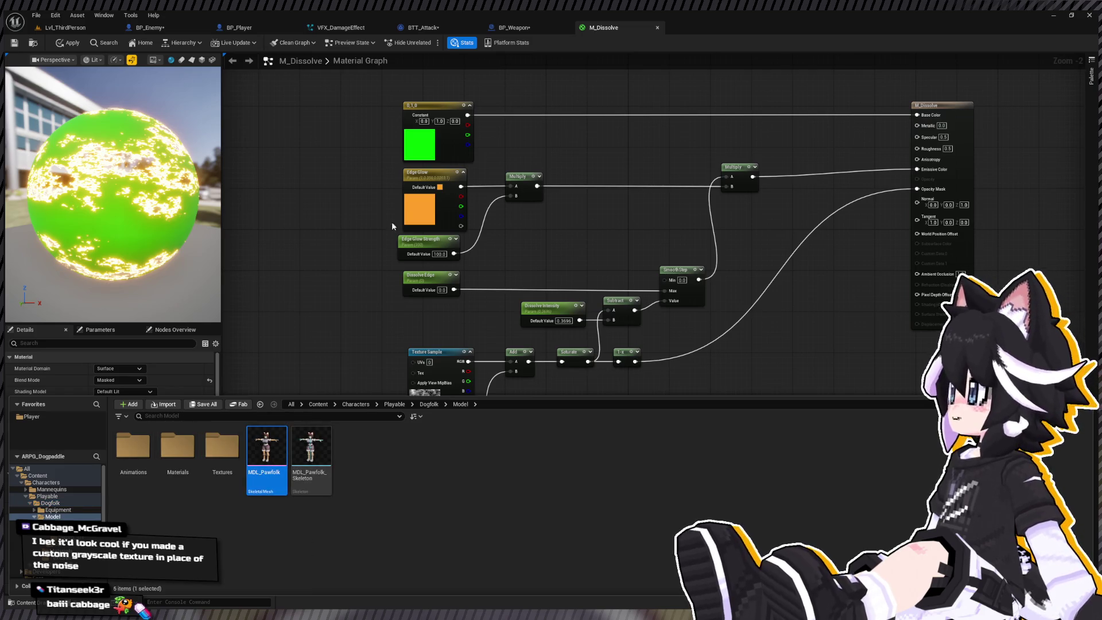
click(212, 60)
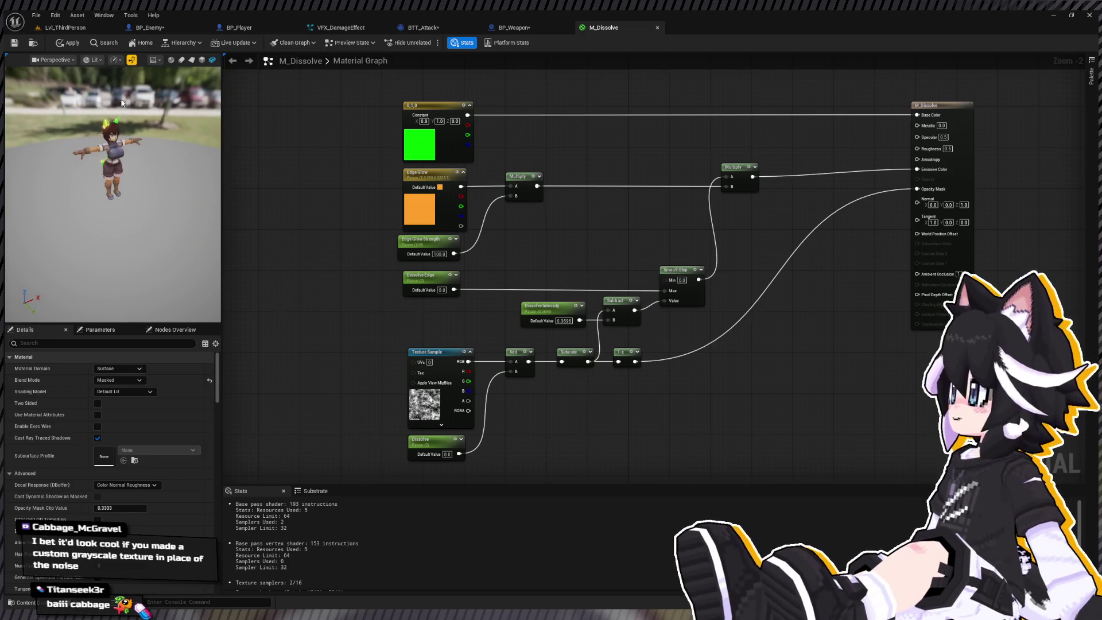
scroll(up, 3)
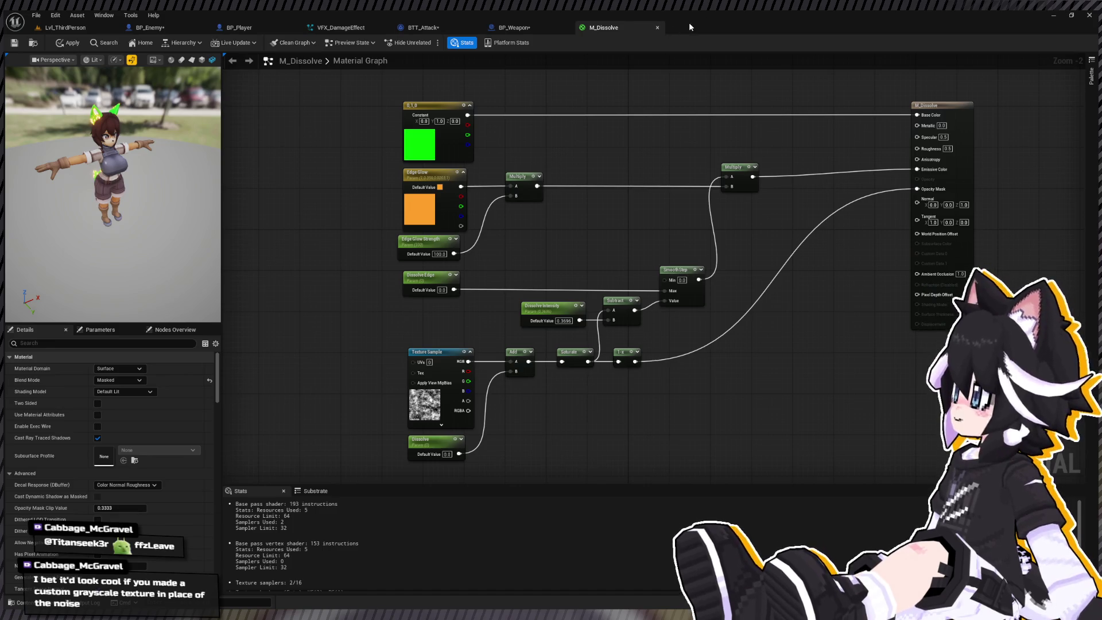
key(ctrl+Tab)
key(ctrl+space)
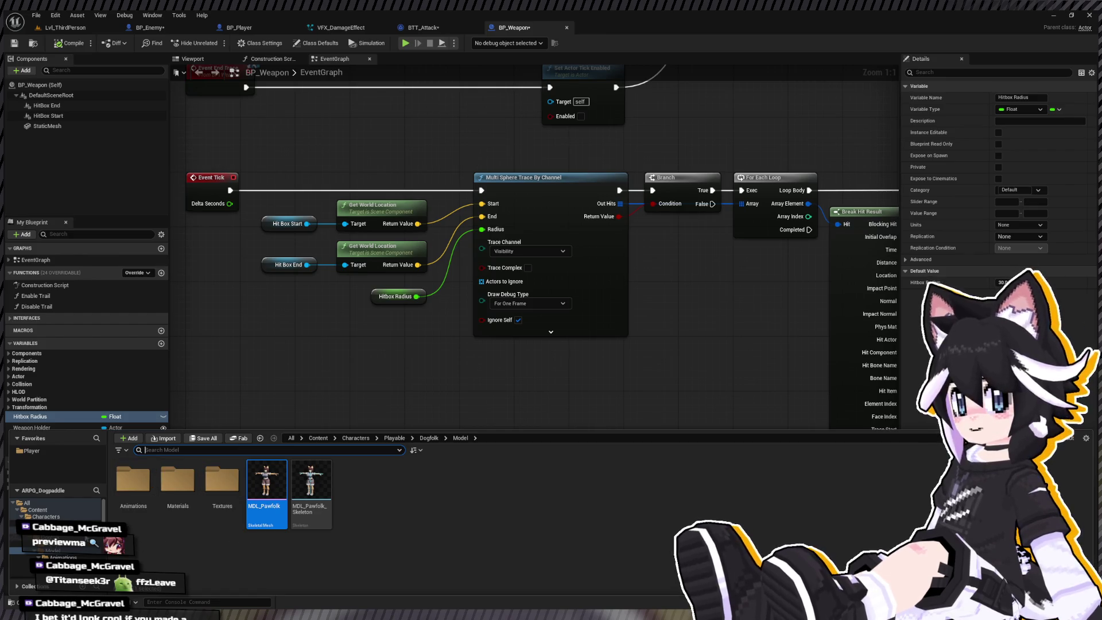
Browse the Dogfolk Materials and Textures folders, then switch to BP_Player's event graph
scroll(down, 3)
scroll(down, 3)
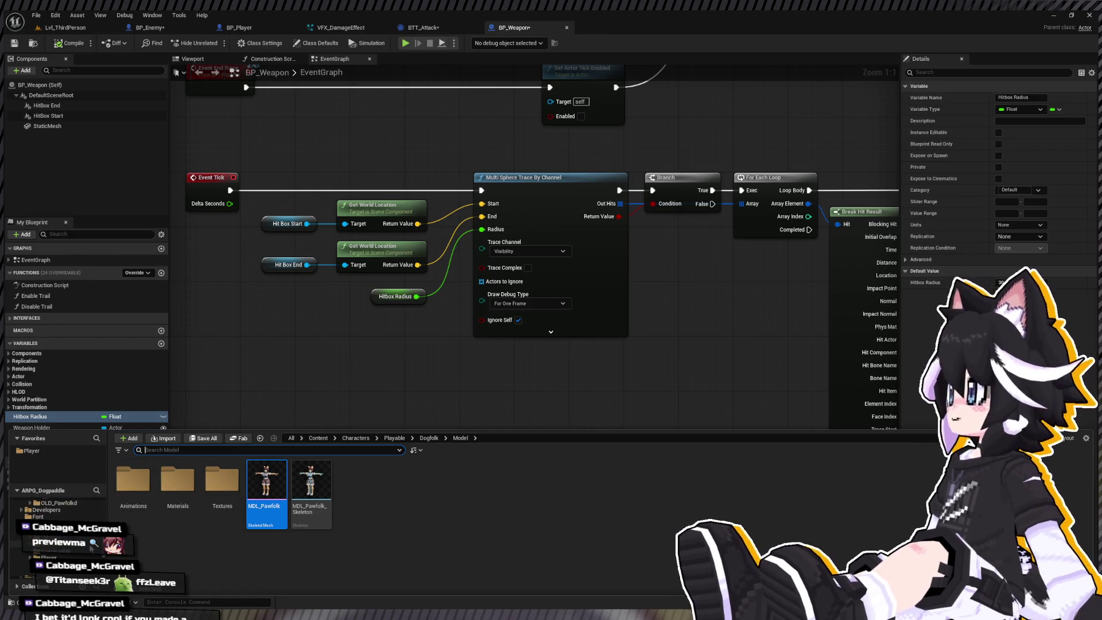
key(Down)
key(Down)
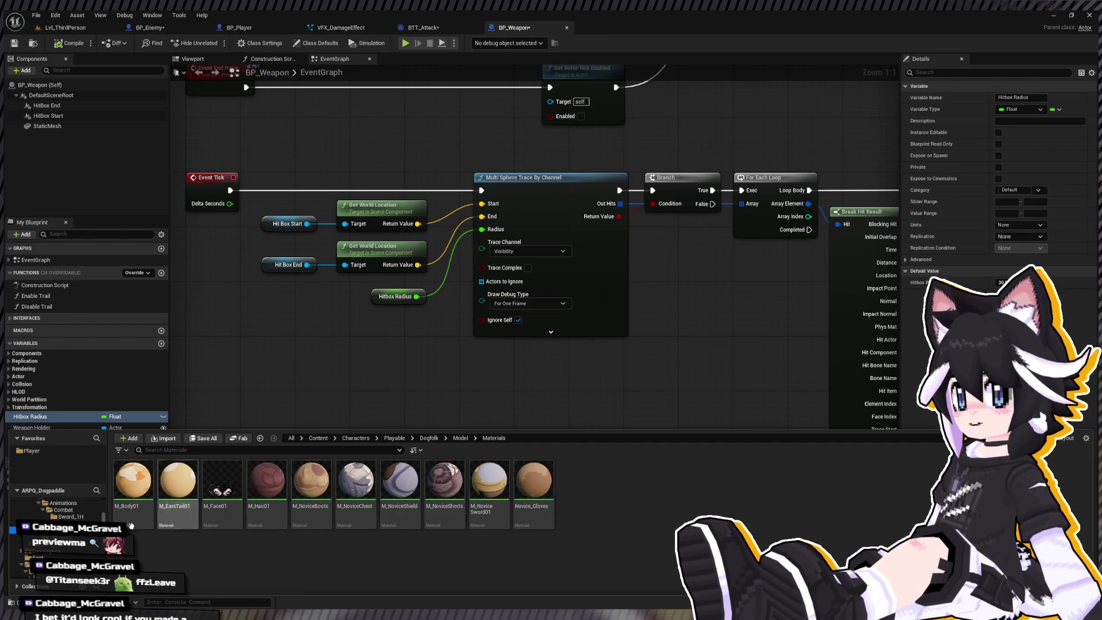
key(Down)
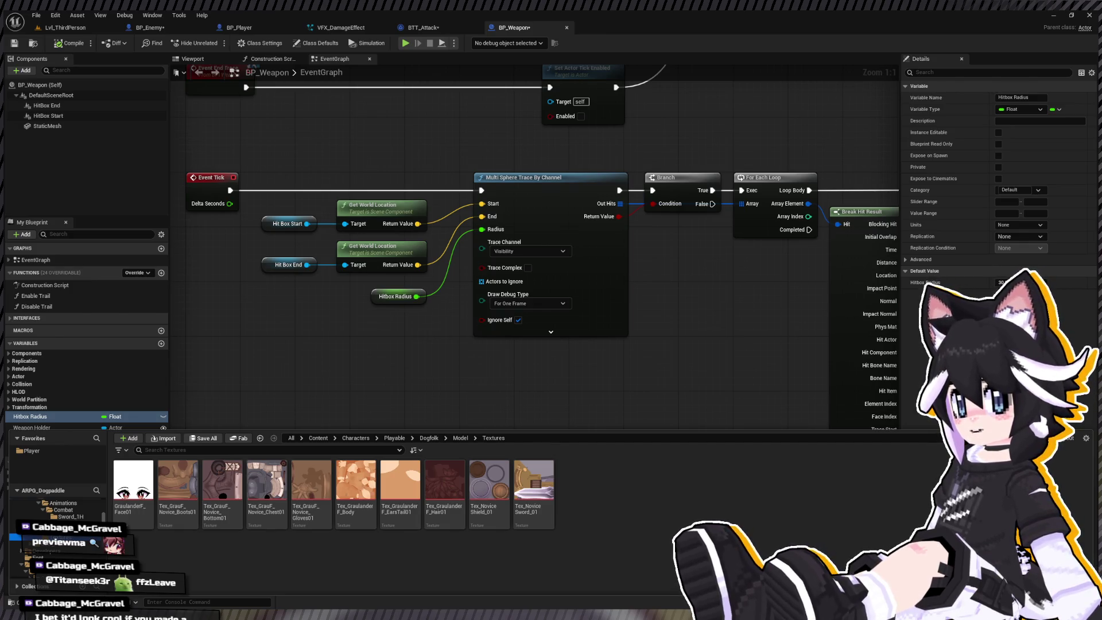
click(288, 28)
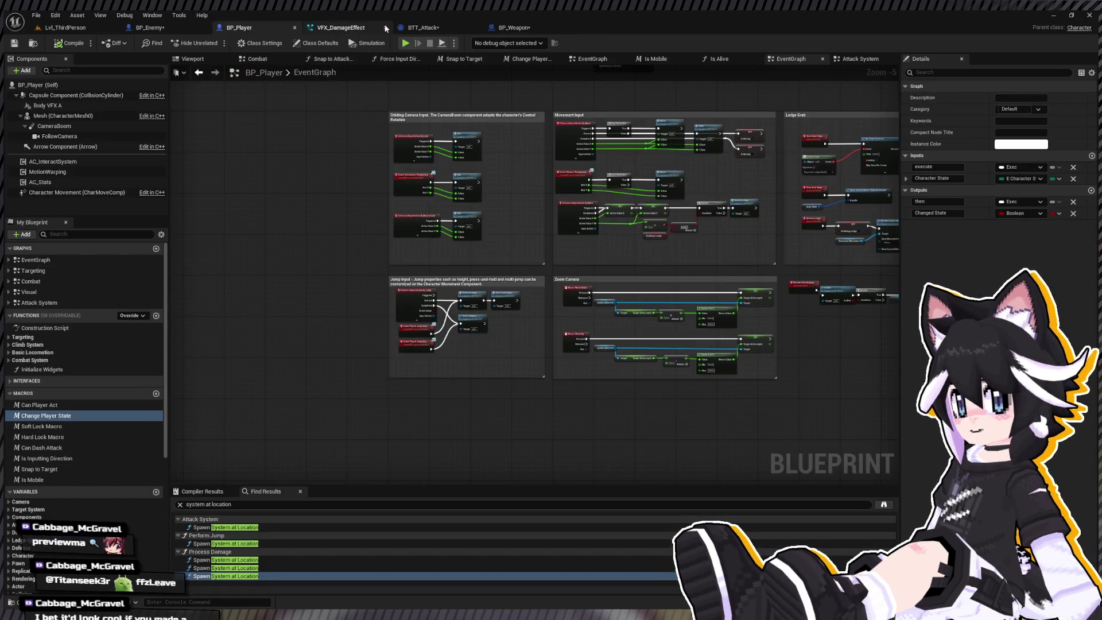
Close the VFX_DamageEffect, BTT_Attack and BP_Weapon editors and dismiss the Content Drawer
click(385, 27)
click(384, 27)
click(385, 27)
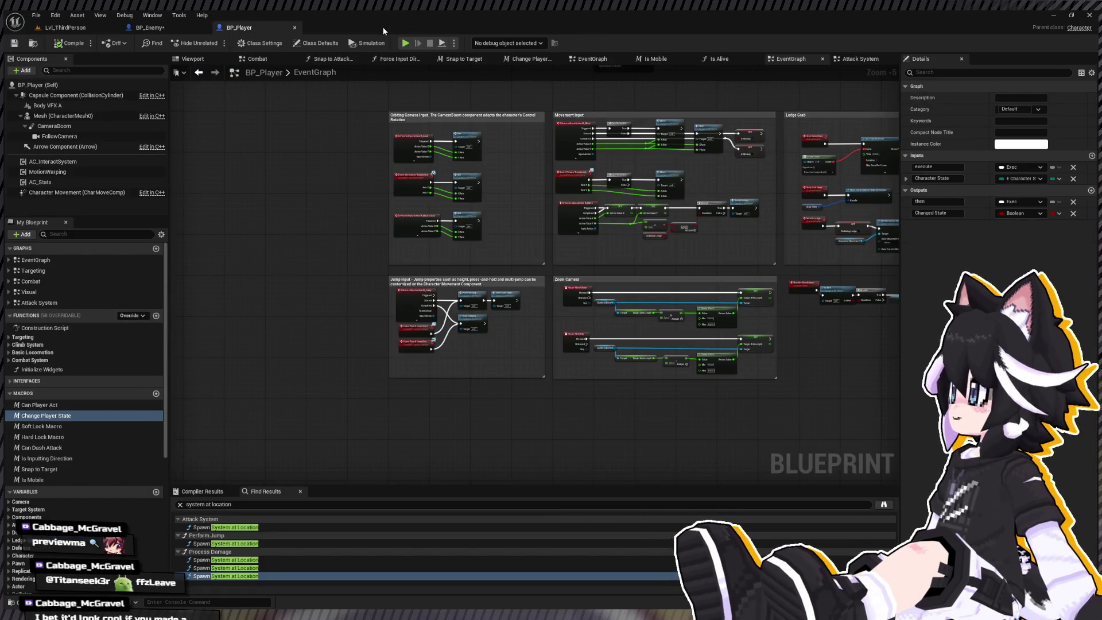
key(ctrl+space)
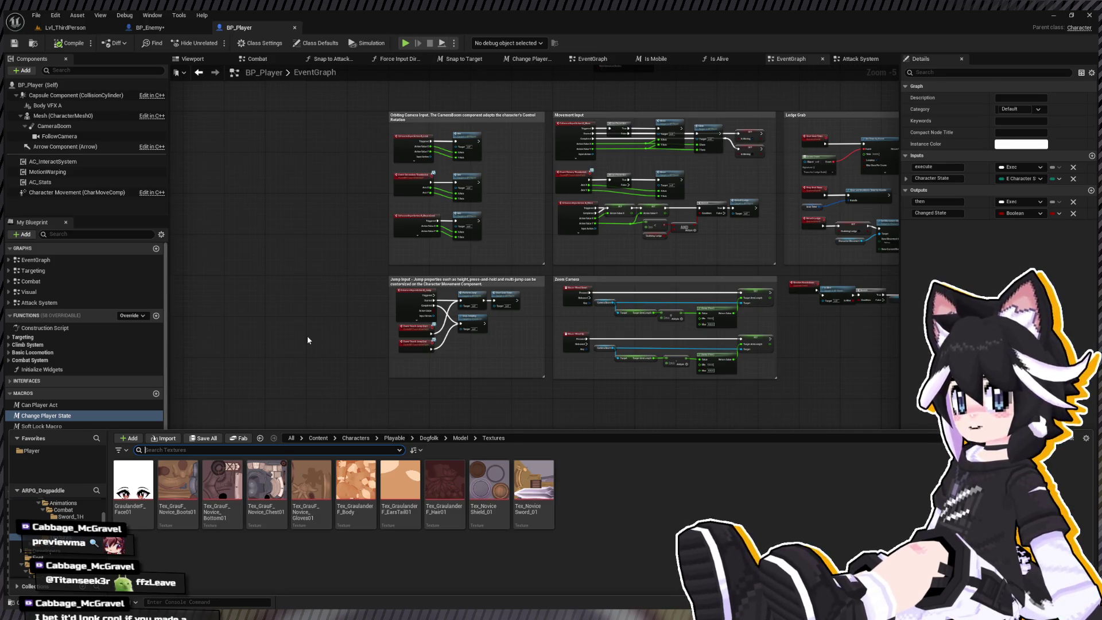
click(307, 336)
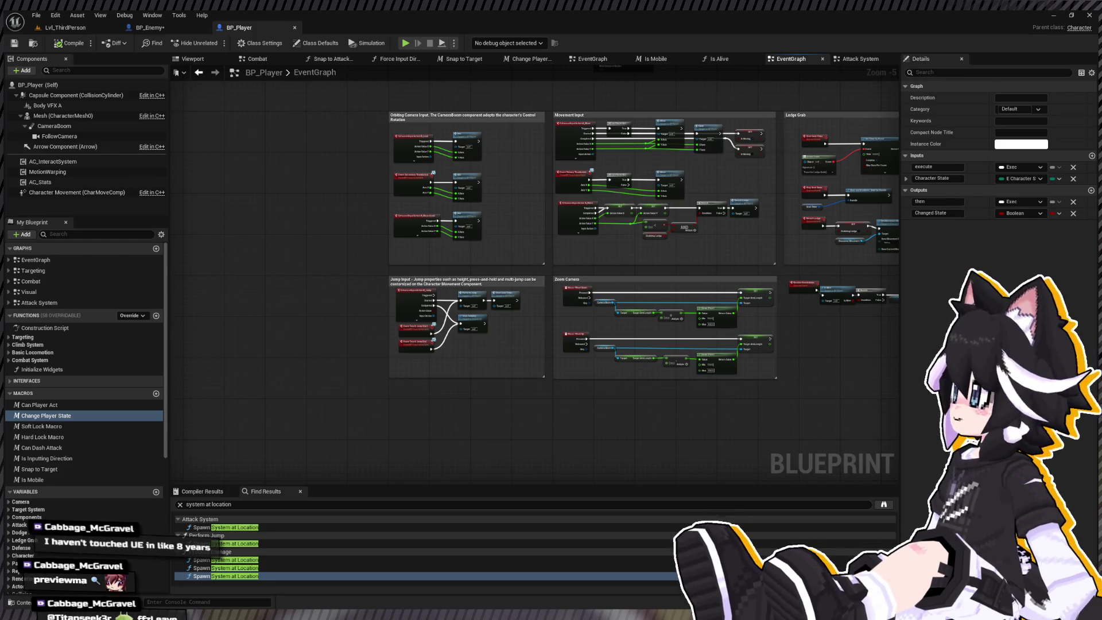
Glance over BP_Enemy's event graph, then start a play session in Lvl_ThirdPerson
click(146, 27)
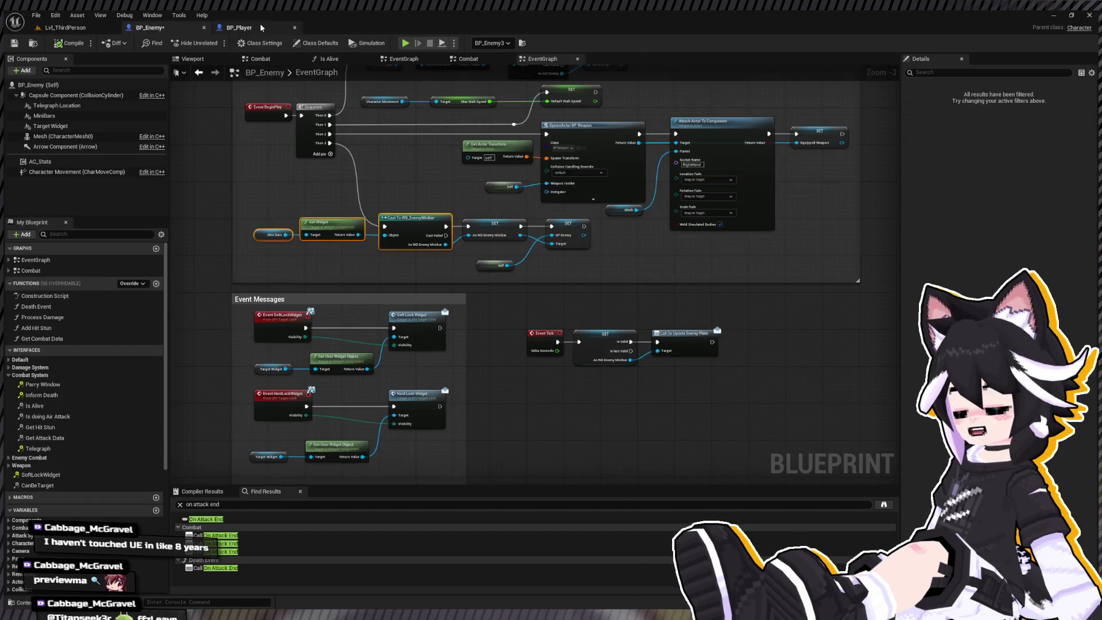
scroll(down, 3)
drag(413, 216, 423, 279)
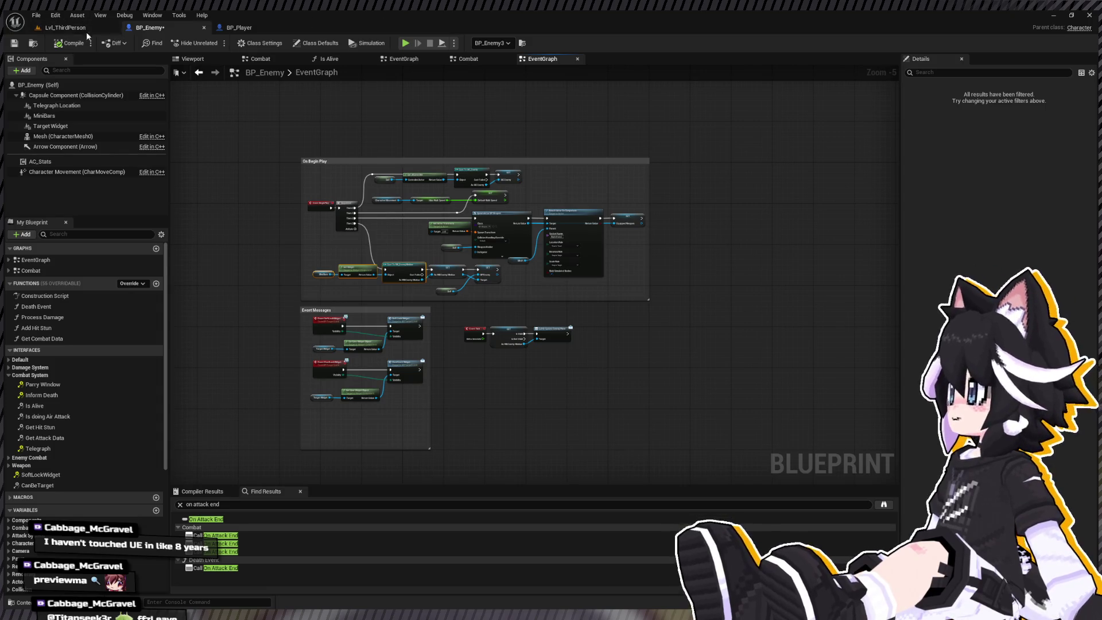
click(86, 28)
click(218, 42)
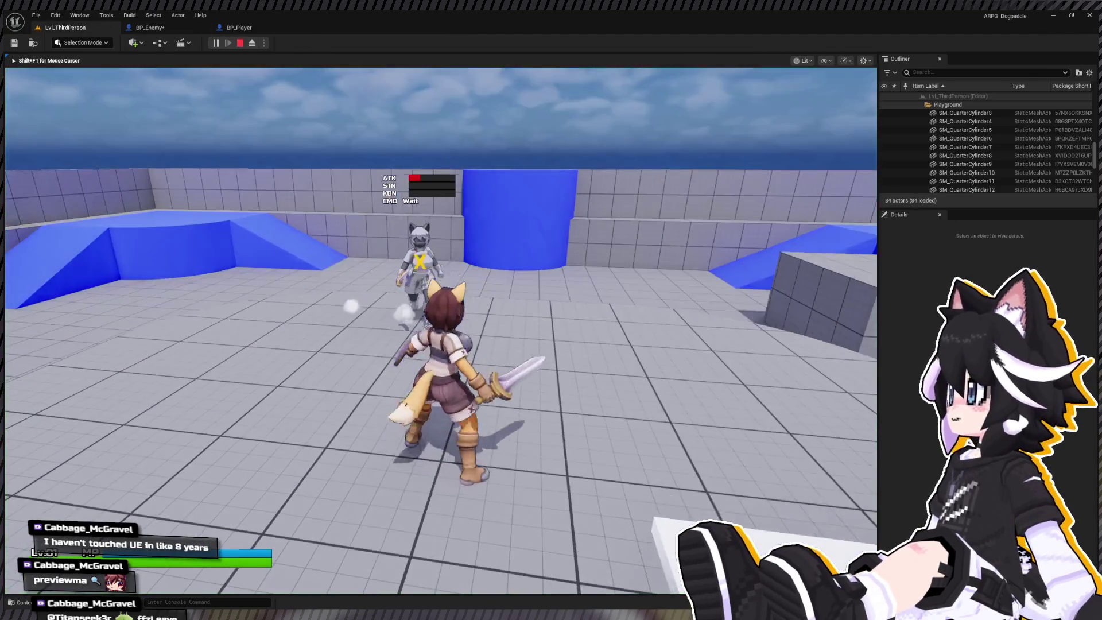
Combo the Dummy repeatedly while watching the ATK, STN, KDN and CMD bars, then end play
key(w)
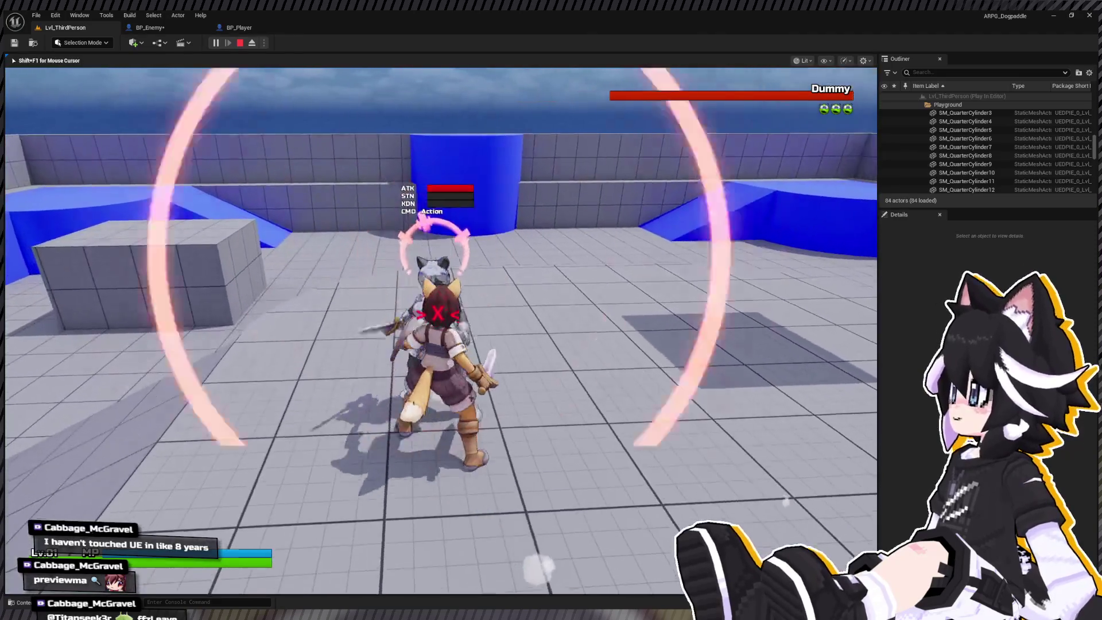
click(441, 331)
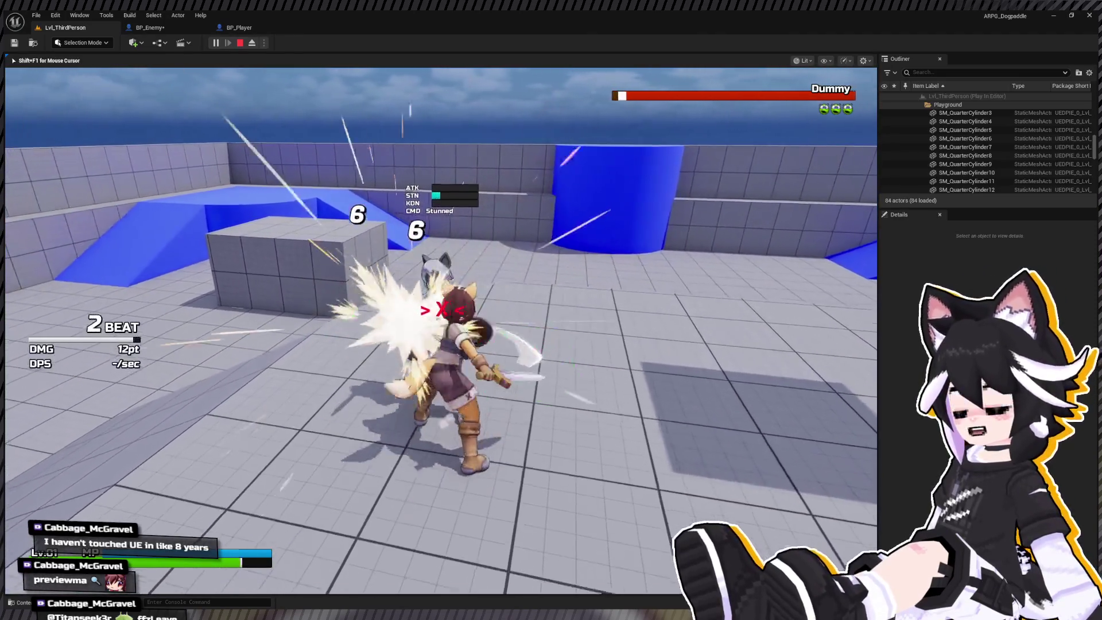
click(441, 330)
click(440, 330)
click(441, 331)
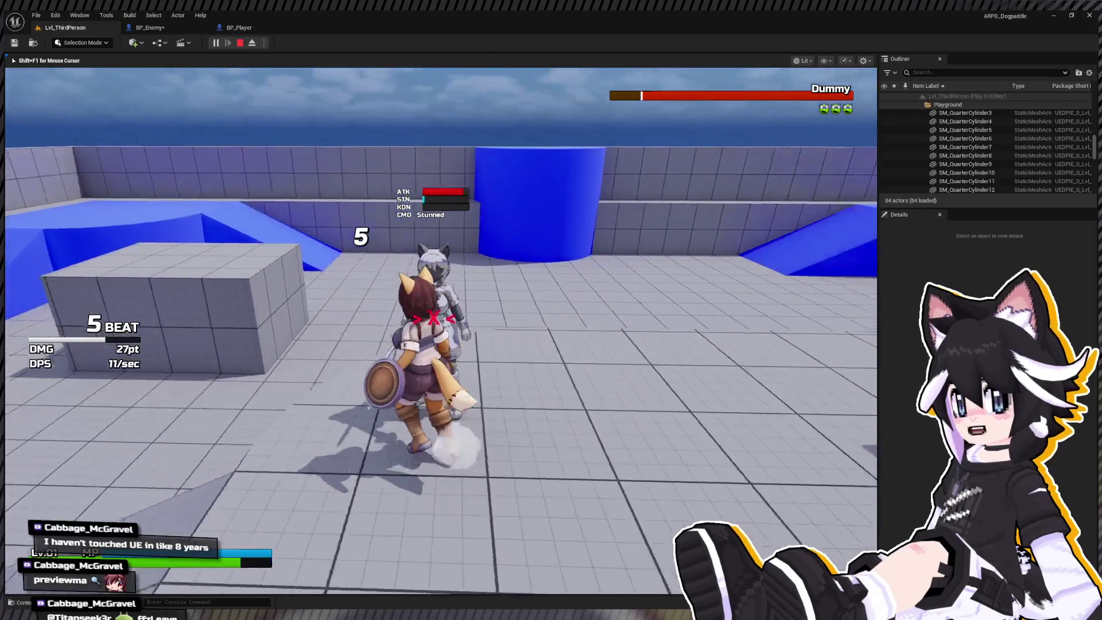
key(w)
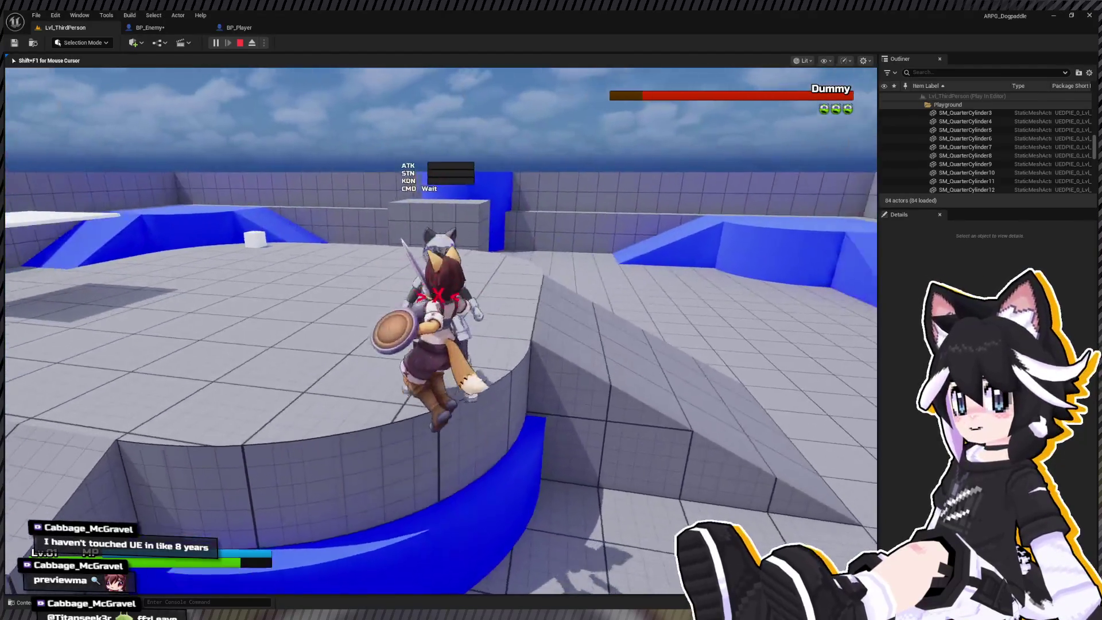
key(w)
click(441, 331)
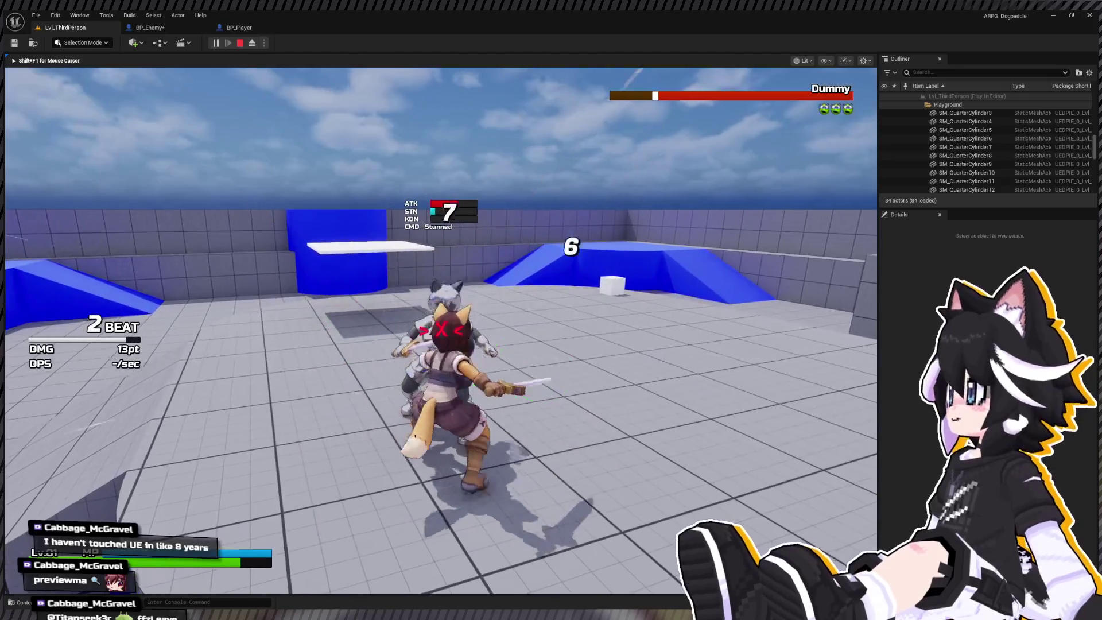
click(441, 330)
click(441, 314)
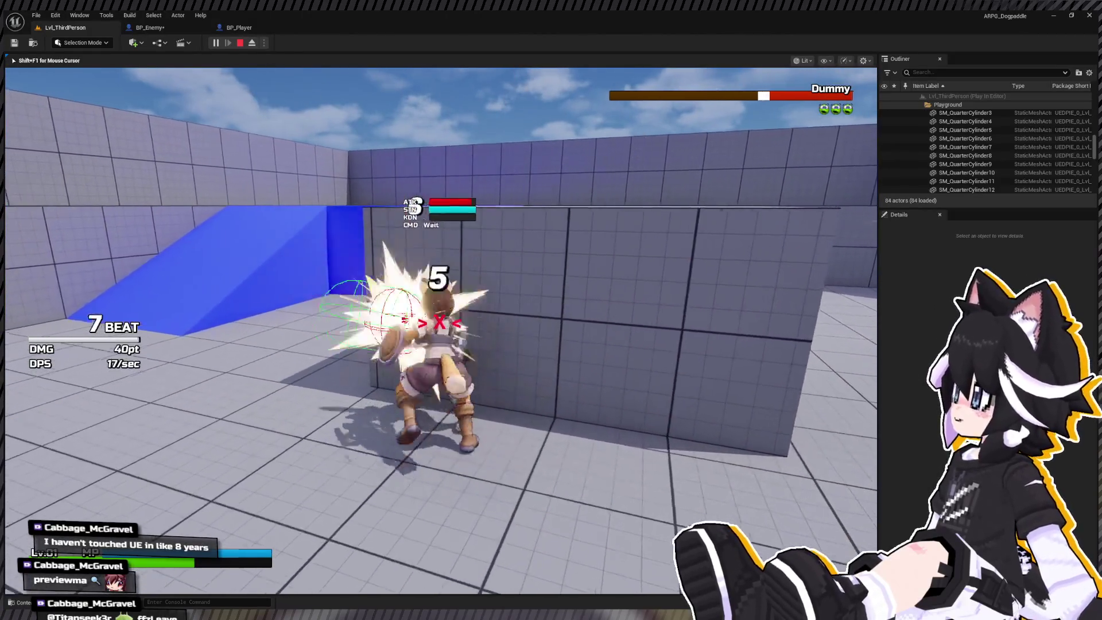
key(Escape)
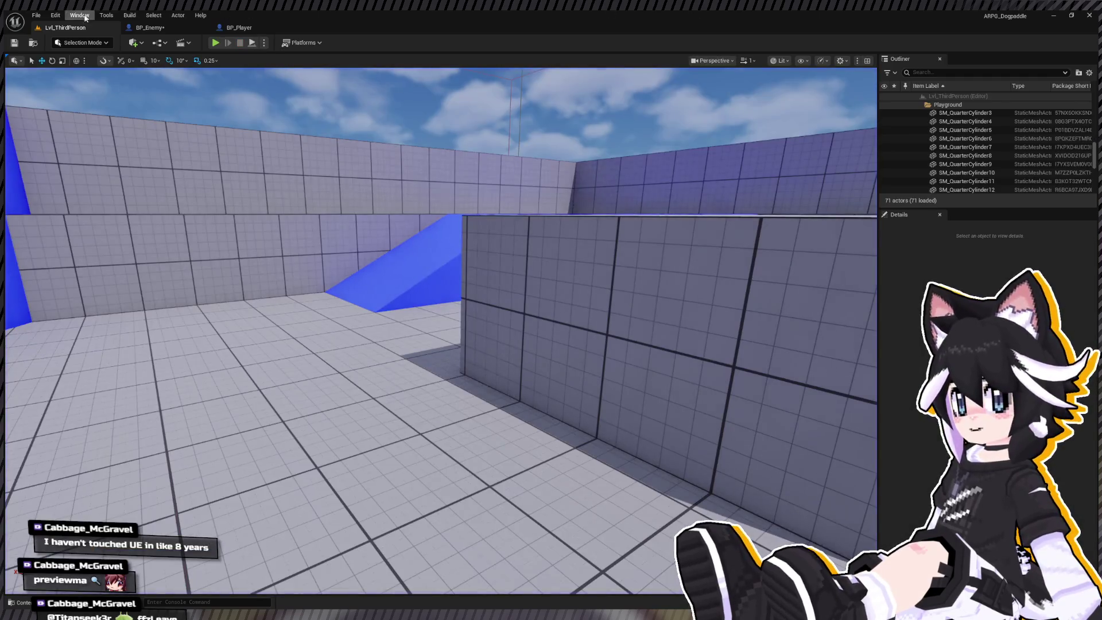
Open BP_Enemy's Combat graph and look over its sections
click(149, 27)
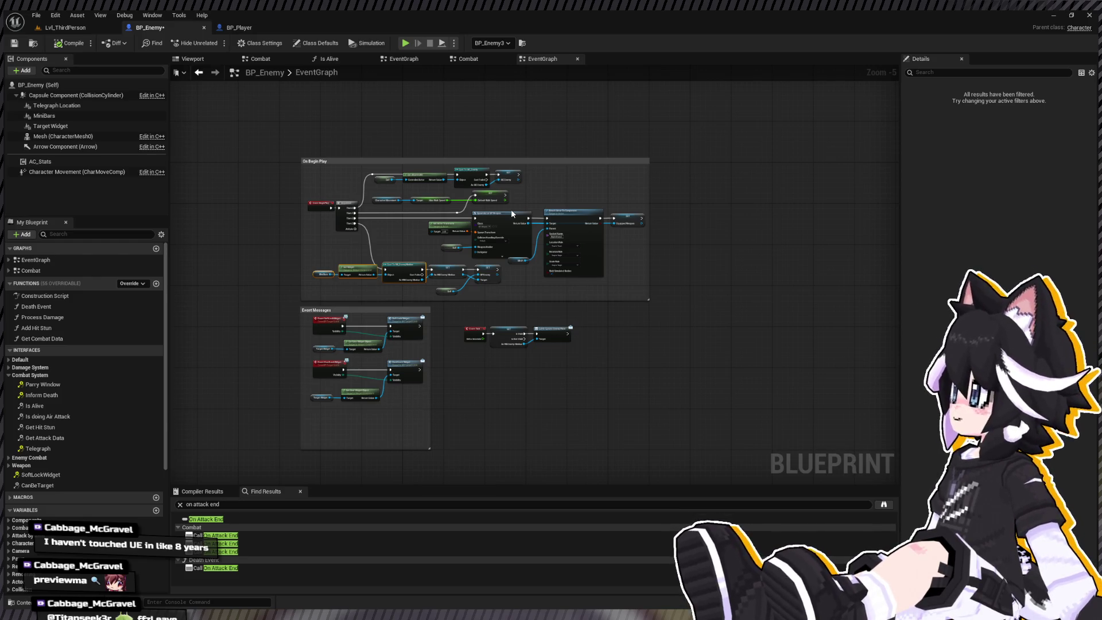
click(79, 272)
double_click(79, 271)
scroll(up, 3)
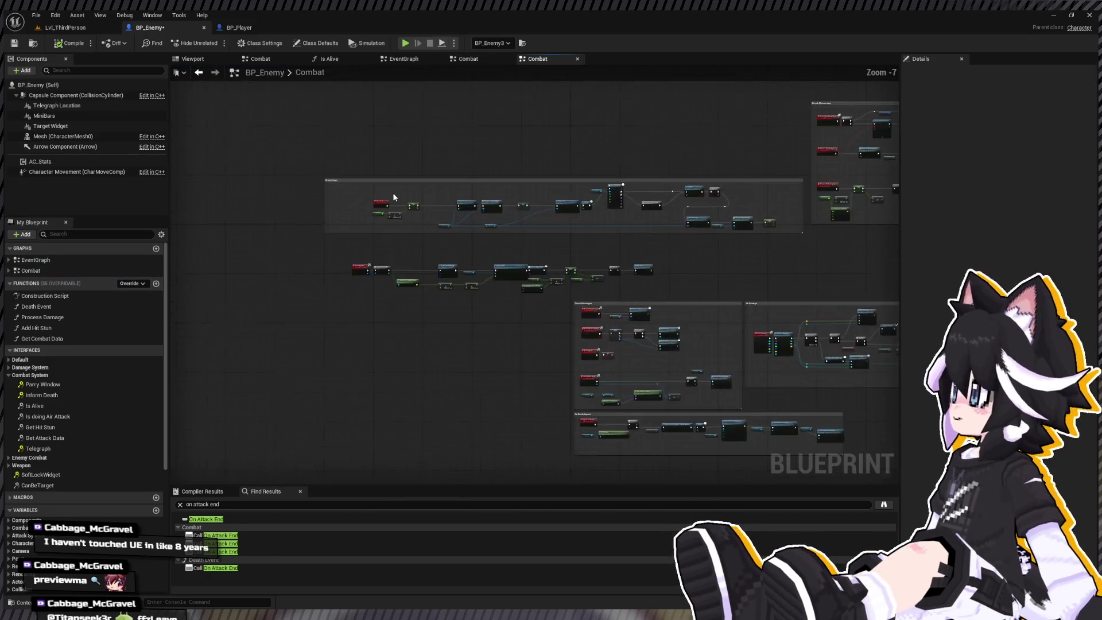
scroll(down, 3)
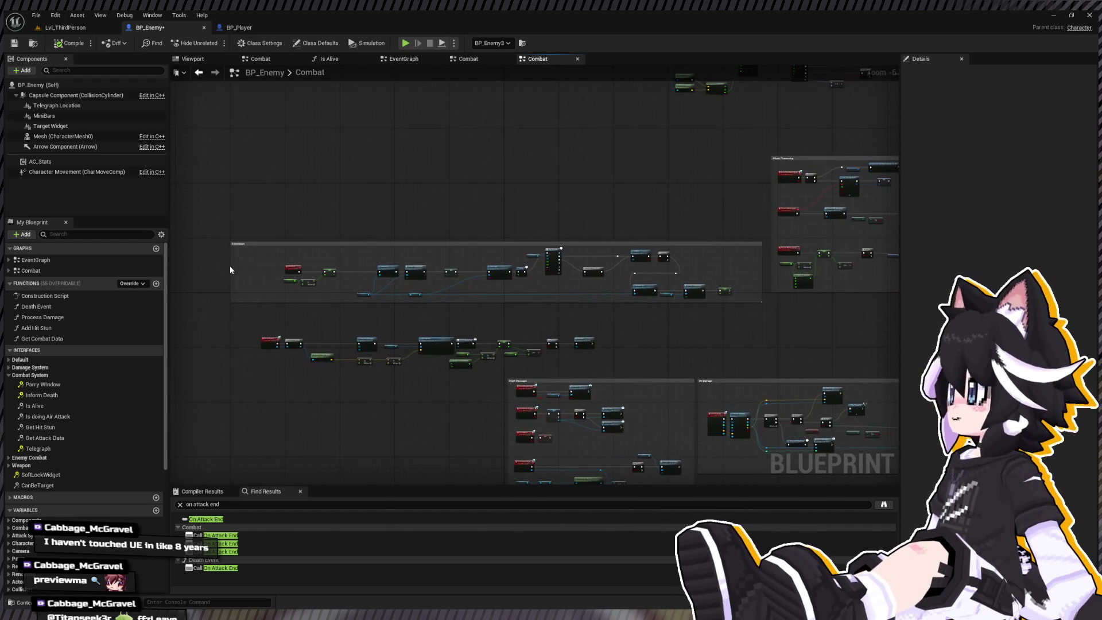
drag(501, 205, 489, 298)
scroll(up, 3)
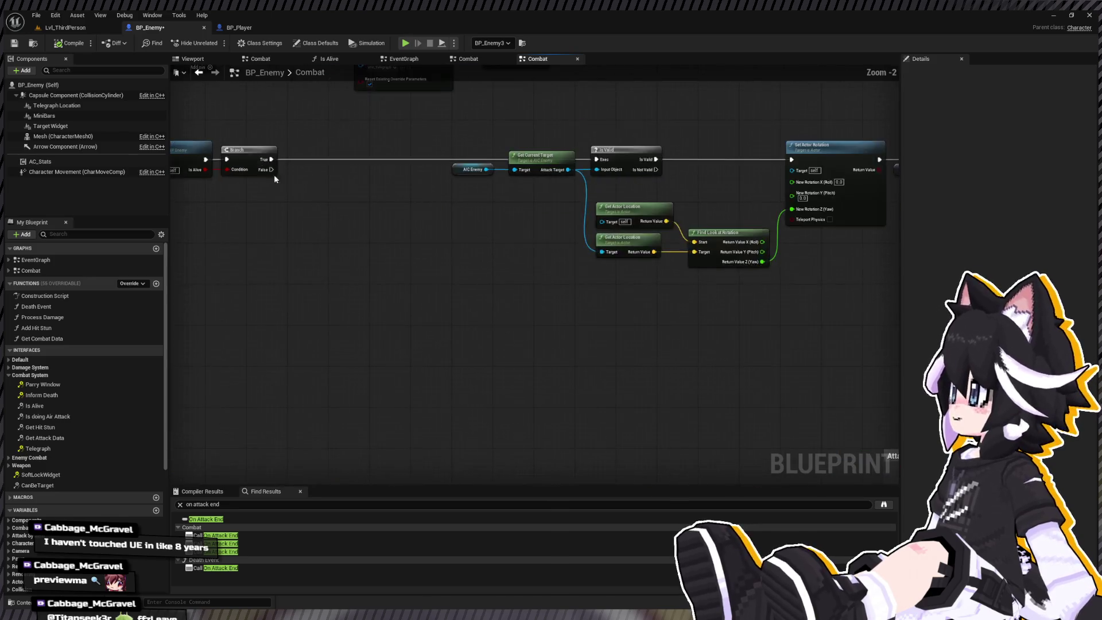
scroll(up, 3)
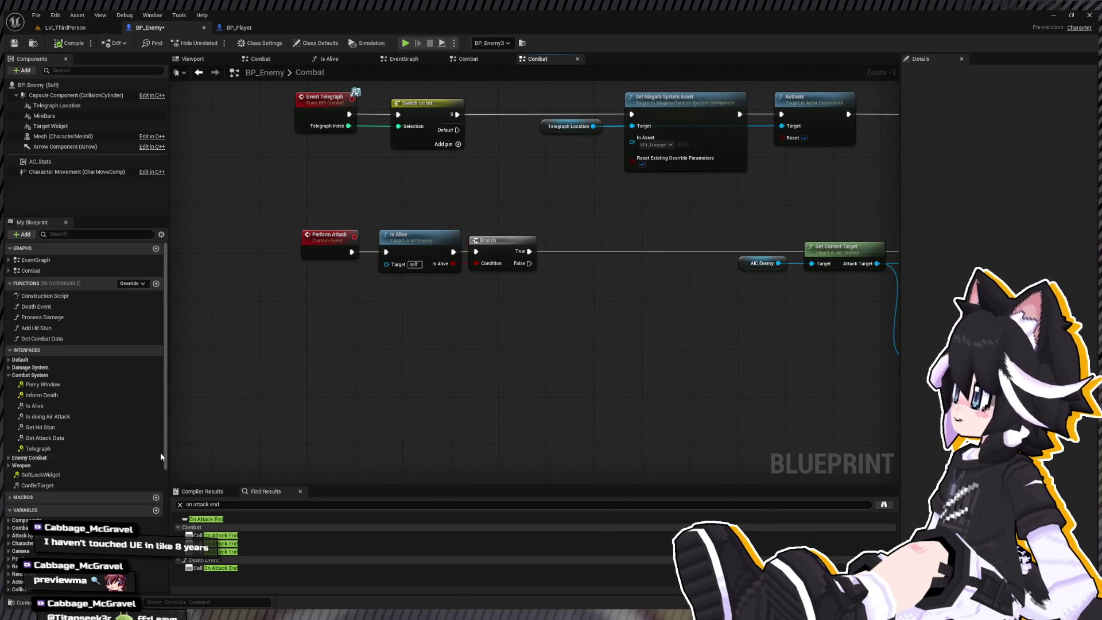
scroll(down, 3)
scroll(down, 3)
Place a Snap To Last Hit macro node below Perform Attack and peek inside it
click(49, 335)
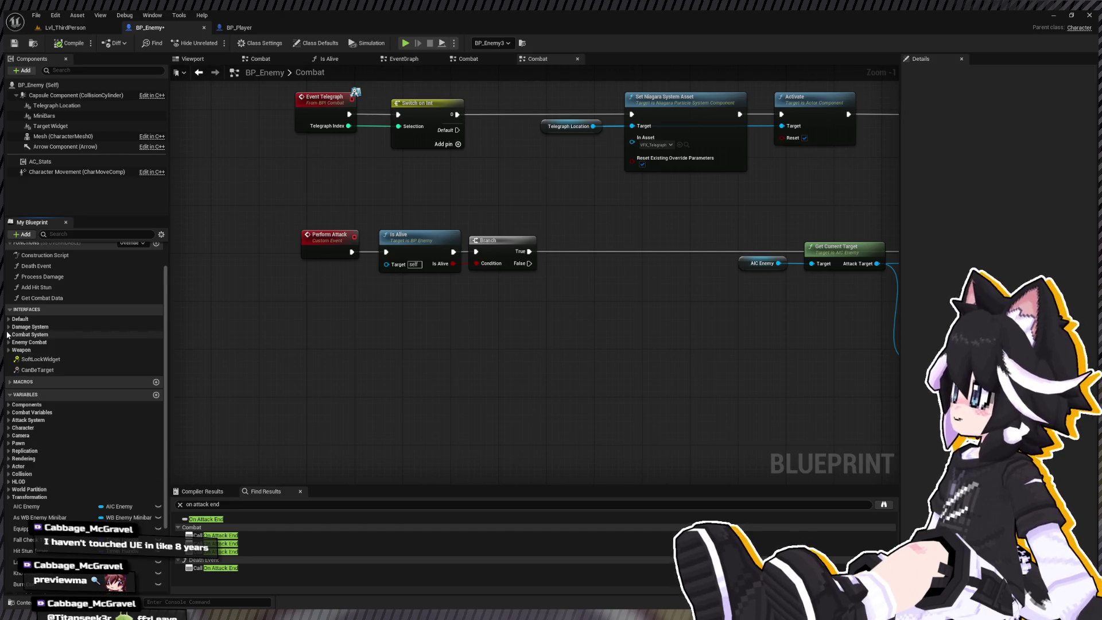
scroll(up, 3)
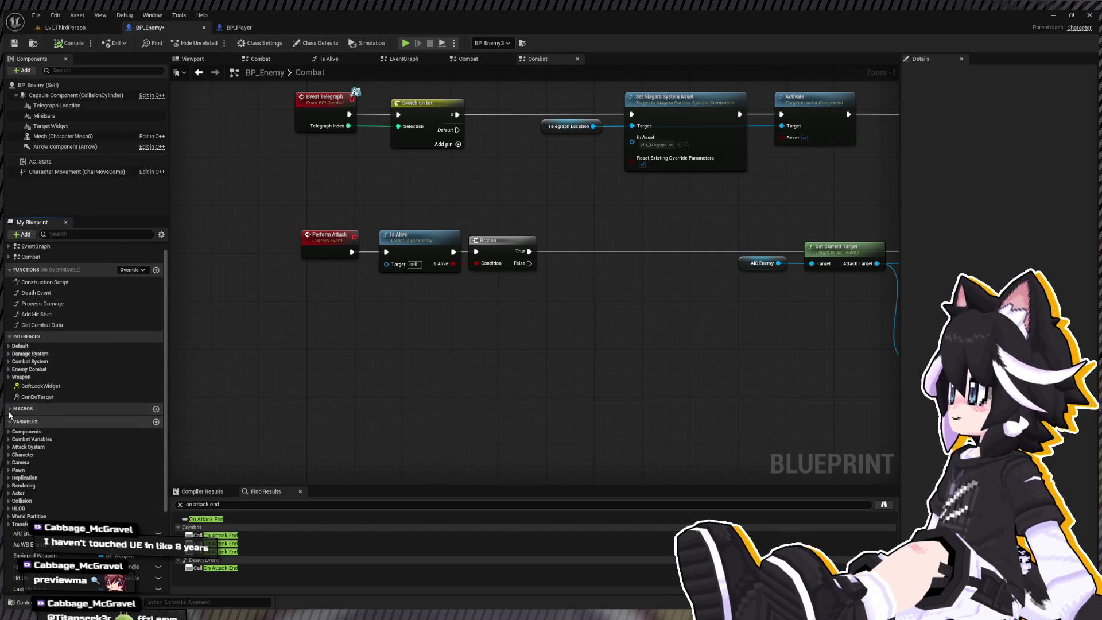
click(9, 409)
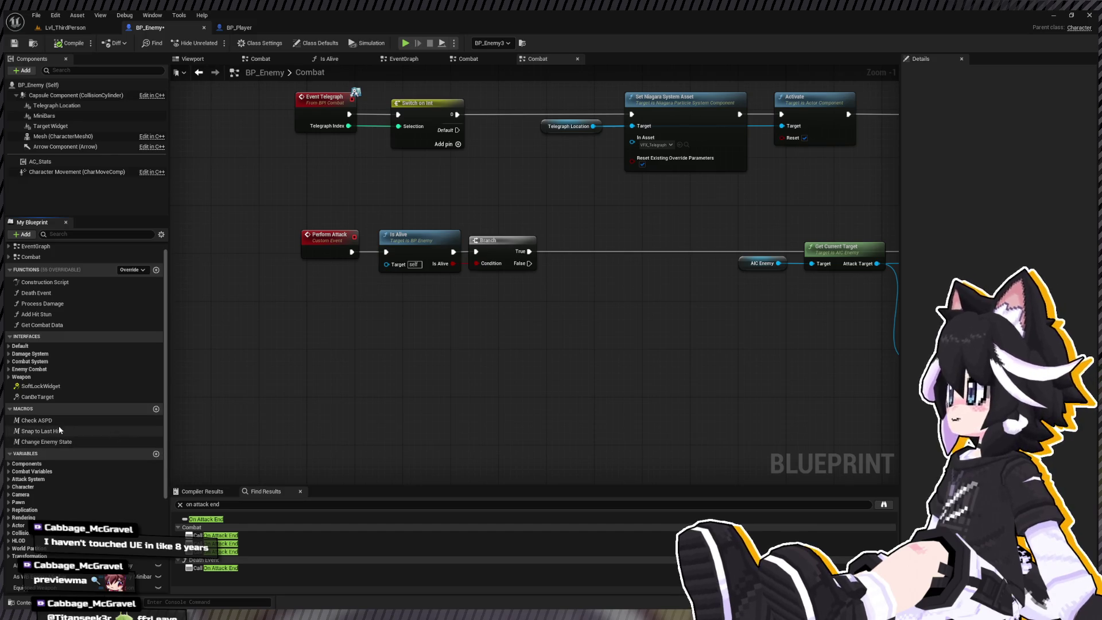
click(40, 431)
drag(455, 313, 542, 314)
scroll(down, 3)
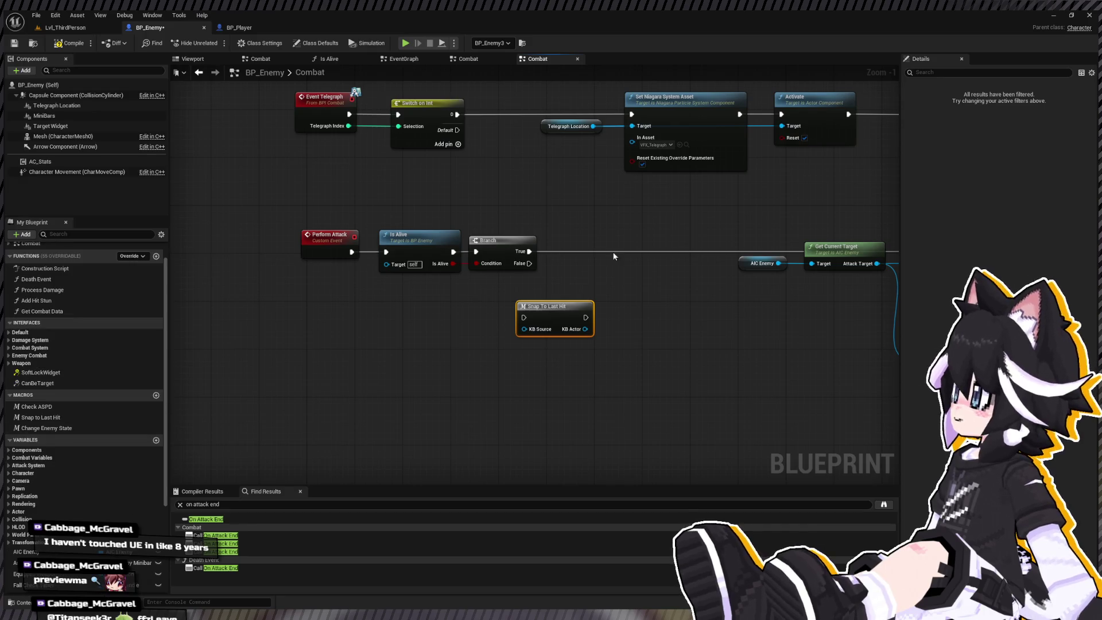
drag(422, 375, 379, 393)
double_click(500, 327)
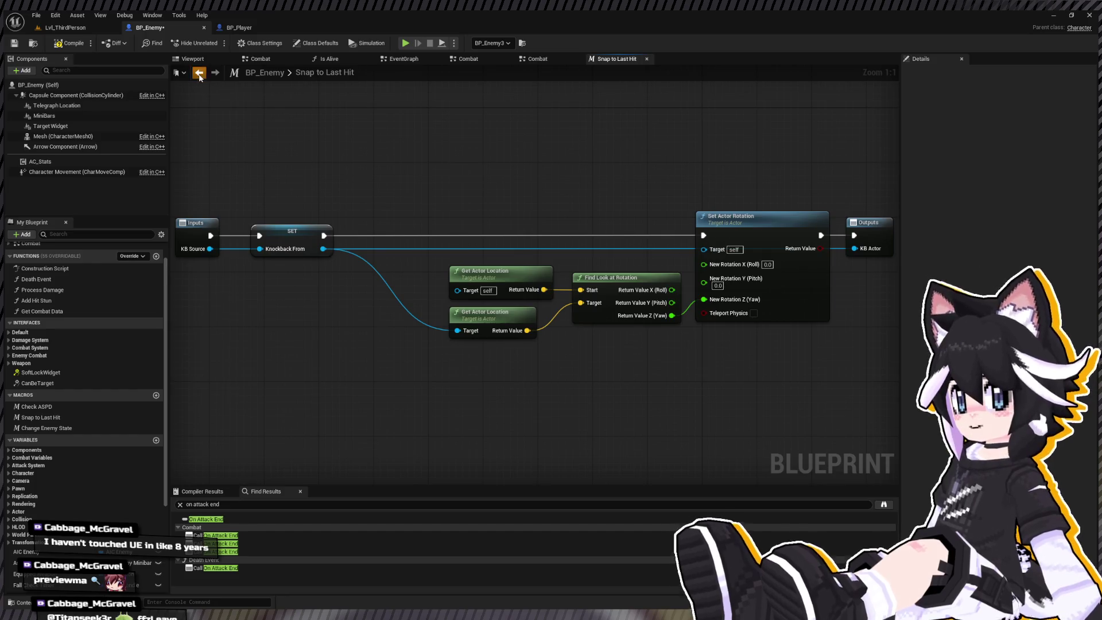
click(198, 73)
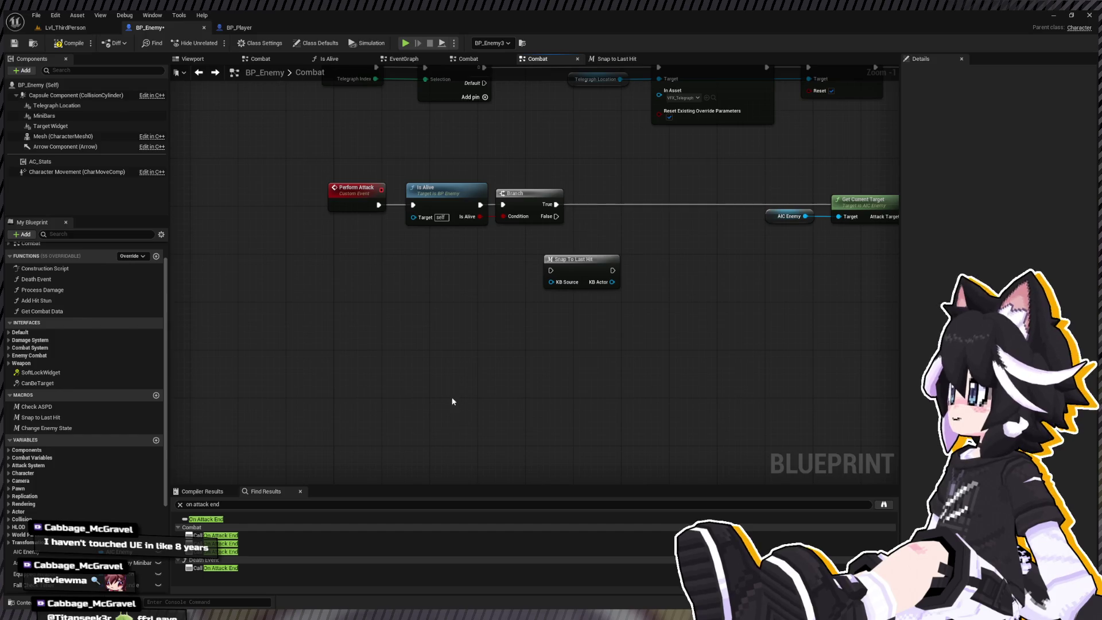
Paste an AIC Enemy getter and connect it to a Get Current Target node
key(ctrl+v)
drag(404, 319, 426, 329)
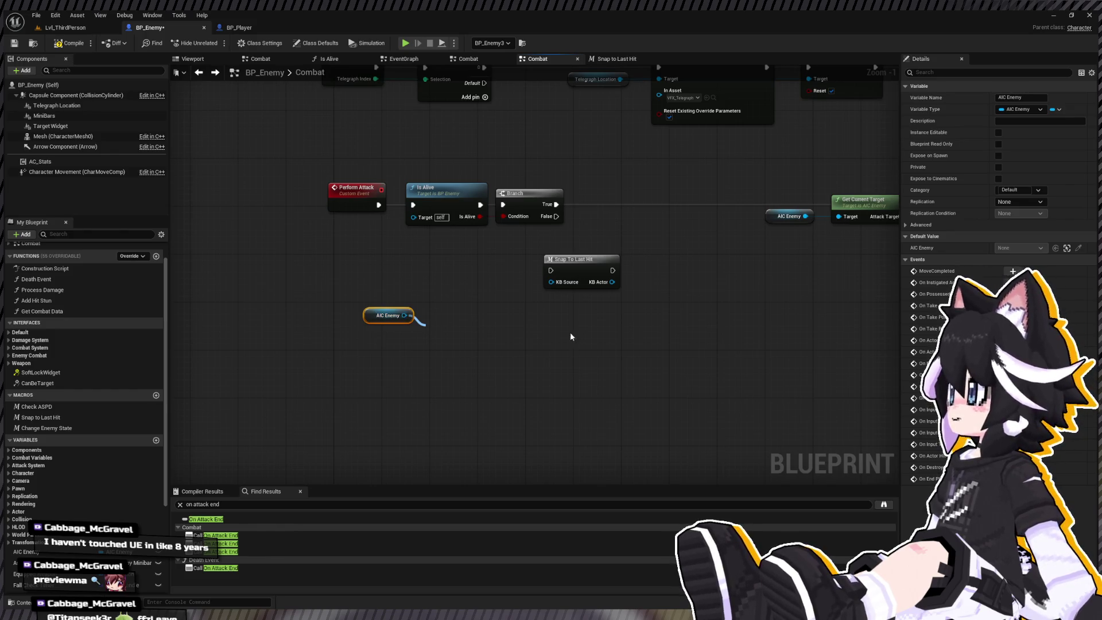
click(494, 396)
drag(353, 271, 459, 337)
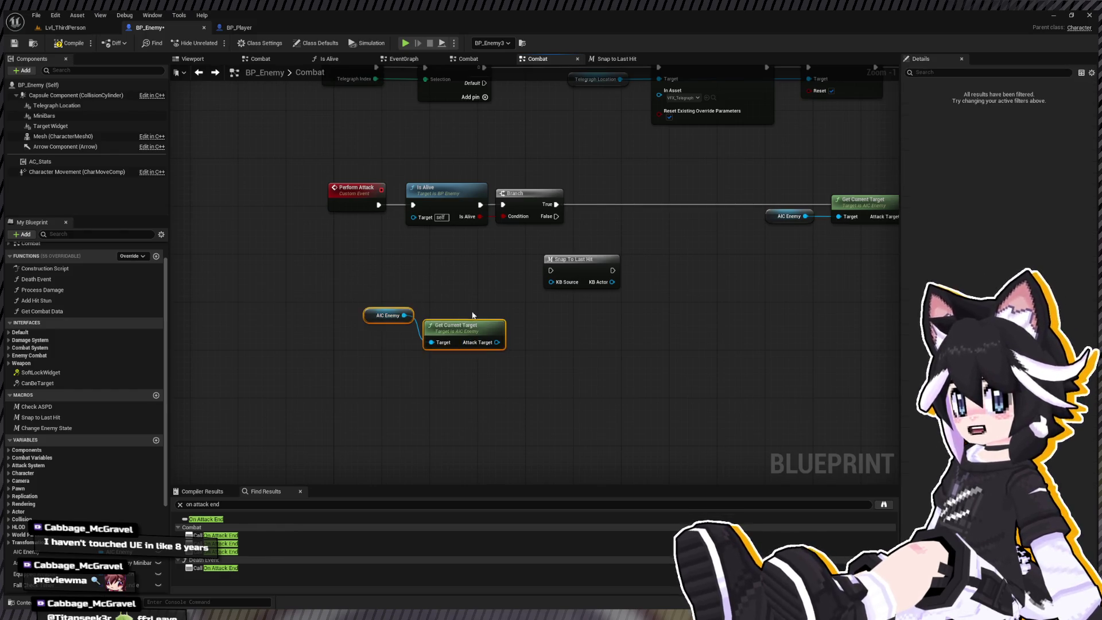
key(q)
click(465, 327)
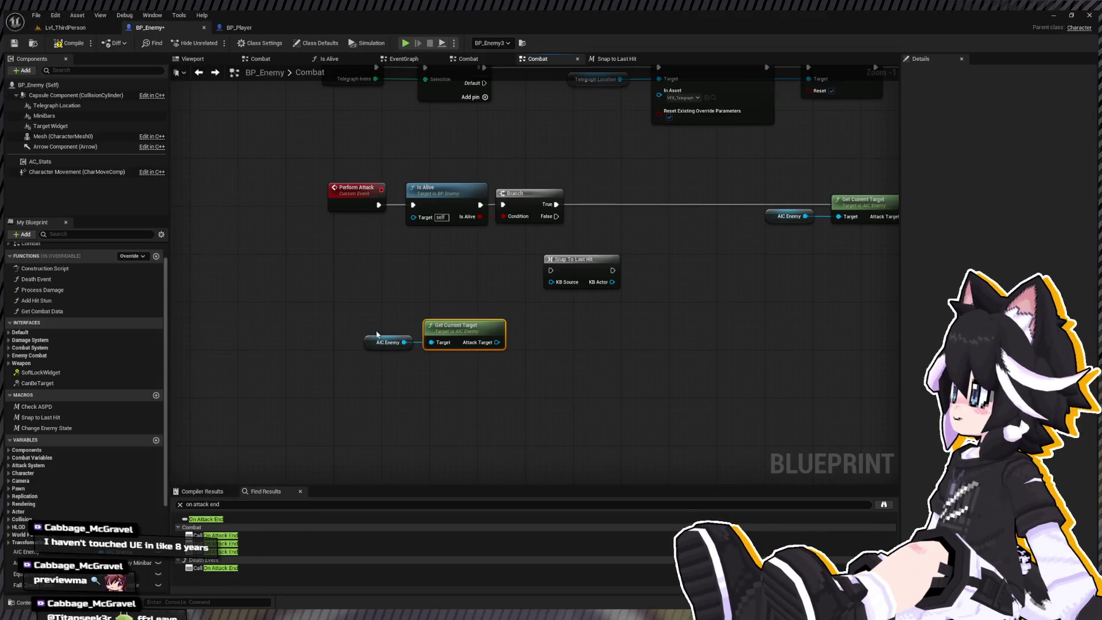
click(402, 373)
Browse the Content Drawer to Gameplay > Blueprints > Enemy and open AIC_Enemy
key(ctrl+space)
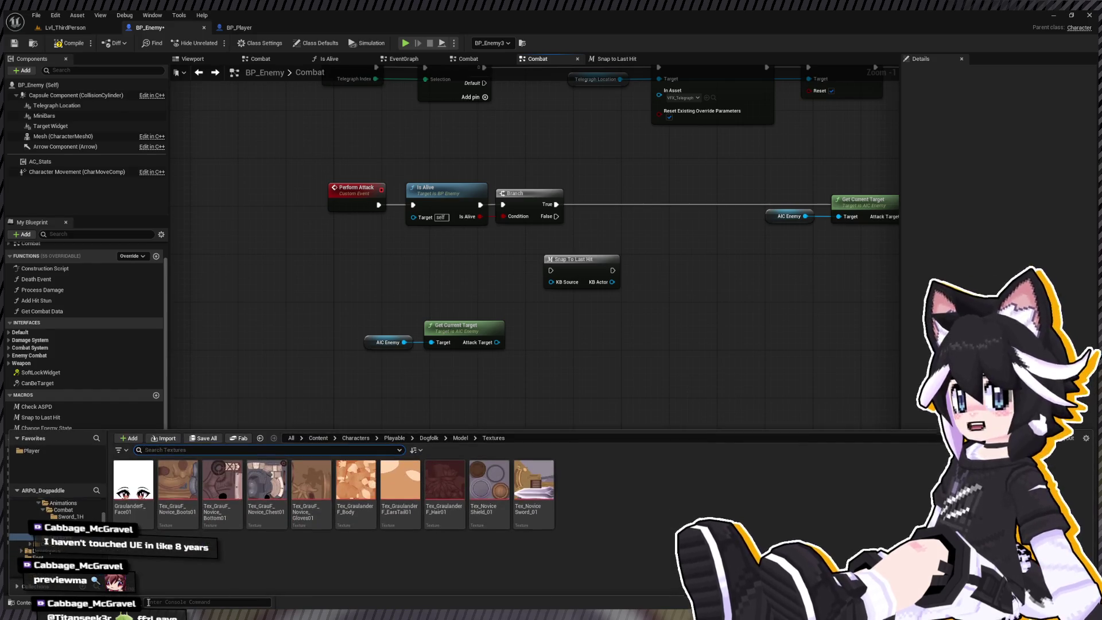
click(46, 516)
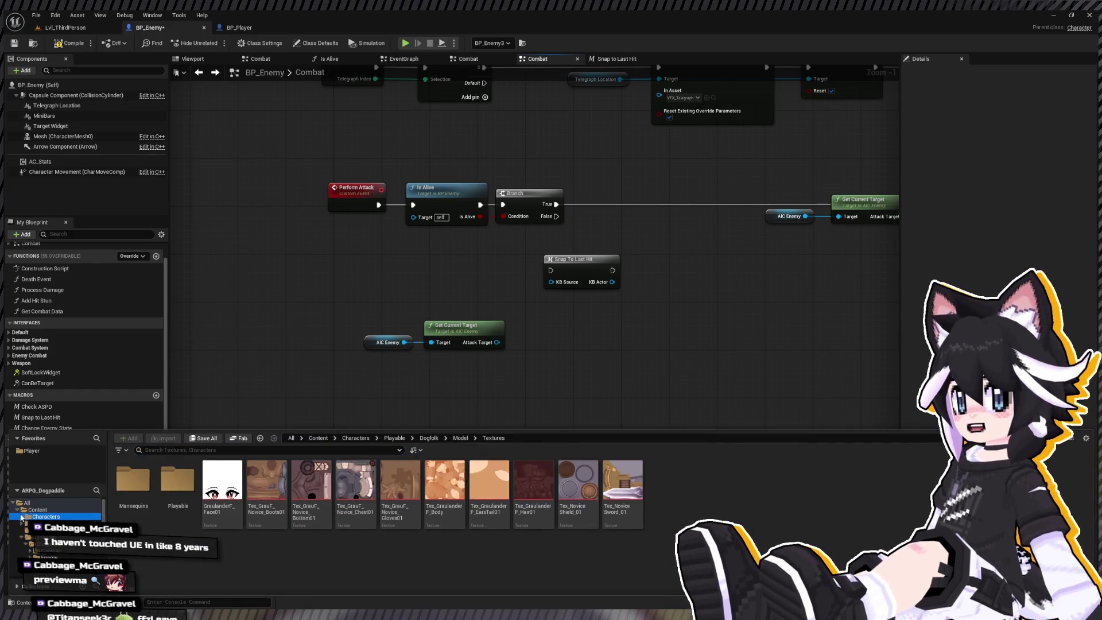
scroll(down, 3)
scroll(up, 3)
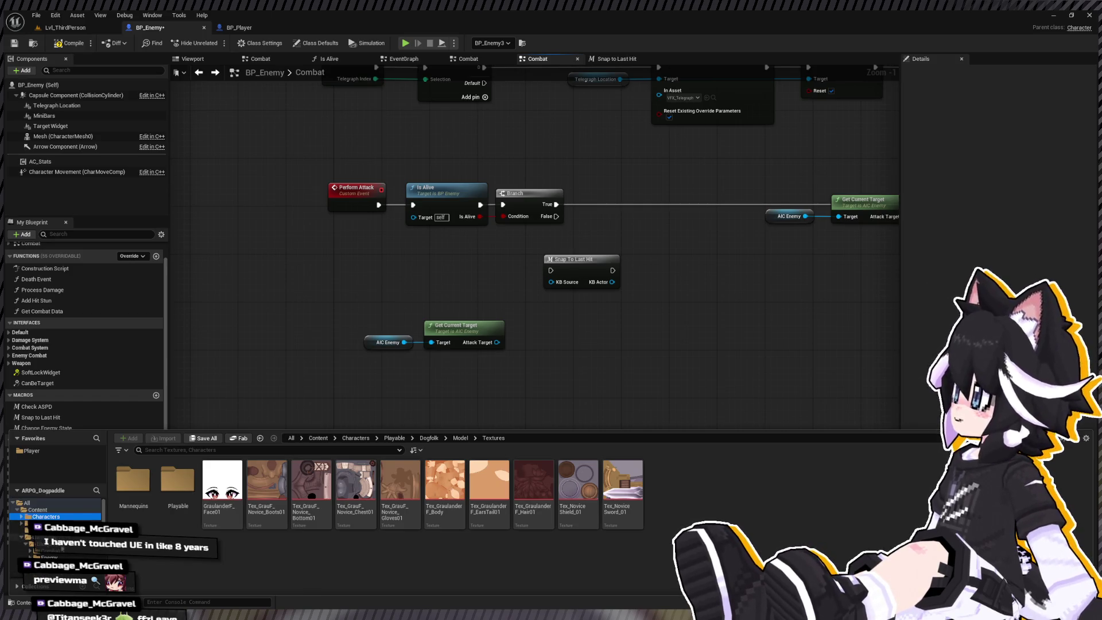
scroll(down, 3)
click(51, 542)
double_click(312, 483)
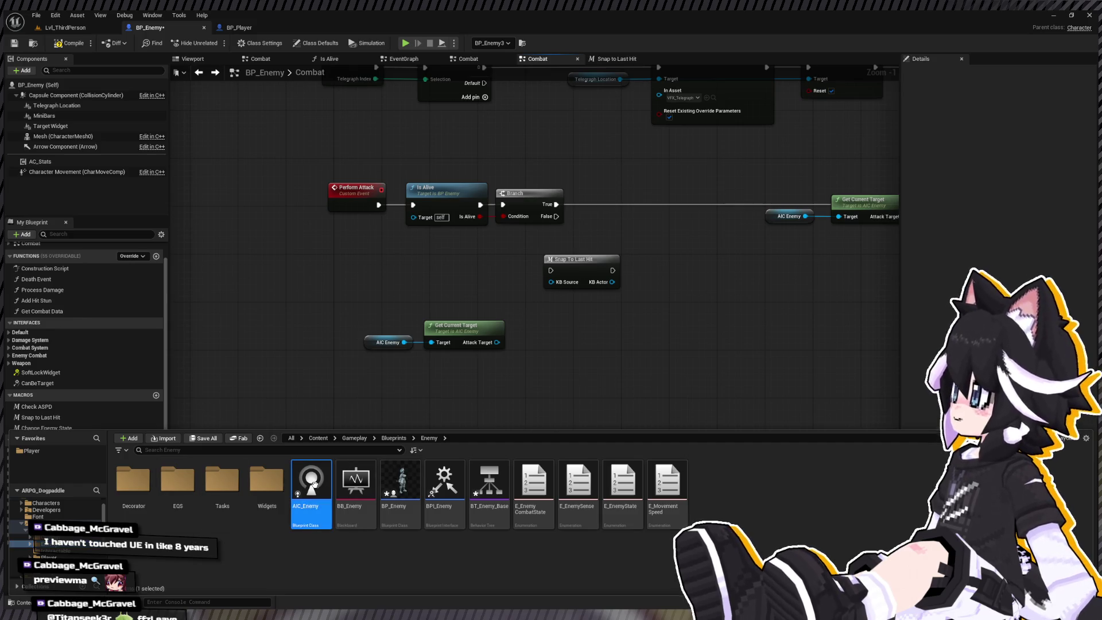
Check Get Current Target, wire Attack Target into Snap To Last Hit, and reposition the target nodes
double_click(75, 350)
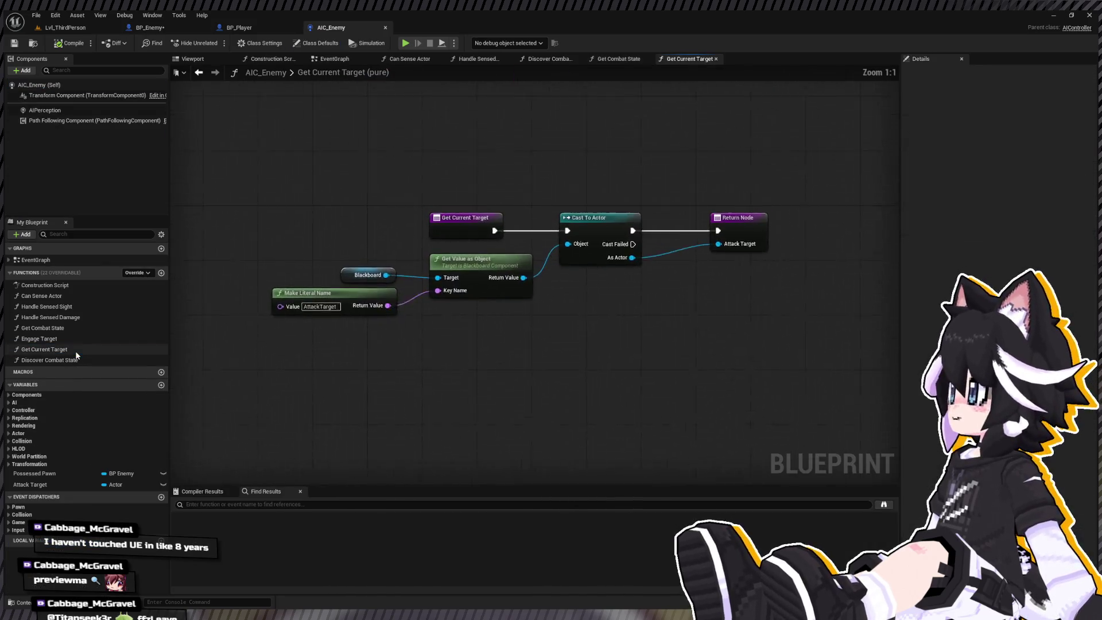
click(163, 30)
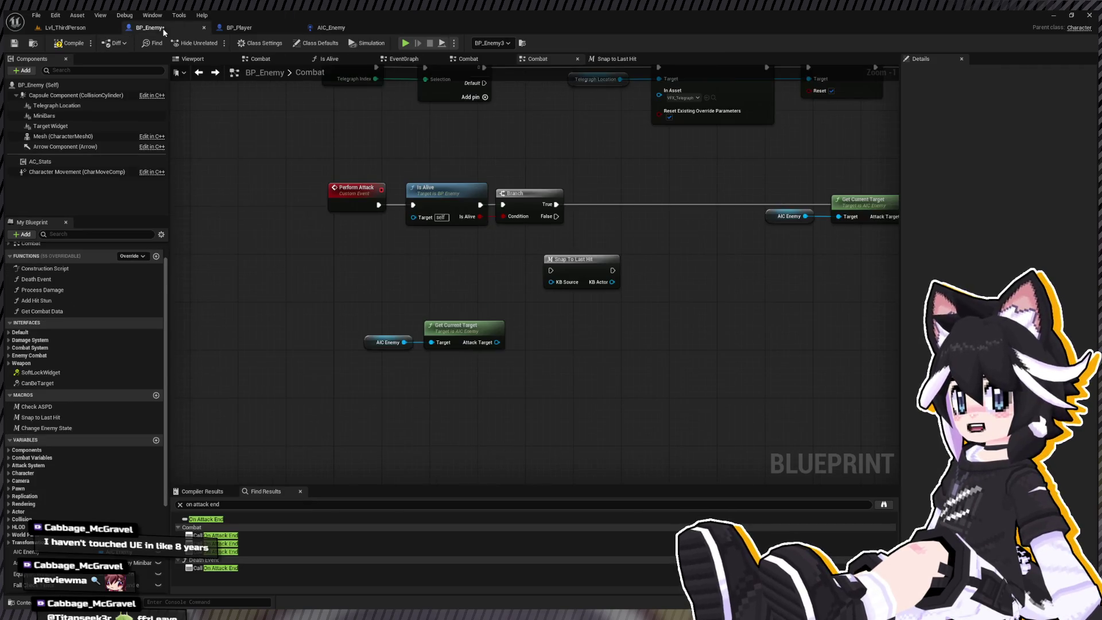
drag(414, 380, 468, 345)
click(511, 309)
scroll(down, 3)
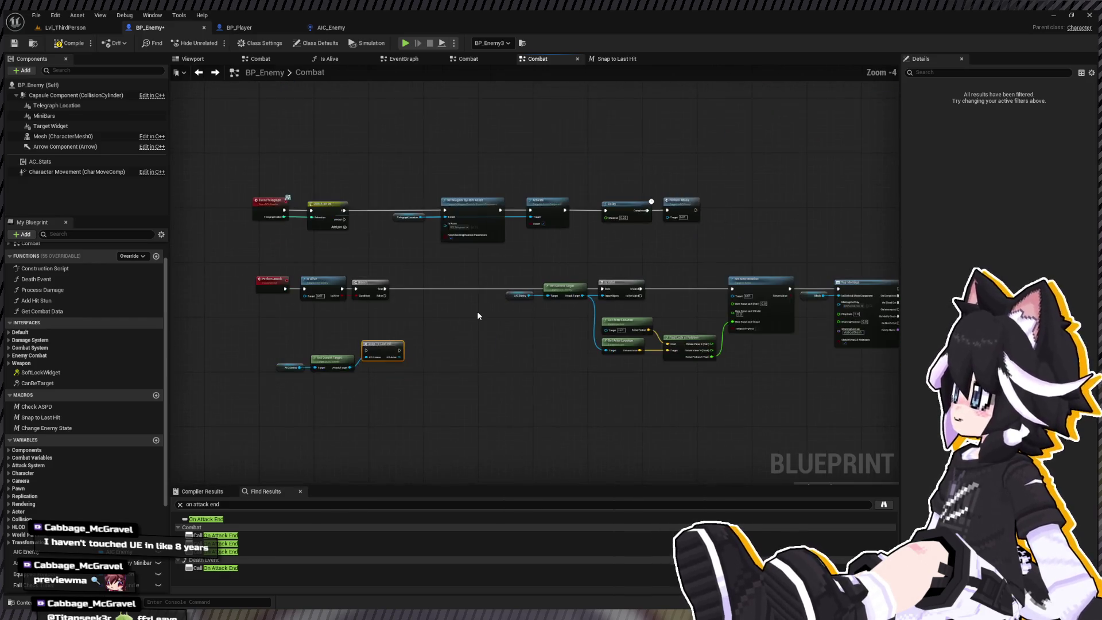
scroll(up, 3)
drag(381, 348, 178, 405)
drag(350, 359, 676, 410)
click(462, 400)
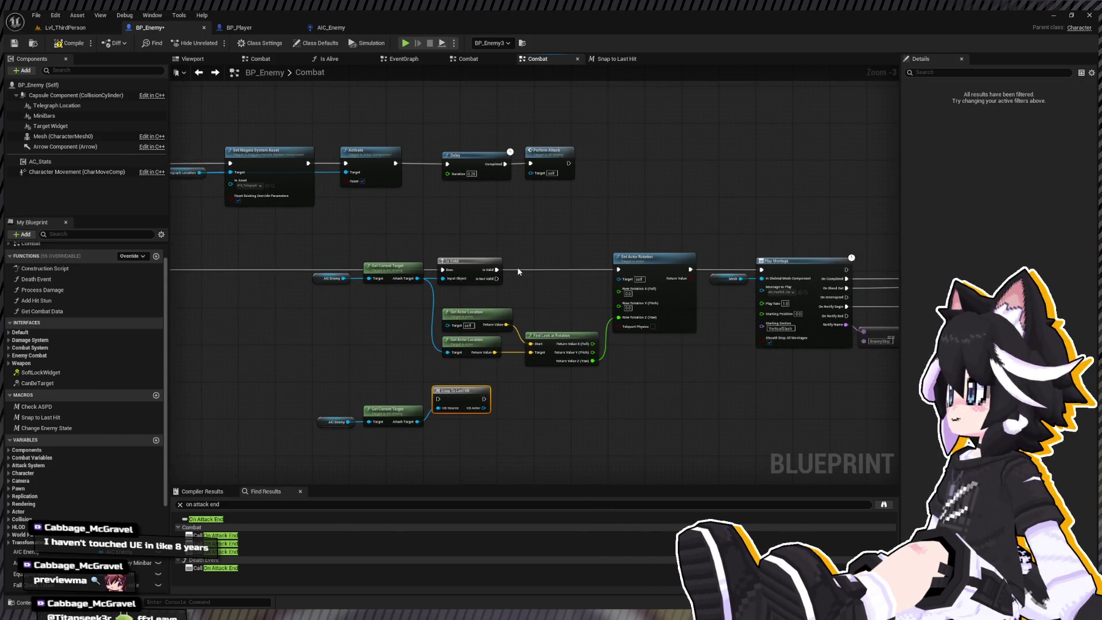
Copy Snap To Last Hit and chain a copy into Set Actor Rotation after Is Valid
key(ctrl+c)
key(ctrl+v)
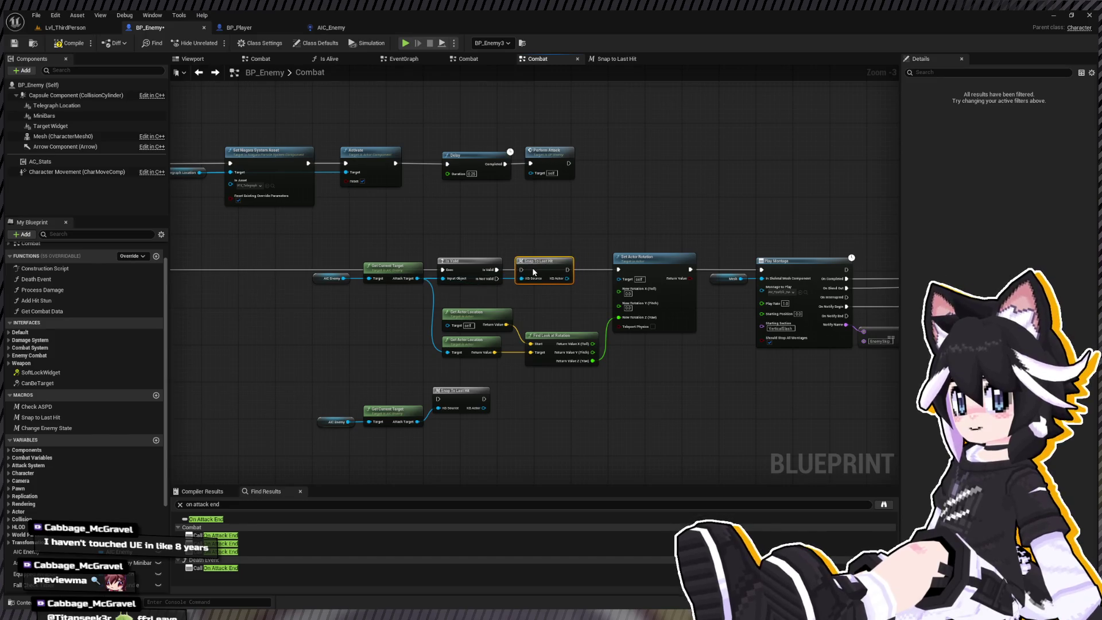
drag(497, 270, 378, 267)
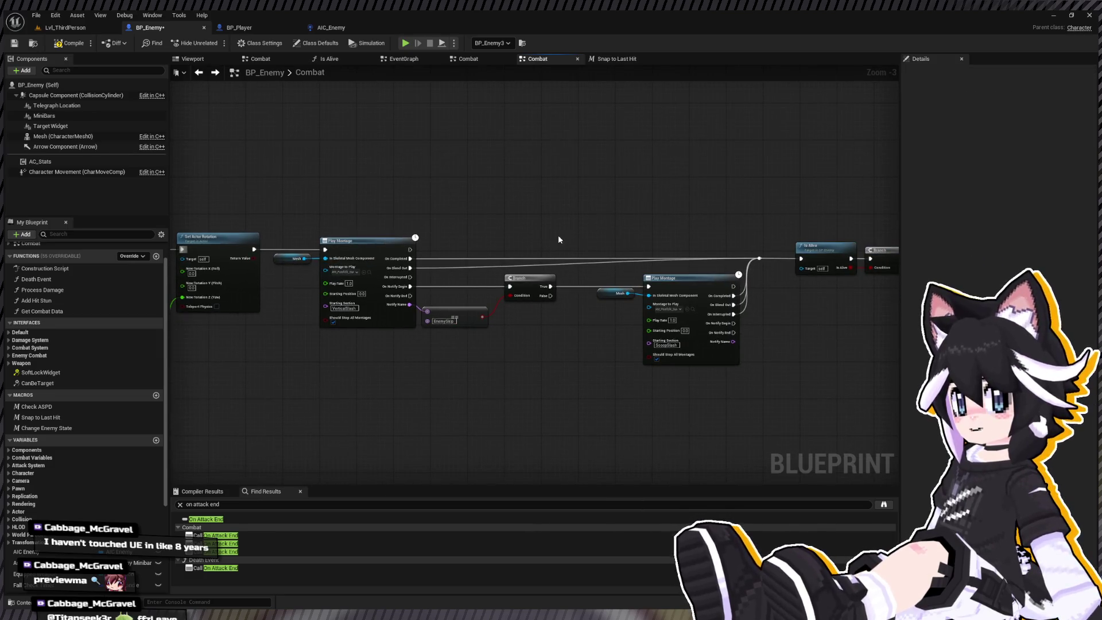
Insert another Snap To Last Hit before the second Play Montage, fed the target via a reroute
key(ctrl+v)
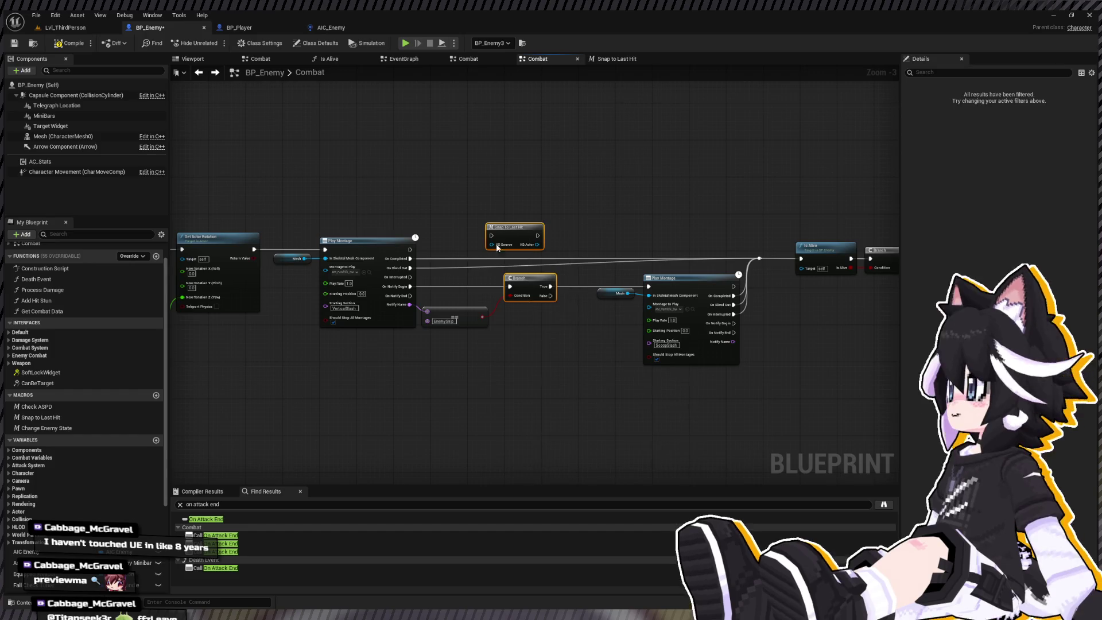
drag(512, 227, 439, 352)
drag(462, 204, 838, 332)
drag(511, 298, 602, 298)
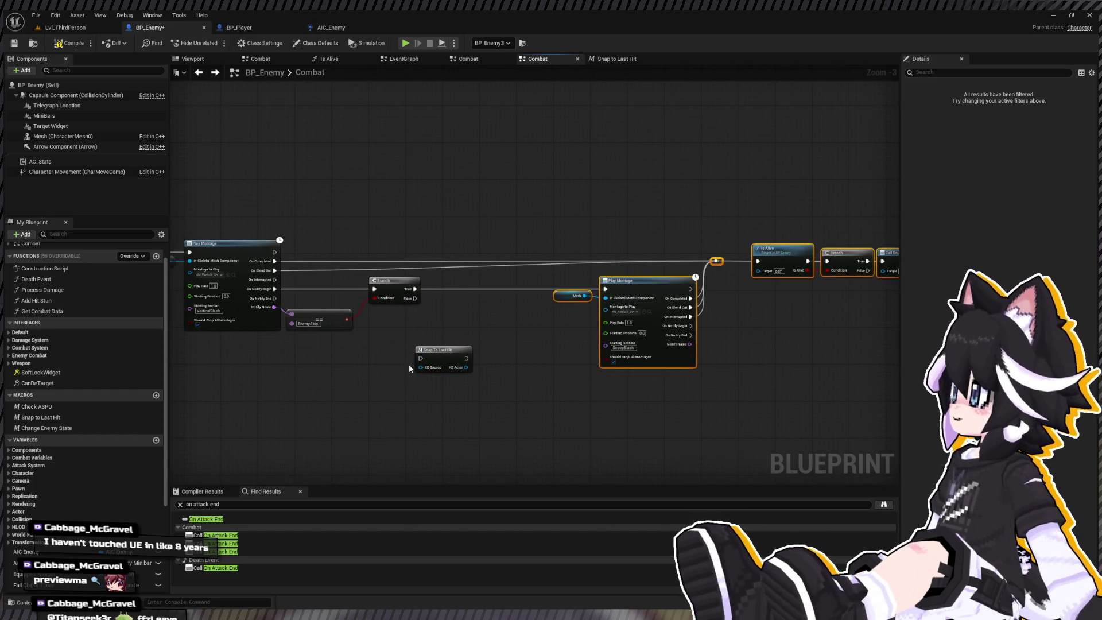
drag(428, 359, 605, 290)
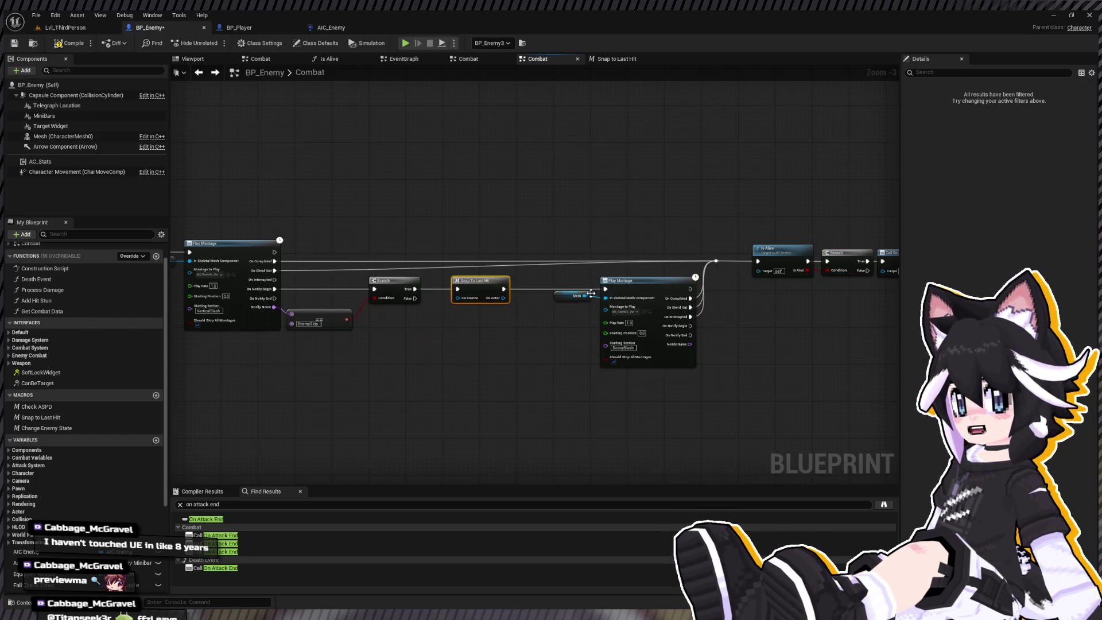
drag(438, 330, 723, 339)
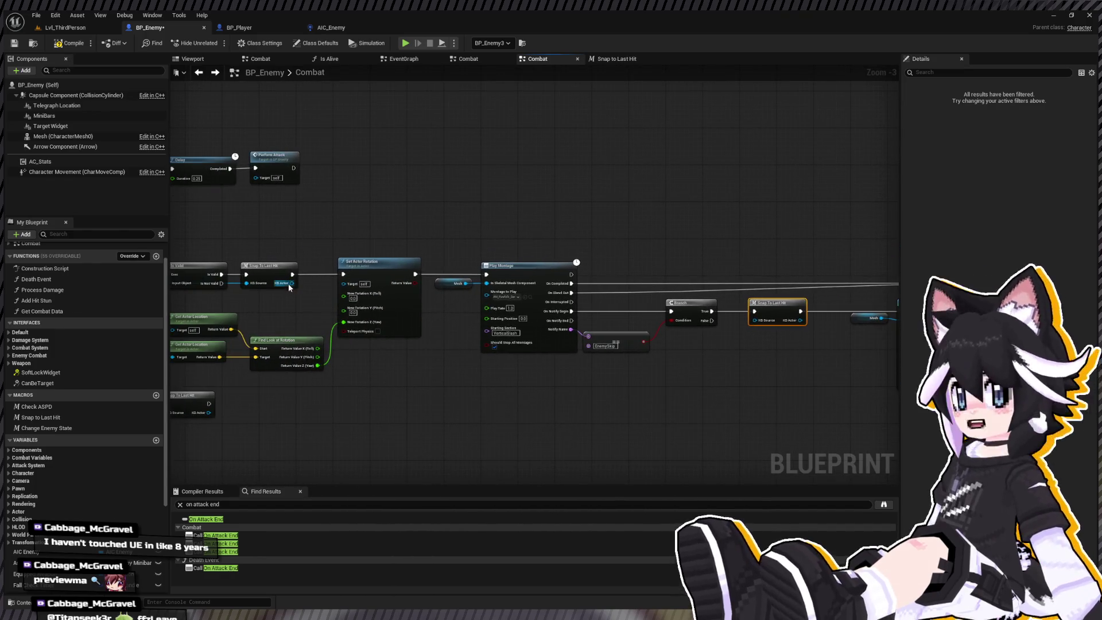
drag(288, 284, 755, 321)
click(453, 291)
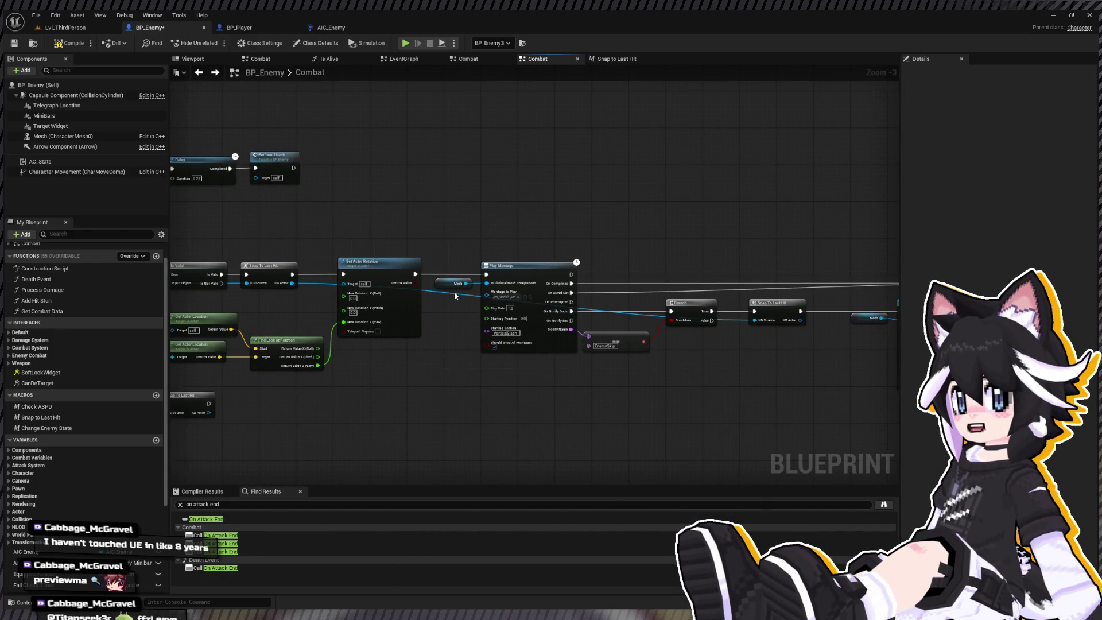
double_click(453, 292)
drag(453, 292, 436, 320)
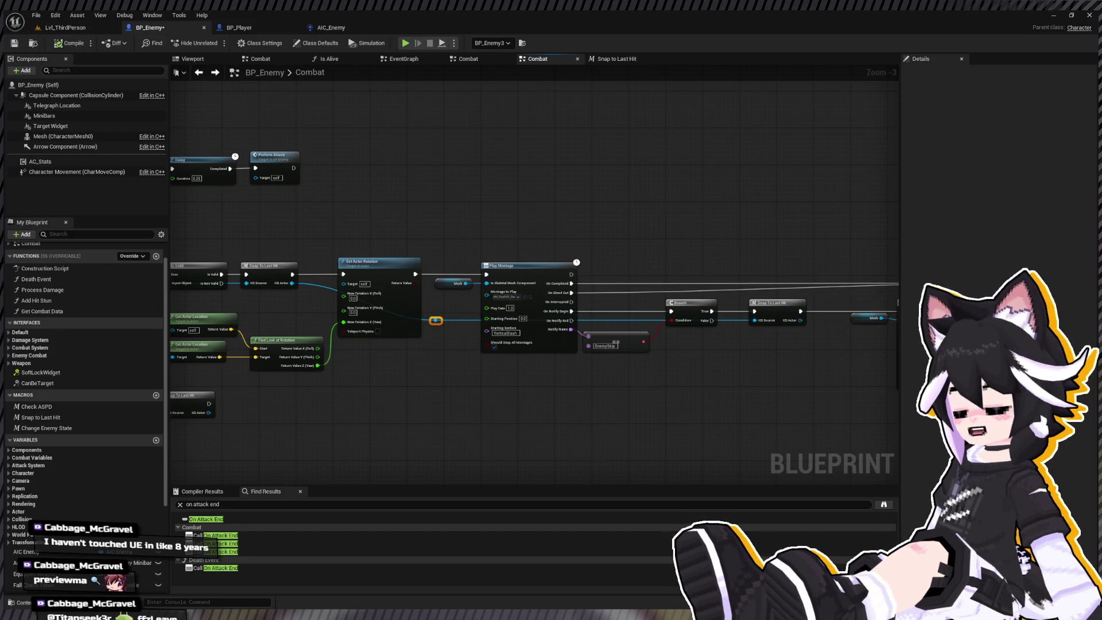
click(73, 30)
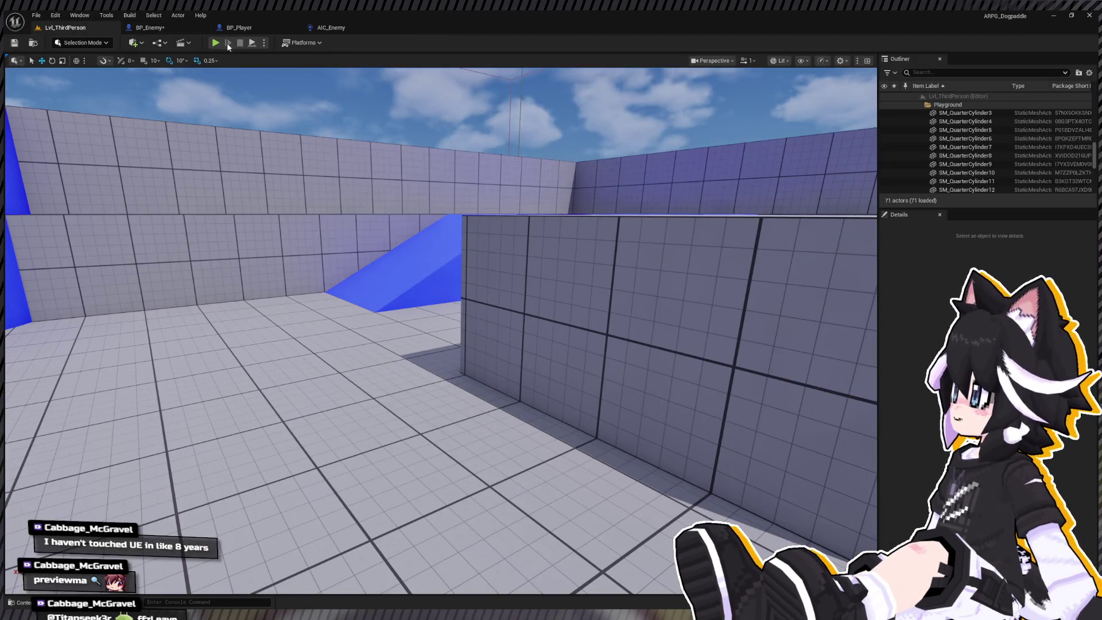
click(216, 42)
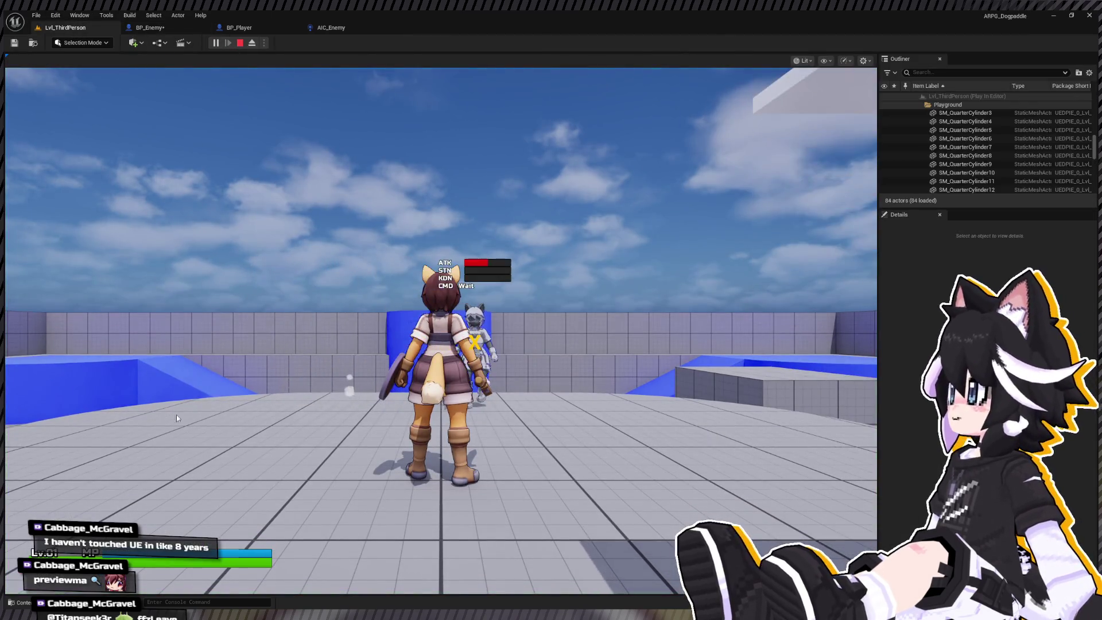
key(Escape)
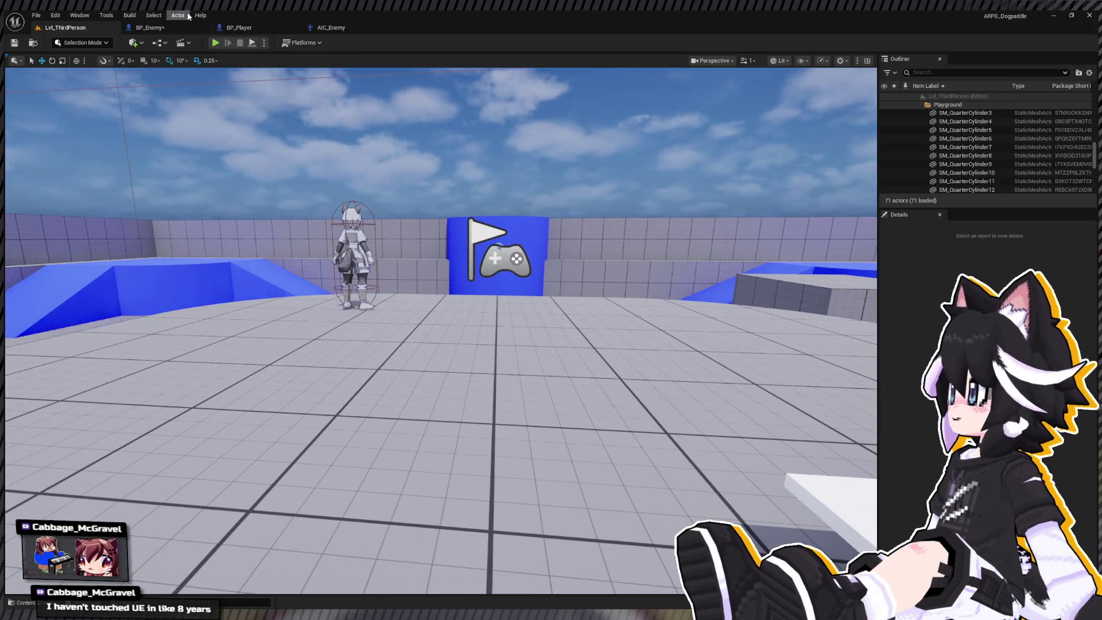
click(216, 42)
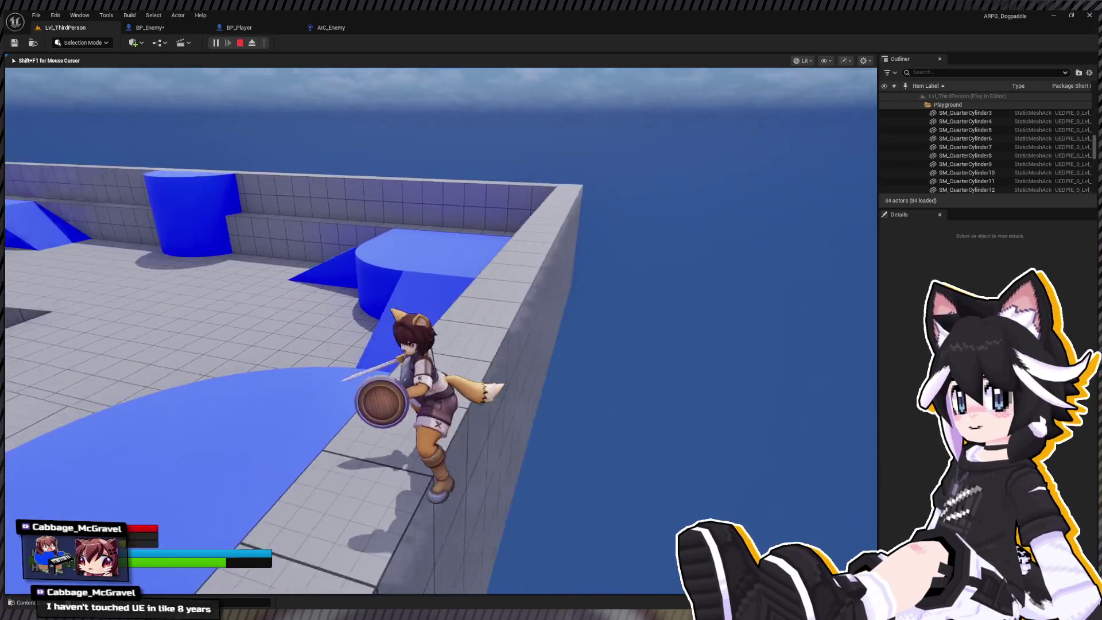
key(Escape)
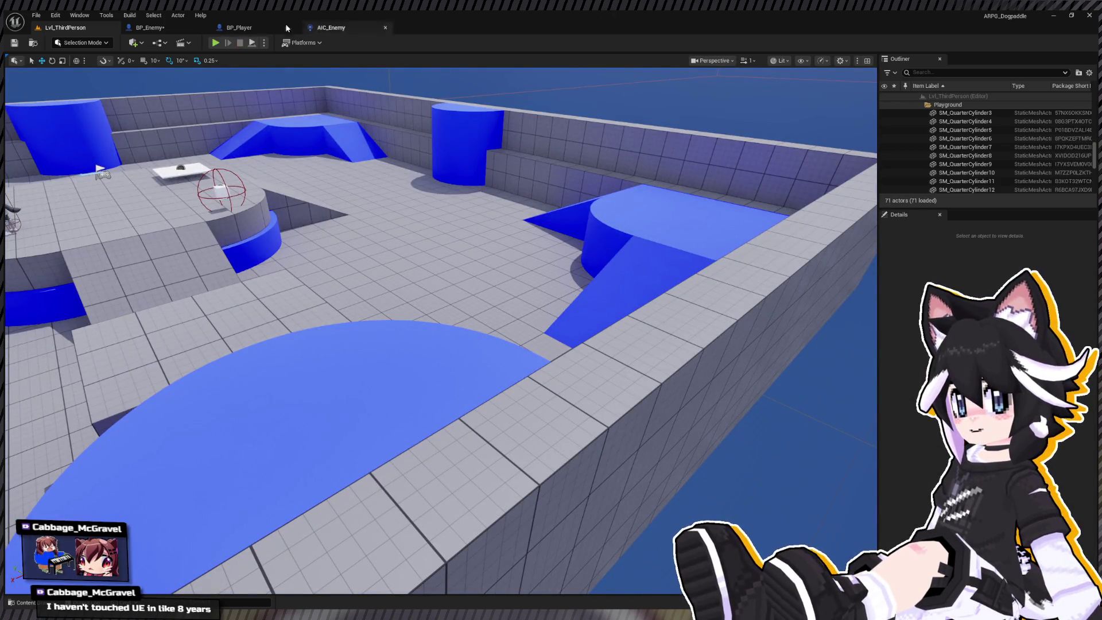
key(ctrl+space)
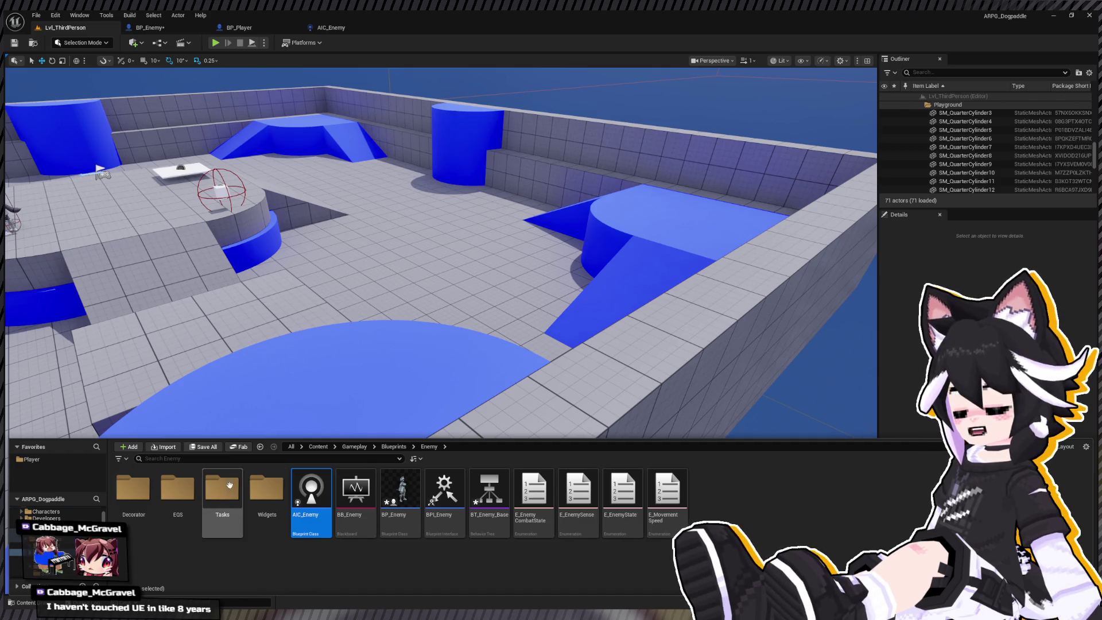
Open WB_PlayerHUD from the player Widgets folder and select its canvas and combo counter
scroll(down, 3)
scroll(up, 3)
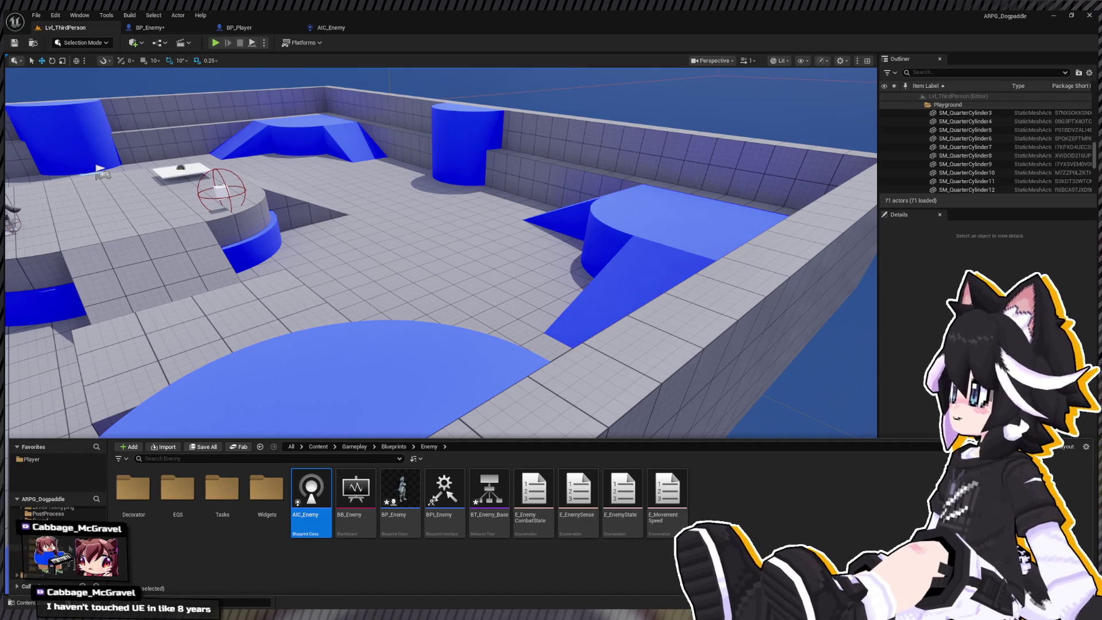
click(23, 552)
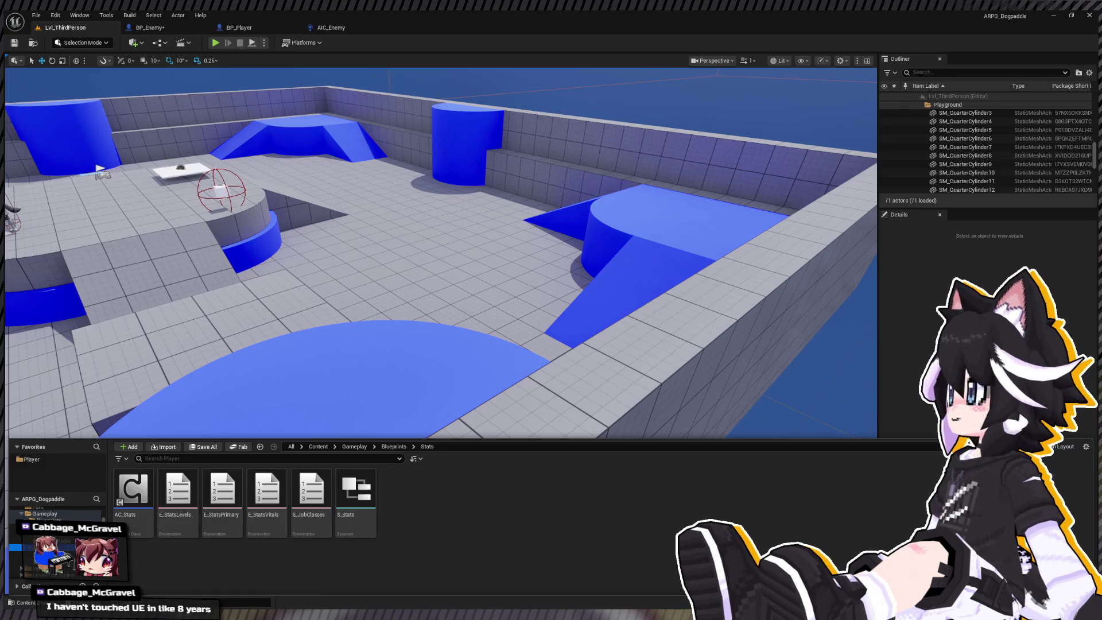
double_click(176, 516)
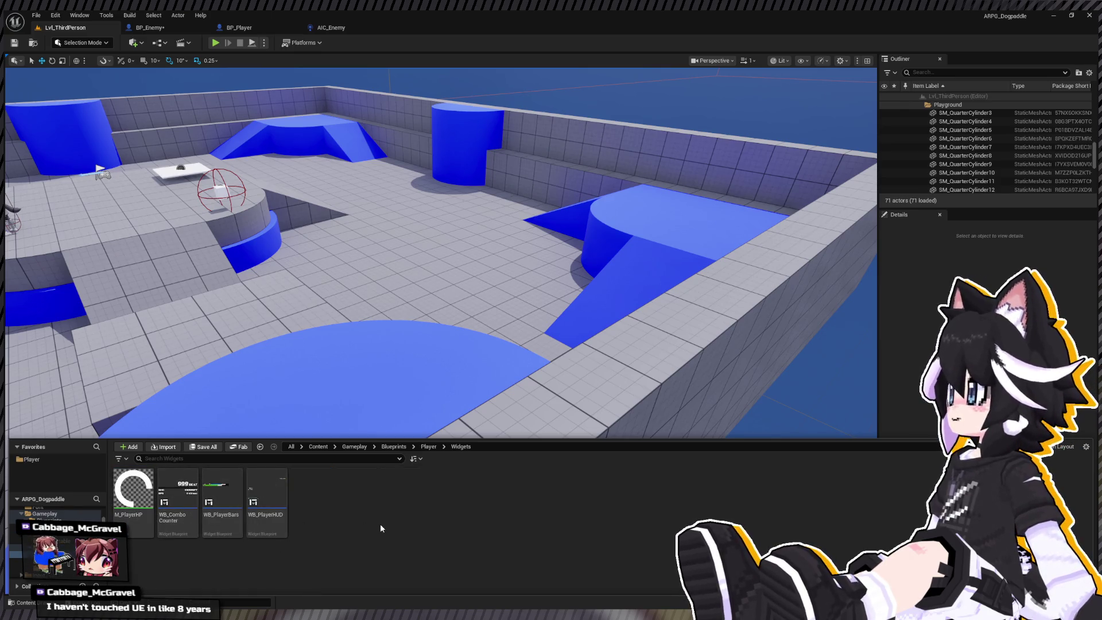
click(268, 507)
key(ctrl+space)
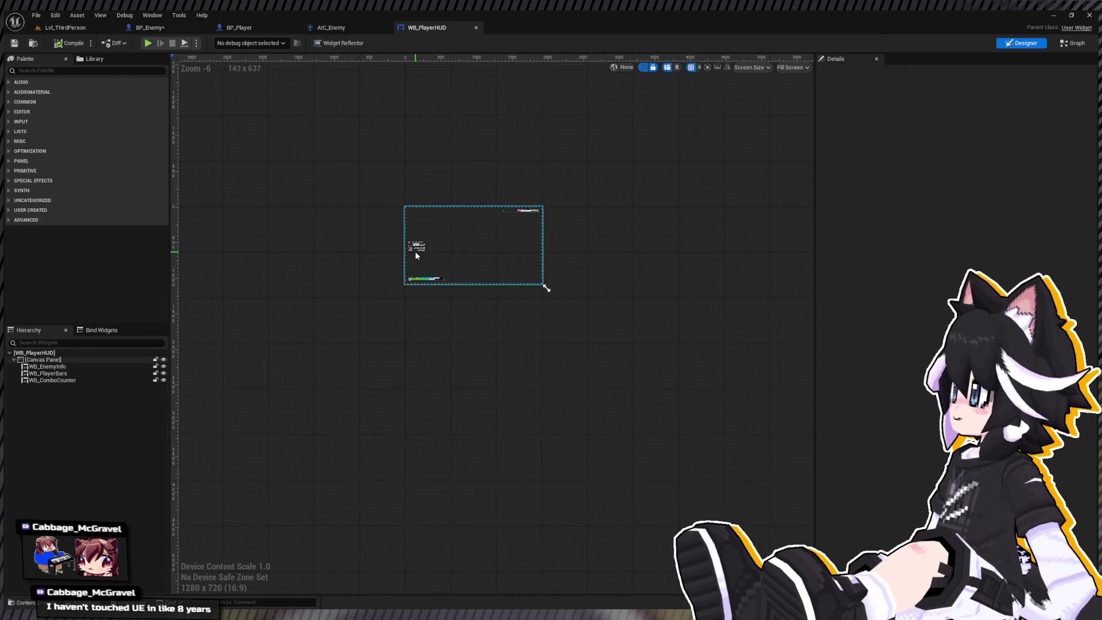
scroll(down, 3)
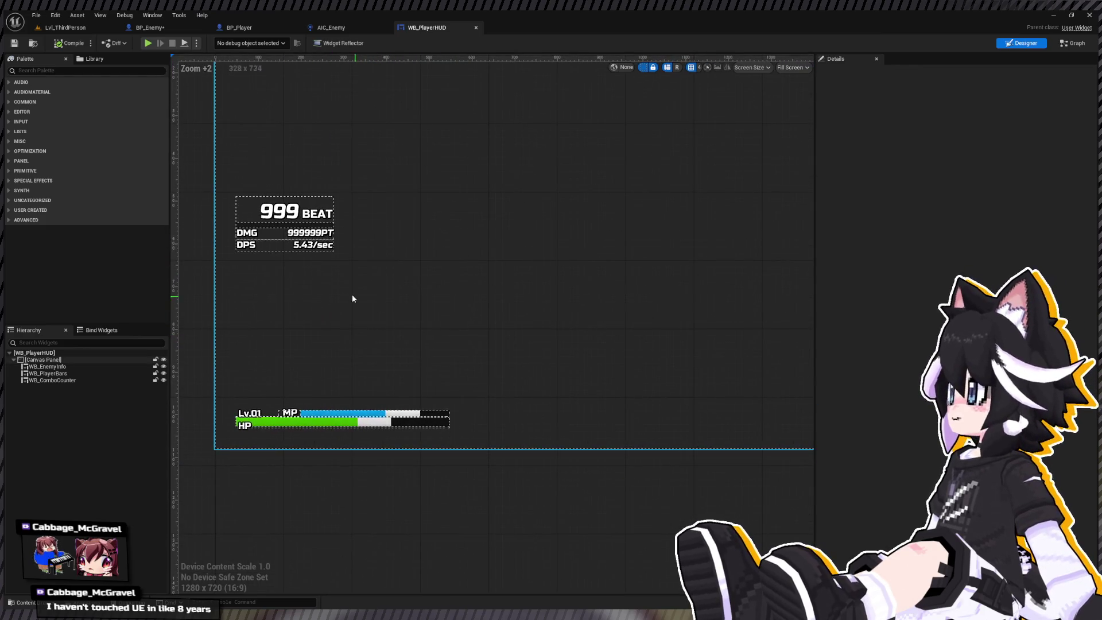
click(304, 248)
click(304, 228)
Open WB_ComboCounter, select its DPS text, and return to the WB_PlayerHUD designer
key(ctrl+space)
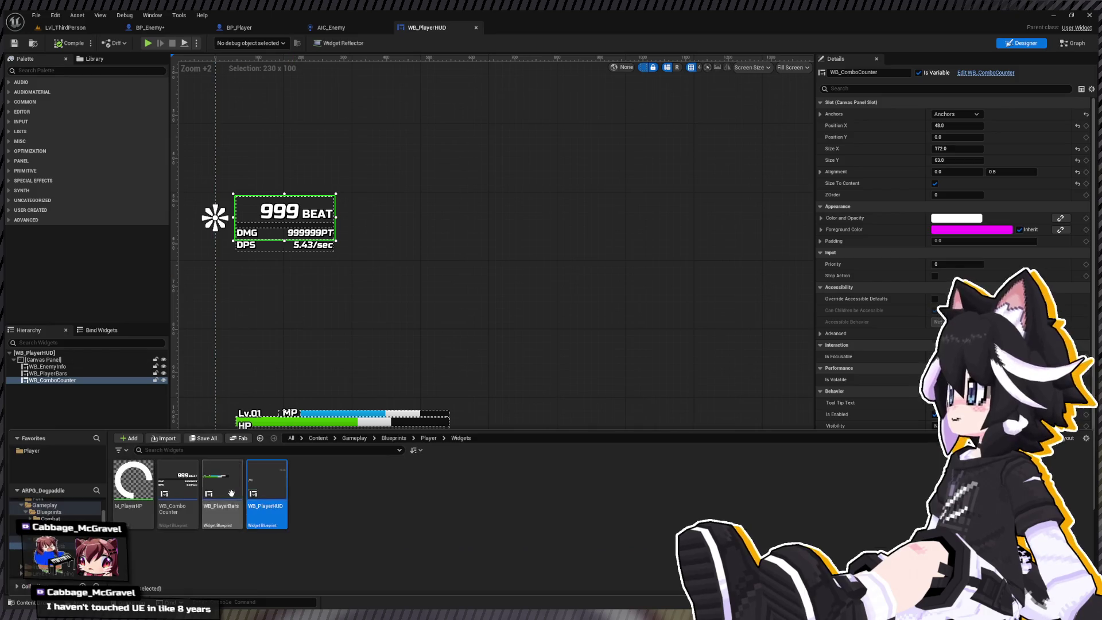
double_click(179, 487)
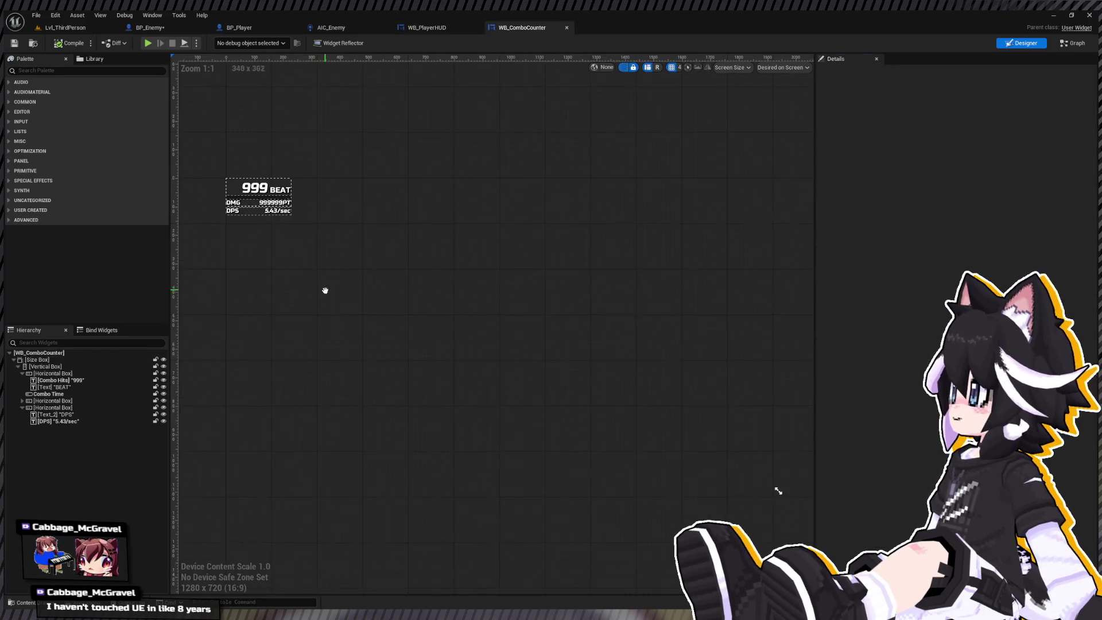
click(229, 217)
click(452, 29)
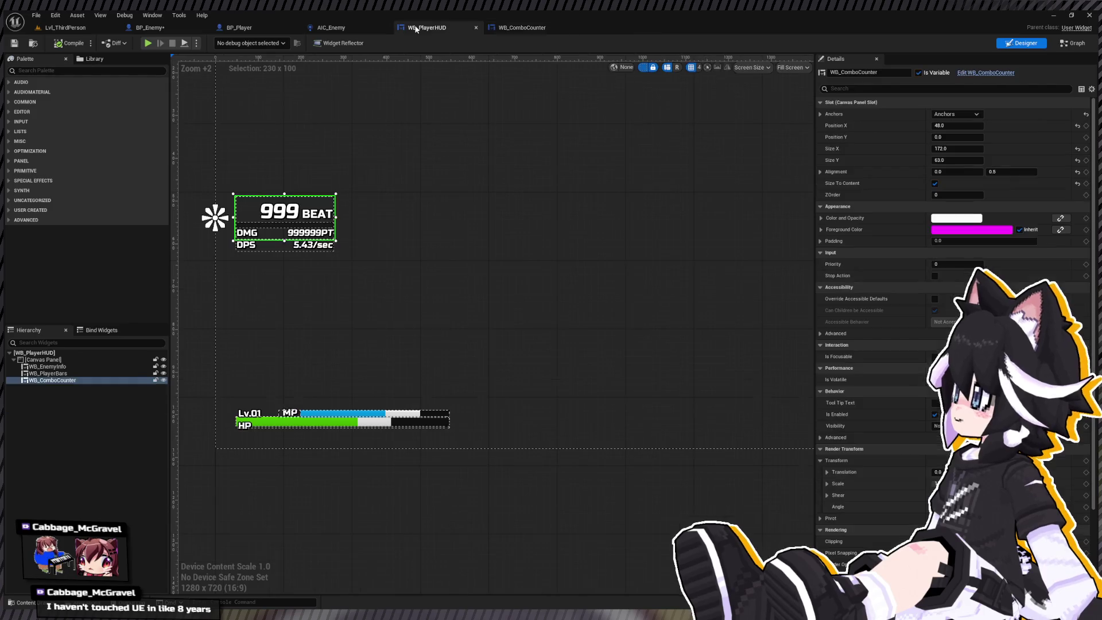
click(67, 70)
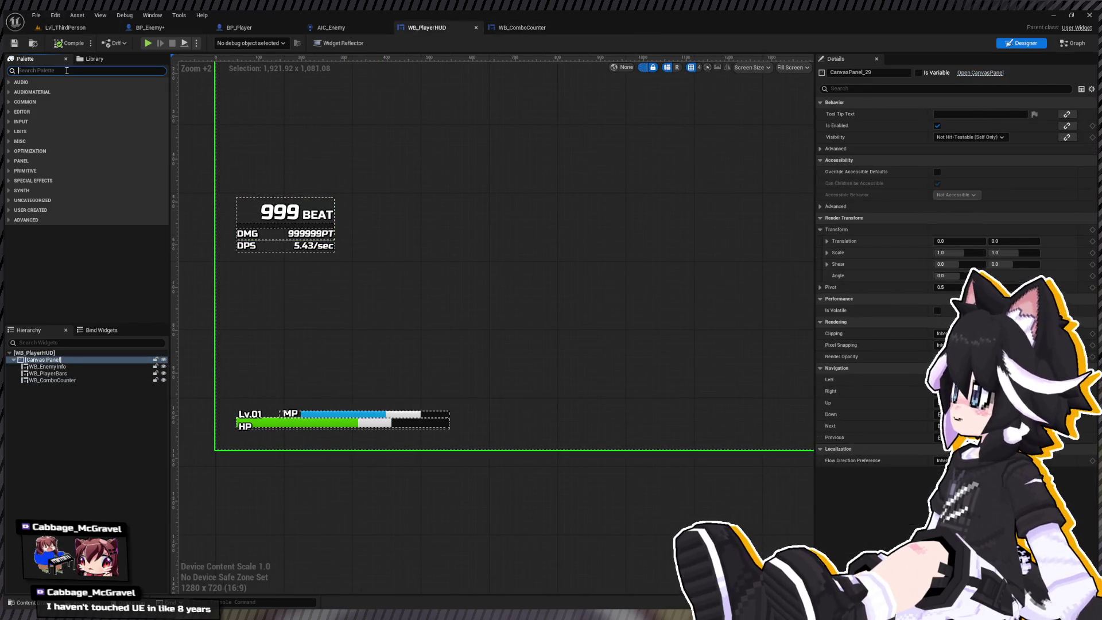
Add a Vertical Box, paste the DPS text into it, and move the text below the combo counter
text(vertical box)
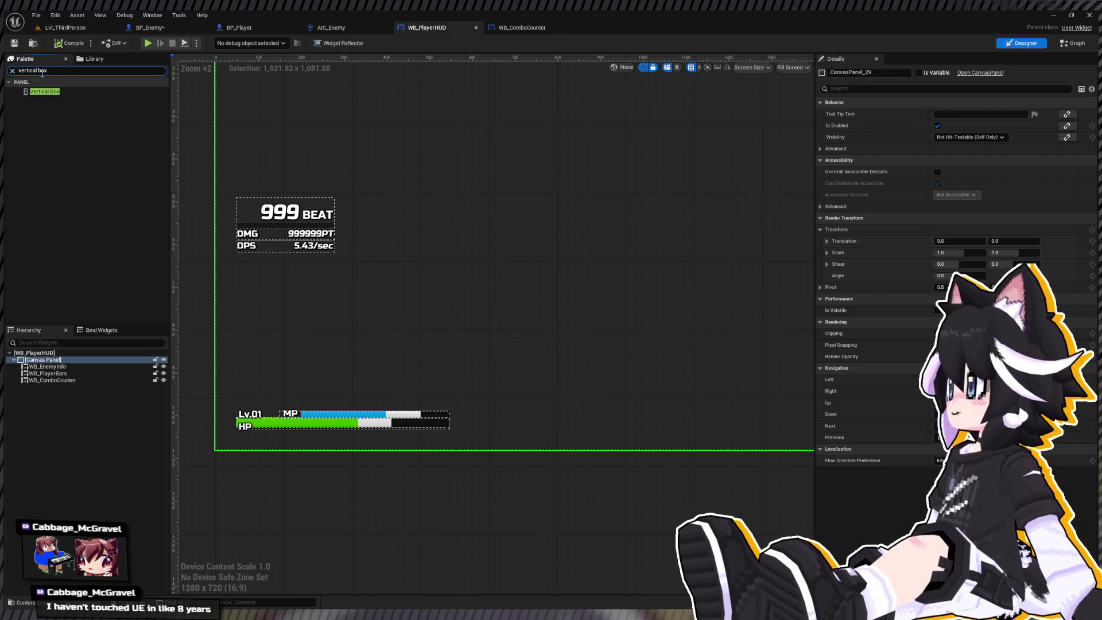
click(37, 93)
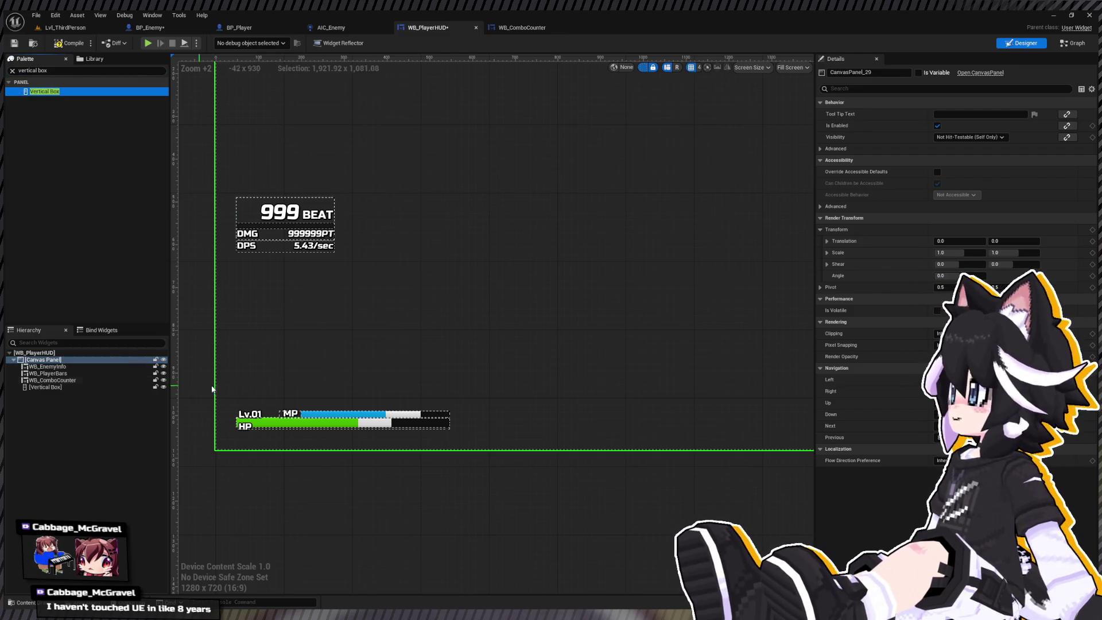
scroll(down, 3)
click(73, 387)
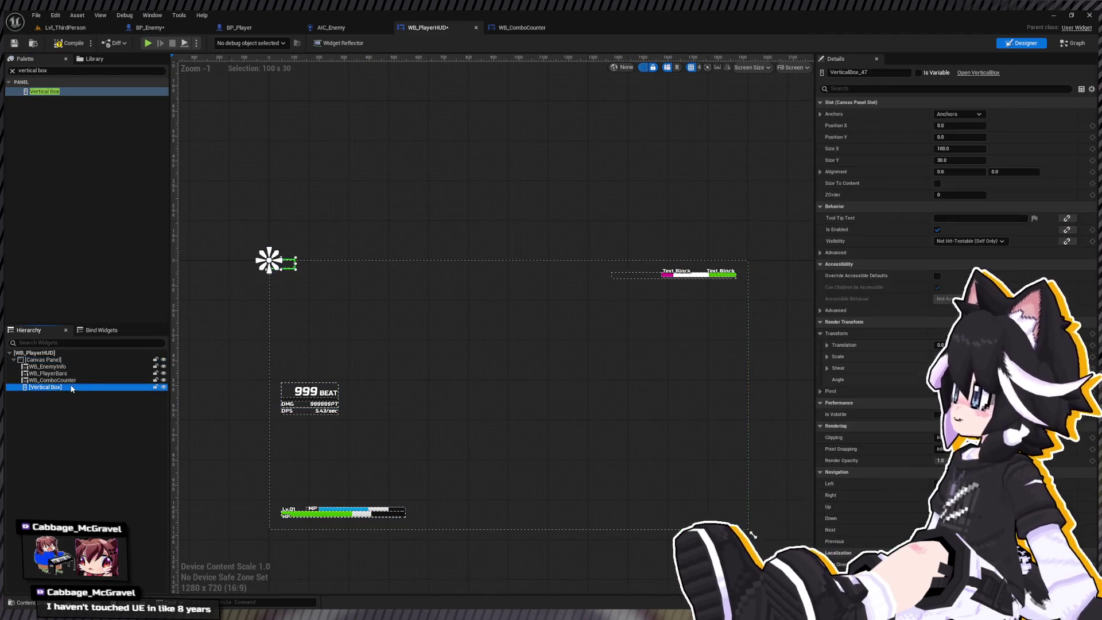
key(ctrl+v)
scroll(up, 3)
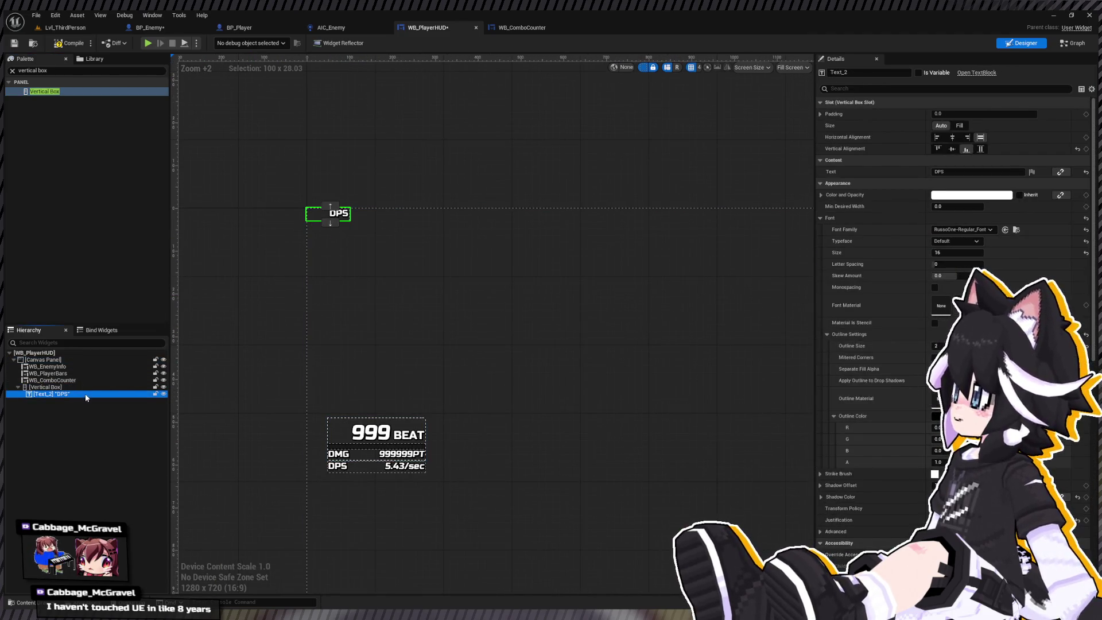
click(346, 224)
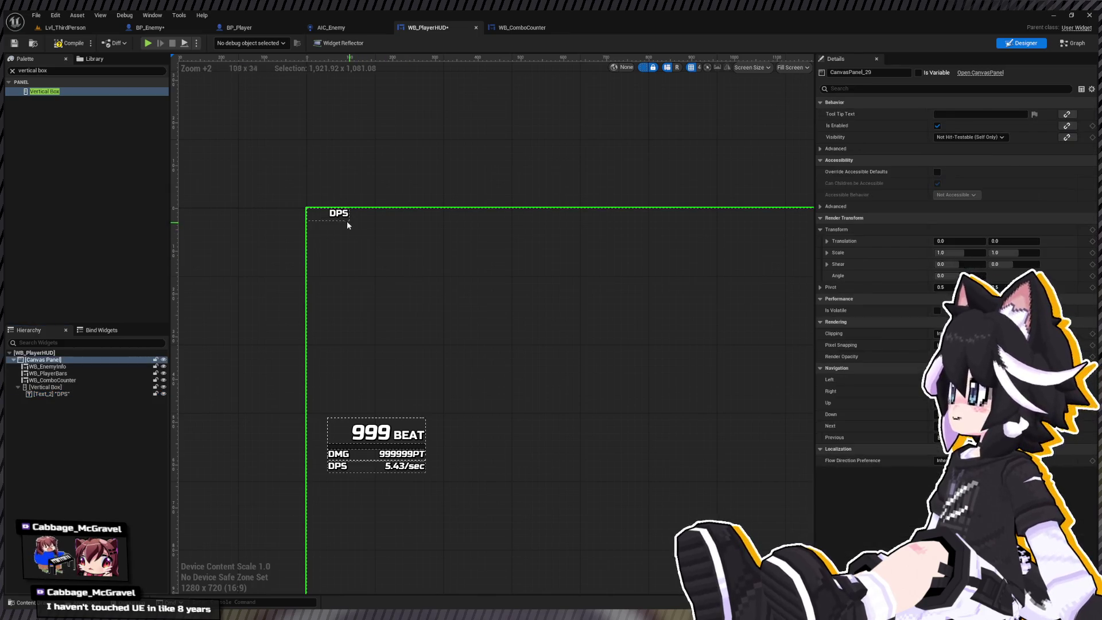
drag(347, 222, 348, 494)
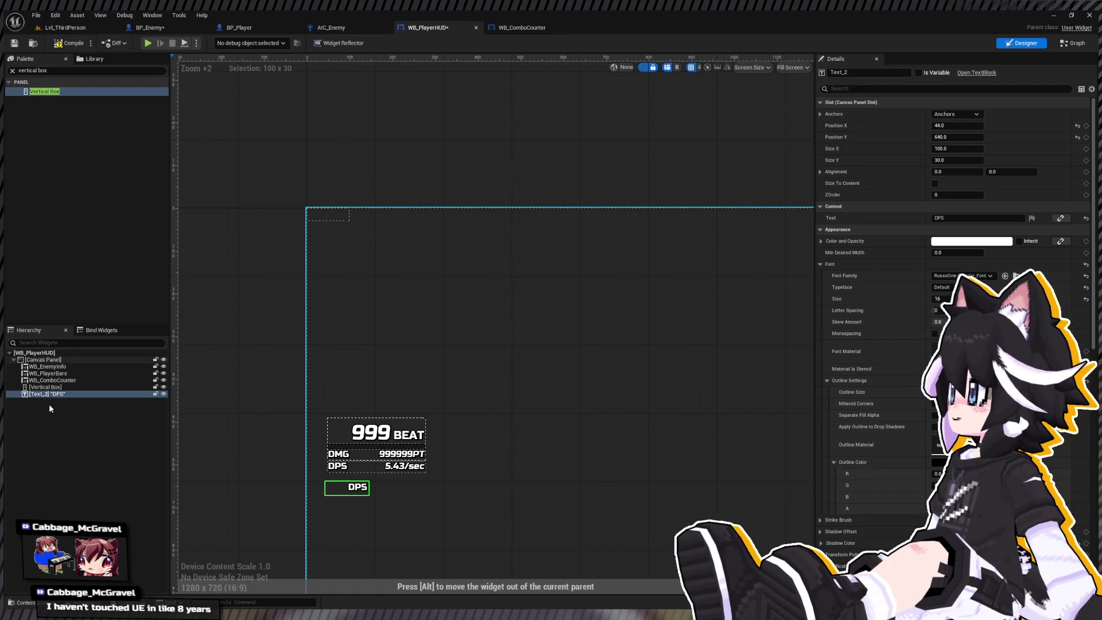
drag(50, 408, 50, 409)
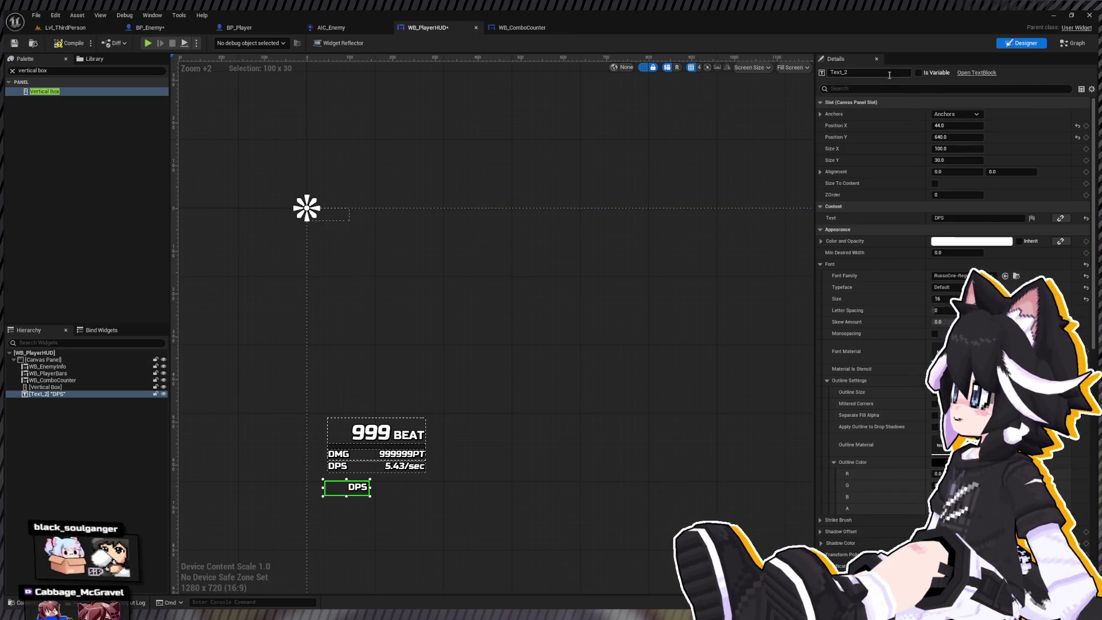
Rename the text widget 'Debug Info', left-justify it, compile, and show the event graph
click(889, 73)
text(Deubg)
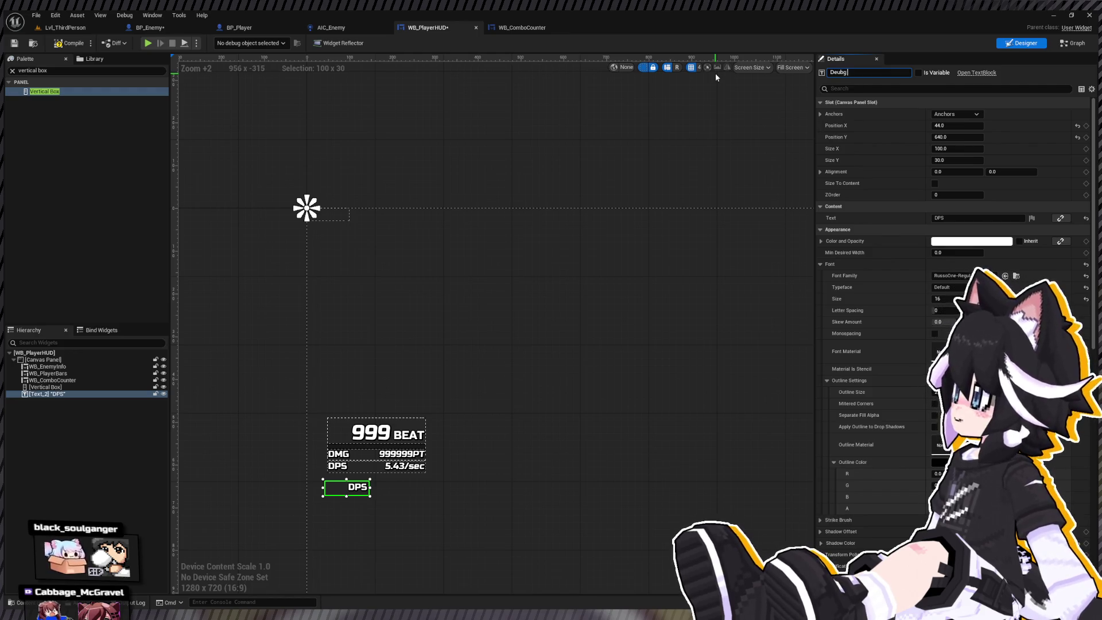
key(BackSpace)
key(BackSpace)
key(BackSpace)
text(bug Info)
key(Return)
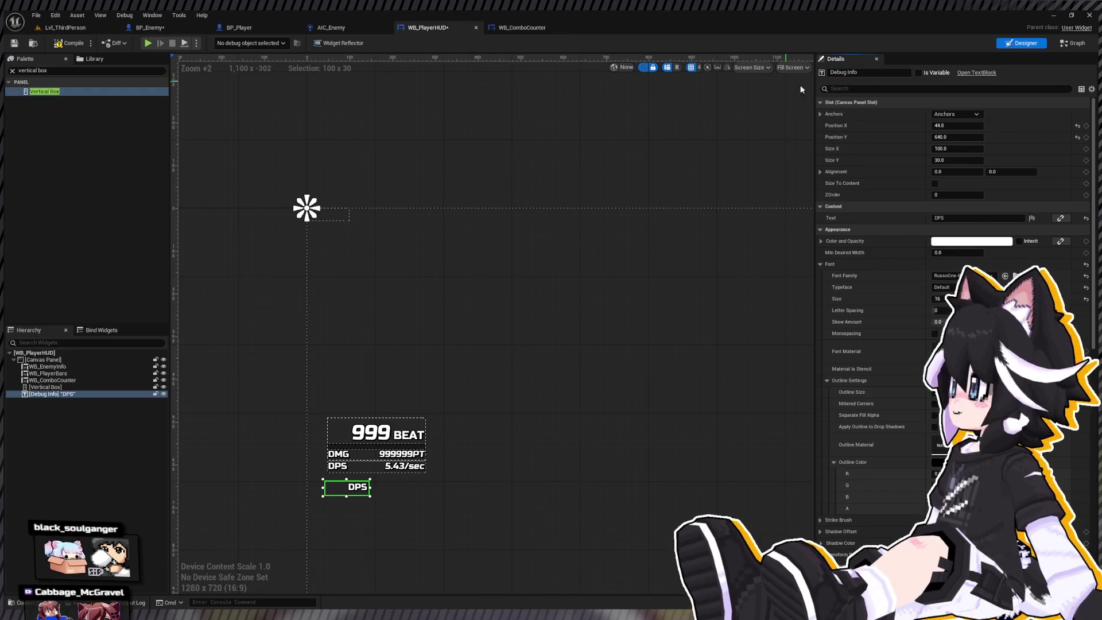
scroll(down, 3)
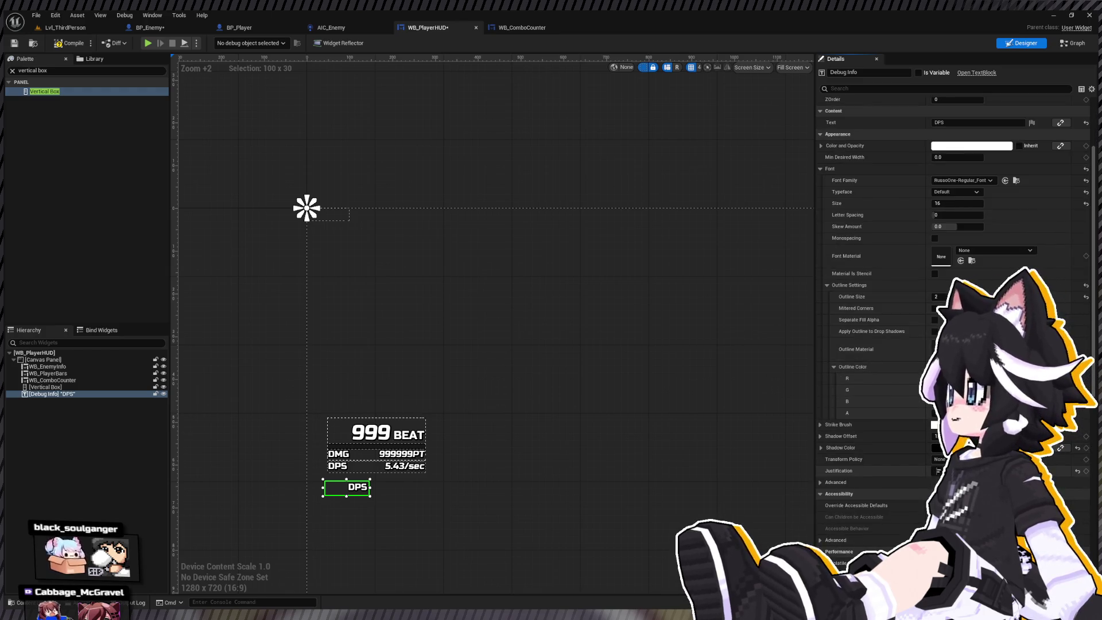
click(937, 470)
scroll(up, 3)
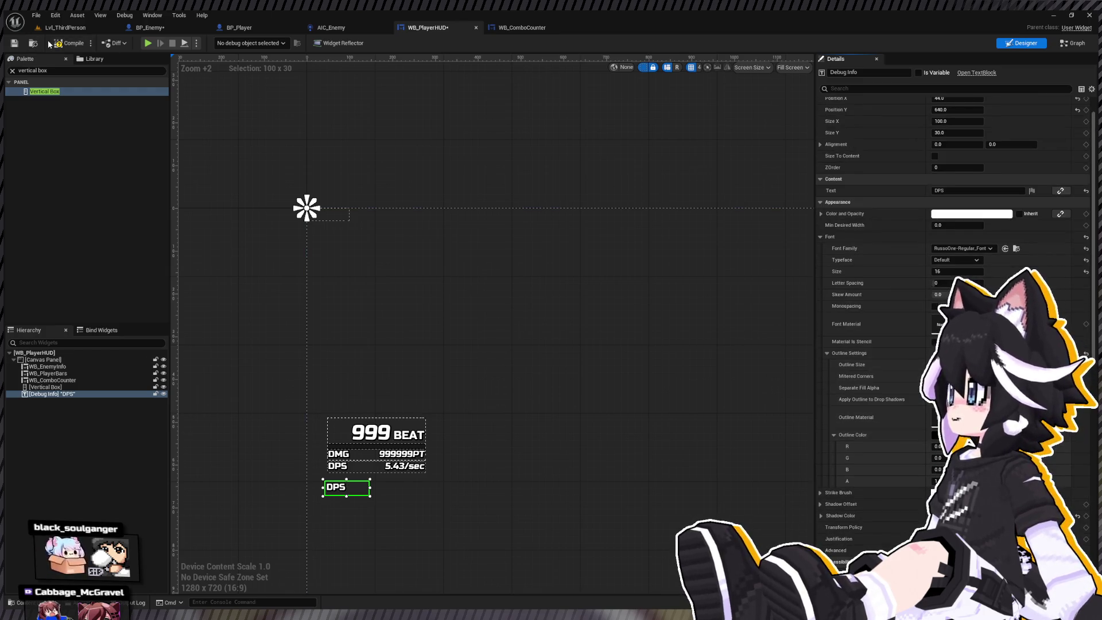
click(59, 43)
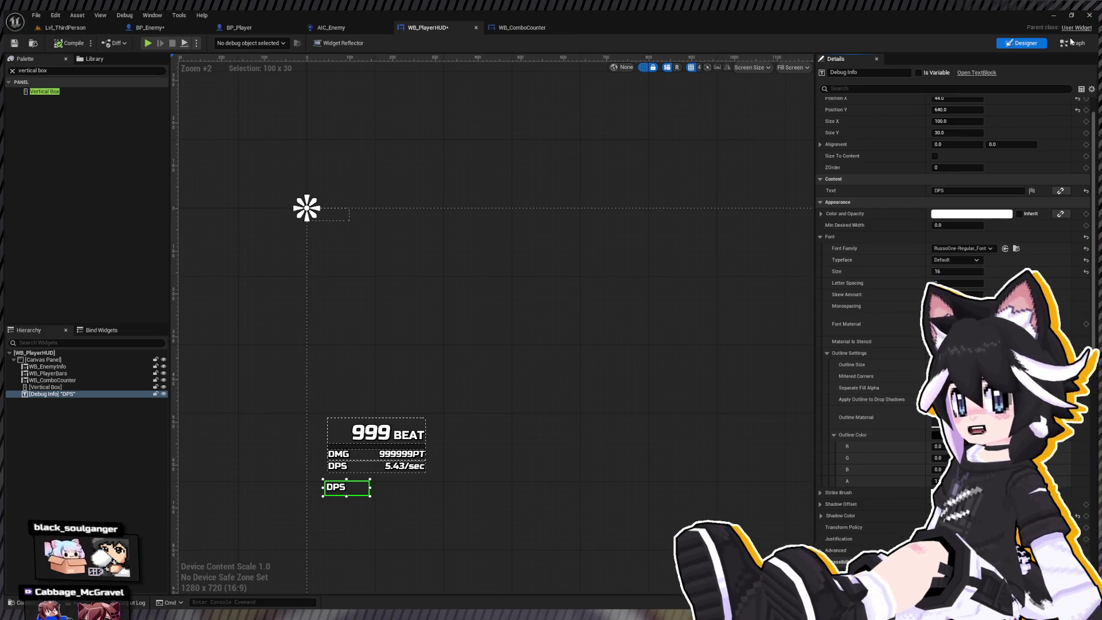
click(1072, 43)
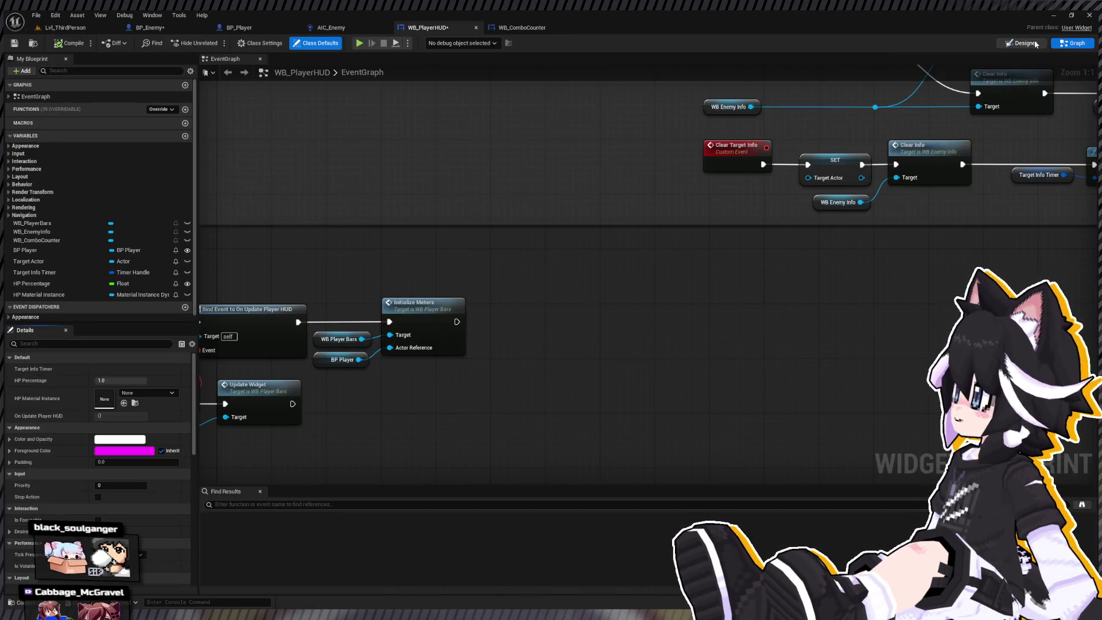
Mark the Debug Info text widget as a variable in the WB_PlayerHUD designer
click(1035, 43)
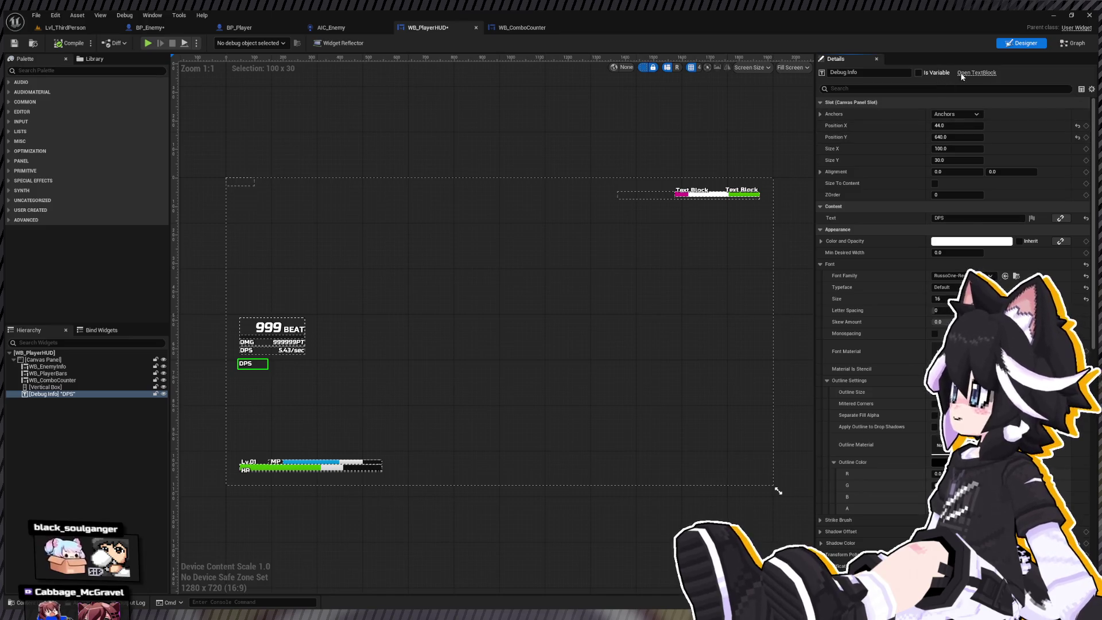
click(919, 73)
click(1073, 43)
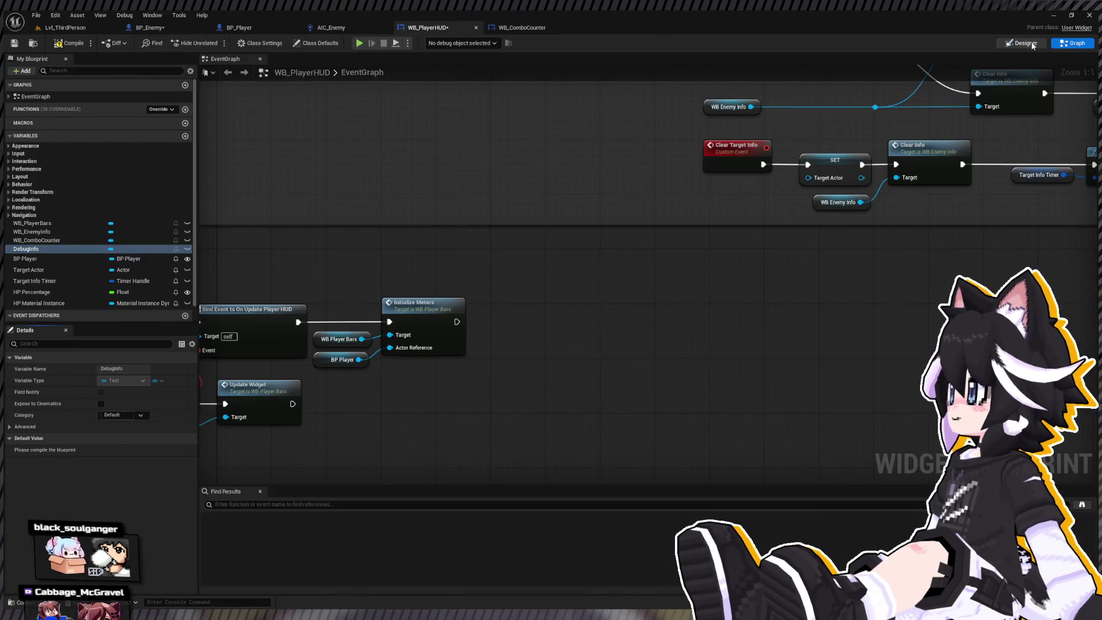
click(1030, 44)
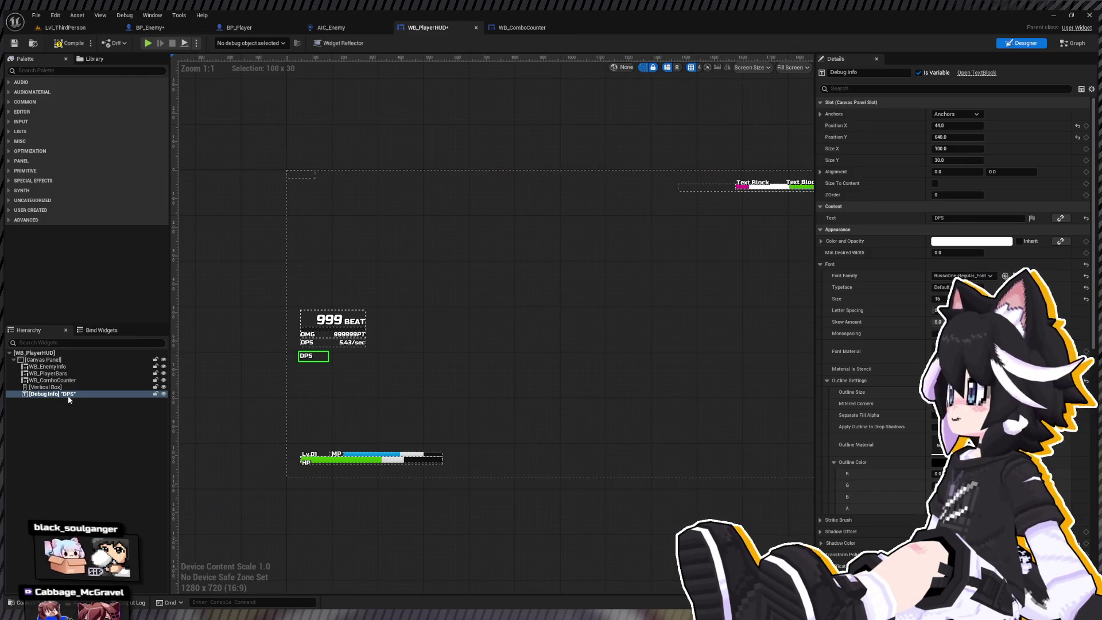
Anchor Debug Info left-middle, size it to content, and place it under the counter at about X 51.6, Y 103.2
click(74, 394)
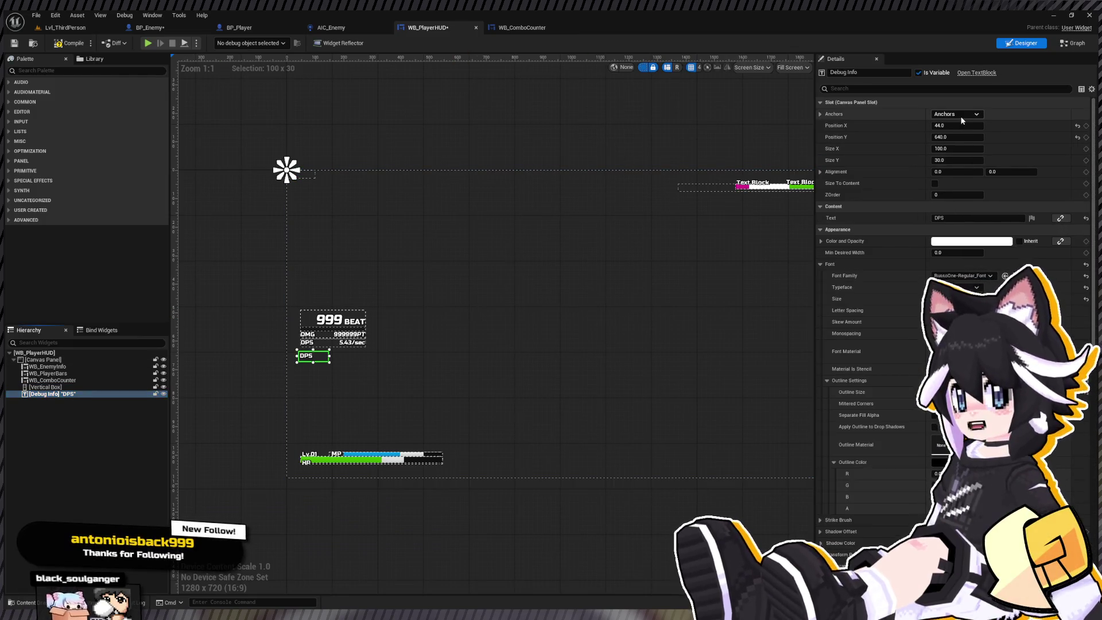
click(955, 114)
click(947, 166)
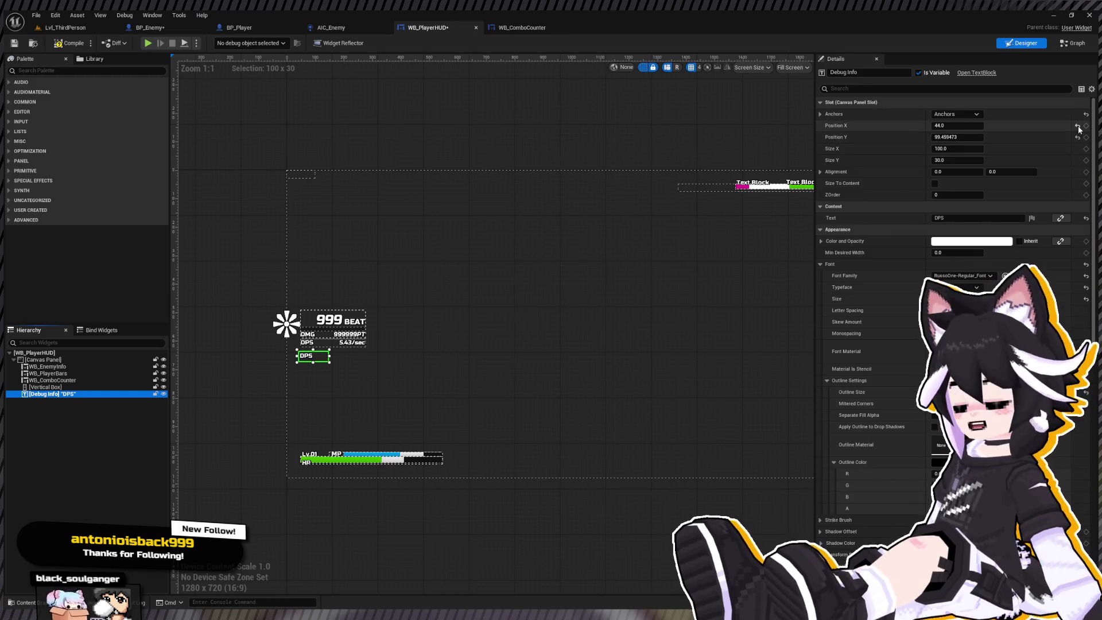
click(935, 183)
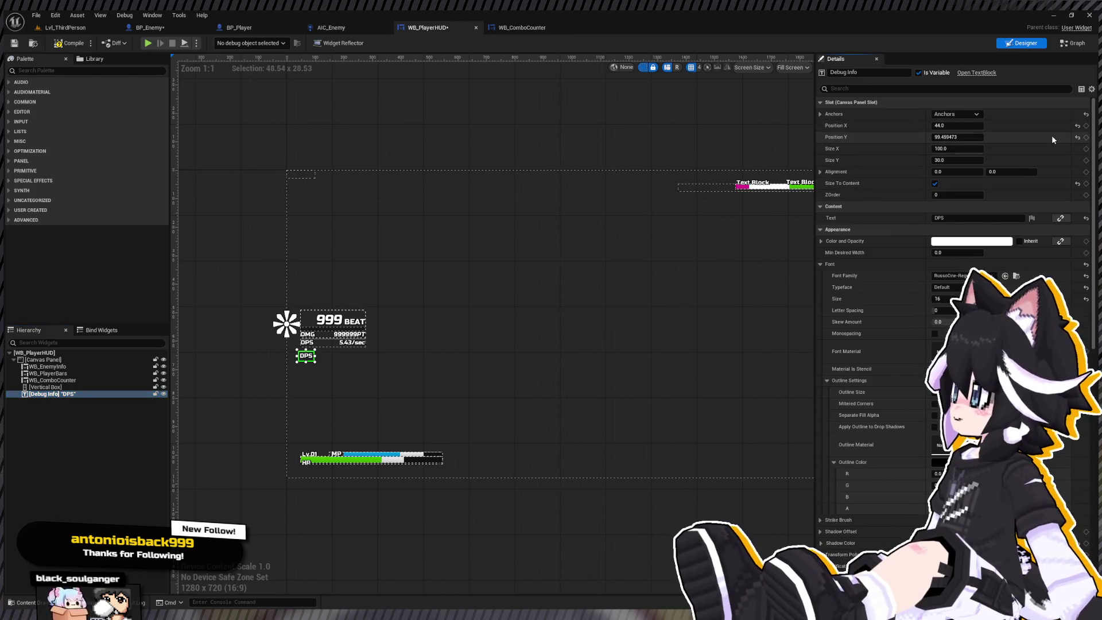
click(1077, 126)
click(1078, 137)
scroll(up, 3)
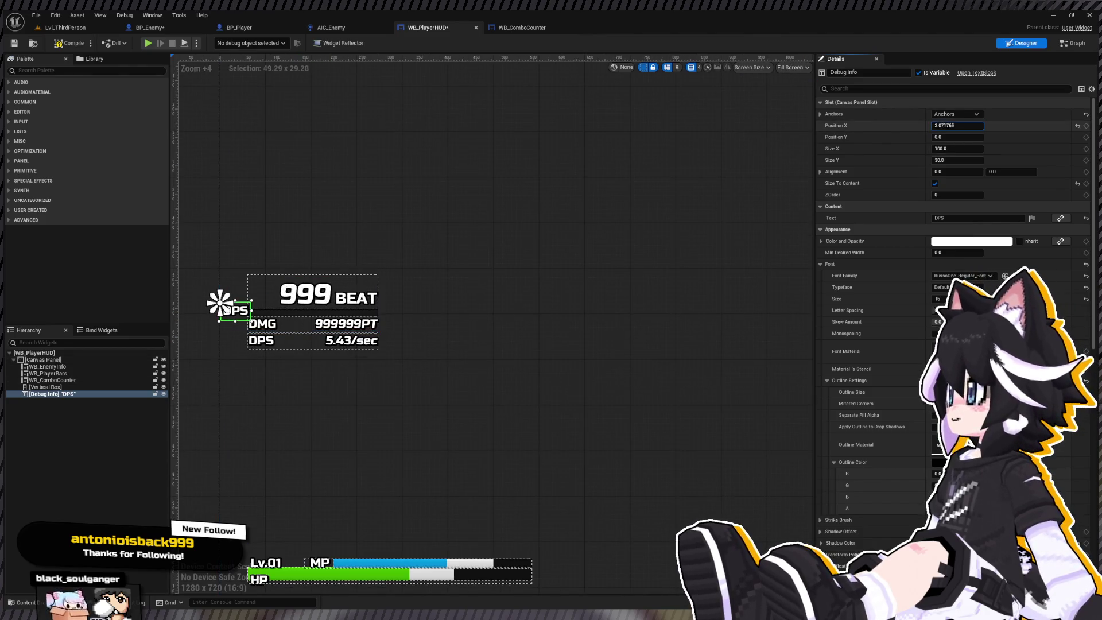
drag(957, 125, 961, 137)
click(976, 218)
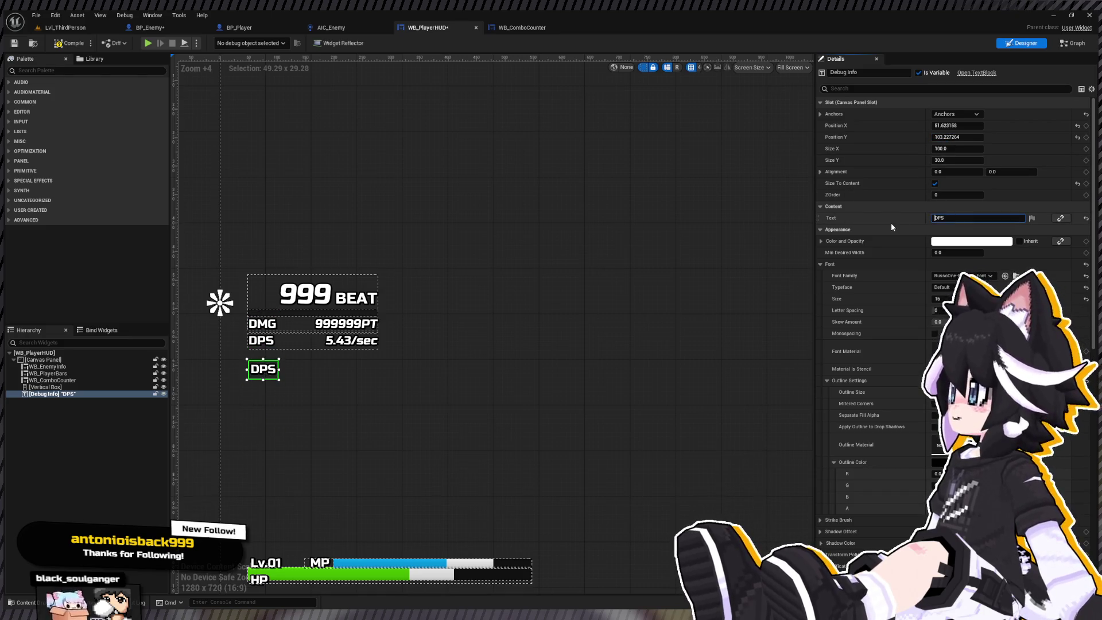
Make the label read DEBUG INFO with 0.1 skew and grey colour
text(DE)
text(BUG INFO)
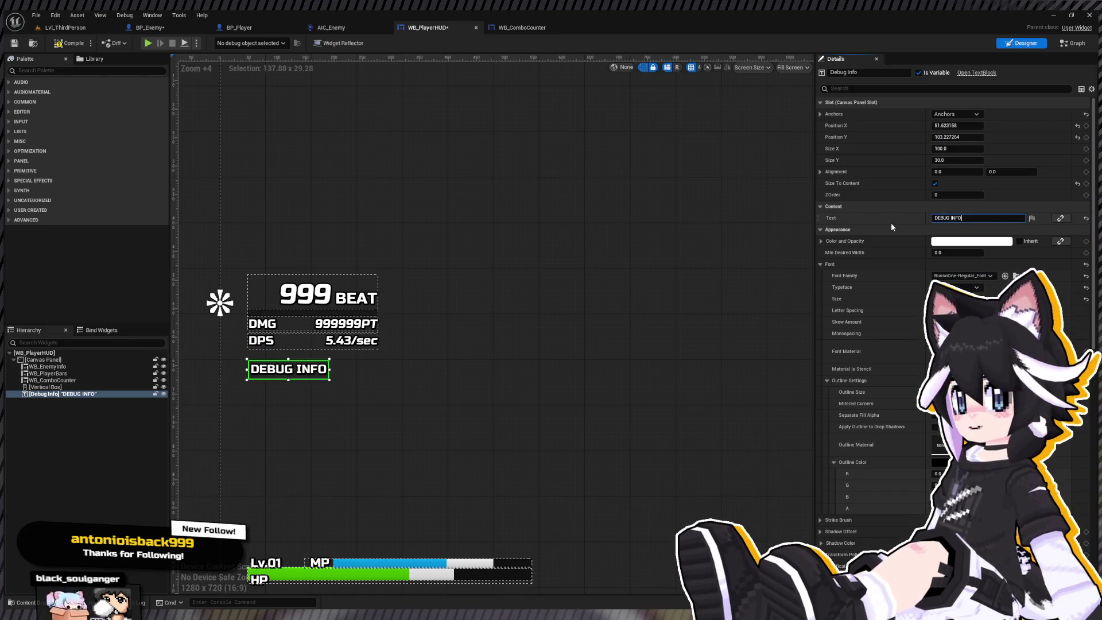
click(942, 321)
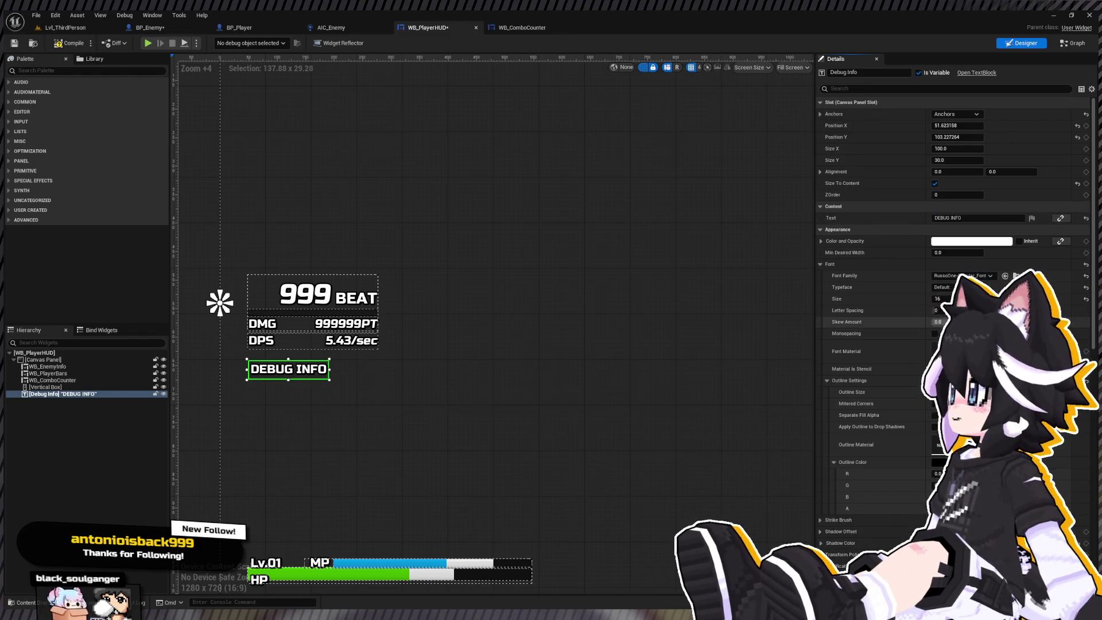
text(0.1)
key(Return)
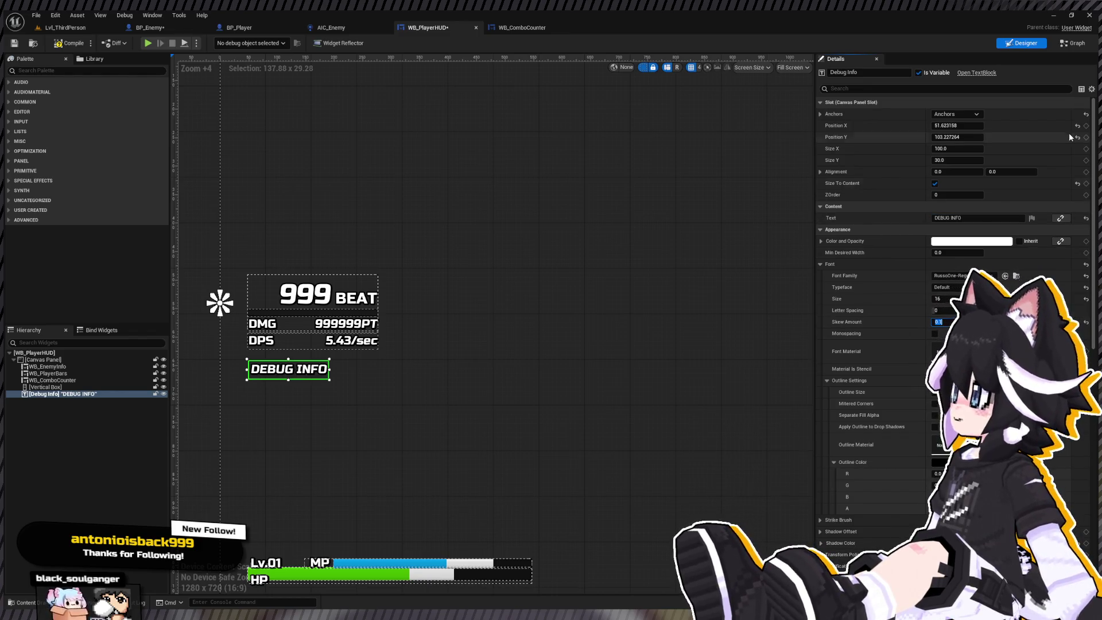
click(975, 241)
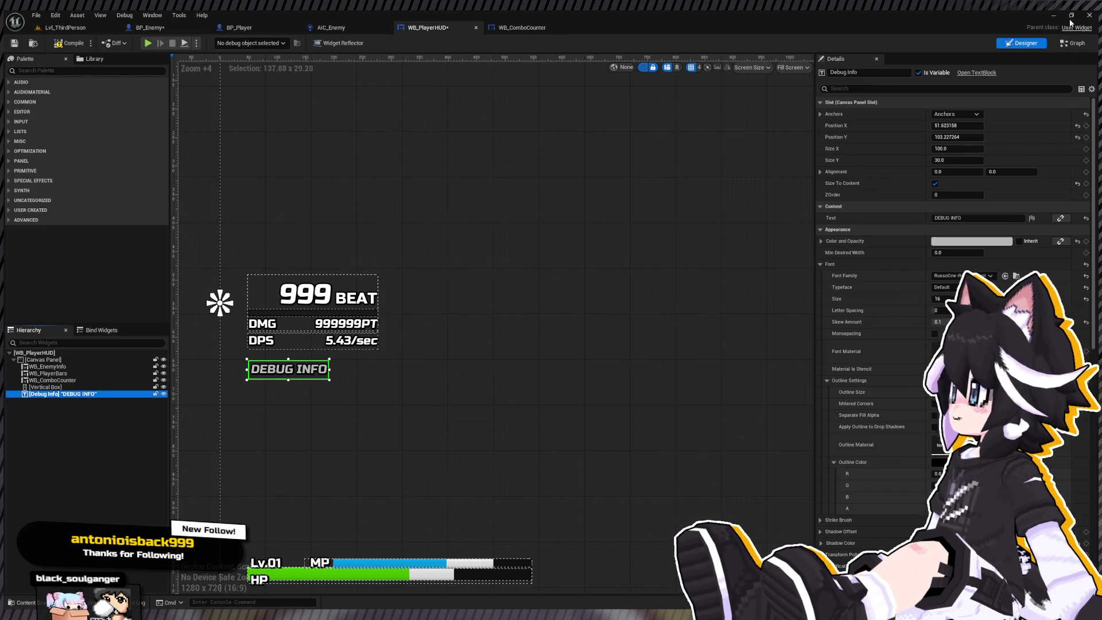
Switch to WB_PlayerHUD's event graph
click(1072, 43)
scroll(down, 3)
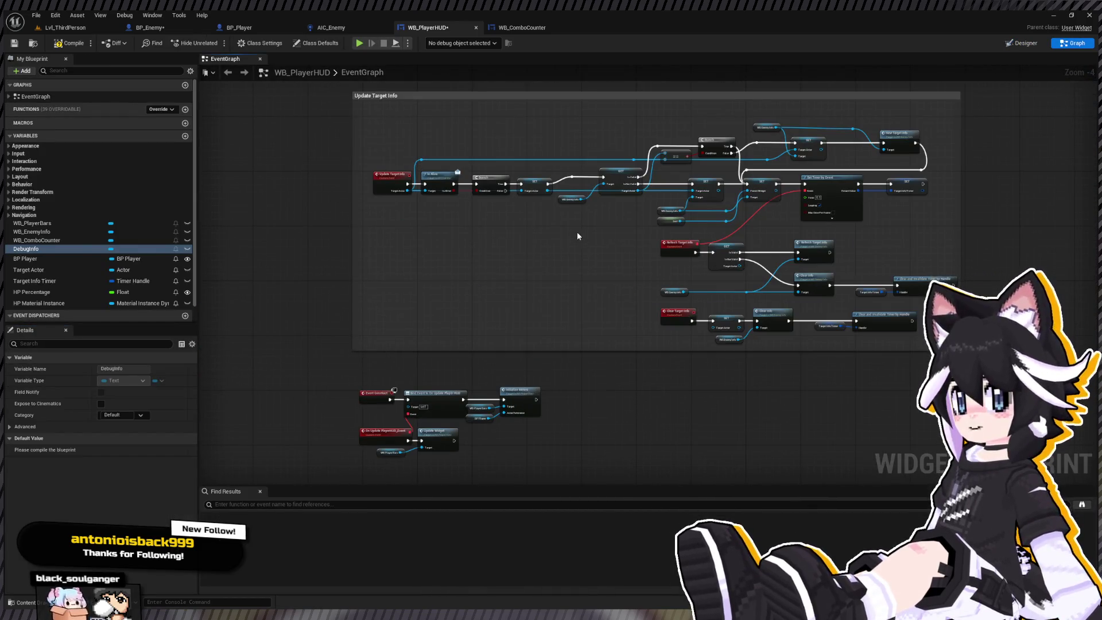
scroll(up, 3)
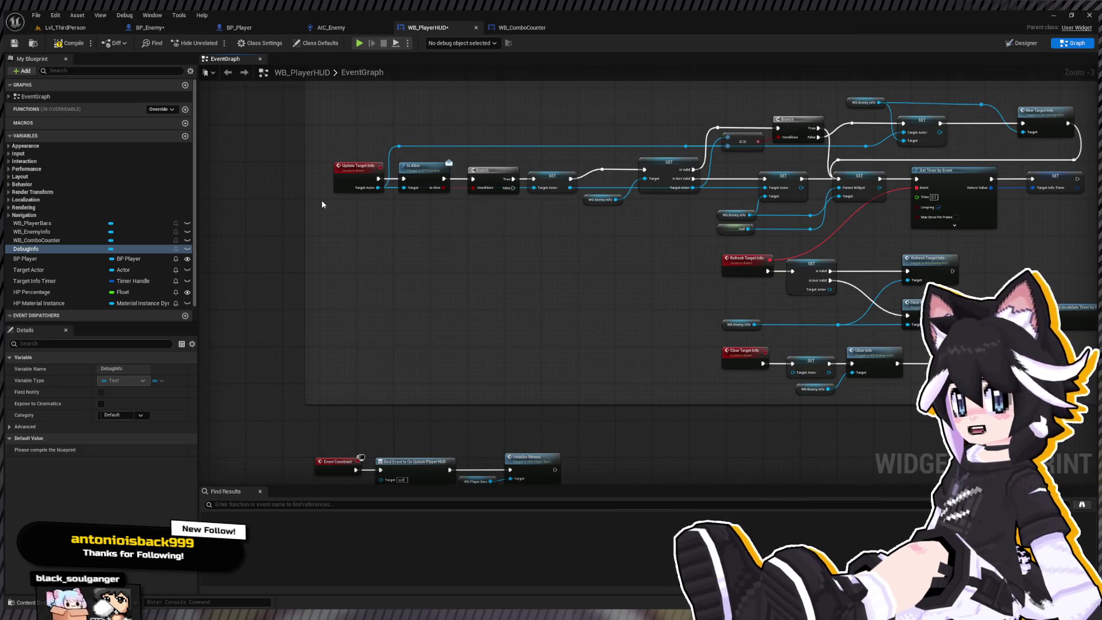
Review the Update Widget logic in WB_PlayerBars and glance at the WB_ComboCounter layout
scroll(down, 3)
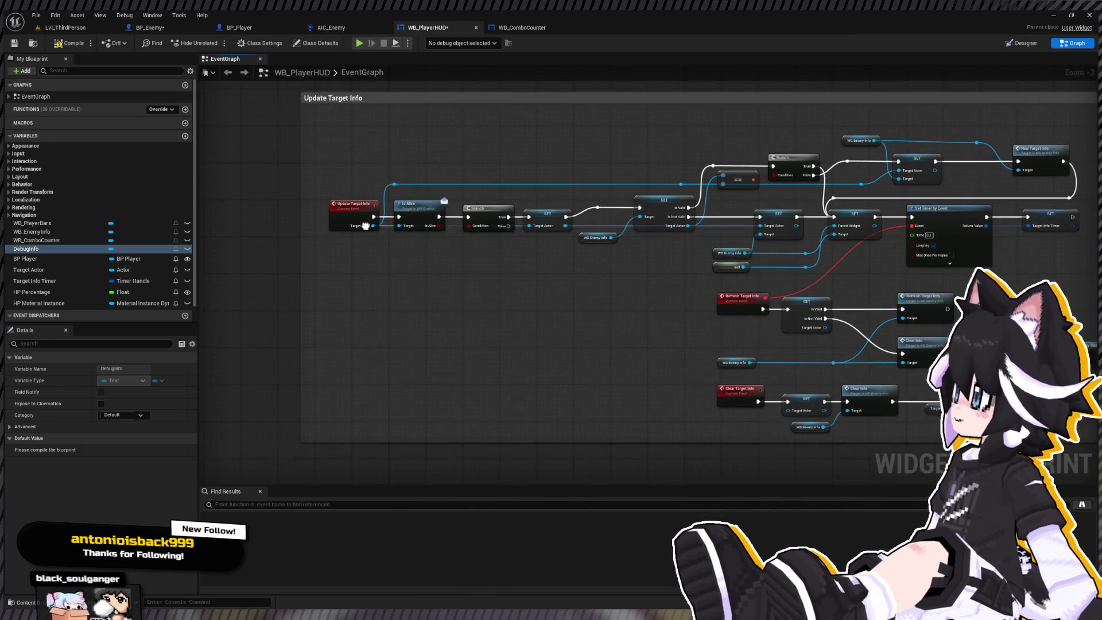
drag(418, 181, 427, 265)
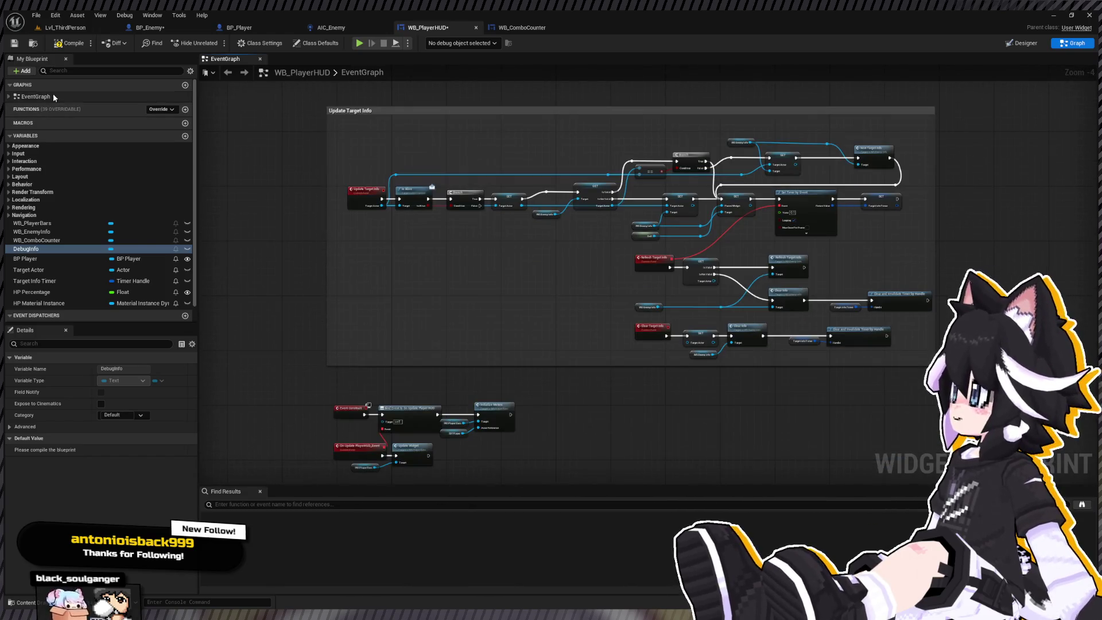
scroll(up, 3)
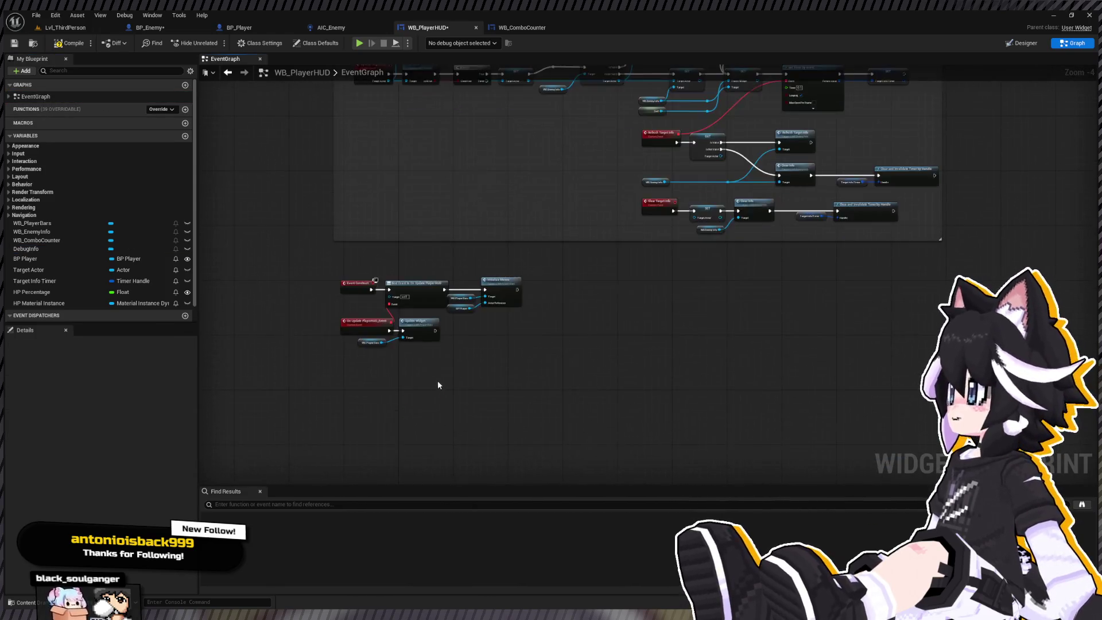
double_click(413, 285)
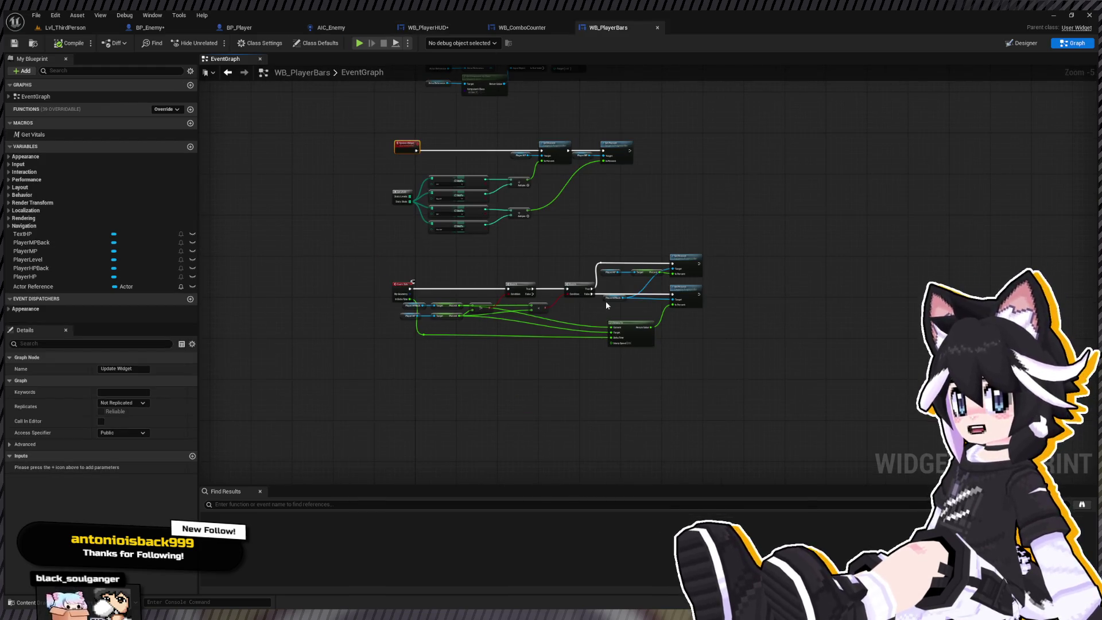
drag(581, 232, 563, 287)
click(528, 30)
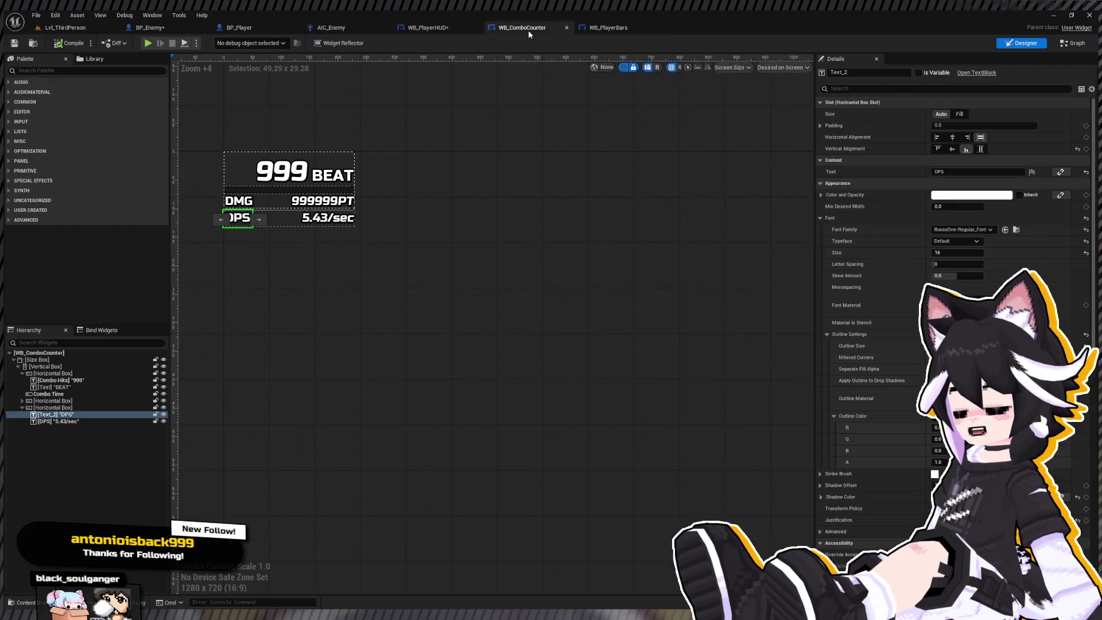
Frame Event Construct and Update Widget in WB_PlayerHUD's graph and add a custom event
click(460, 31)
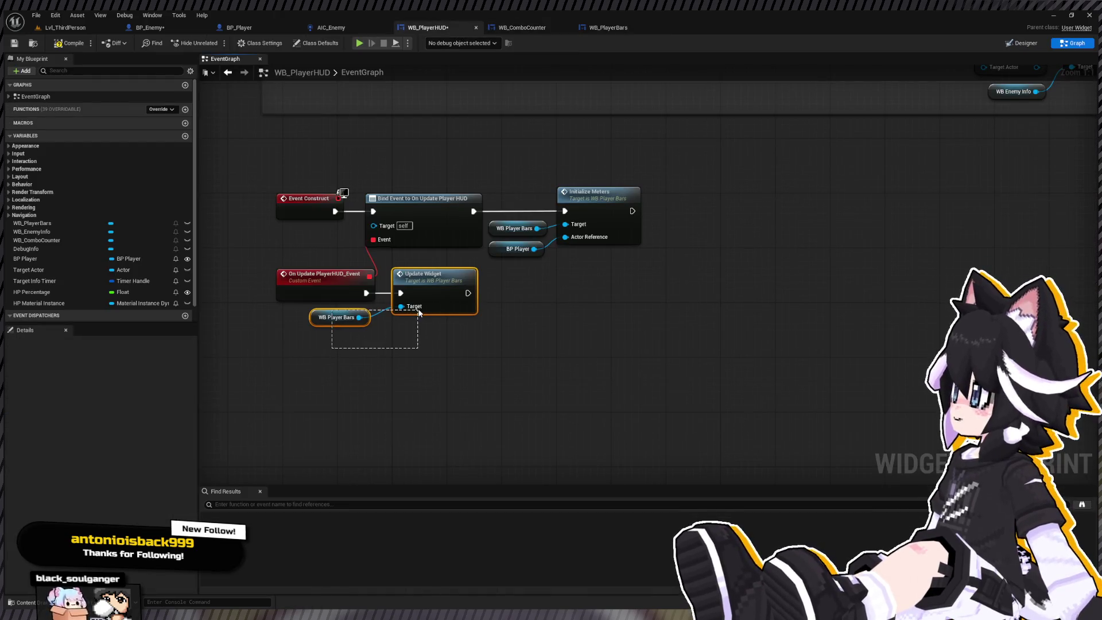
drag(419, 312, 460, 332)
click(460, 333)
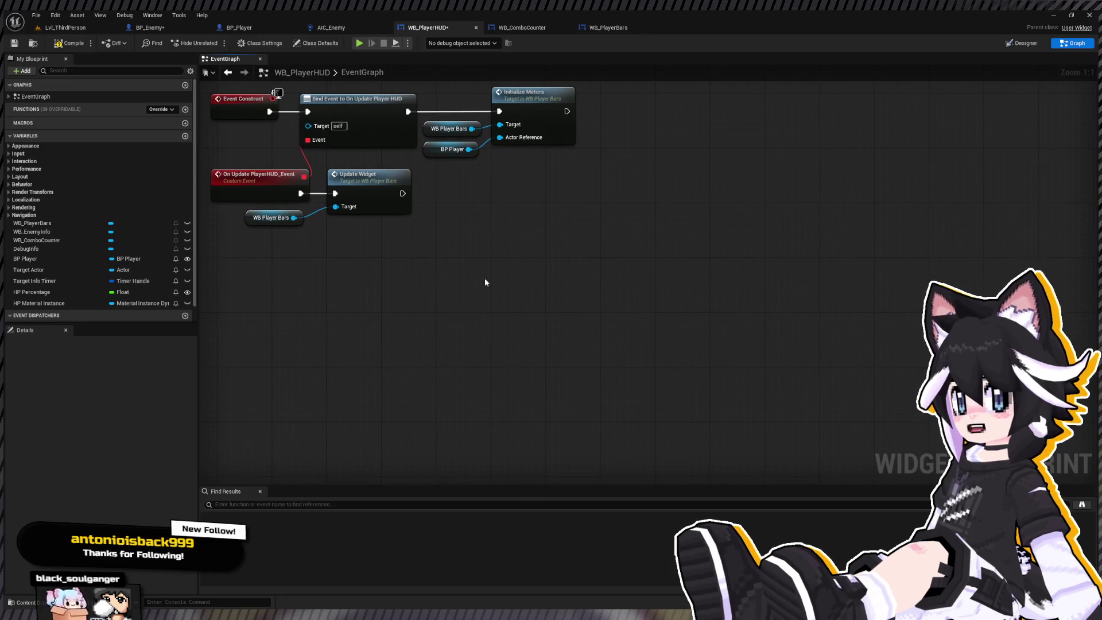
key(Home)
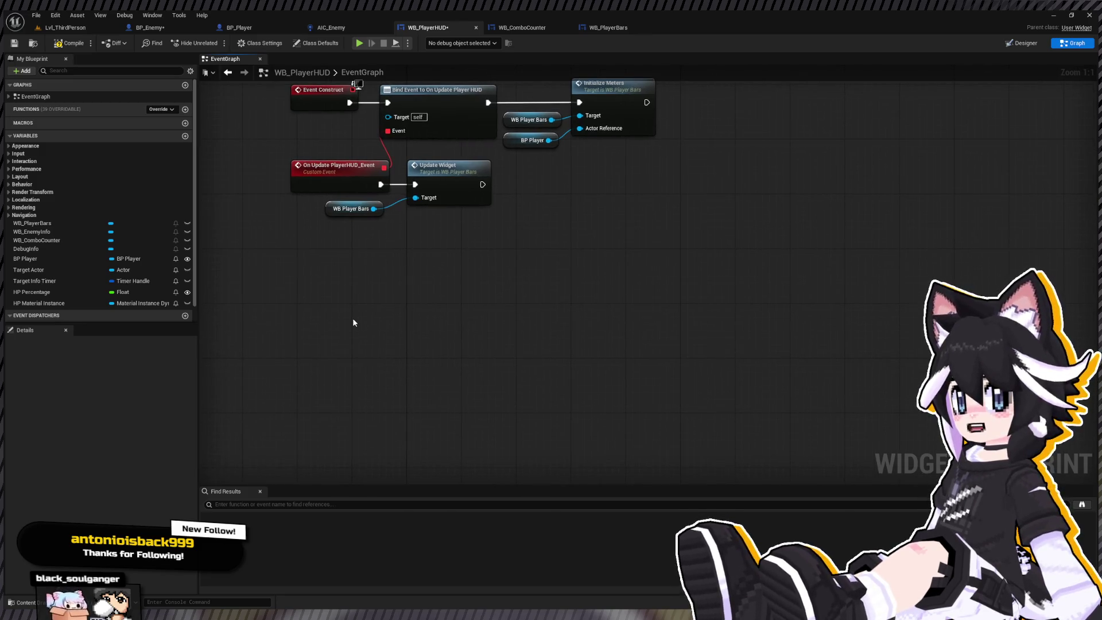
click(353, 312)
text(Write DebugIn)
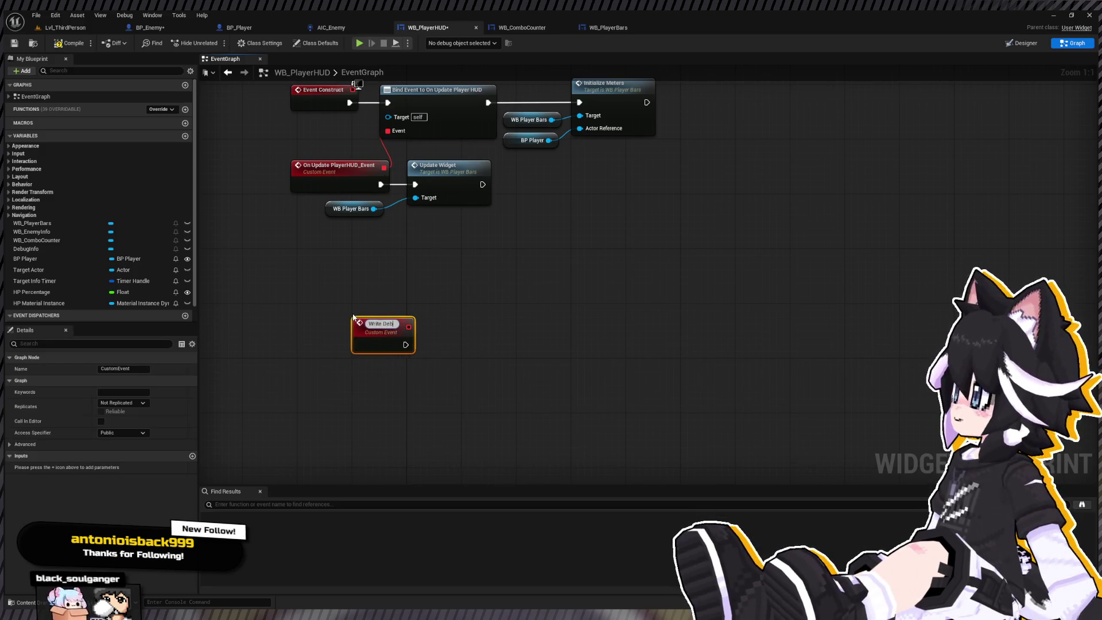
Name the custom event Write Debug Info and call it after Update Widget
text(fo)
key(Return)
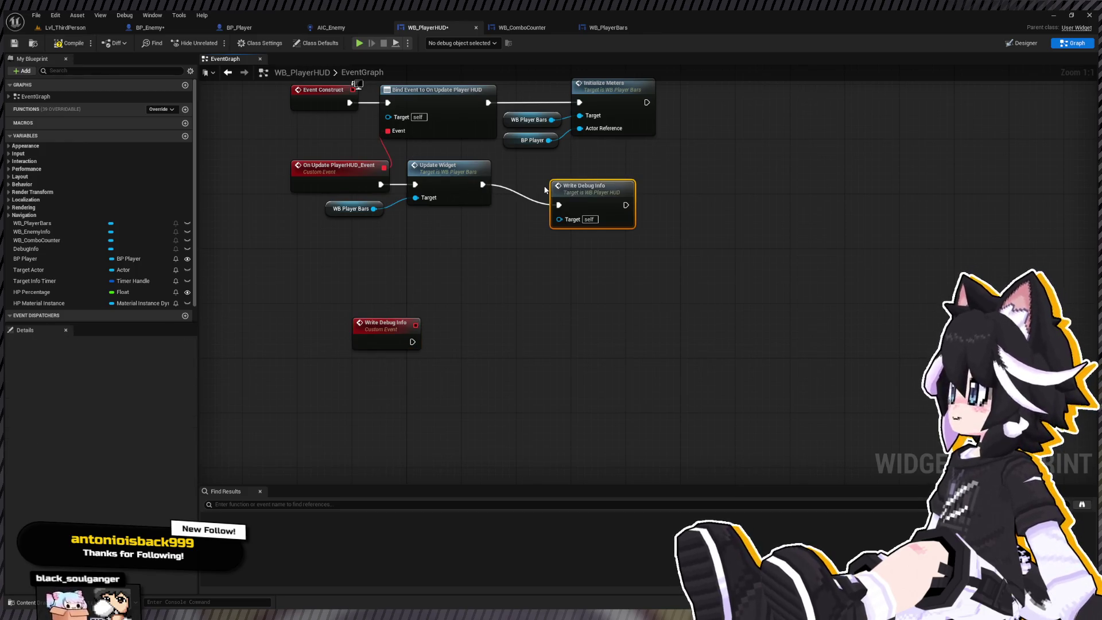
scroll(down, 3)
drag(298, 409, 674, 229)
scroll(up, 3)
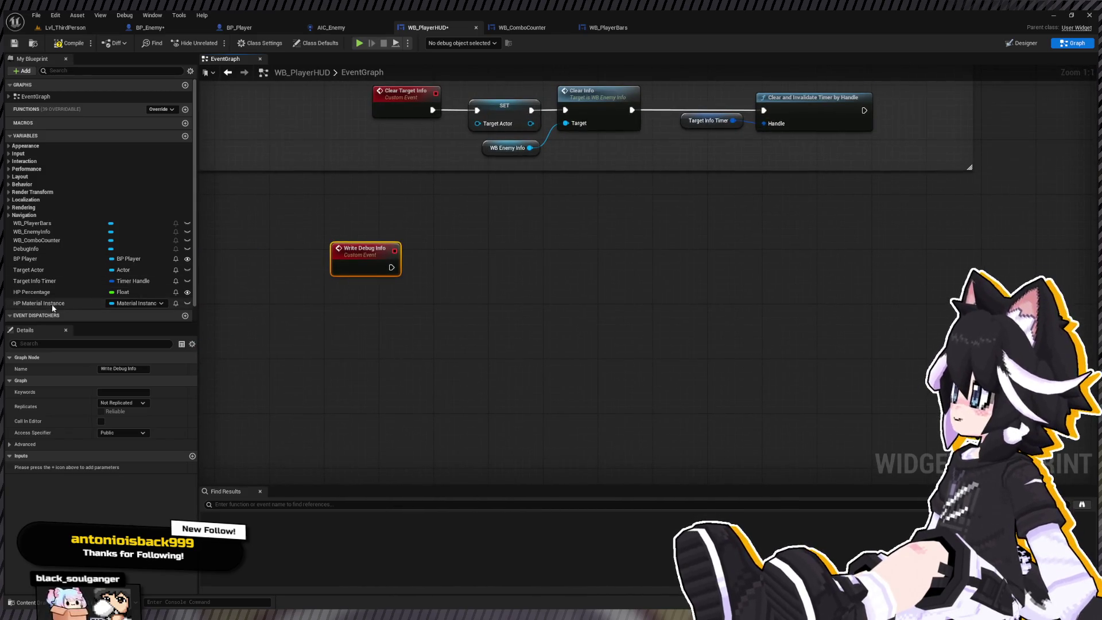
Add a Debug Info SetText node with a Format Text input, triggered by Write Debug Info
key(ctrl+v)
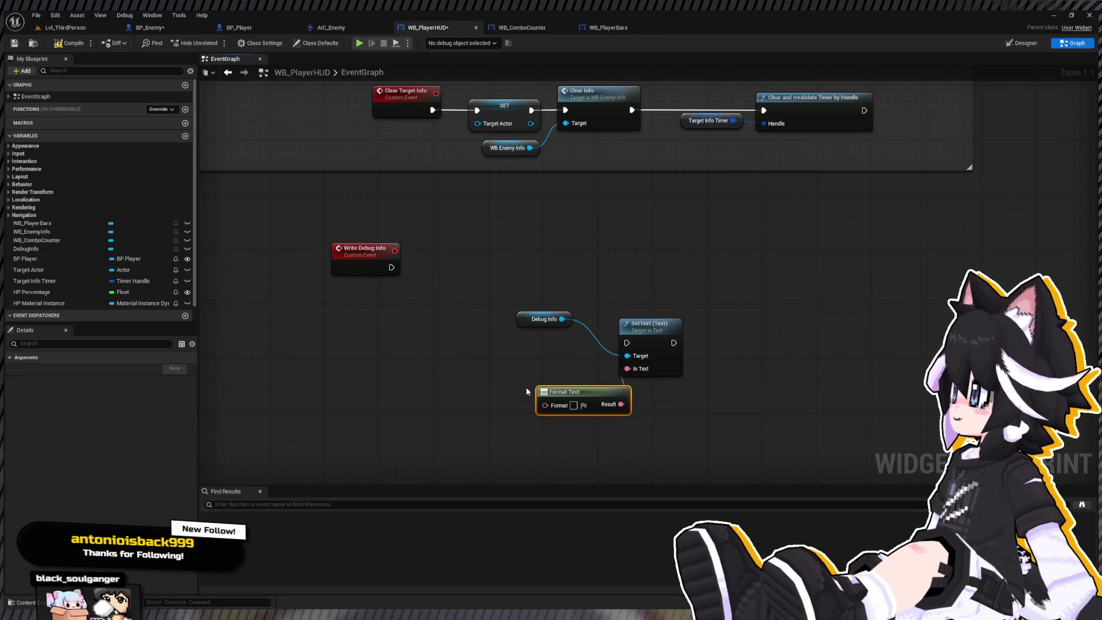
drag(579, 391, 531, 343)
drag(643, 328, 629, 293)
click(544, 319)
key(q)
drag(471, 275, 792, 259)
Set the format string to 'Character State: {CharState}' / 'Combo Step: {ComboStep}' on two lines
click(502, 344)
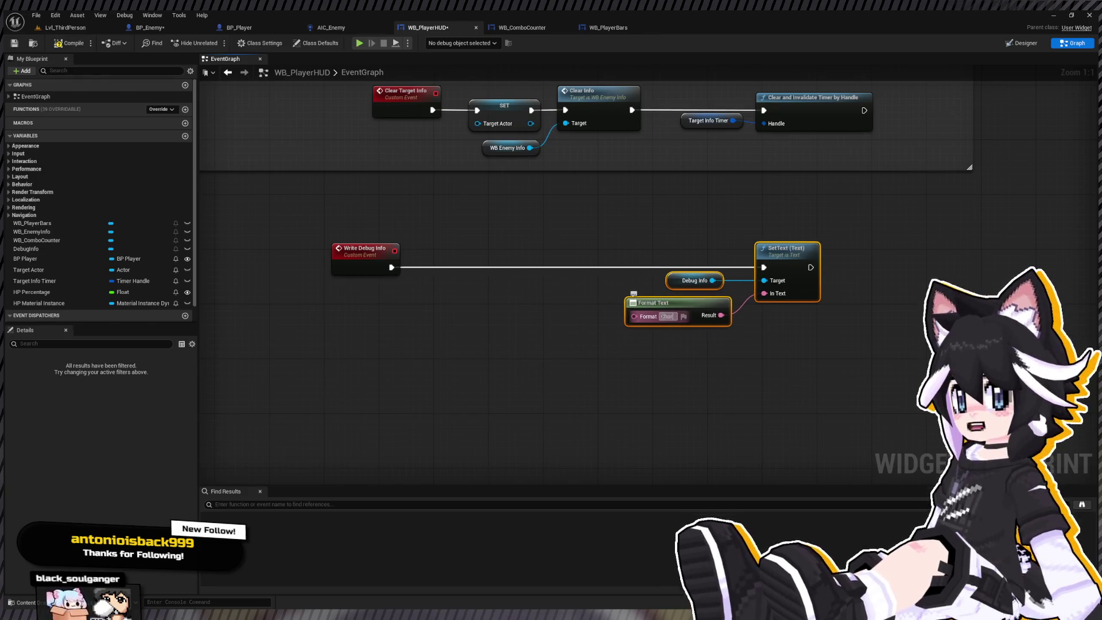
text(acter State: {CS)
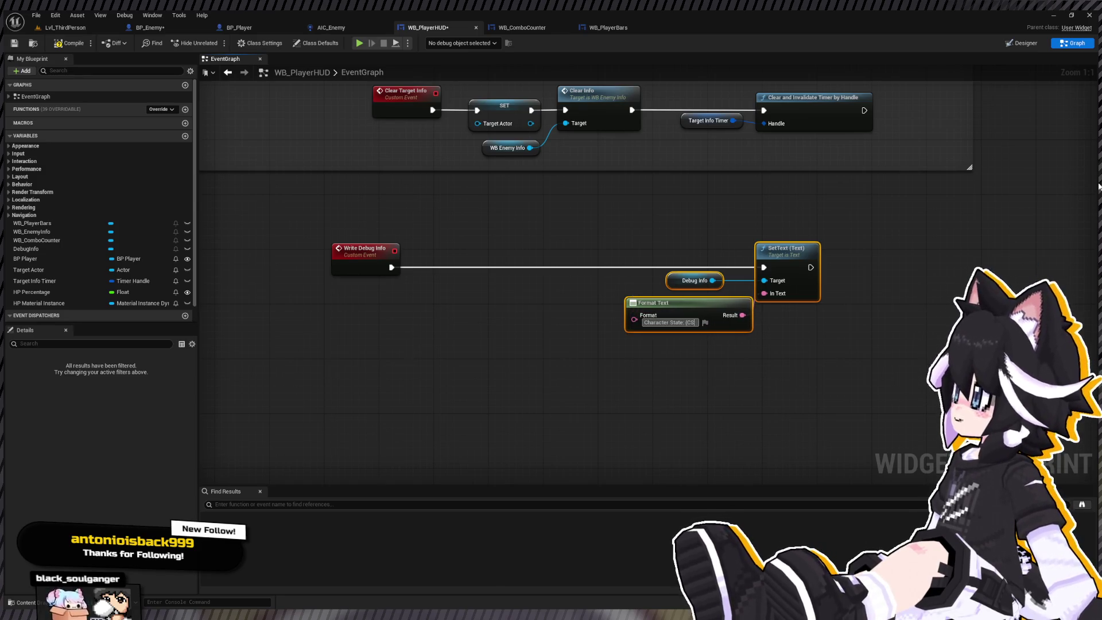
text(})
key(shift+Return)
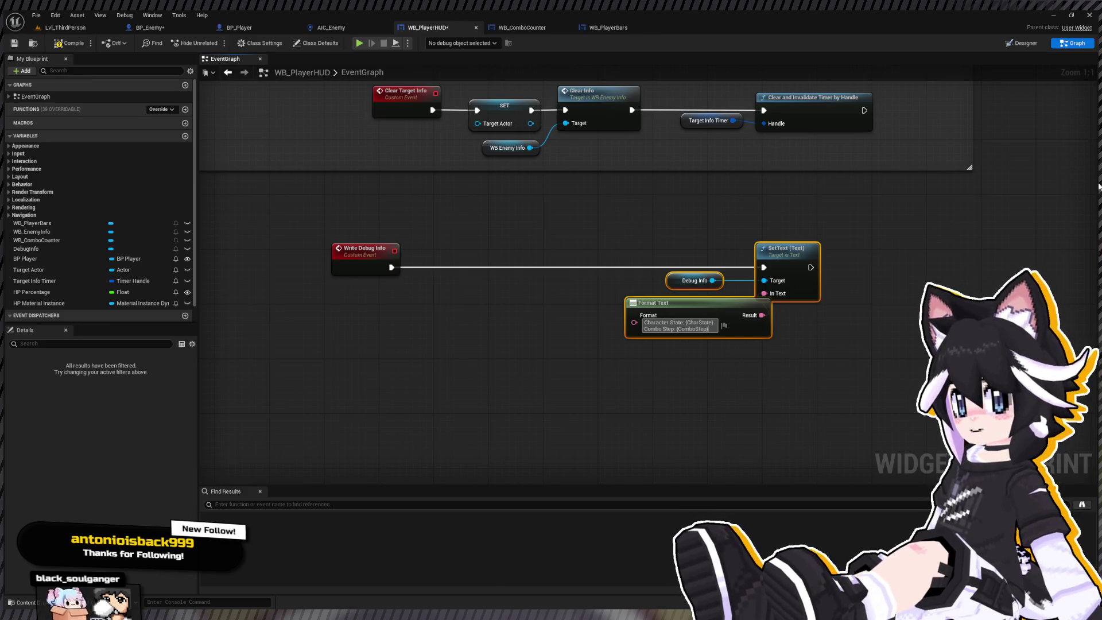
key(Return)
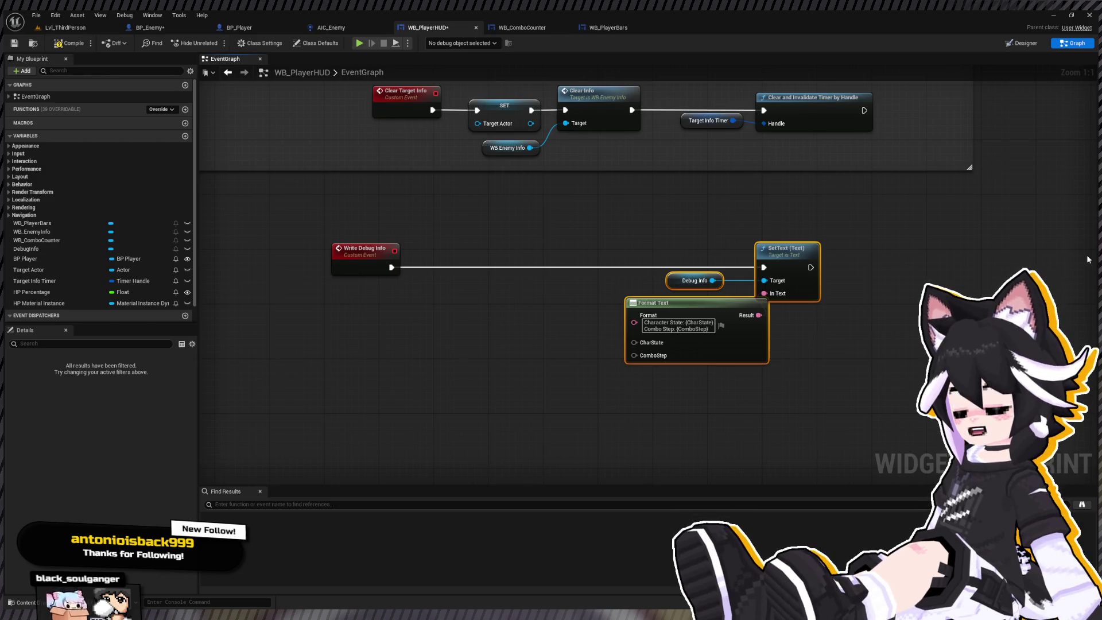
Add a BP Player reference and feed its Character State through Enum to String into CharState
drag(833, 321, 747, 325)
drag(685, 248, 704, 253)
click(684, 253)
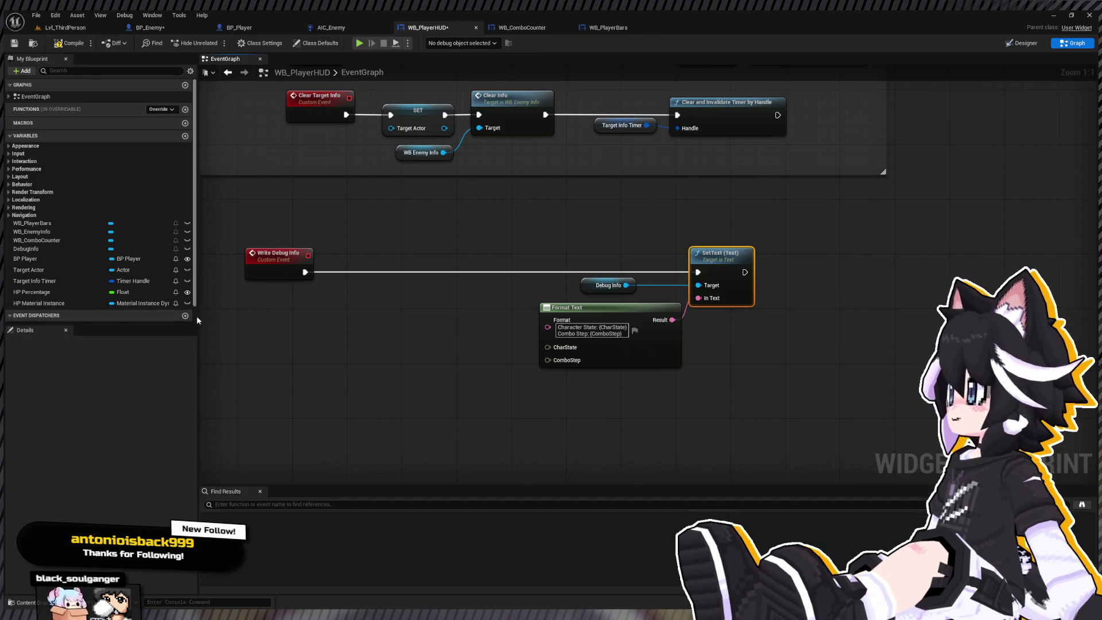
drag(294, 334, 360, 353)
drag(29, 259, 380, 341)
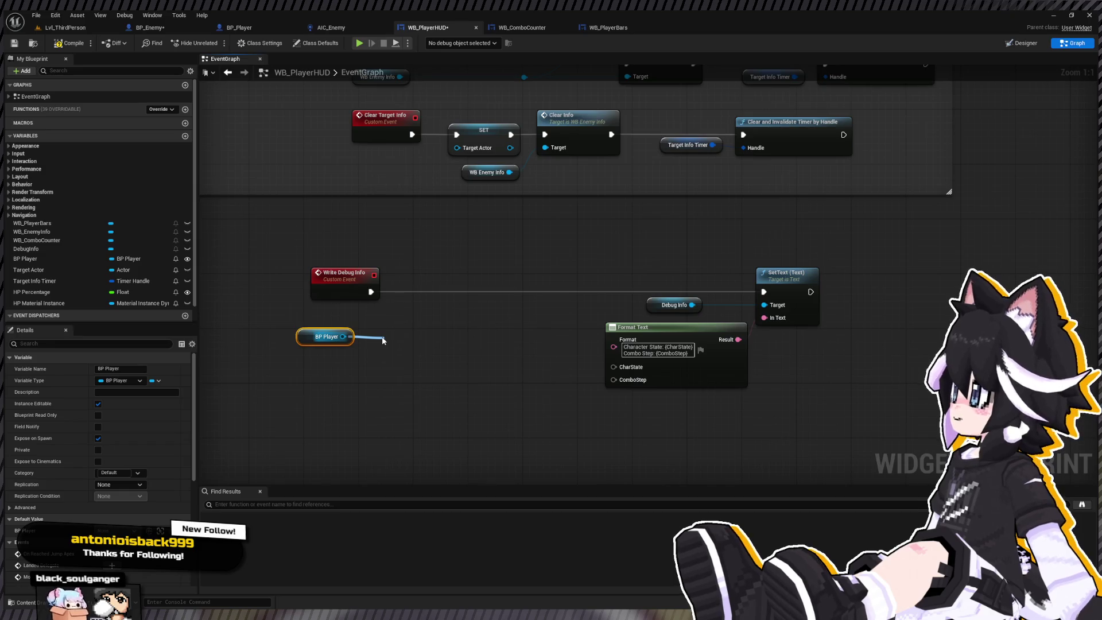
drag(383, 341, 382, 338)
click(325, 337)
drag(466, 343, 504, 351)
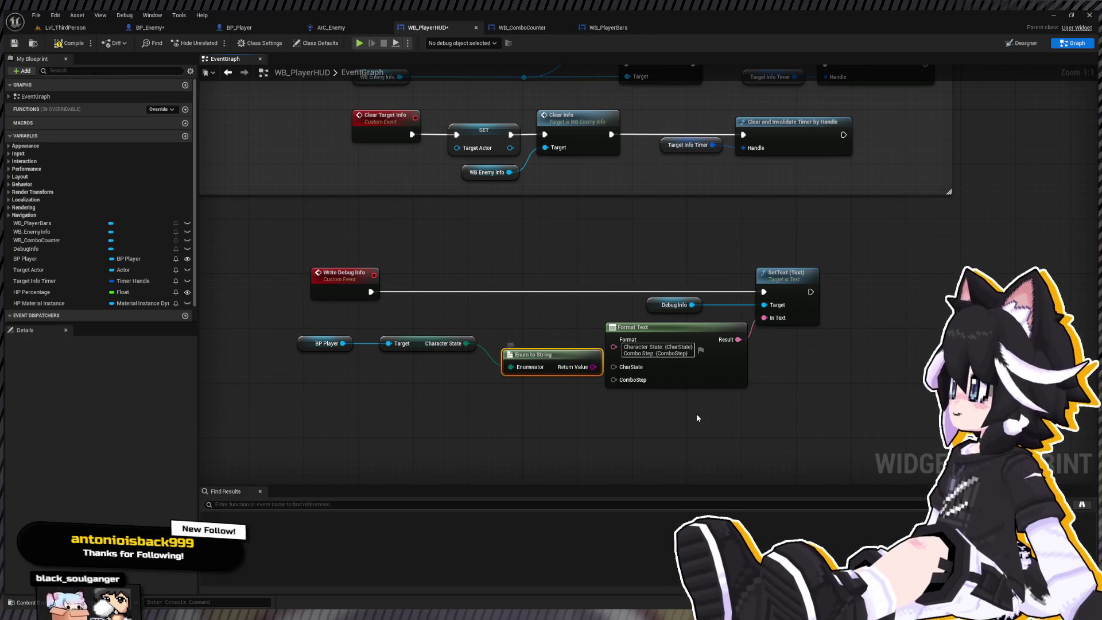
drag(580, 367, 613, 365)
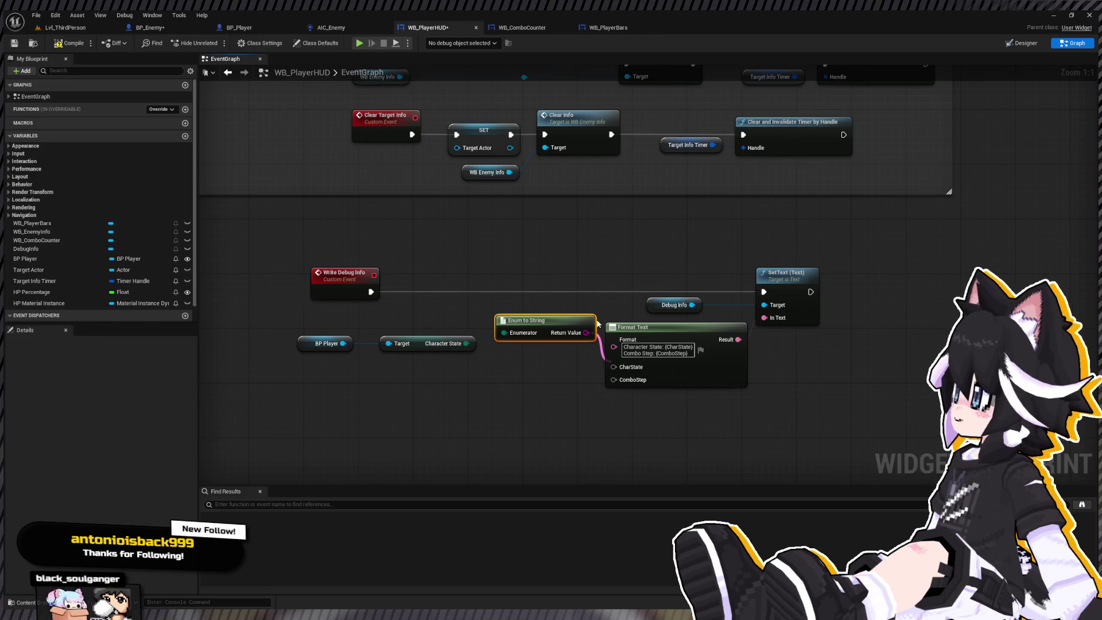
drag(597, 325, 618, 369)
Wire BP Player's Combo Step into the ComboStep input and compile the HUD widget
drag(551, 320, 543, 334)
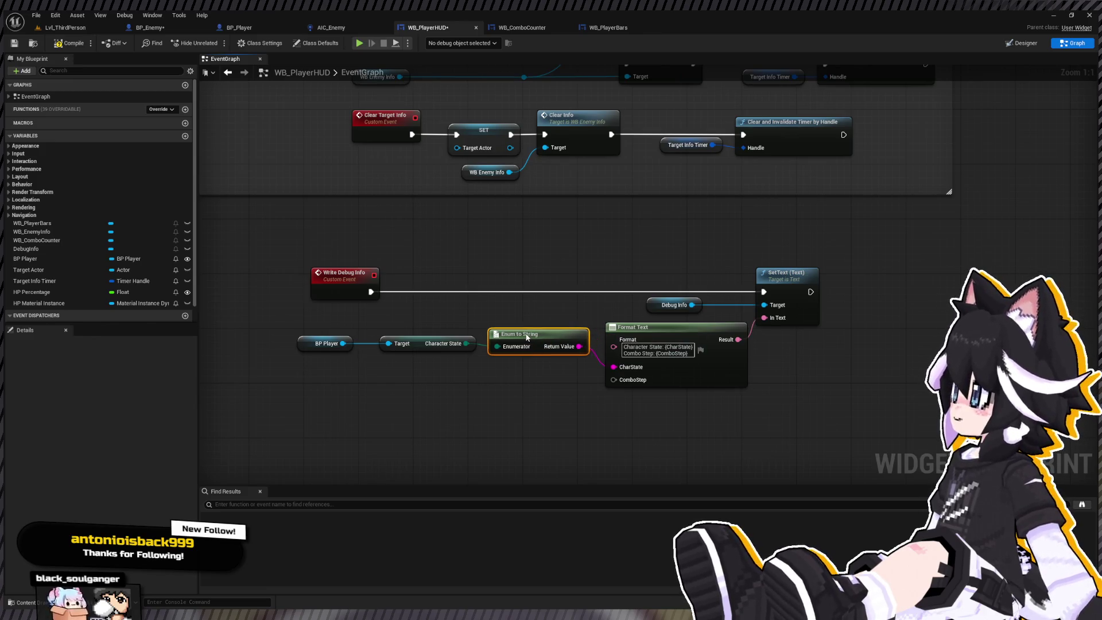
drag(485, 357, 387, 381)
key(q)
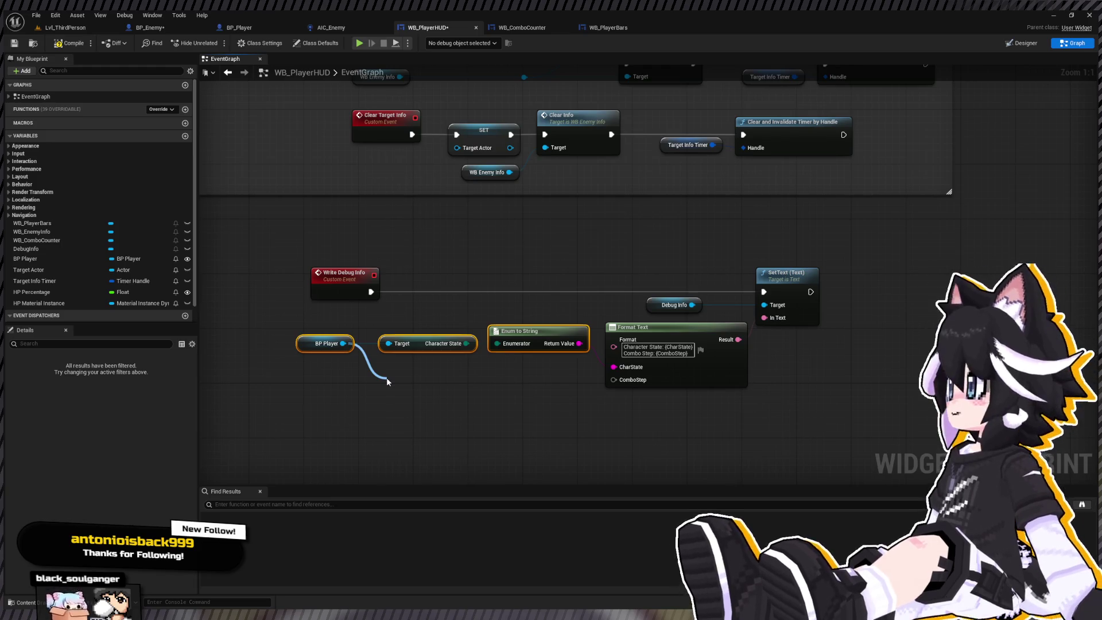
drag(421, 381, 613, 379)
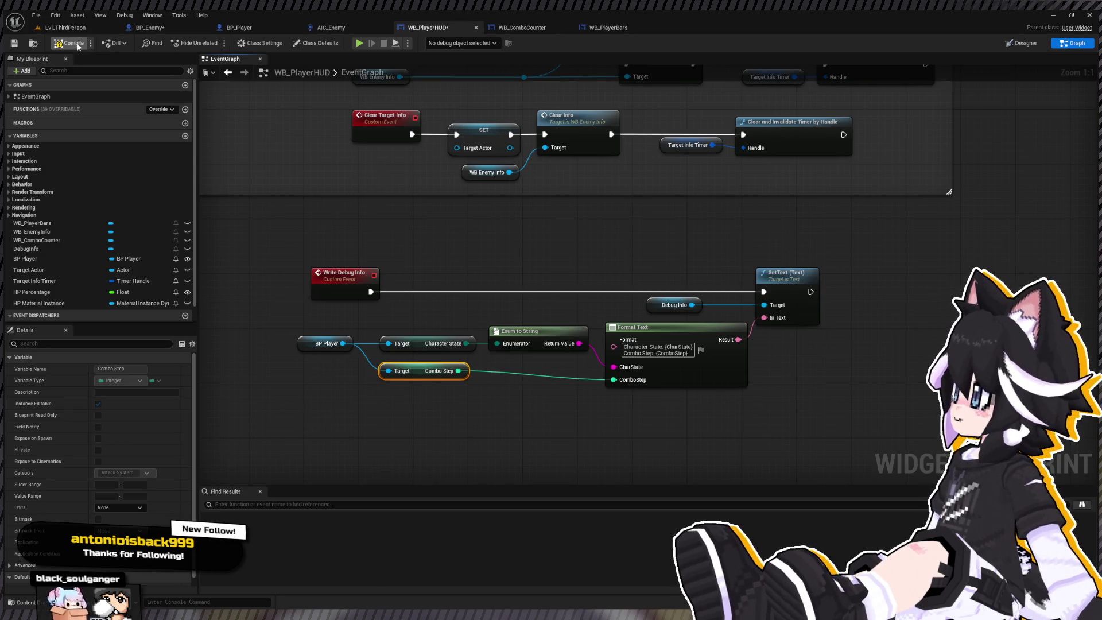
click(75, 41)
Play Lvl_ThirdPerson and combo the Dummy while watching the Character State and Combo Step readout
click(56, 29)
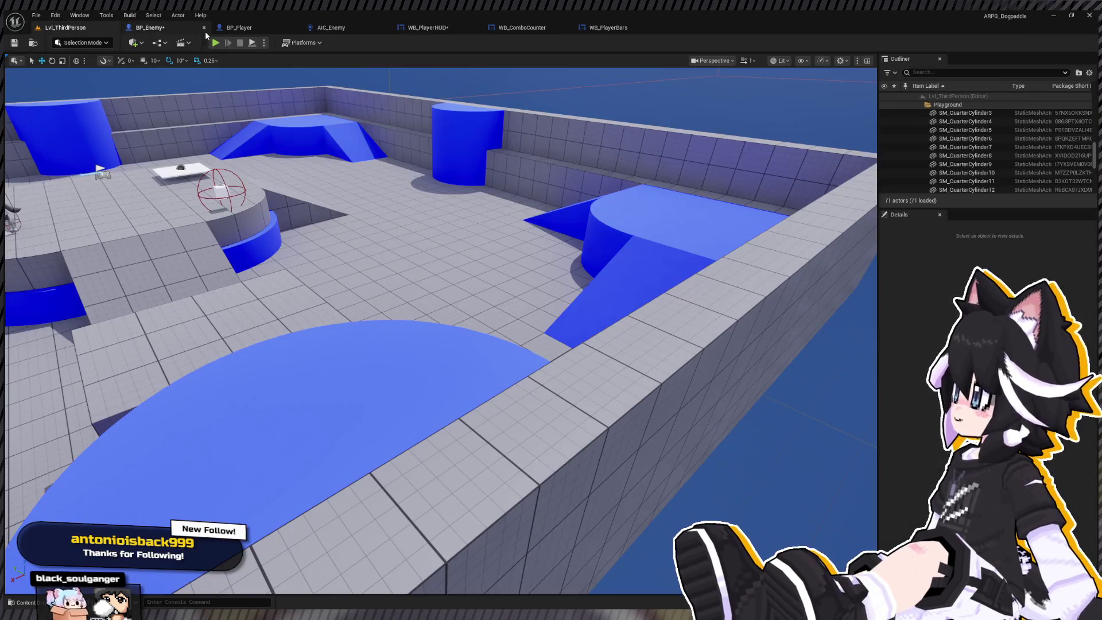
click(216, 42)
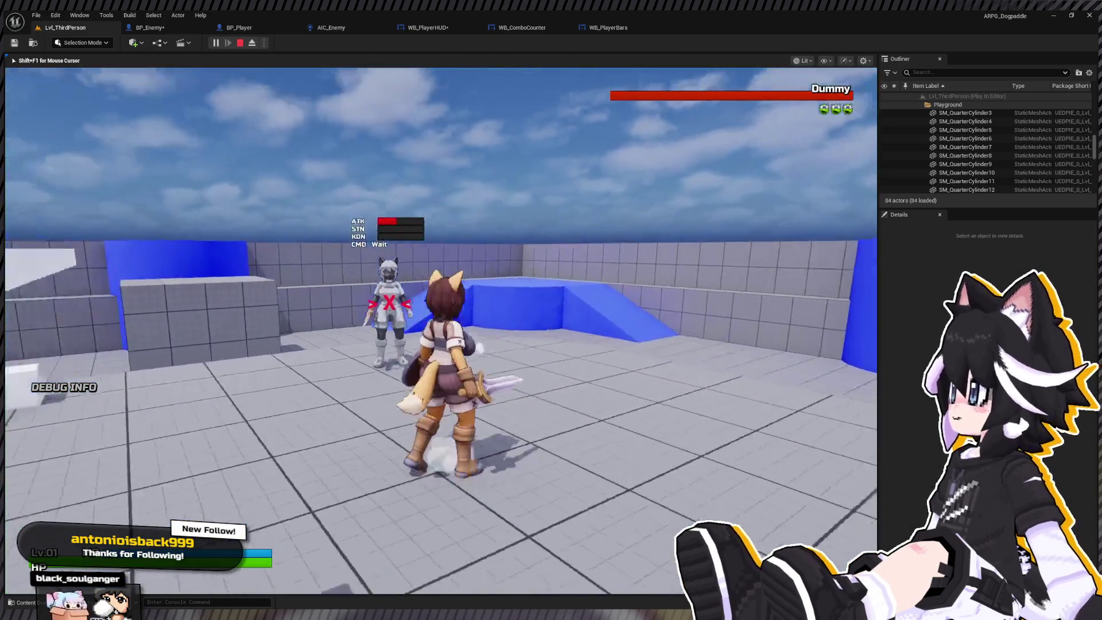
click(441, 330)
click(441, 331)
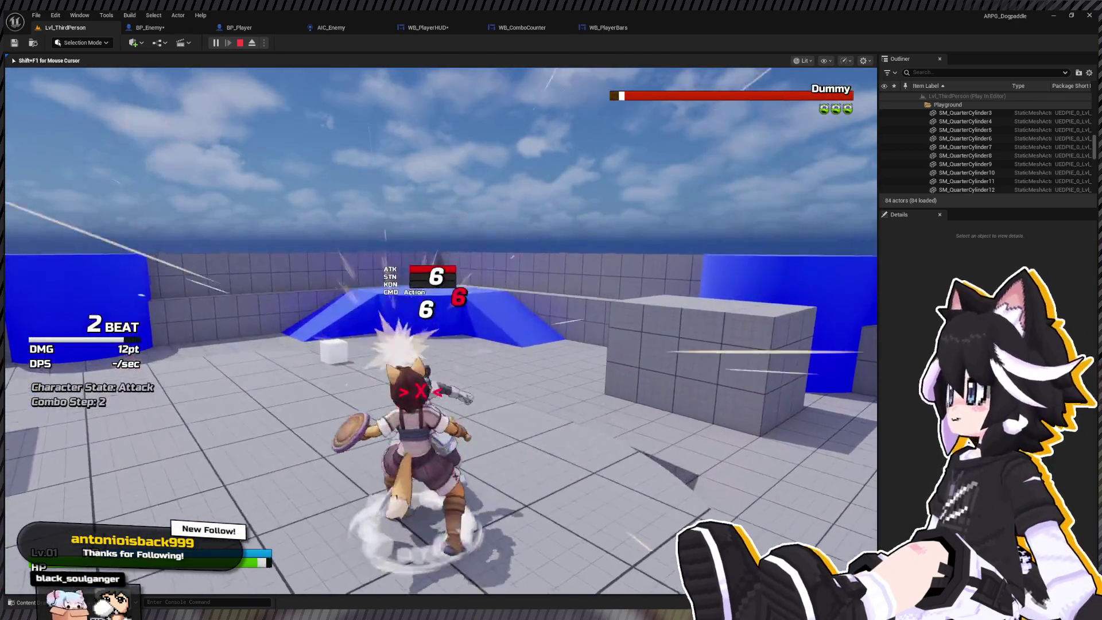
click(441, 330)
click(441, 331)
click(441, 330)
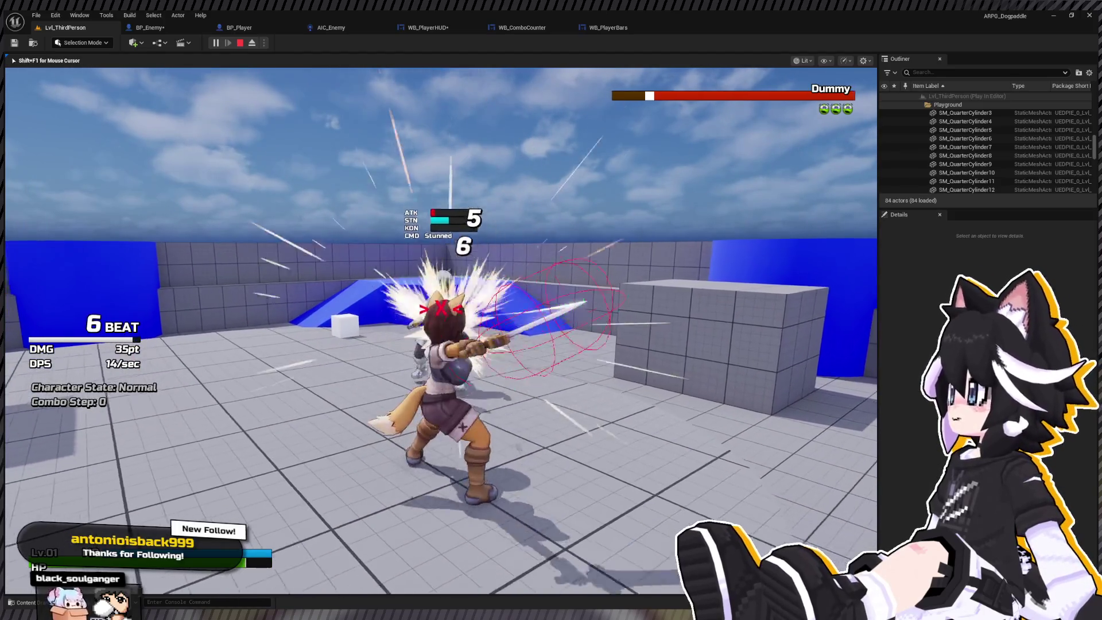
click(440, 331)
click(440, 331)
click(440, 331)
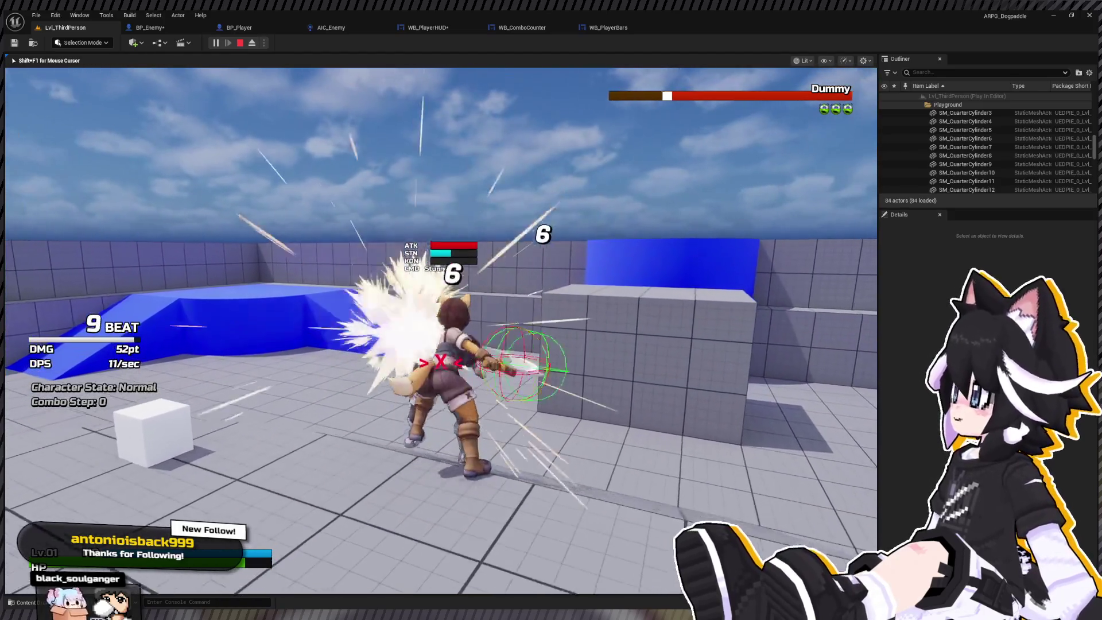
click(441, 331)
click(440, 331)
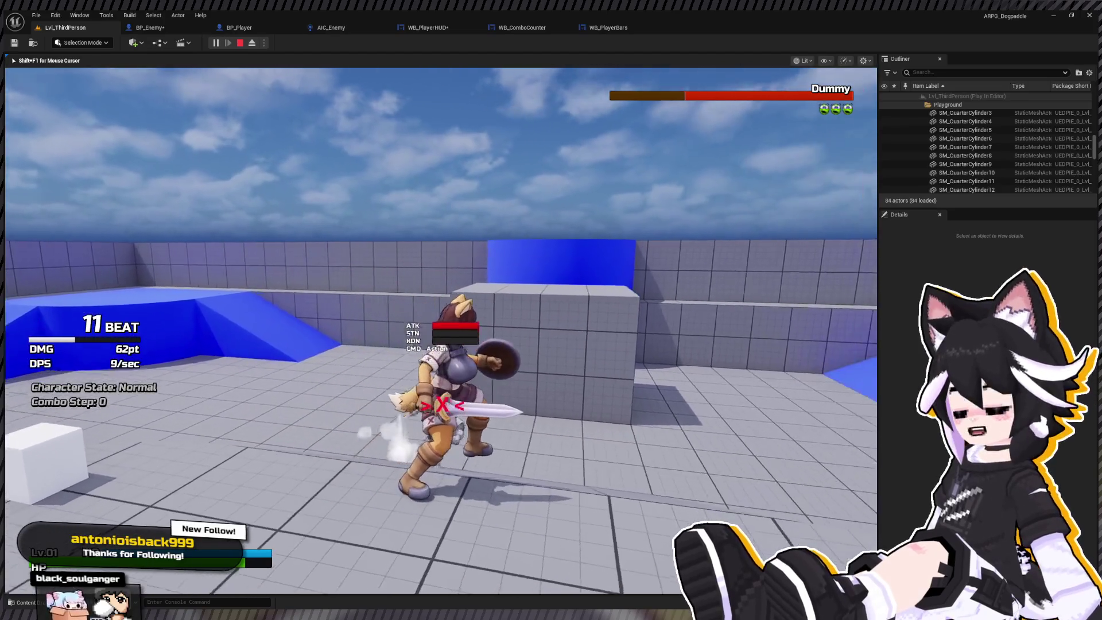
key(Escape)
click(271, 26)
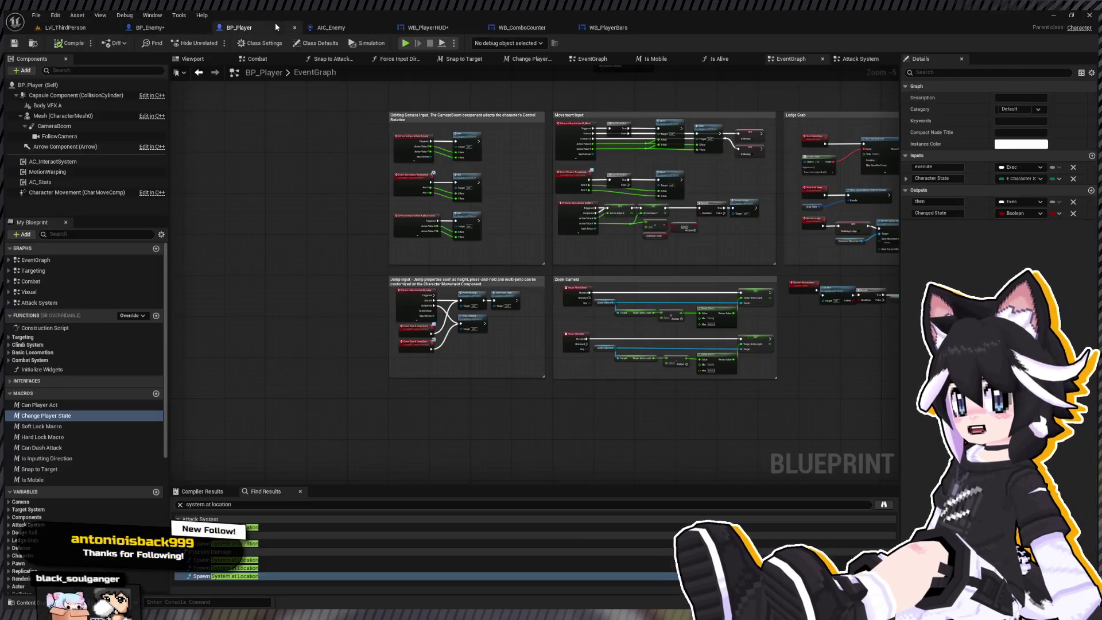
Add Event Tick in WB_PlayerHUD calling Write Debug Info, then compile the widget
click(626, 28)
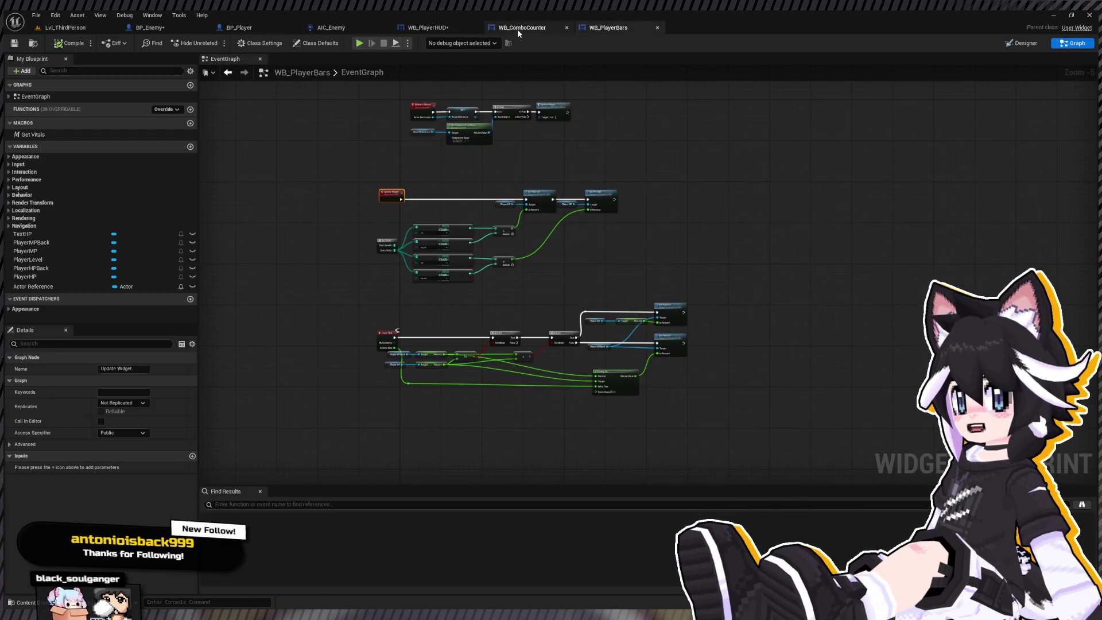
click(461, 29)
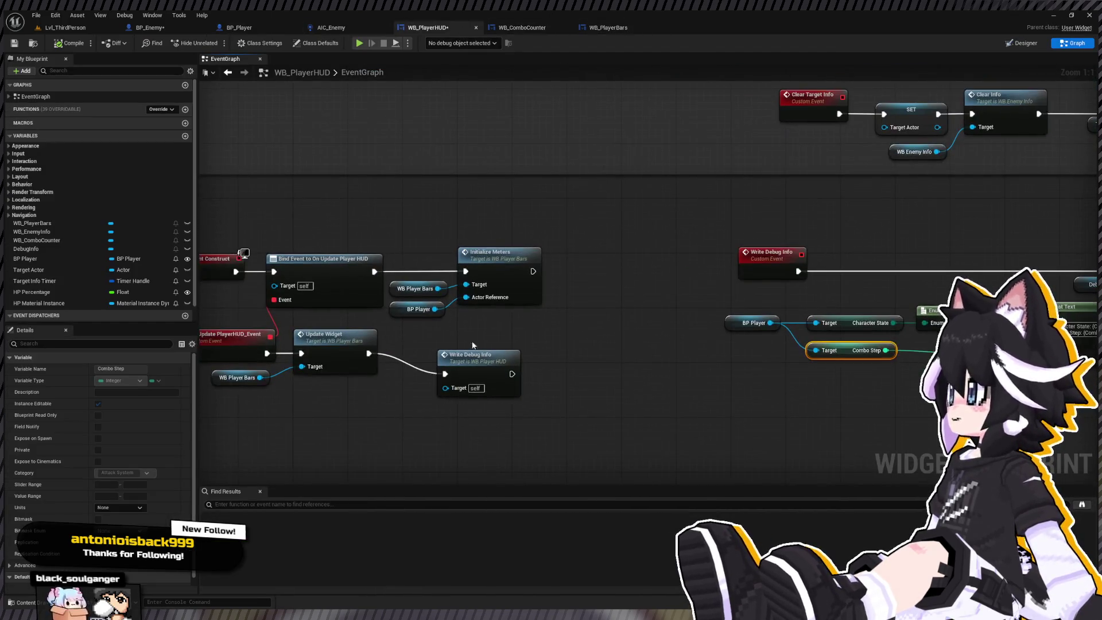
click(479, 370)
scroll(down, 3)
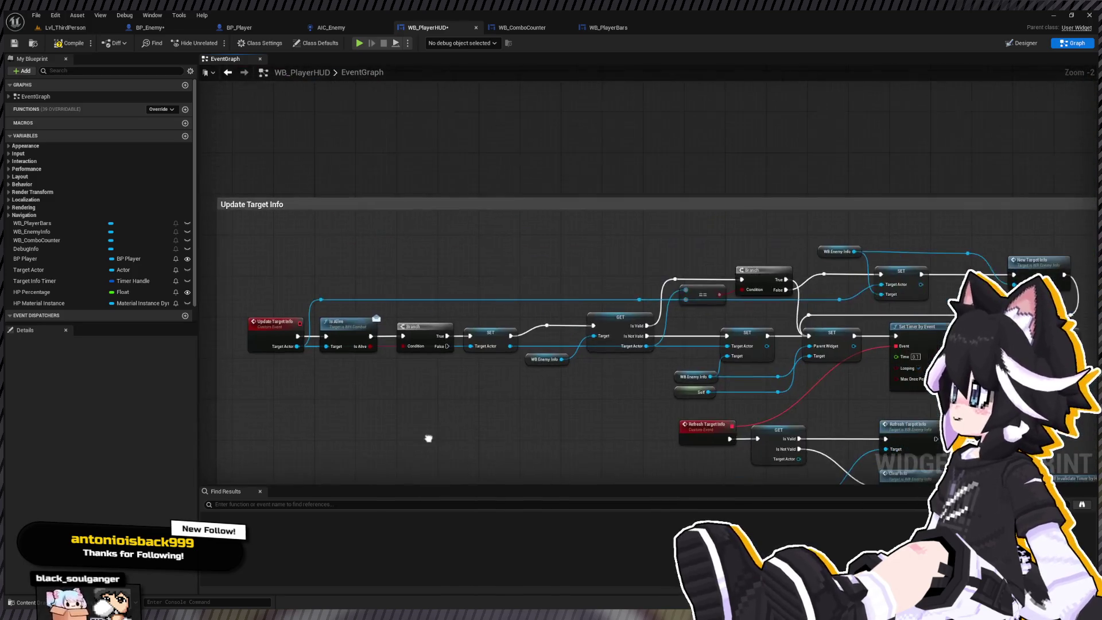
drag(428, 438, 478, 140)
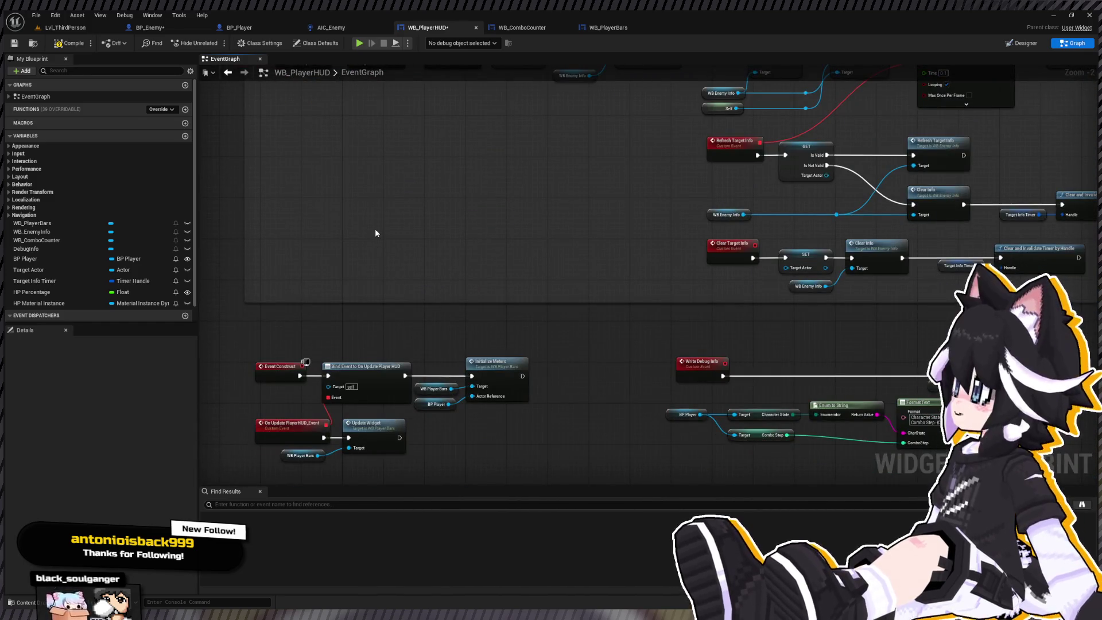
key(ctrl+v)
key(ctrl+v)
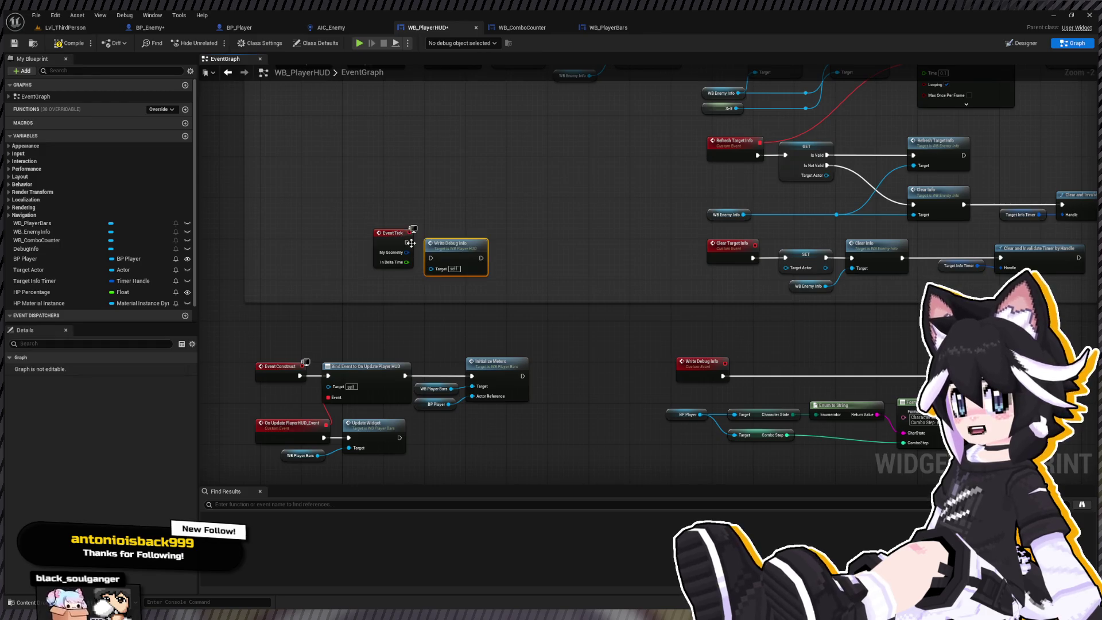
drag(411, 243, 445, 243)
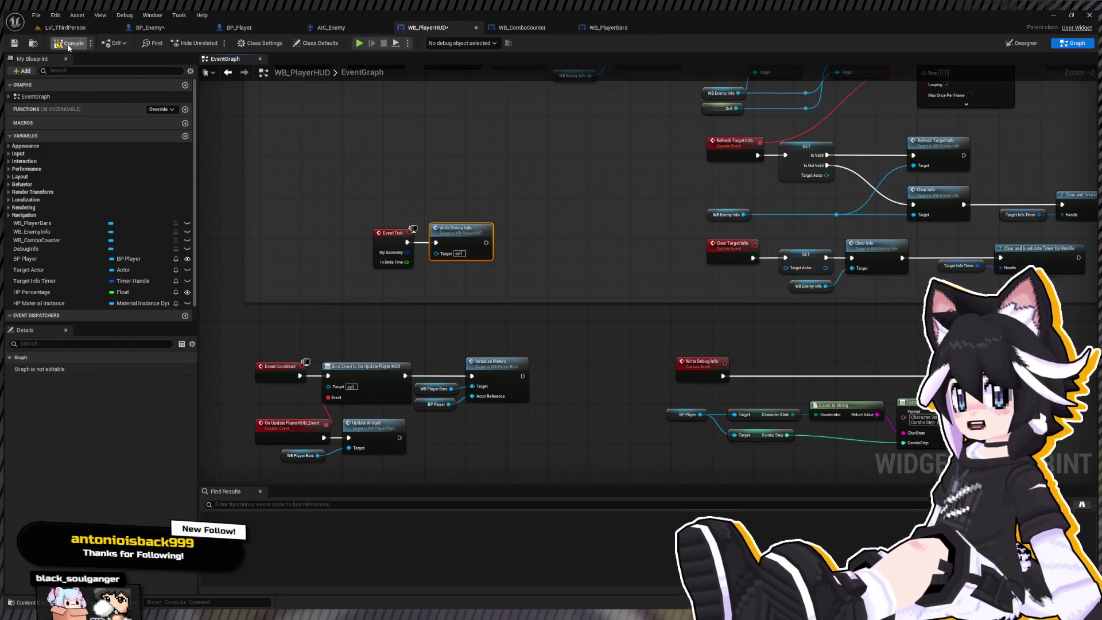
click(69, 45)
click(65, 28)
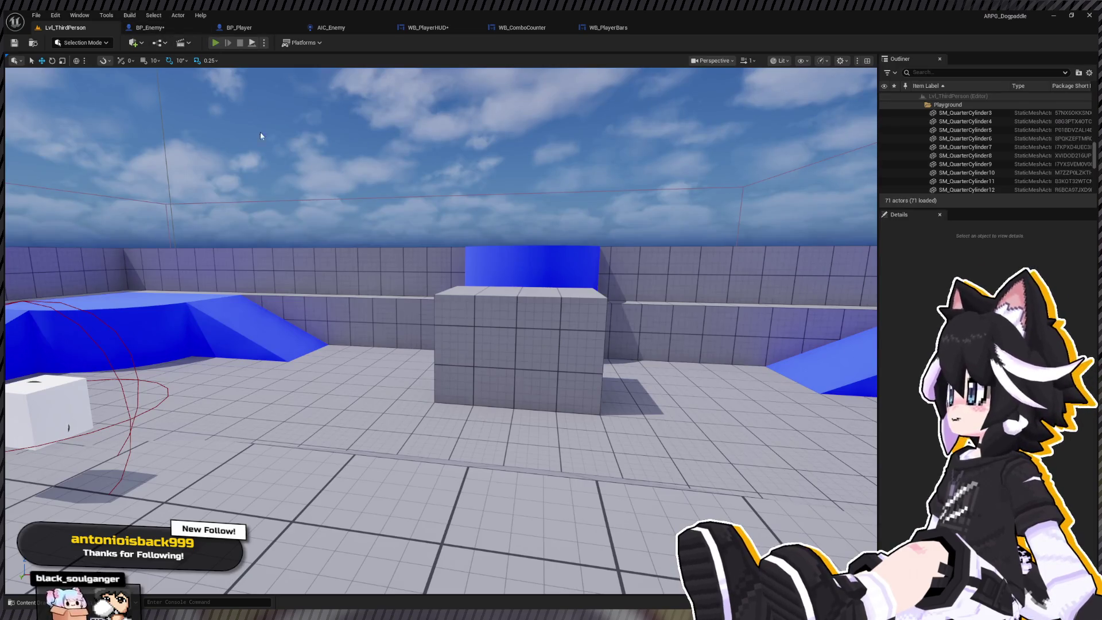
Play the level, attack the Dummy through a knockdown and a new combo, watching the live HUD readout
key(alt+p)
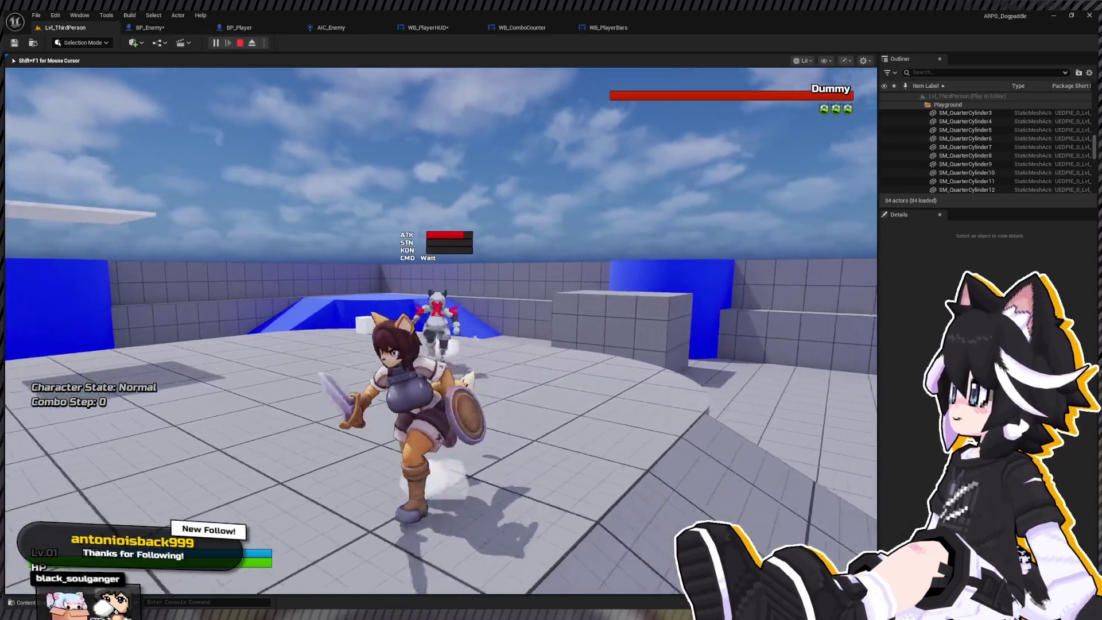
key(w)
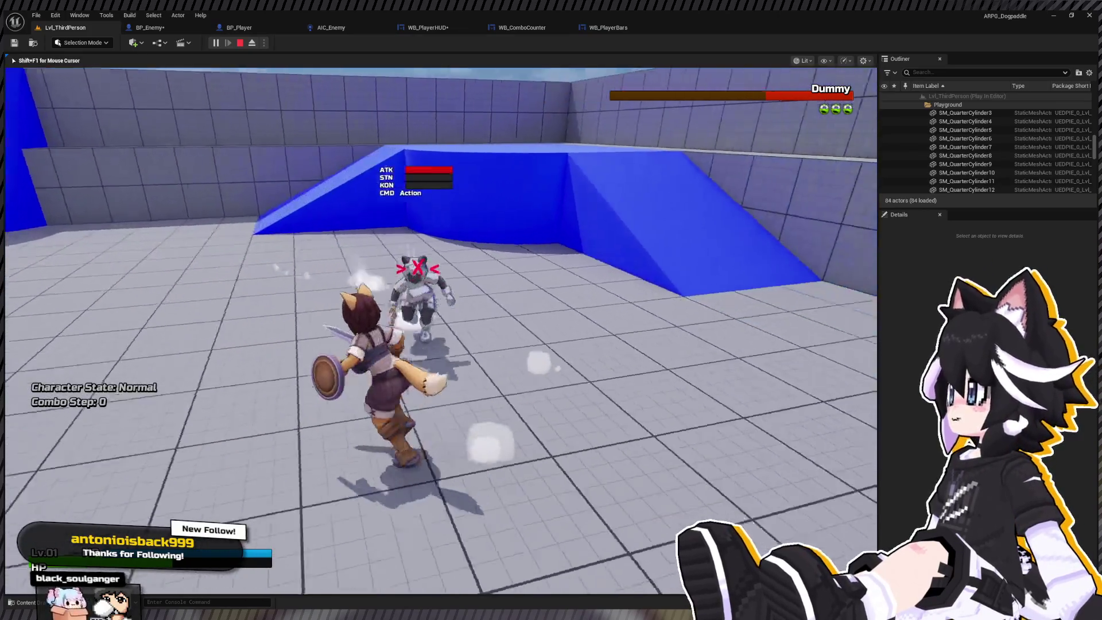
click(440, 330)
click(441, 331)
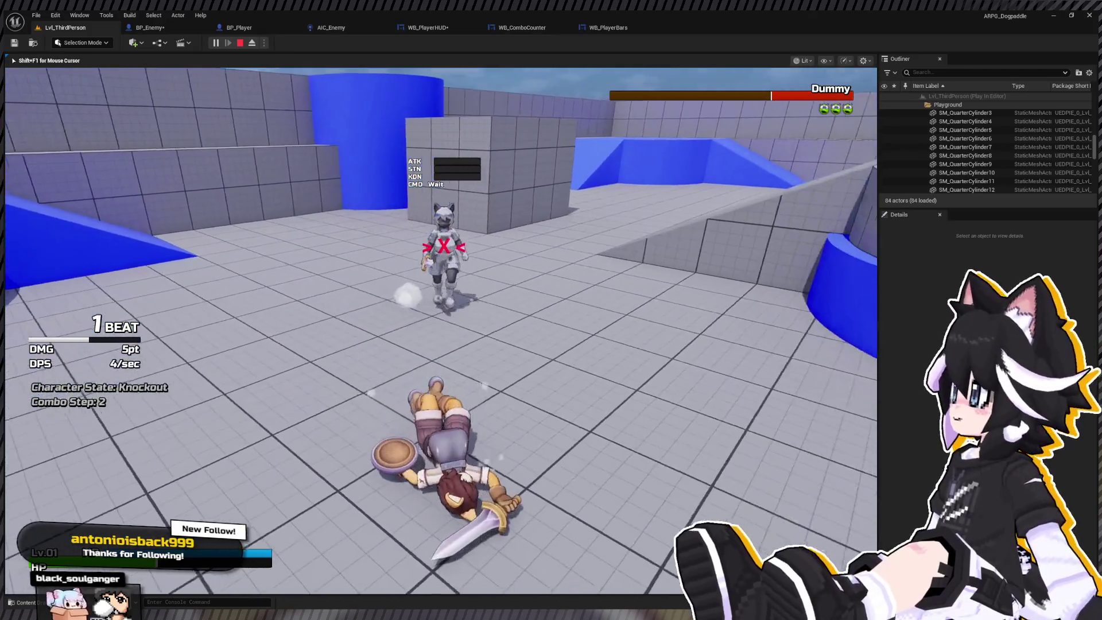
click(441, 330)
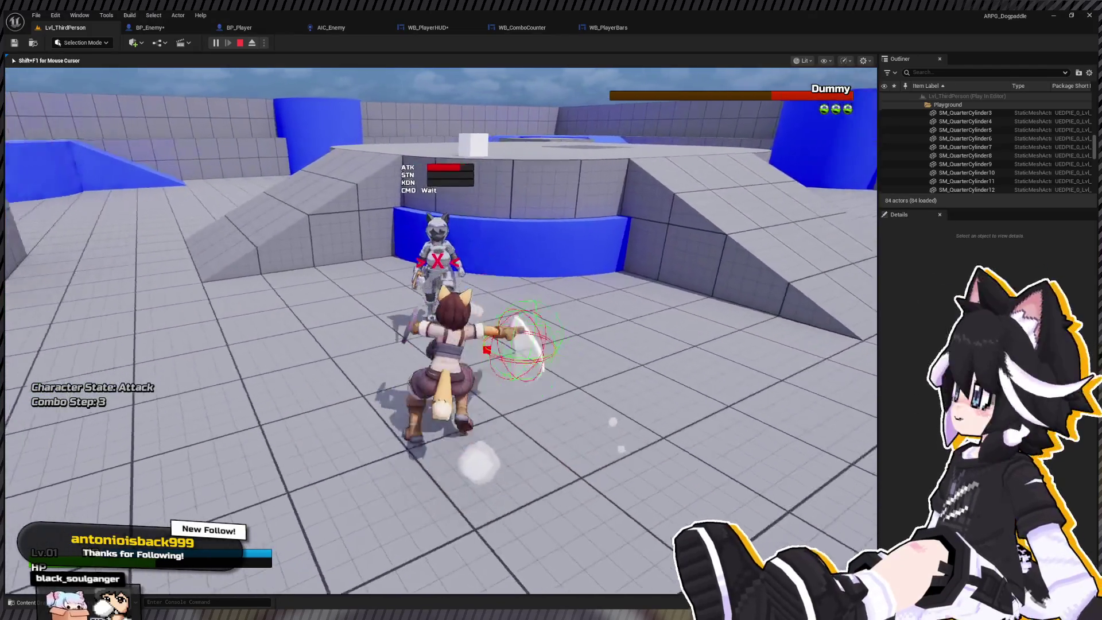
key(w)
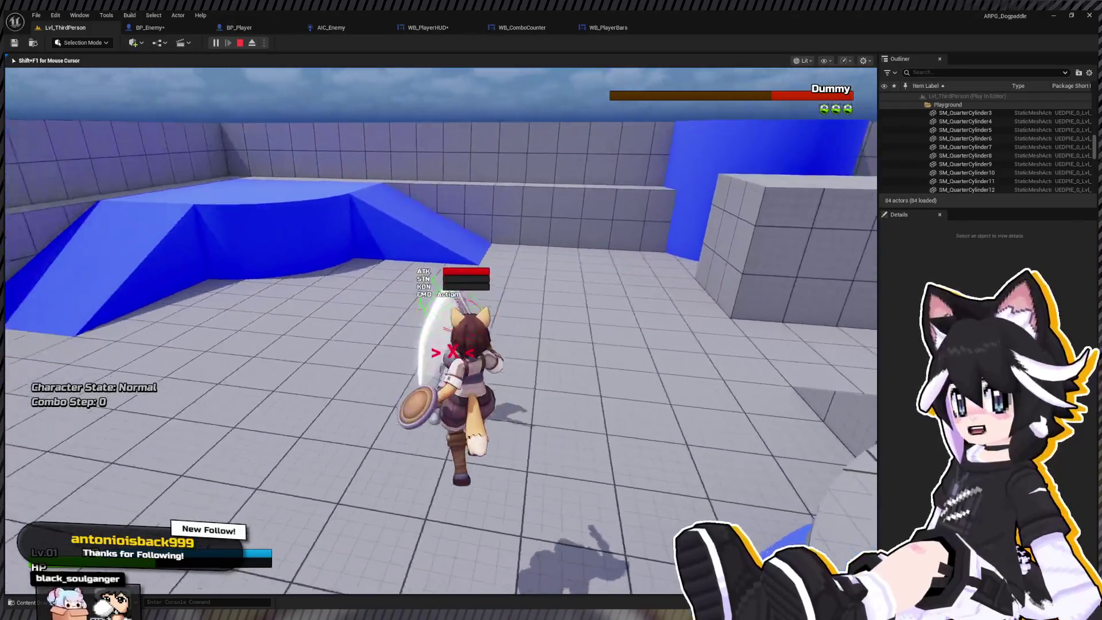
click(440, 331)
click(441, 331)
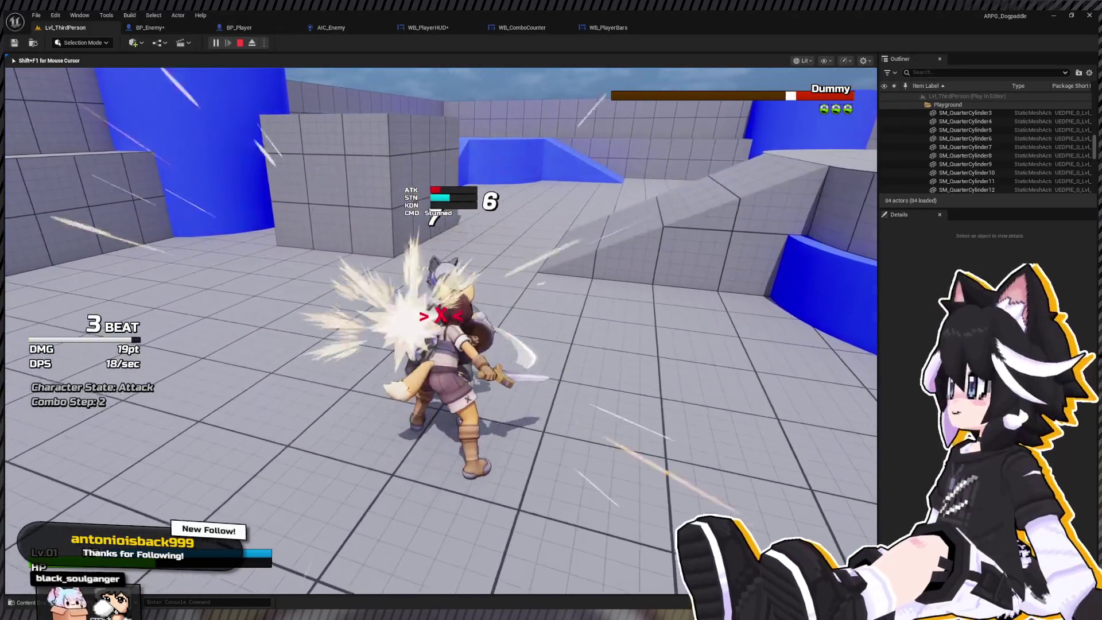
click(441, 330)
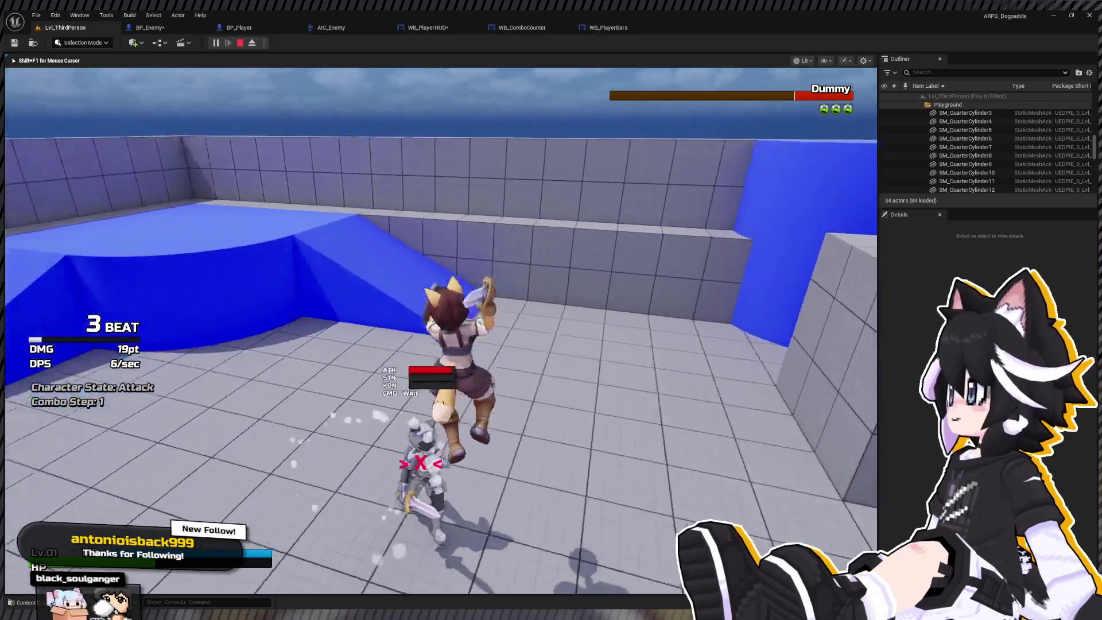
click(441, 331)
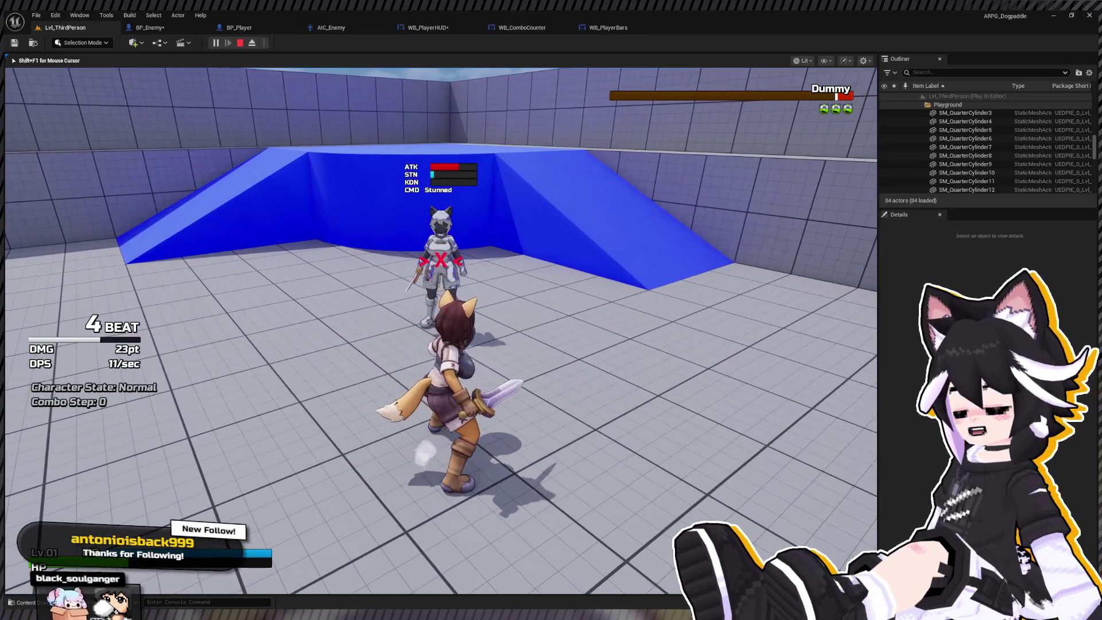
key(Escape)
click(273, 23)
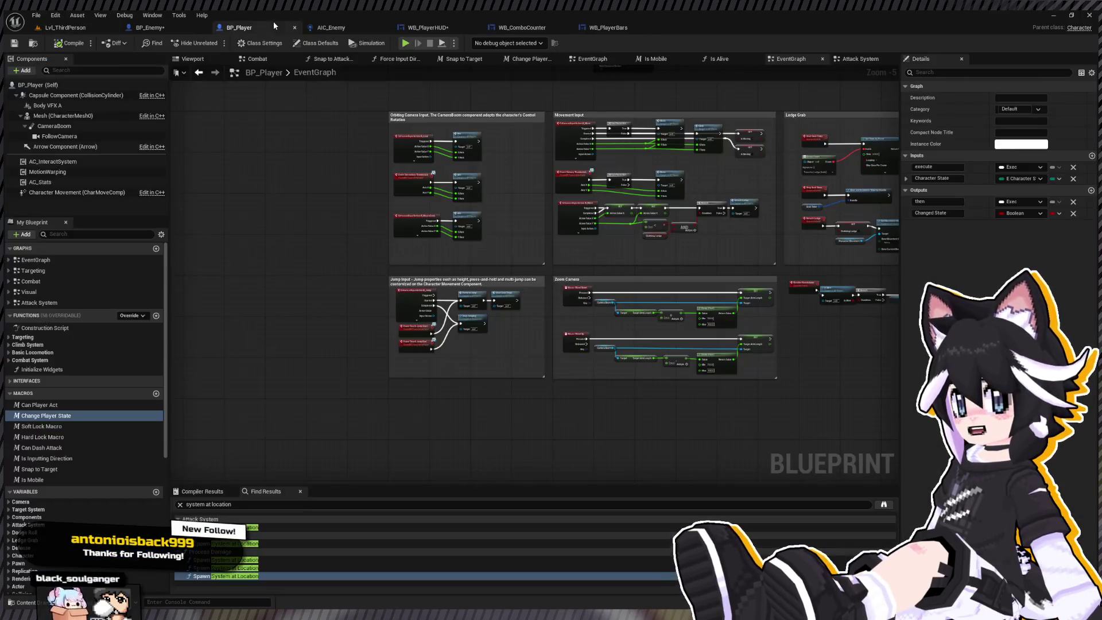
Line up the Resolve Knockdown nodes and shift those after Is Alive to the right
click(74, 255)
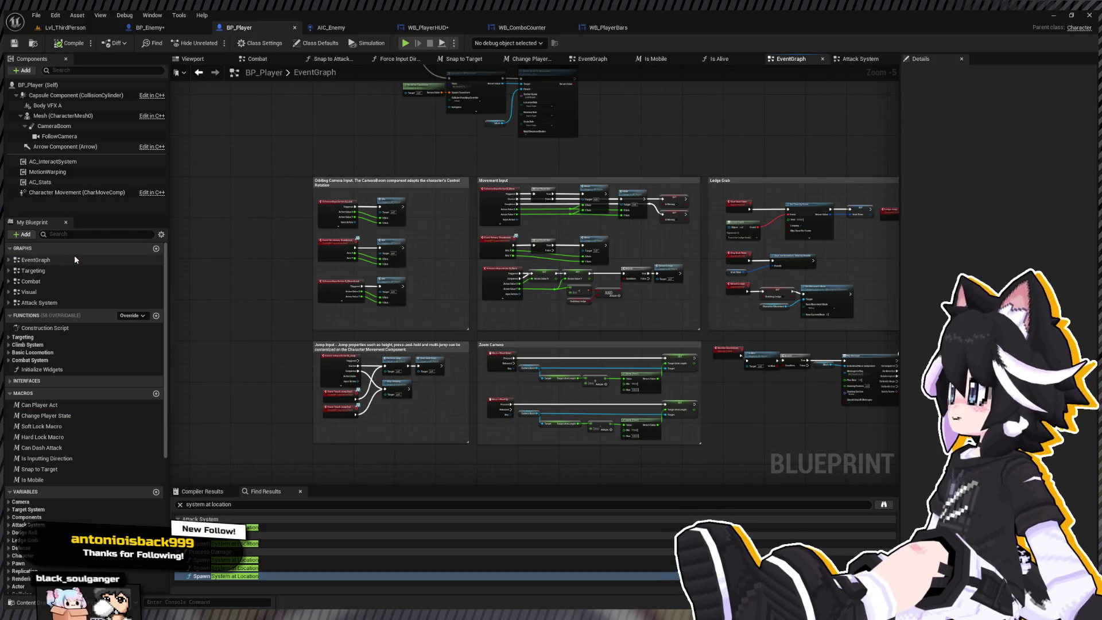
scroll(down, 3)
scroll(up, 3)
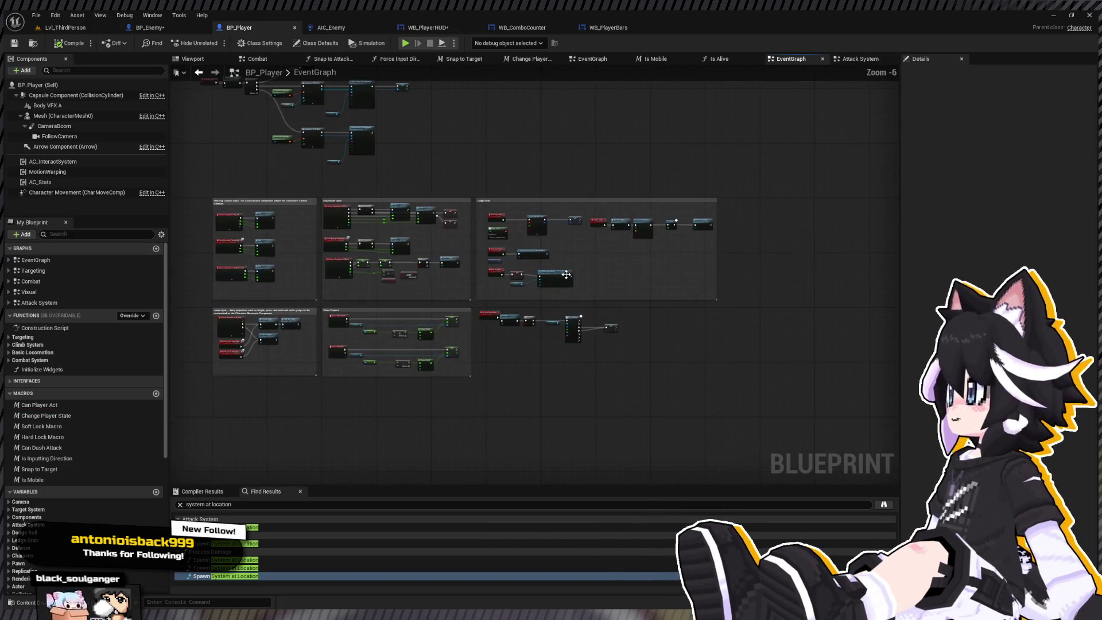
drag(496, 381, 308, 220)
drag(266, 254, 608, 344)
drag(503, 278, 532, 266)
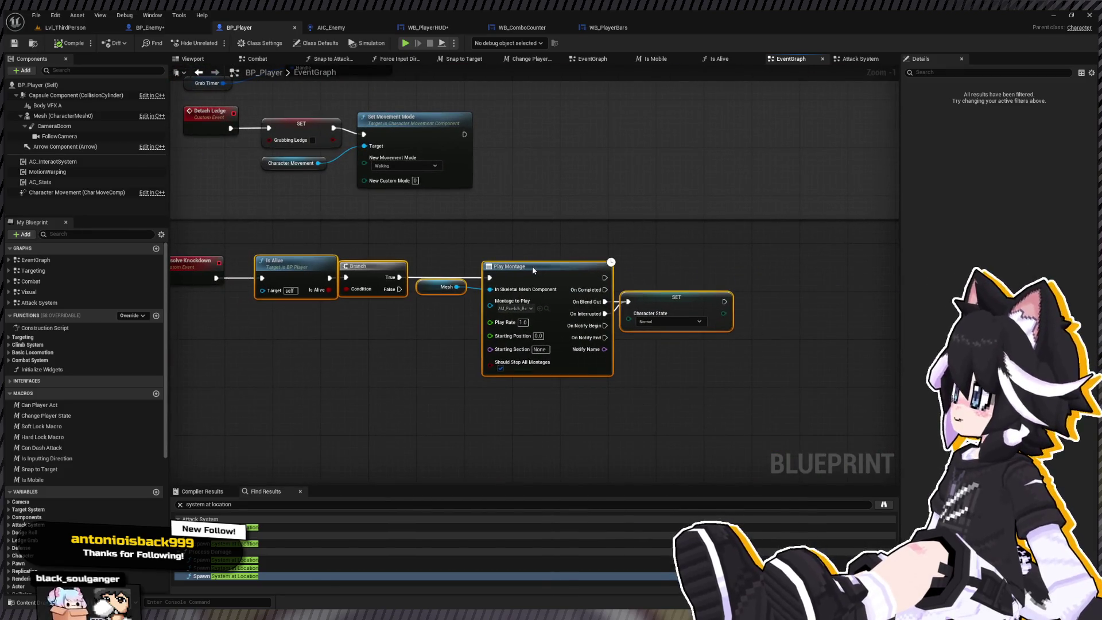
click(383, 258)
drag(383, 258, 631, 322)
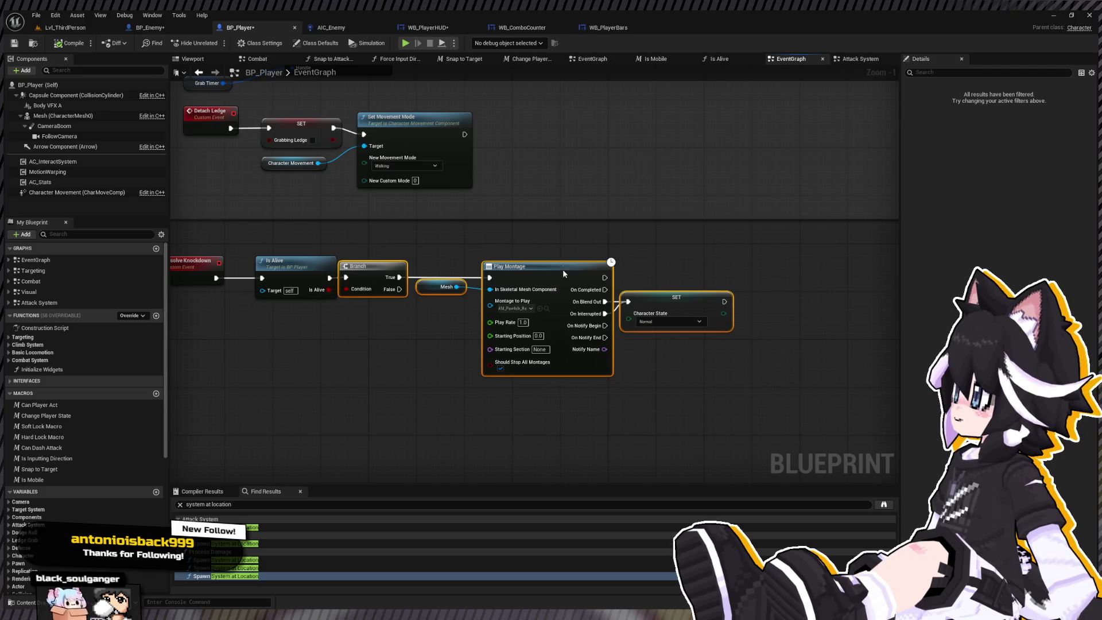
drag(562, 269, 598, 270)
Paste a Combo Step setter into the graph, then delete it again
scroll(down, 3)
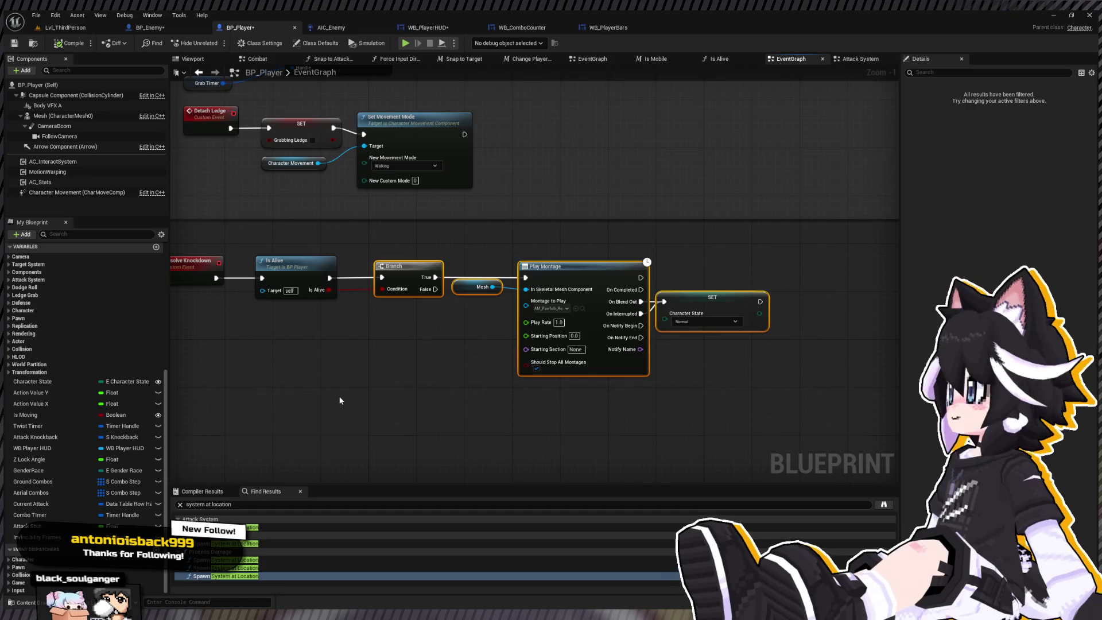
key(ctrl+v)
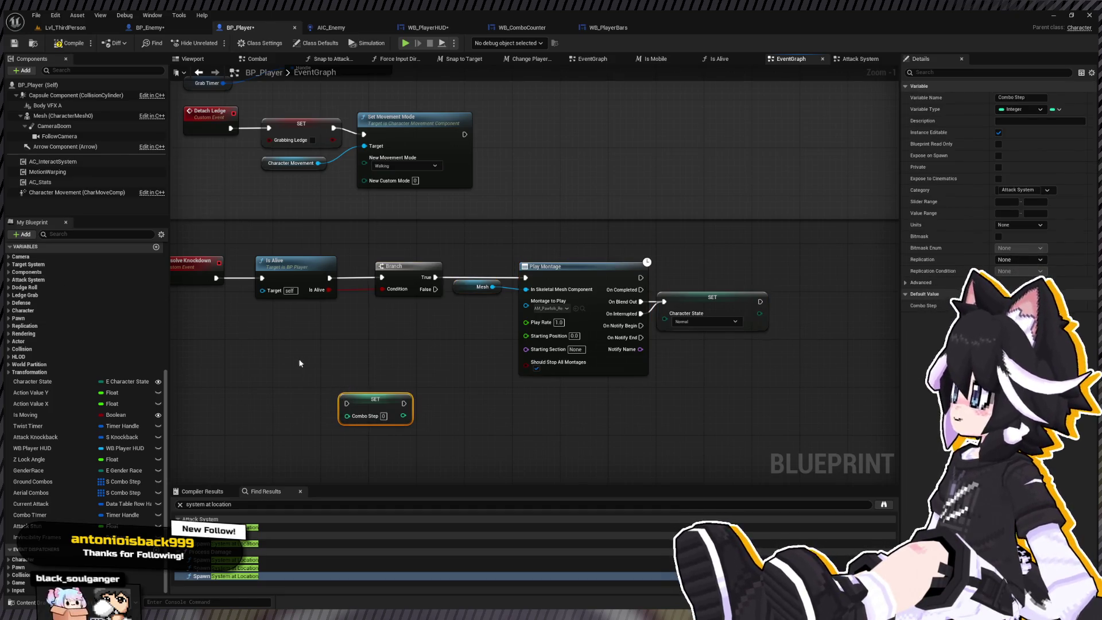
key(Delete)
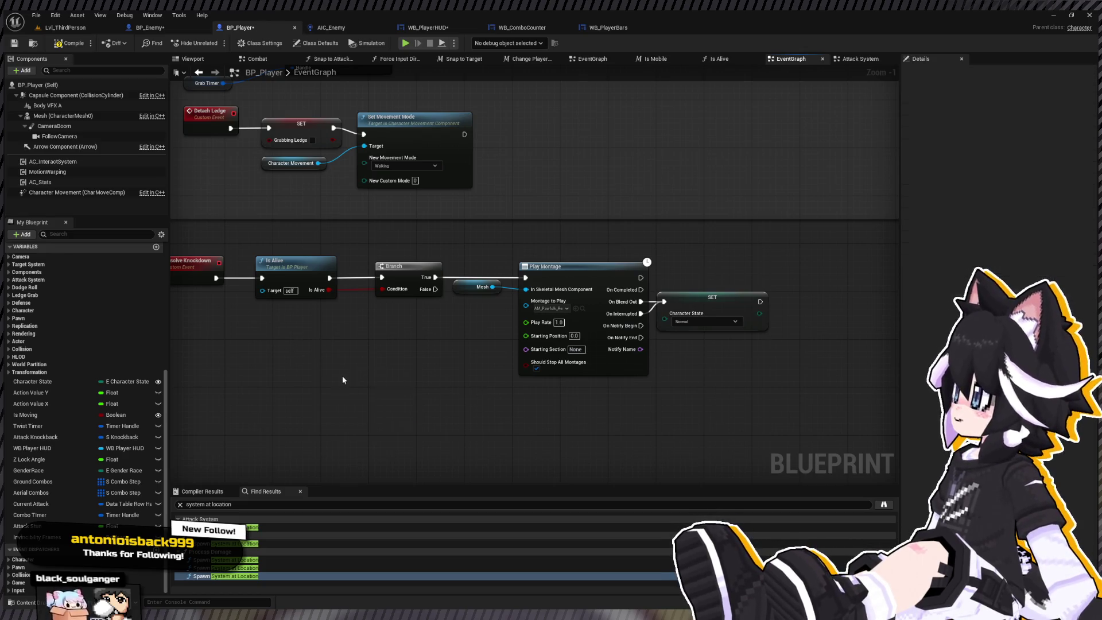
scroll(up, 3)
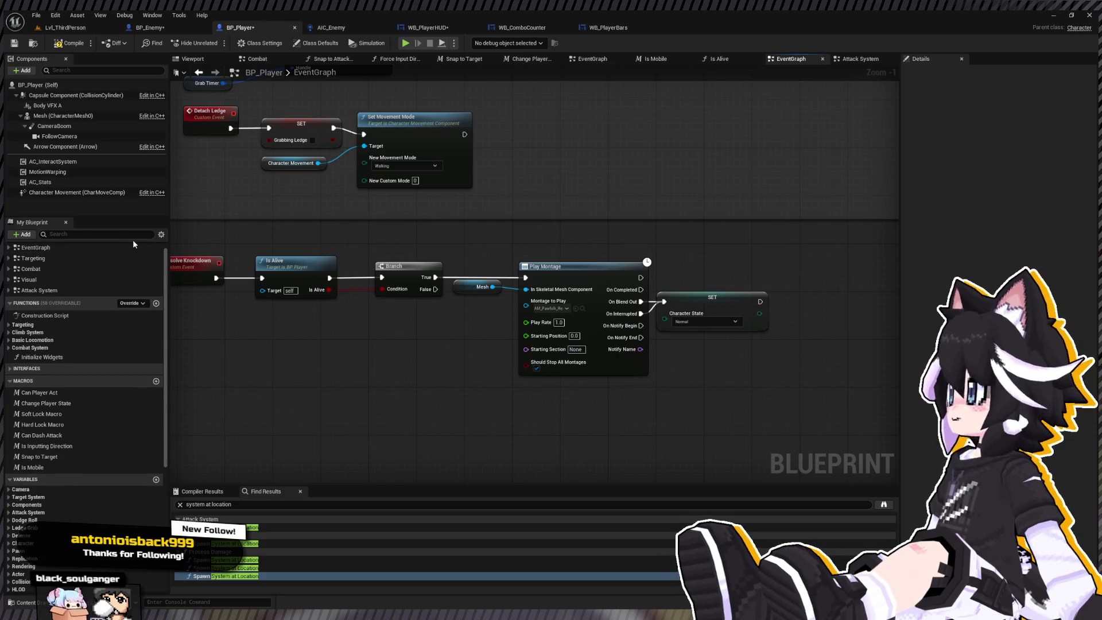
Create the Reset All Attack Data function starting with an Invincibility Frames setter
click(155, 303)
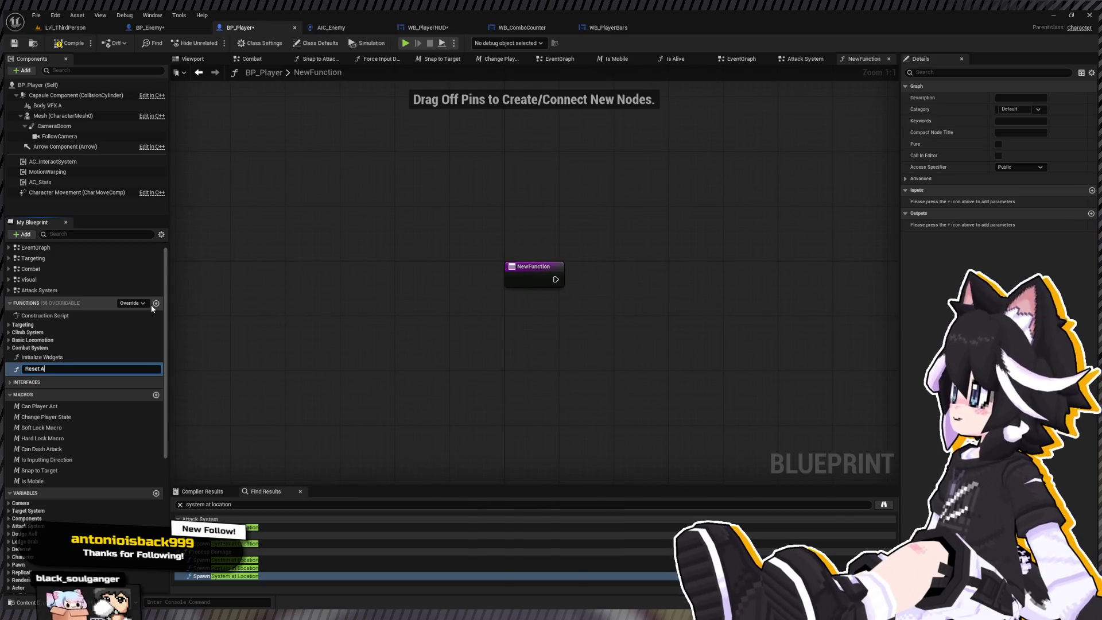
text(ll Attack Dat)
key(Return)
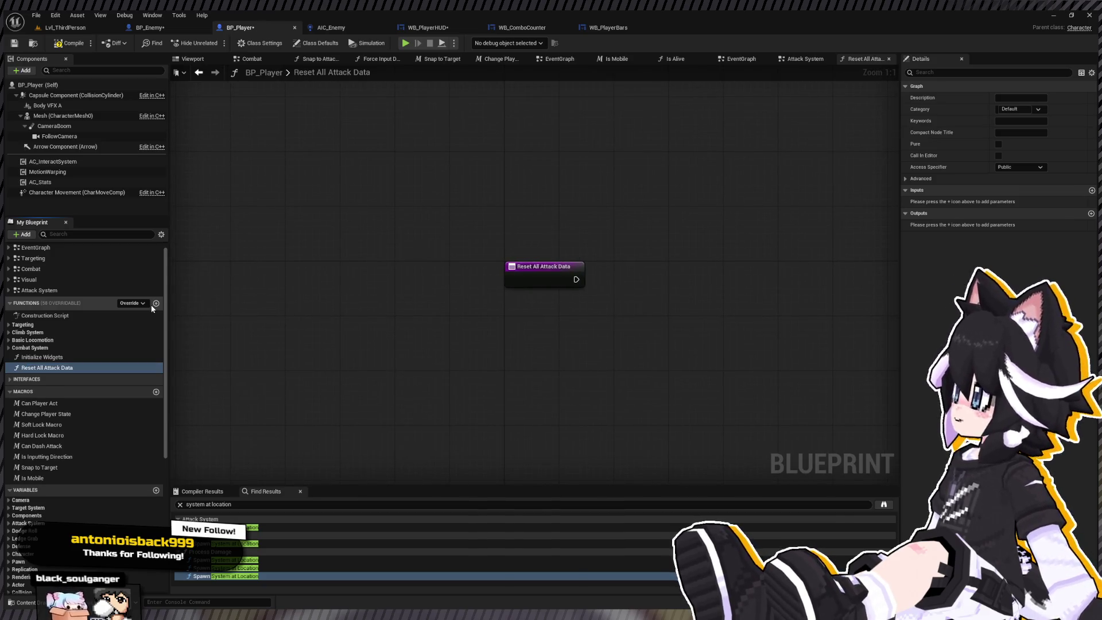
scroll(down, 3)
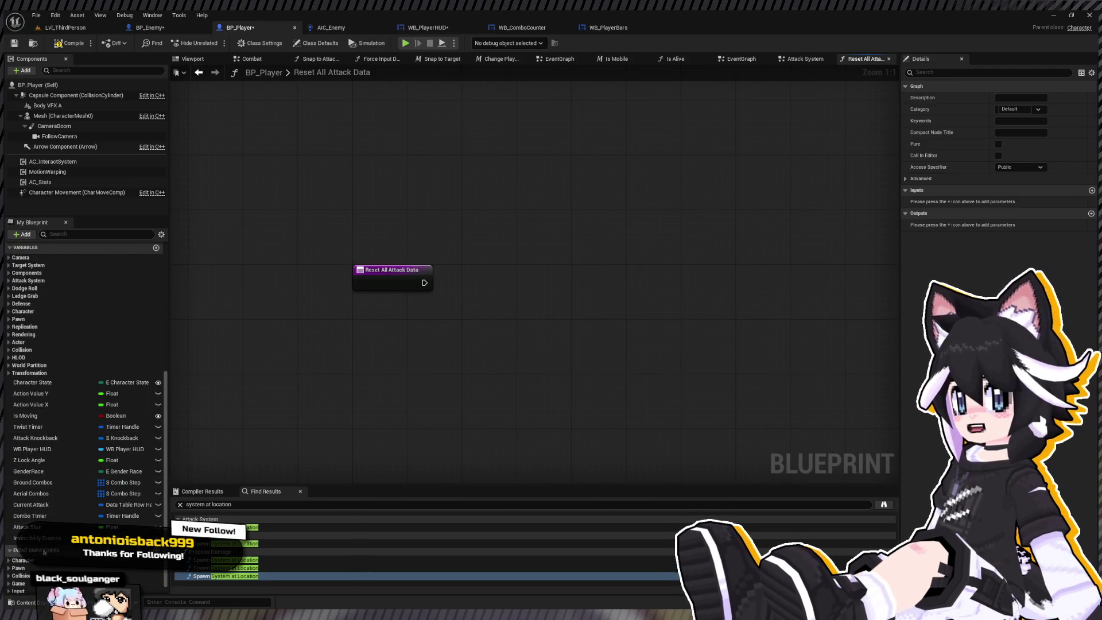
click(40, 538)
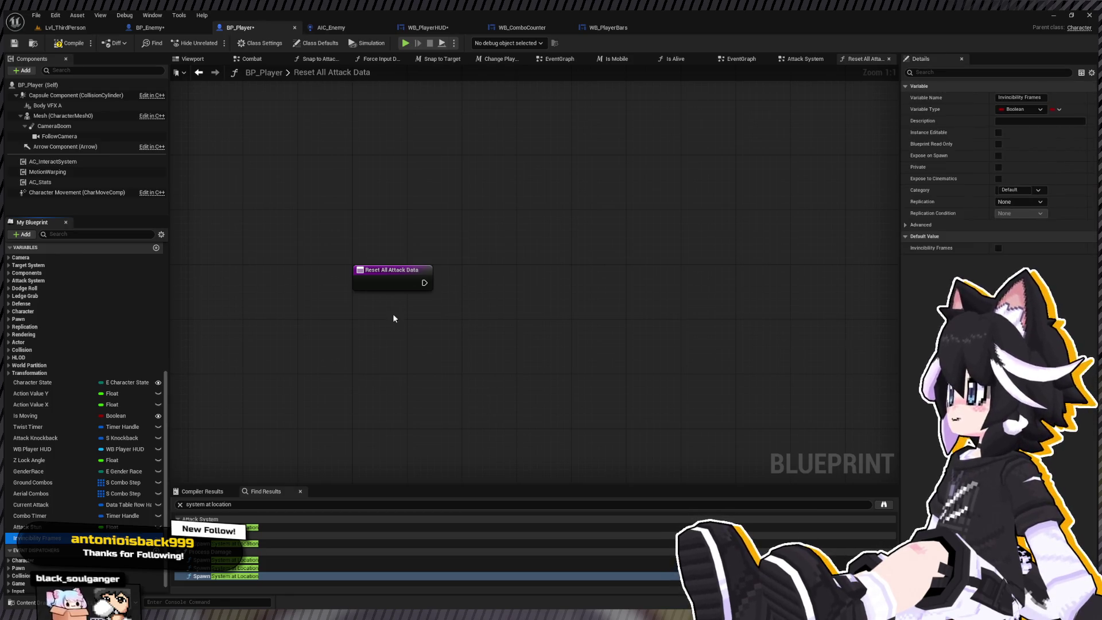
click(435, 283)
key(ctrl+v)
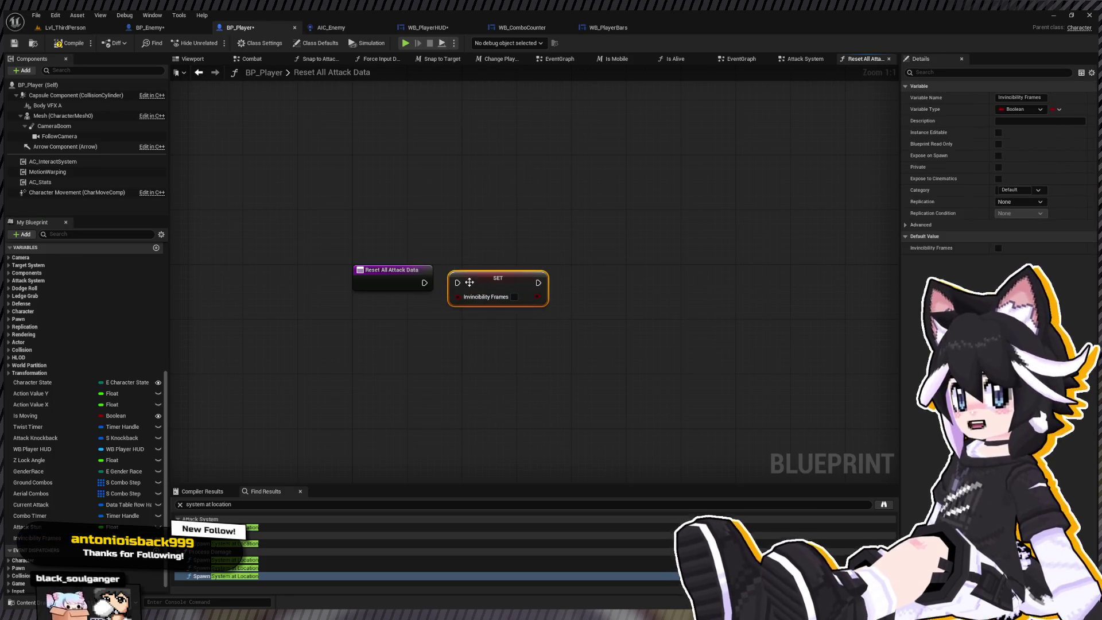
drag(458, 285, 459, 284)
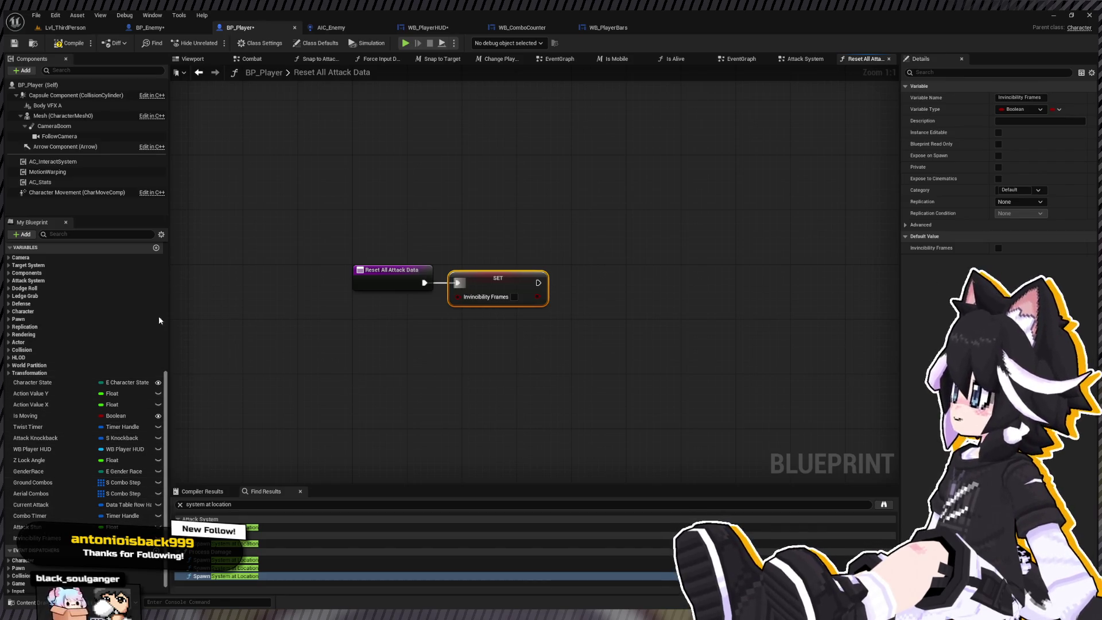
Add Combo Step and Attack Successful setters to the function's chain
click(8, 281)
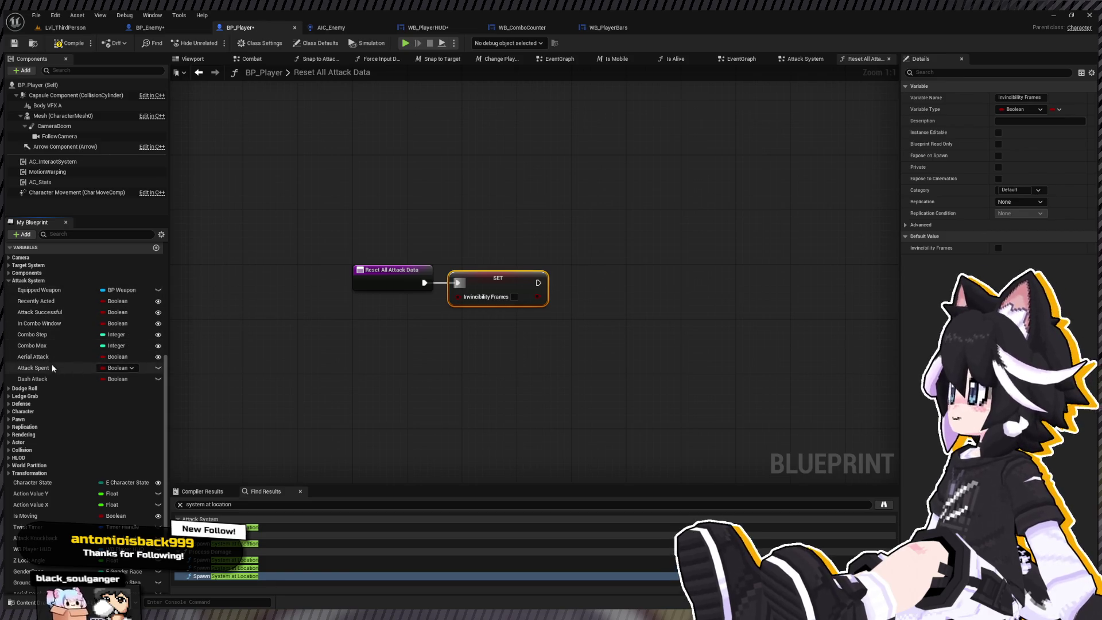
drag(50, 335, 549, 297)
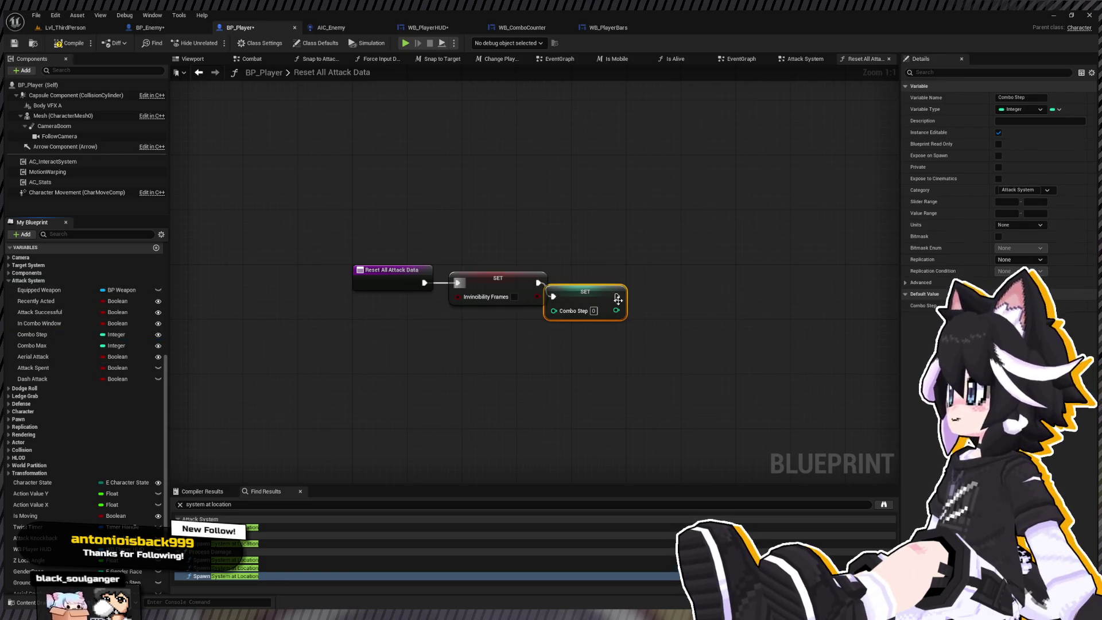
drag(607, 278, 542, 367)
click(57, 312)
drag(574, 402, 452, 405)
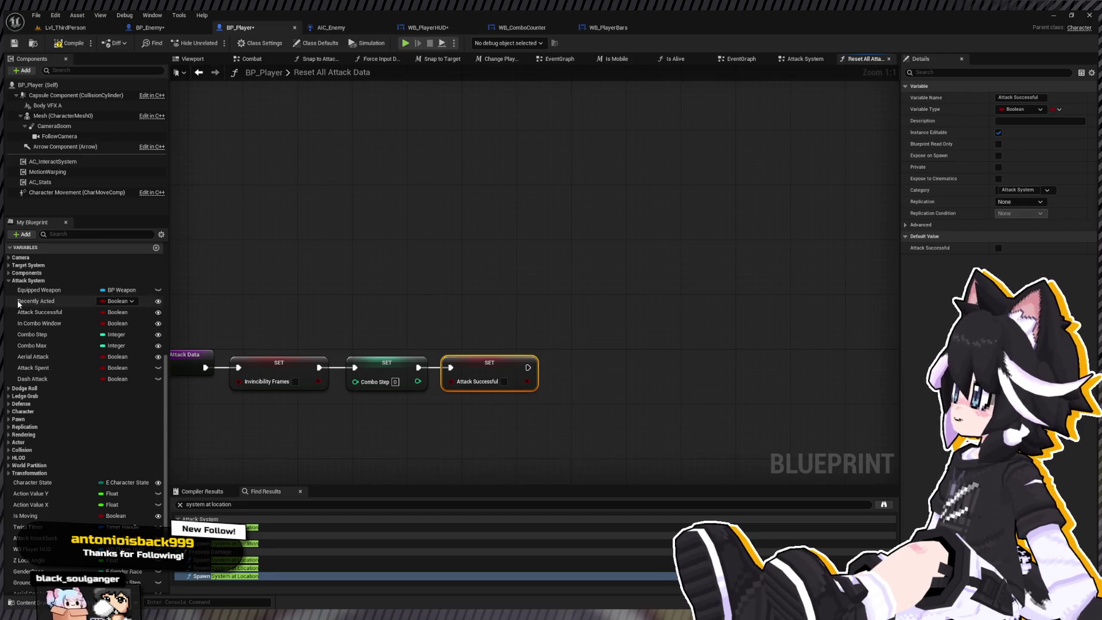
Append Aerial Attack, Attack Spent and Dash Attack setters, then compile the blueprint
click(19, 302)
click(51, 359)
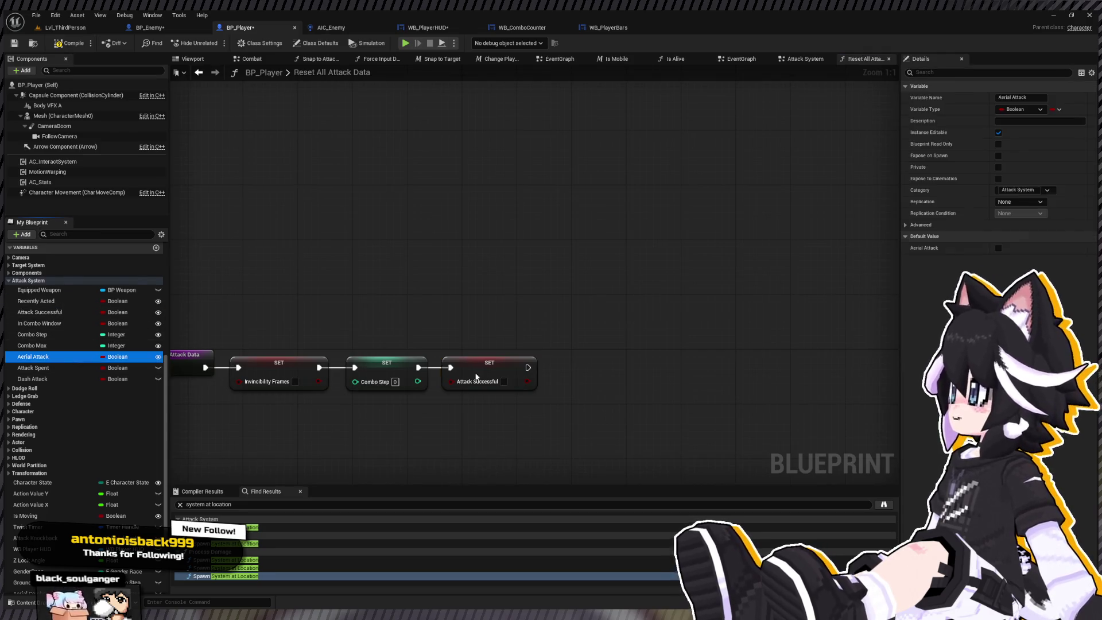
drag(528, 367, 560, 370)
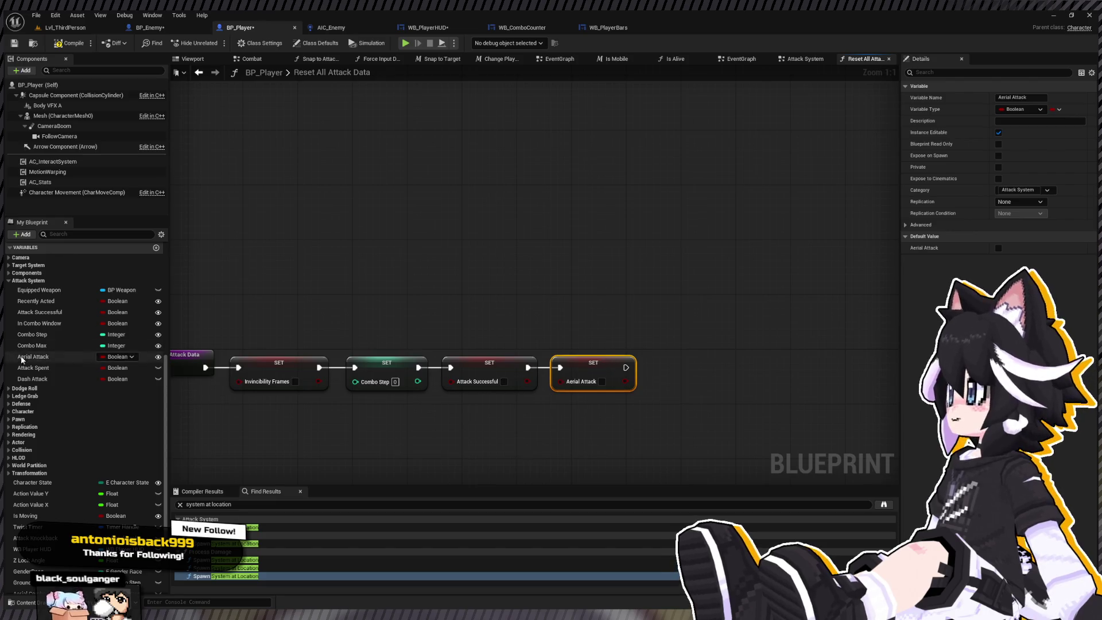
click(33, 368)
drag(33, 368, 694, 365)
click(748, 383)
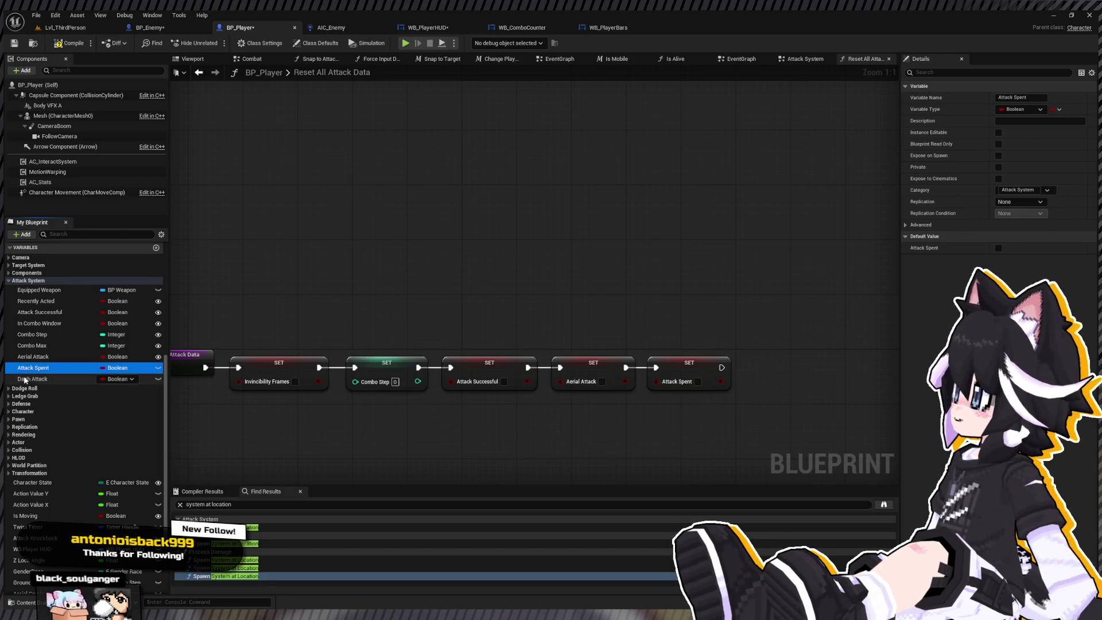
click(34, 356)
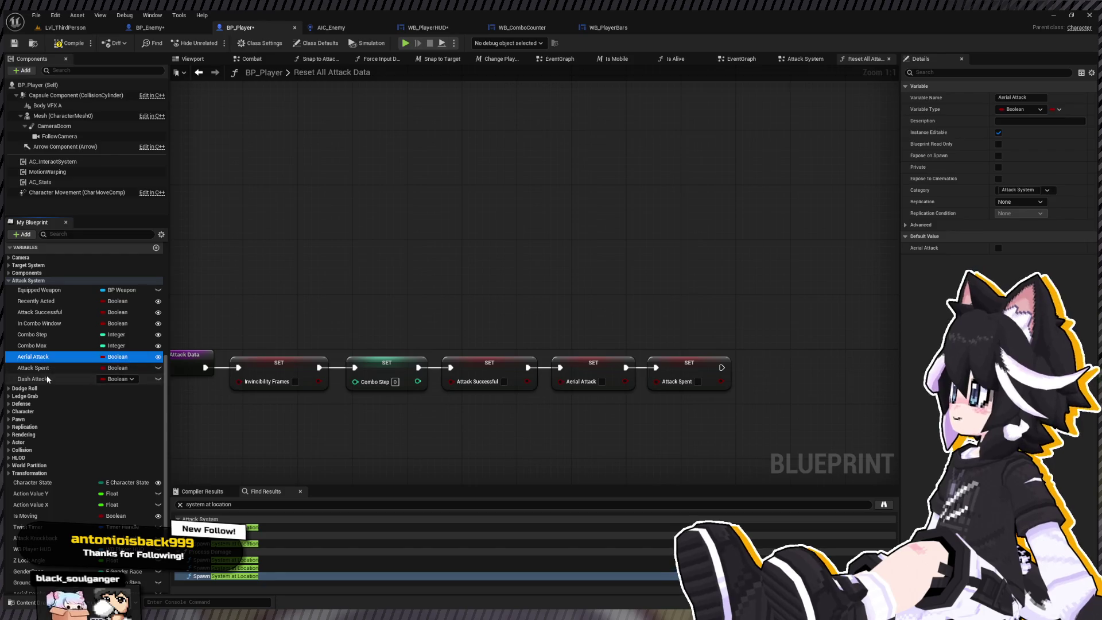
click(76, 378)
drag(717, 369, 791, 375)
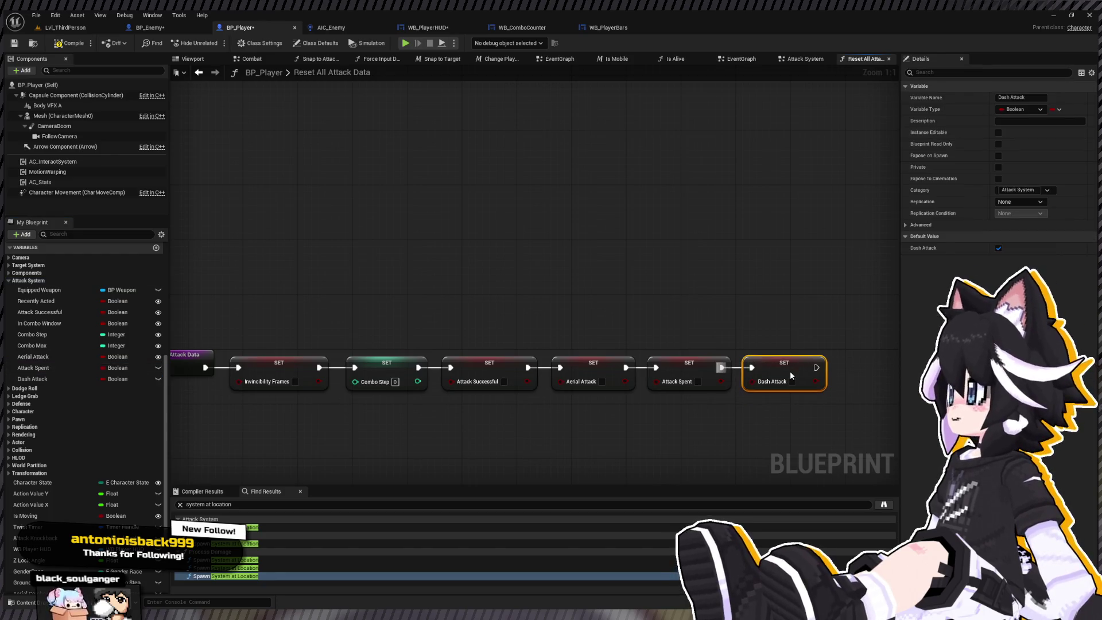
click(71, 45)
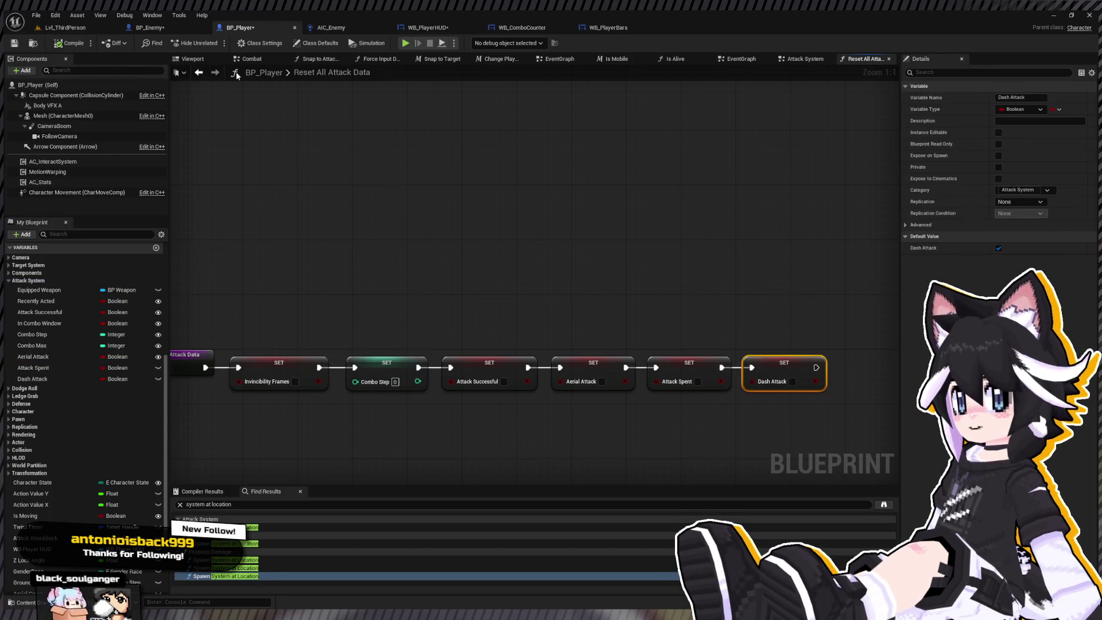
click(200, 74)
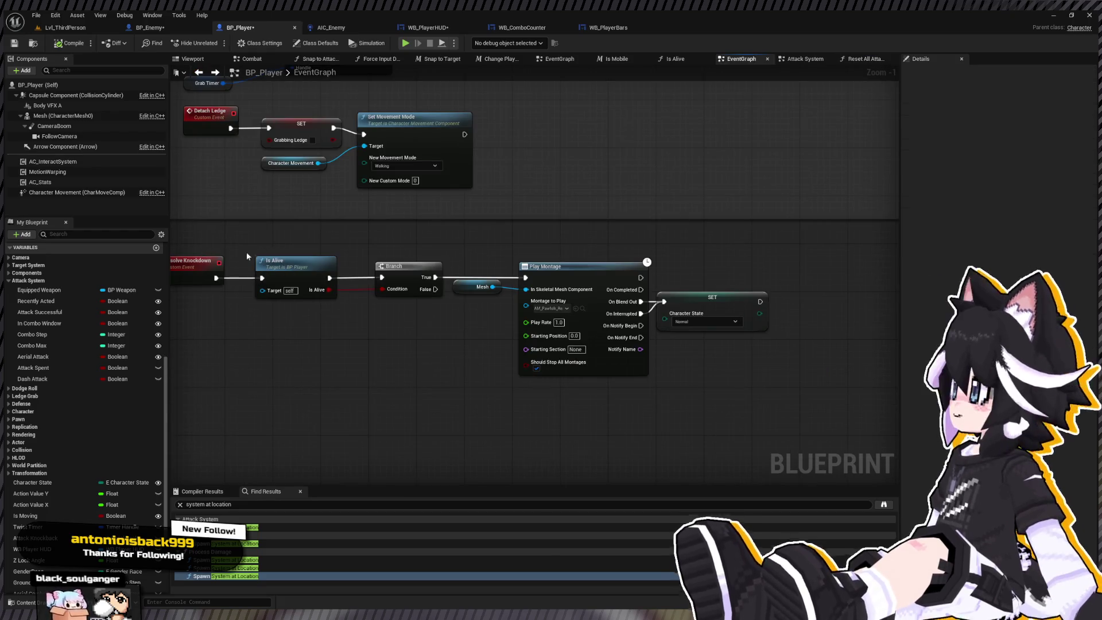
Paste a Reset All Attack Data call next to Resolve Knockdown in BP_Player
drag(248, 257, 389, 271)
click(8, 280)
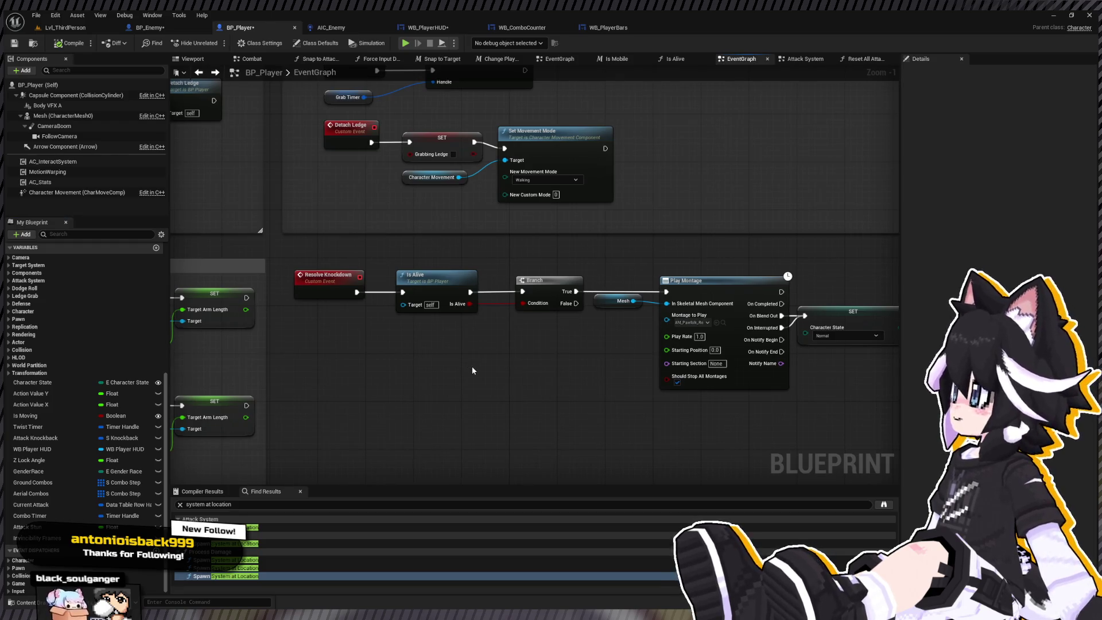
key(ctrl+v)
drag(524, 368, 345, 379)
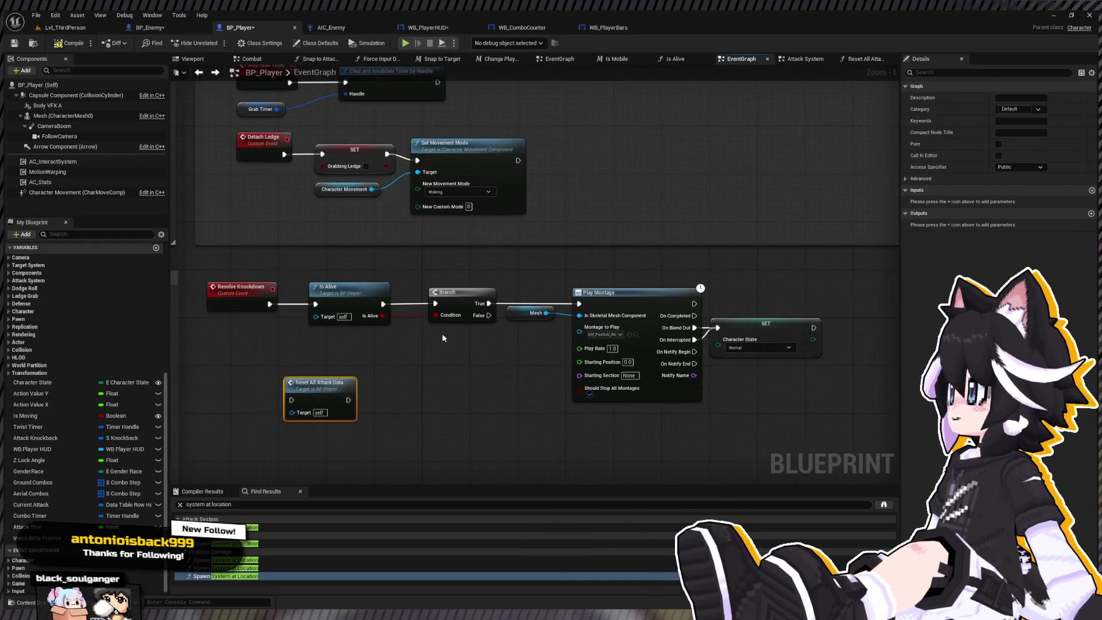
Wire Reset All Attack Data between Resolve Knockdown and Is Alive, then return to Lvl_ThirdPerson
drag(385, 279, 723, 345)
drag(437, 309, 411, 301)
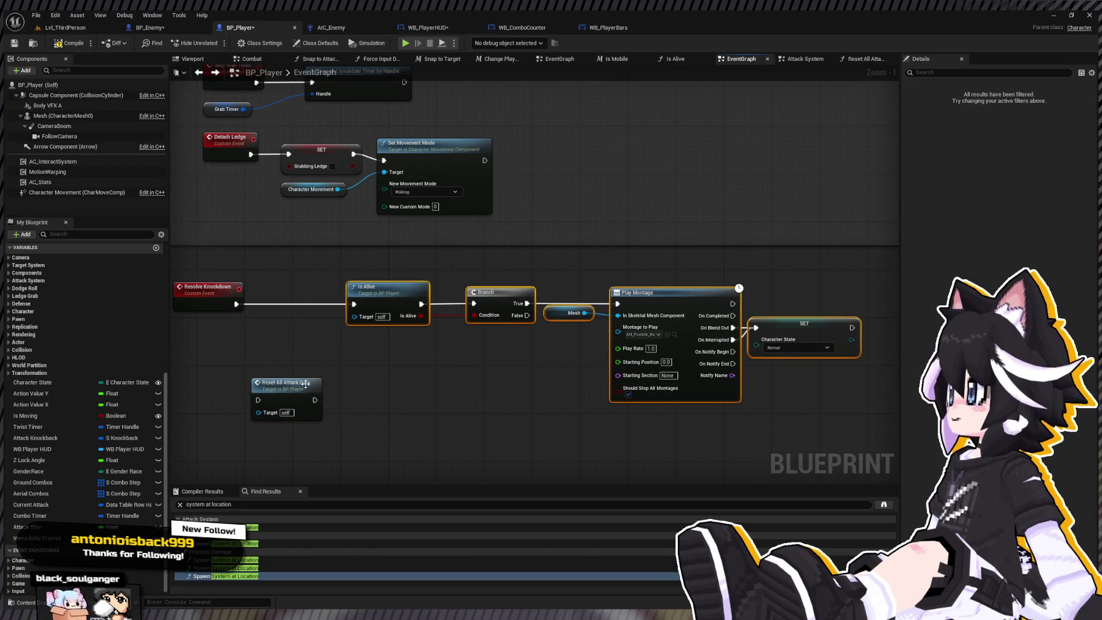
drag(299, 383, 354, 304)
drag(264, 304, 355, 305)
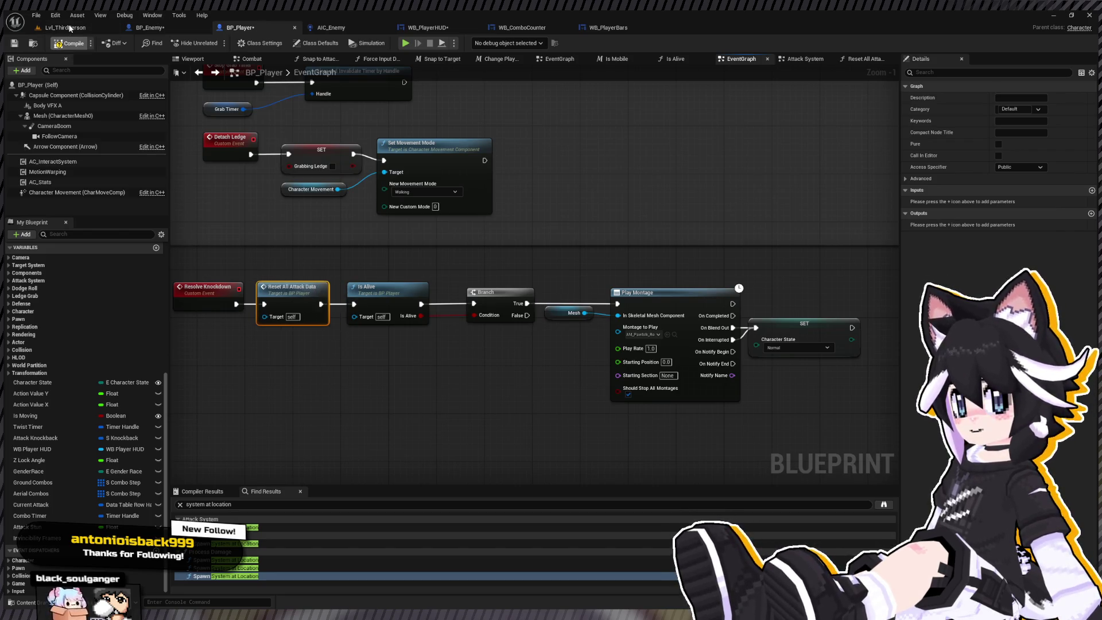
click(68, 29)
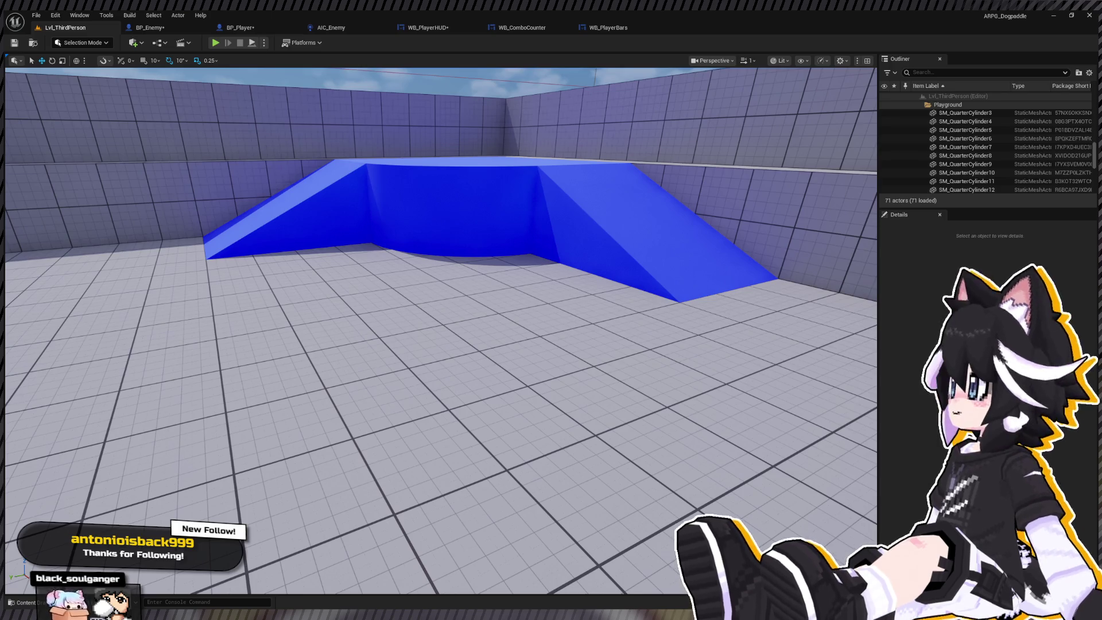
Start Play In Editor, run to the Dummy and land a three-hit combo
scroll(down, 3)
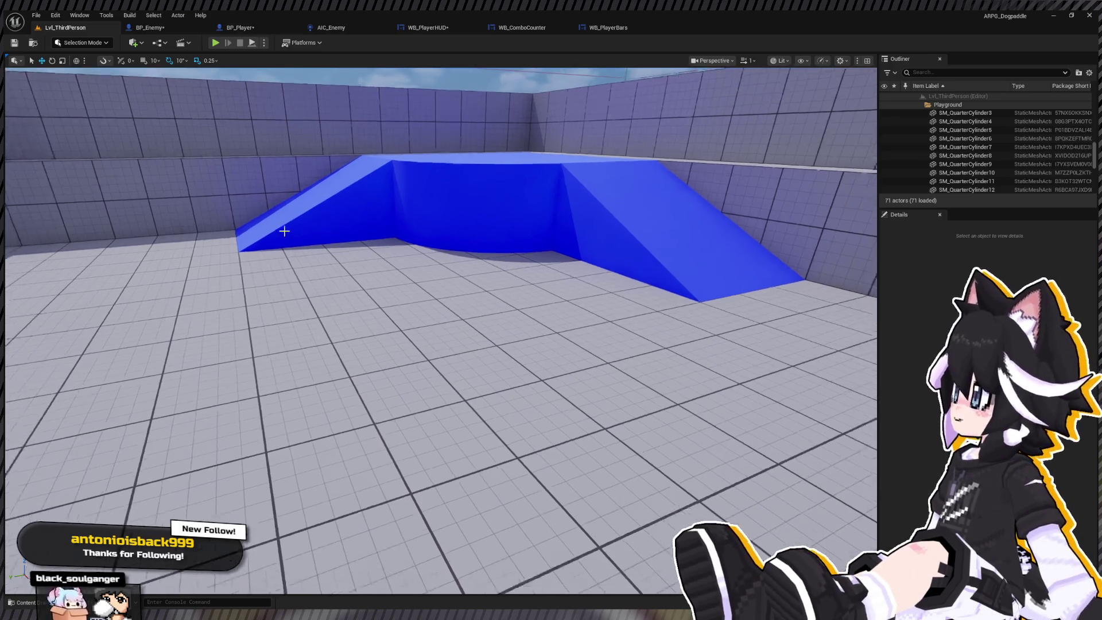
click(215, 43)
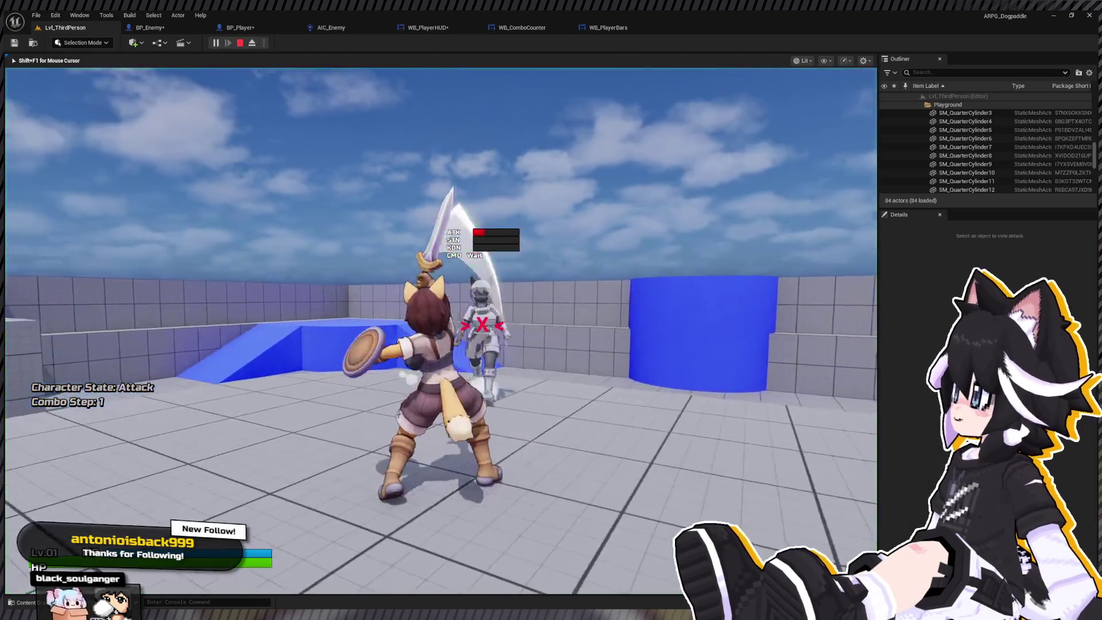
key(w)
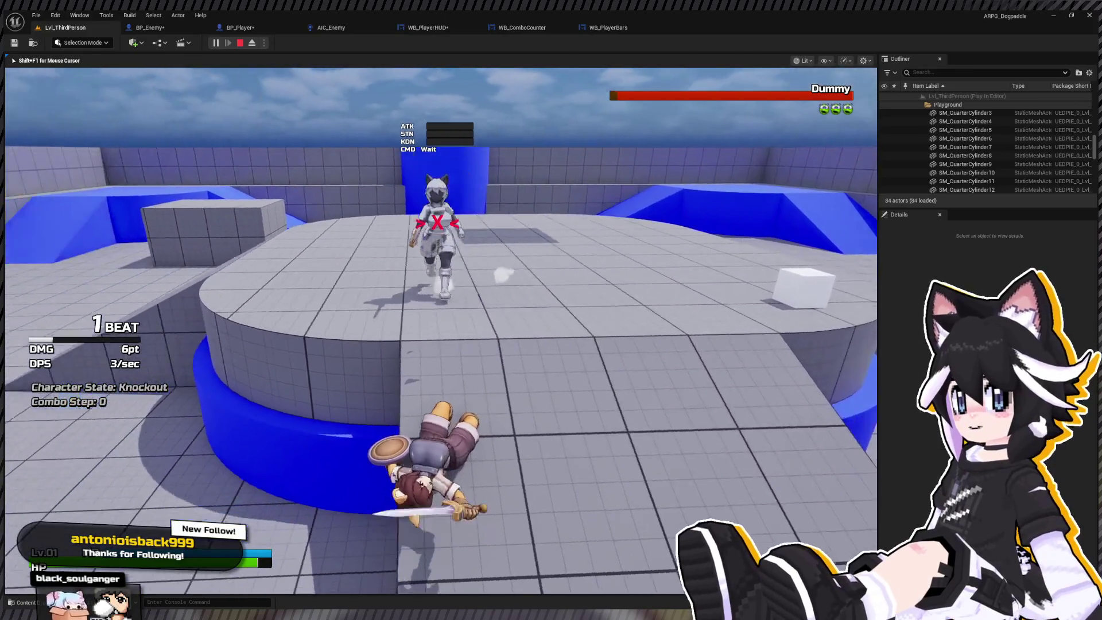
key(w)
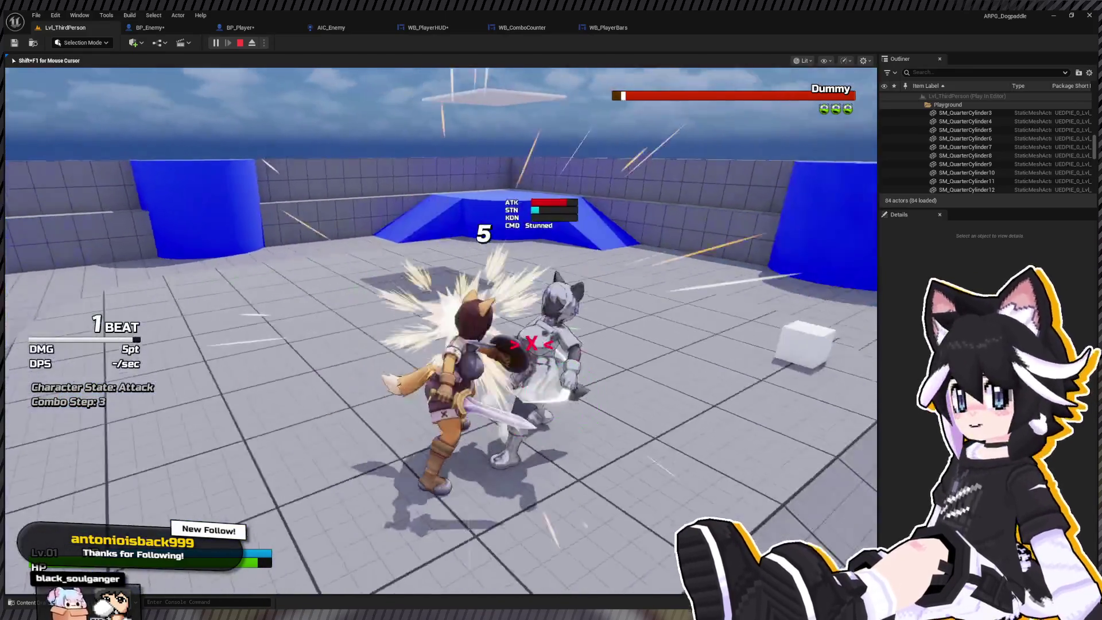
Keep trading hits with the Dummy, ending with a spin attack, while watching the HUD state
key(w)
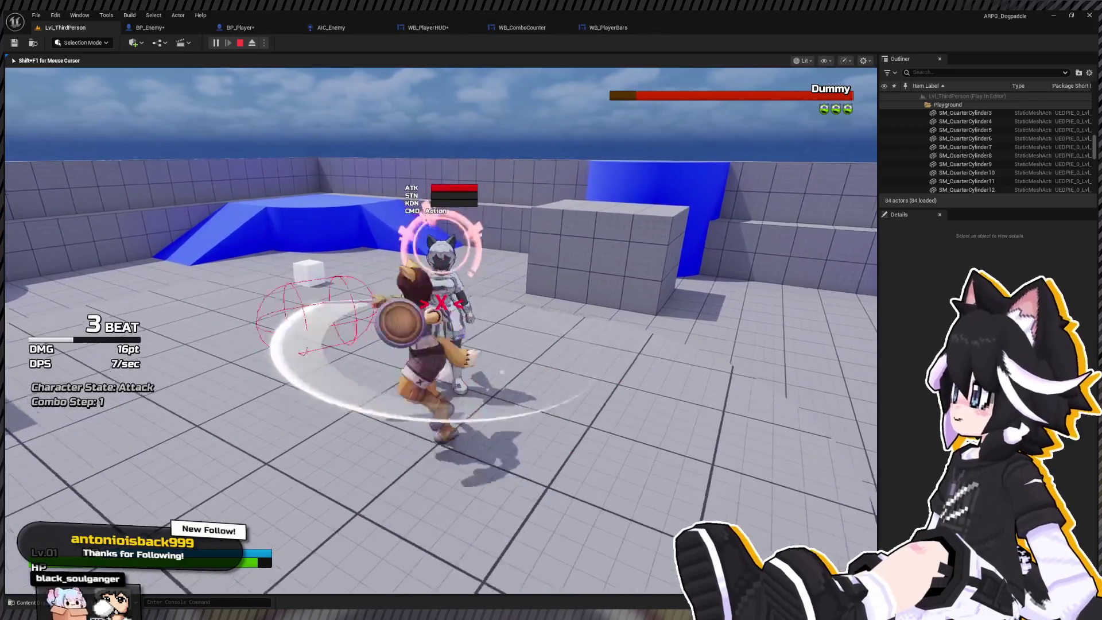
key(w)
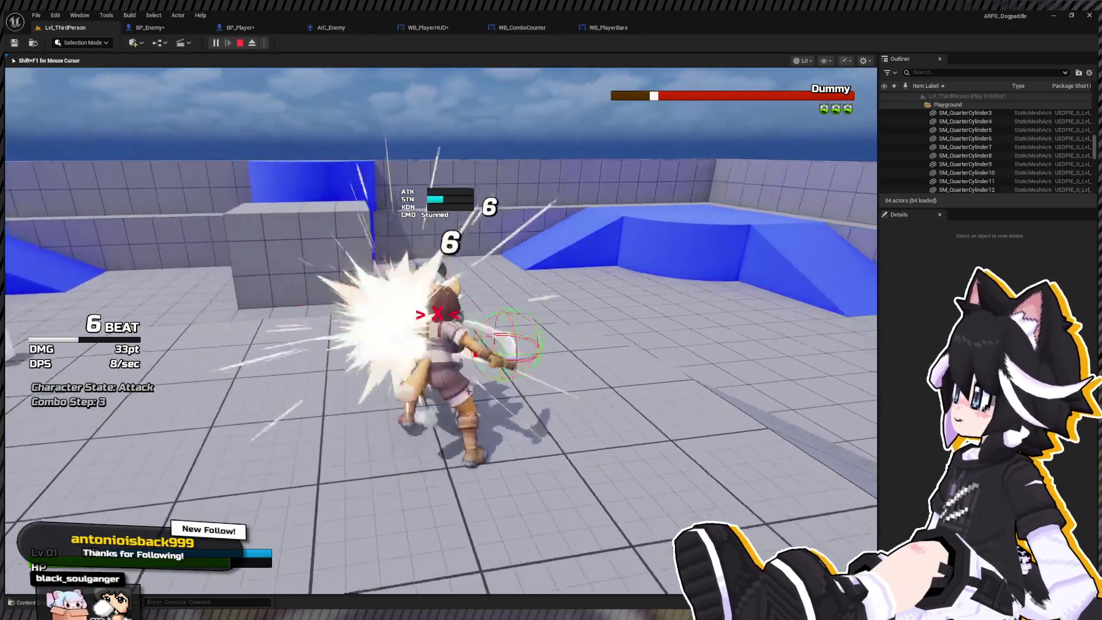
key(w)
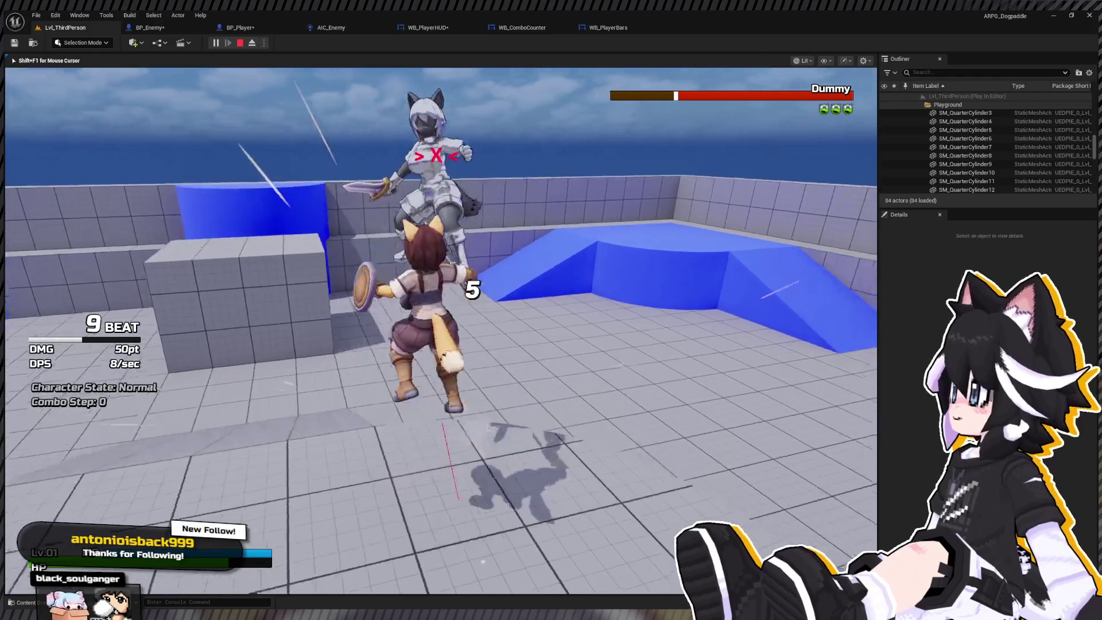
key(w)
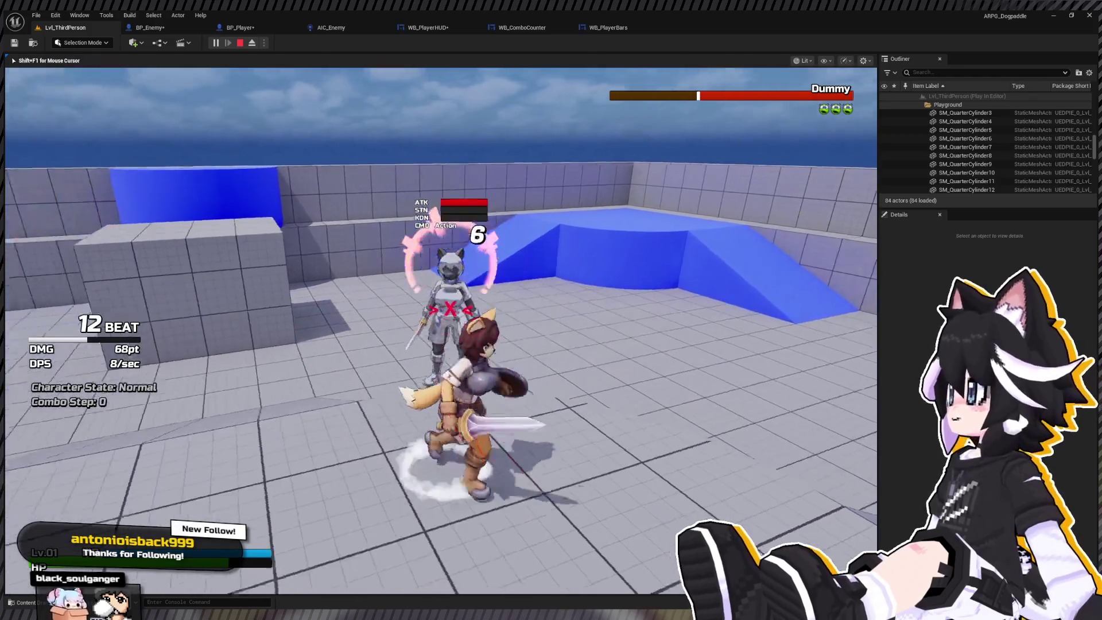
key(w)
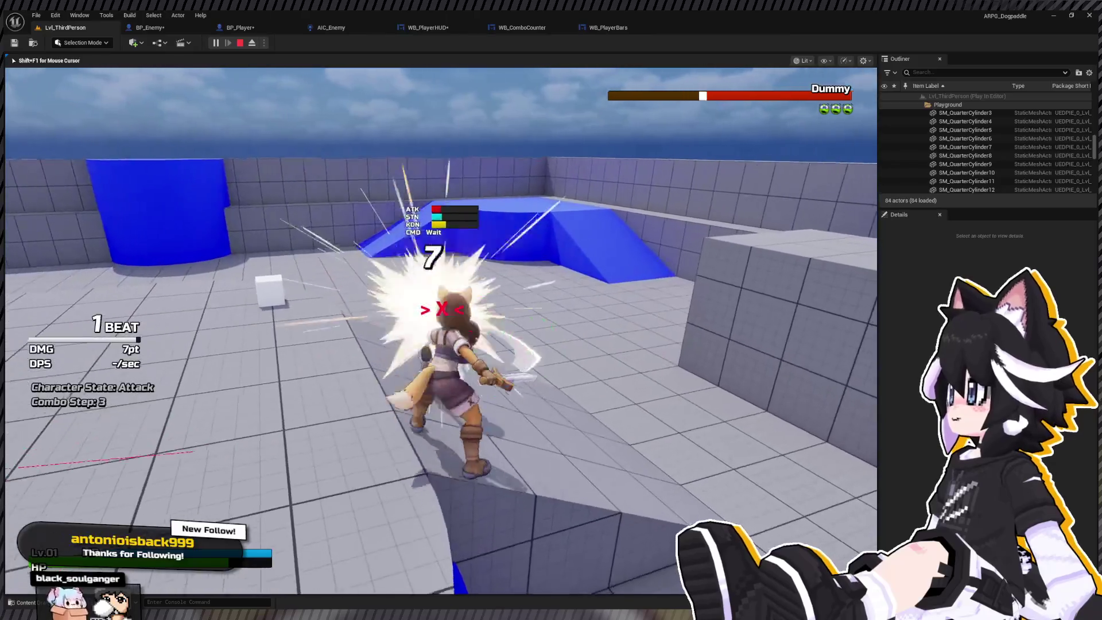
key(w)
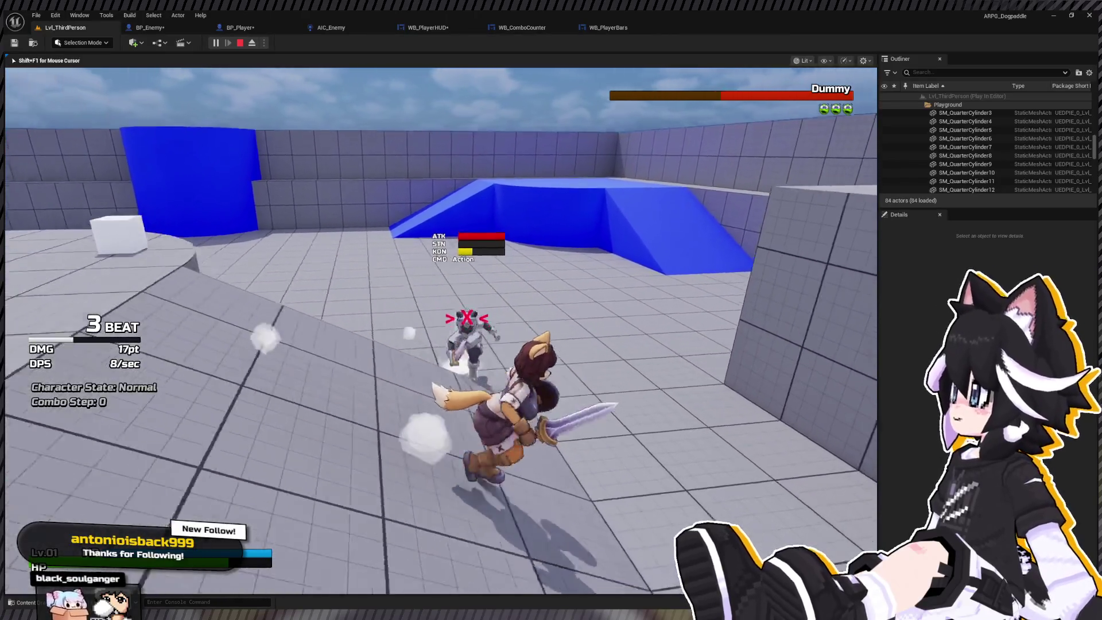
key(w)
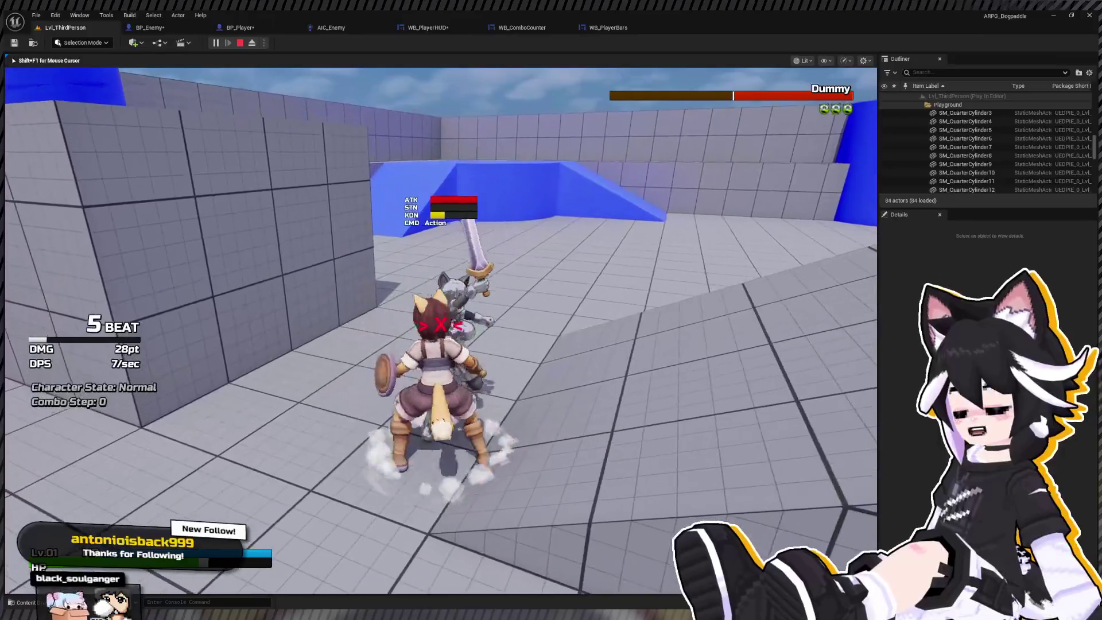
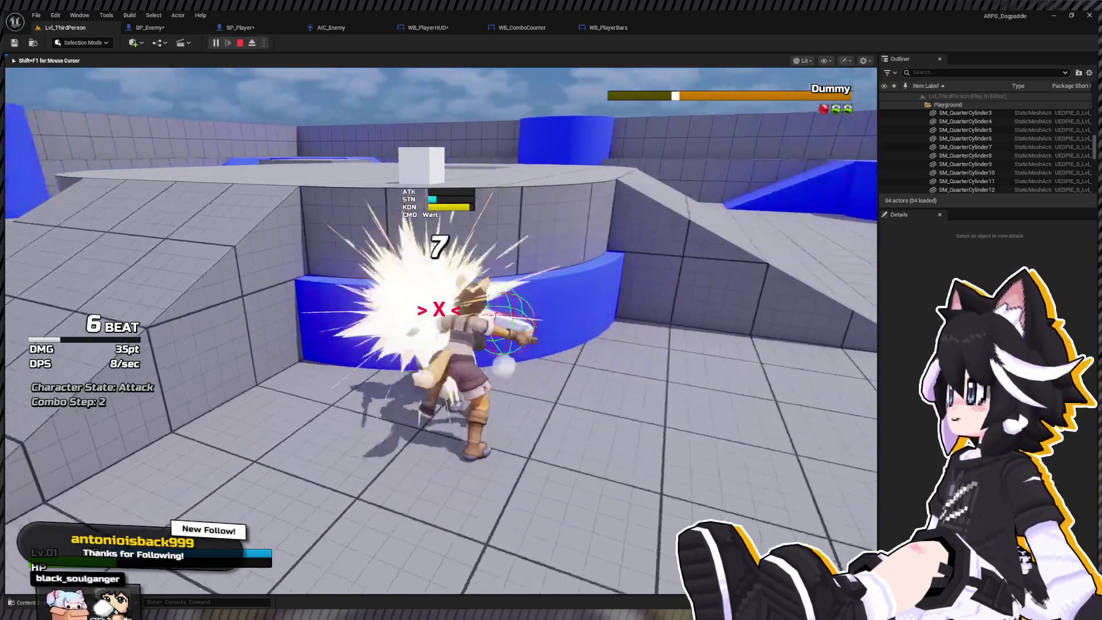
End the play-in-editor test of combo attacks against the Dummy
key(Escape)
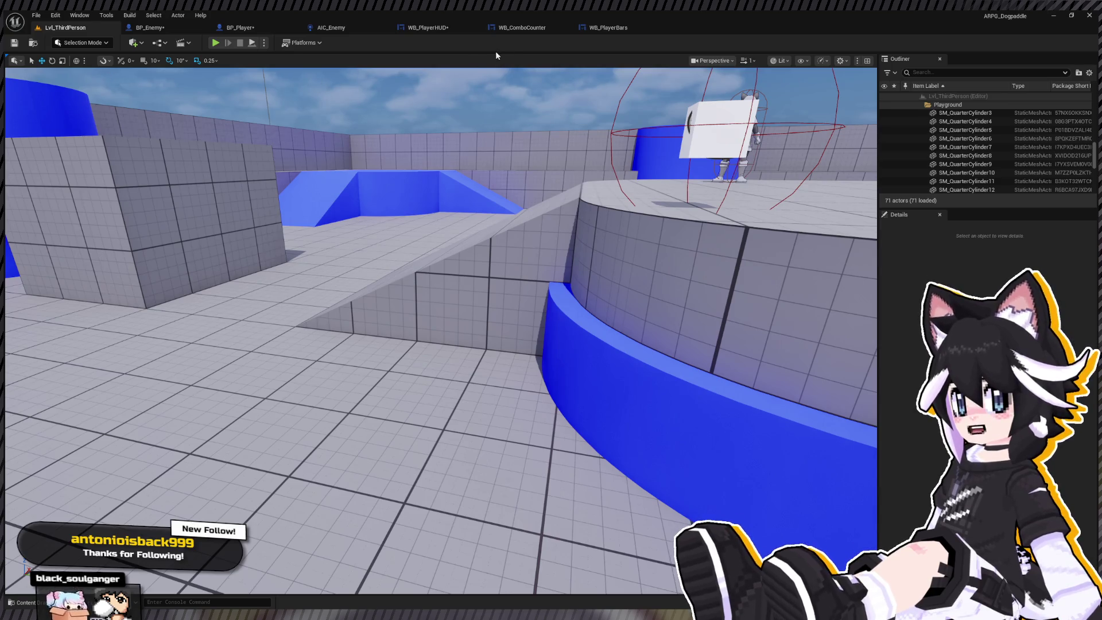
In the Content Drawer, navigate to Gameplay > Blueprints > Stats
key(ctrl+space)
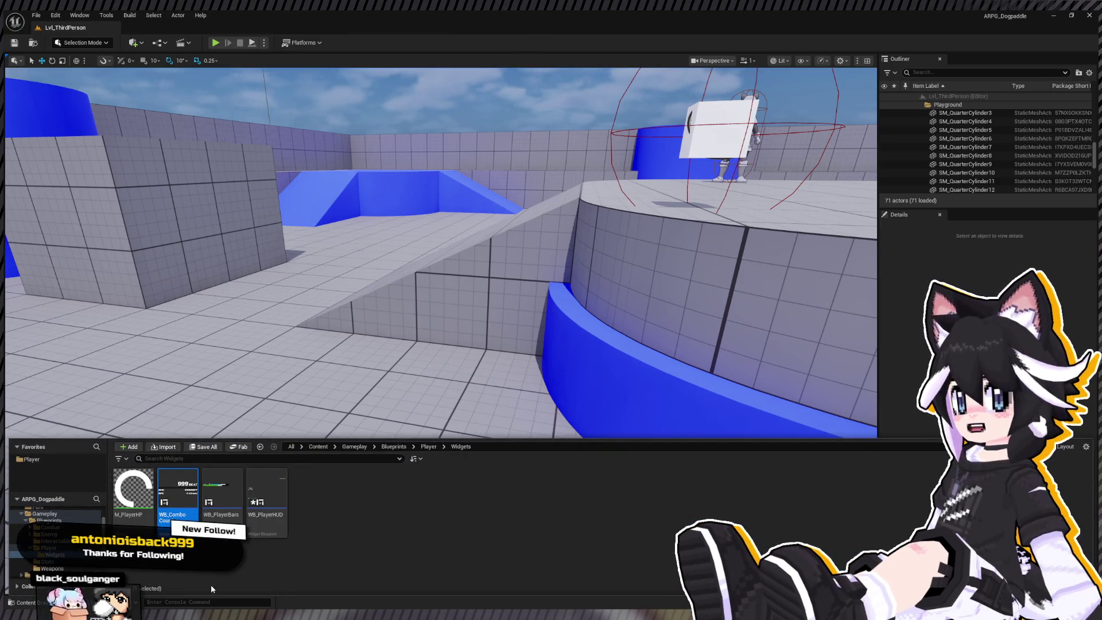
scroll(up, 3)
click(46, 532)
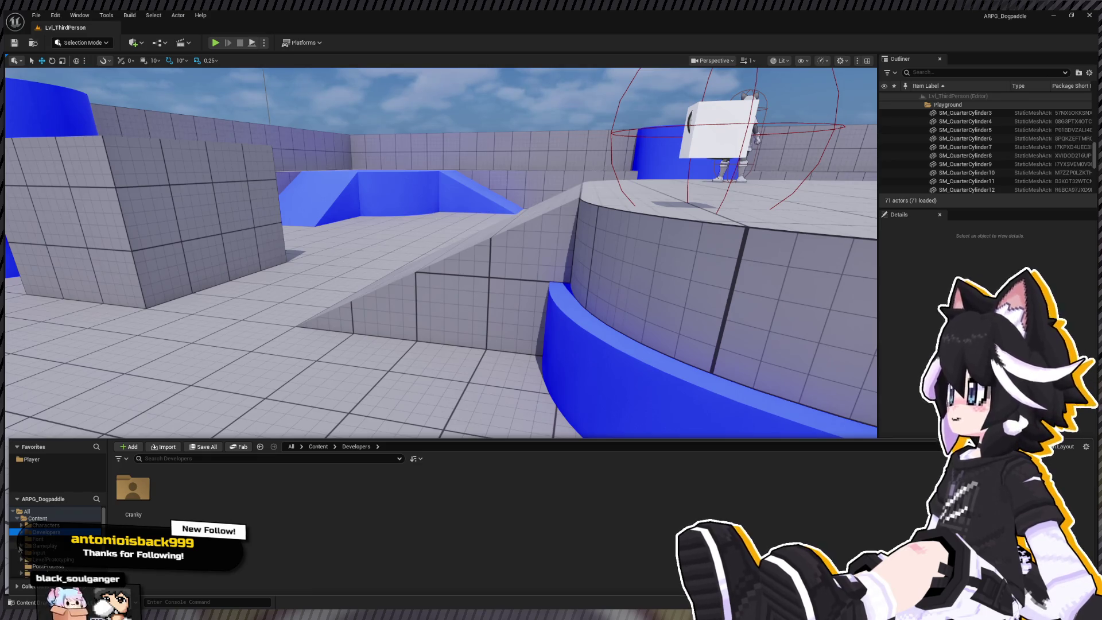
click(78, 526)
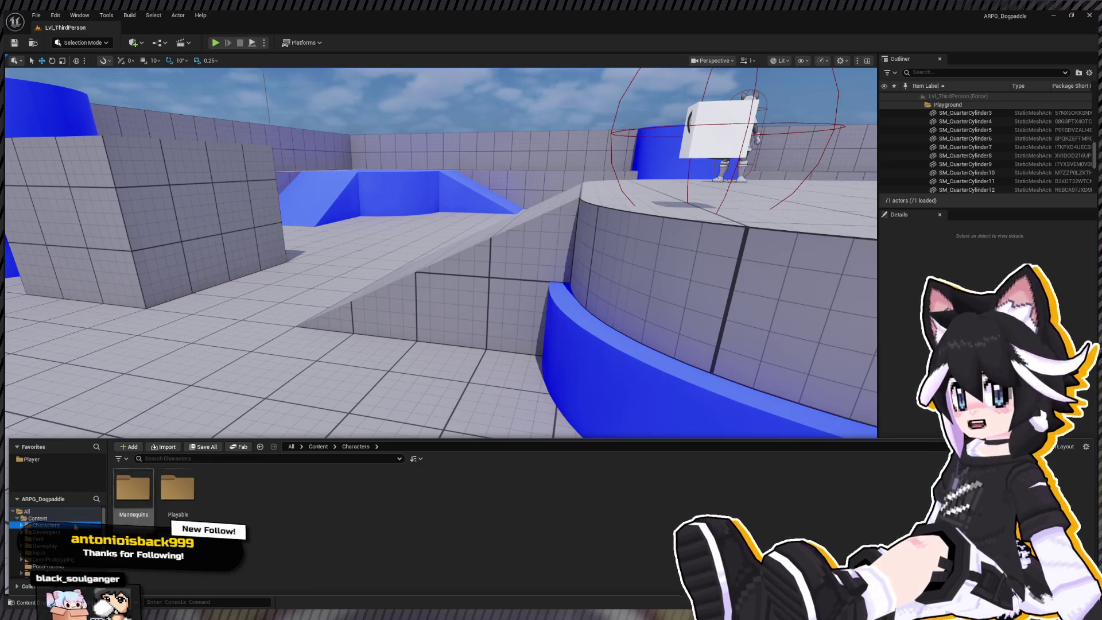
click(46, 546)
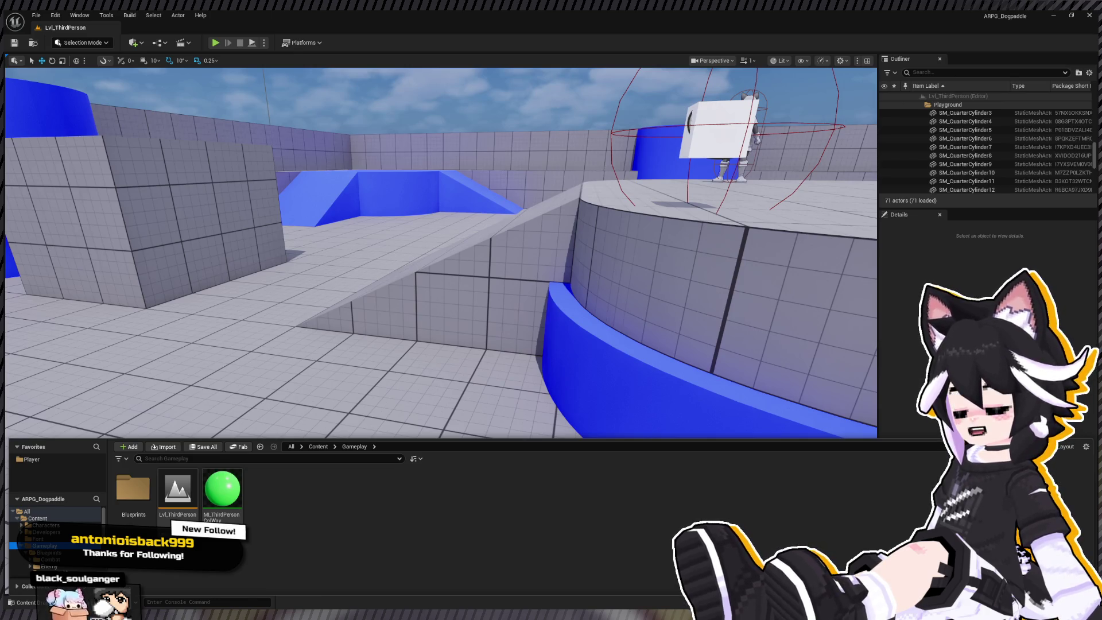
double_click(124, 499)
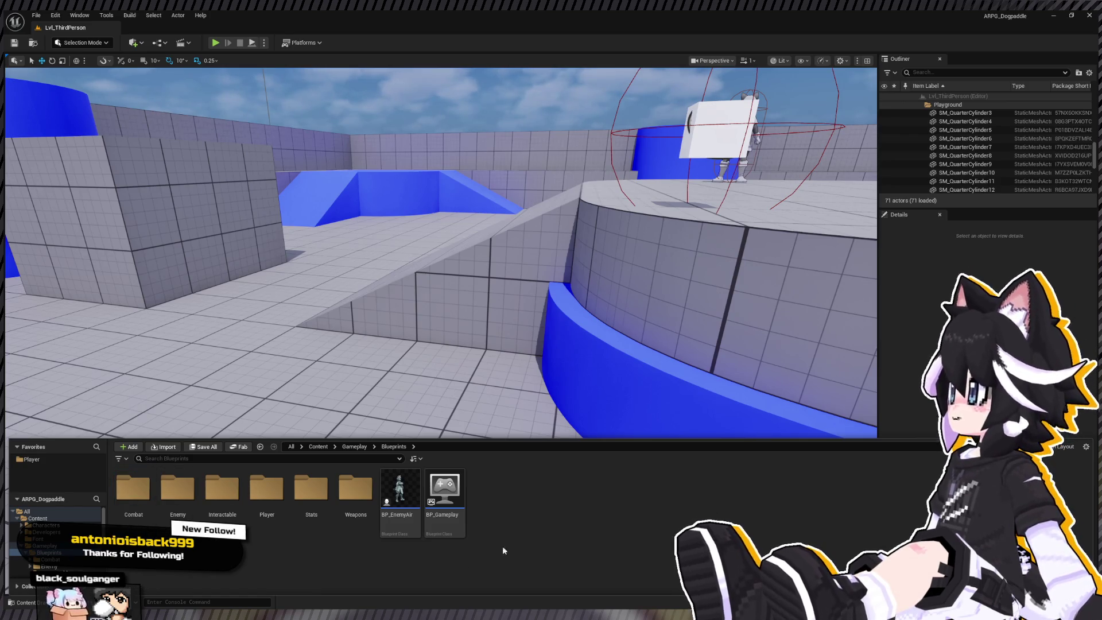
click(301, 505)
double_click(301, 505)
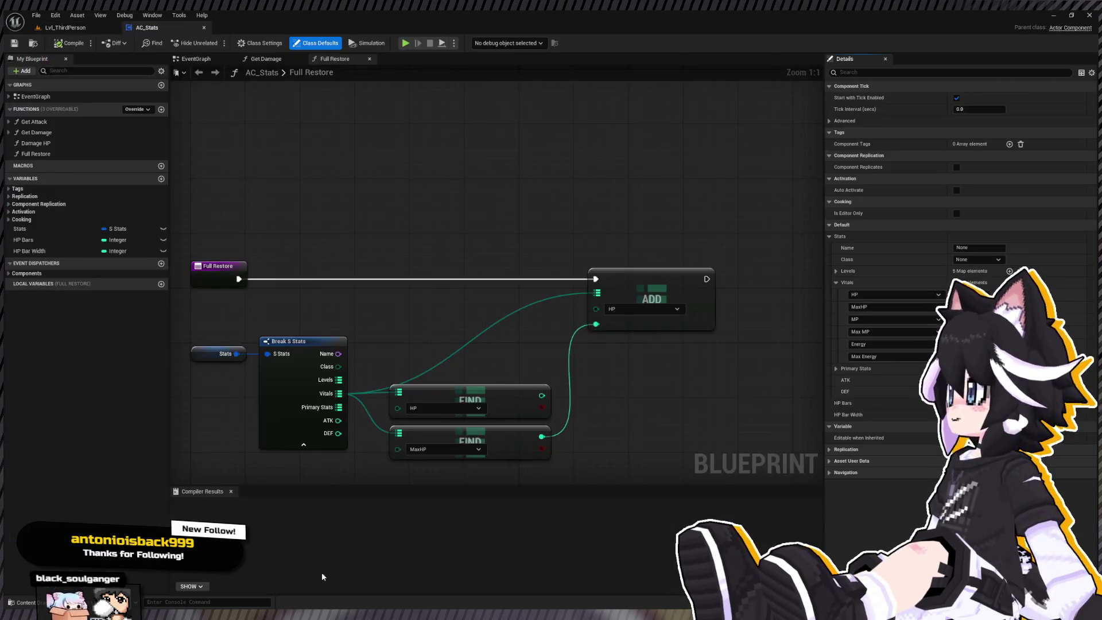
Put the Get Attack and Get Damage functions in the Combat category
click(68, 122)
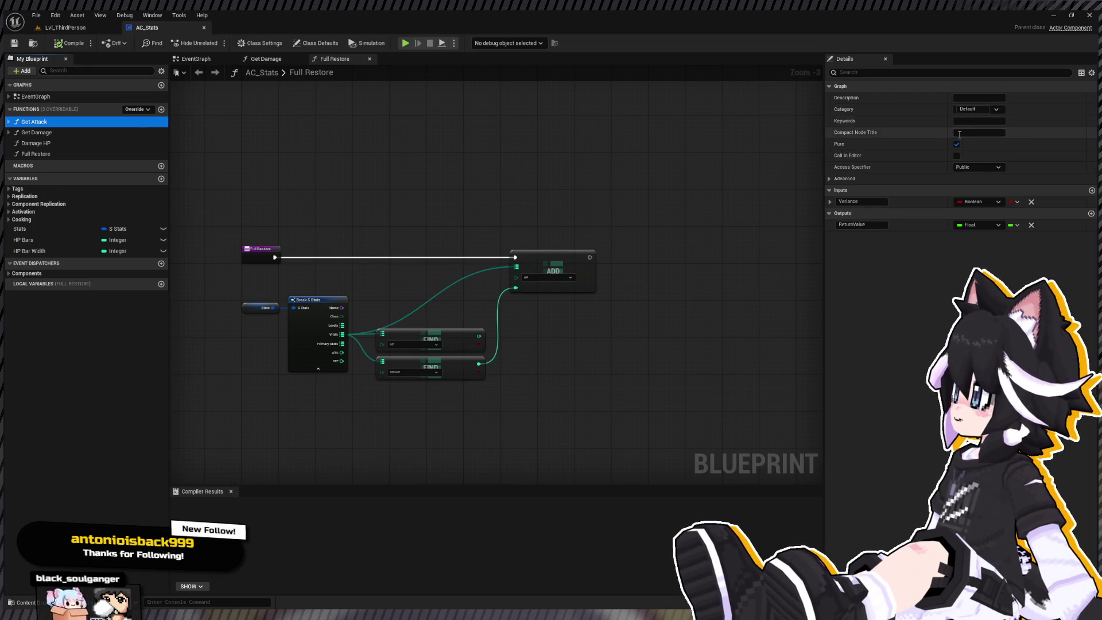
click(976, 110)
text(Combat)
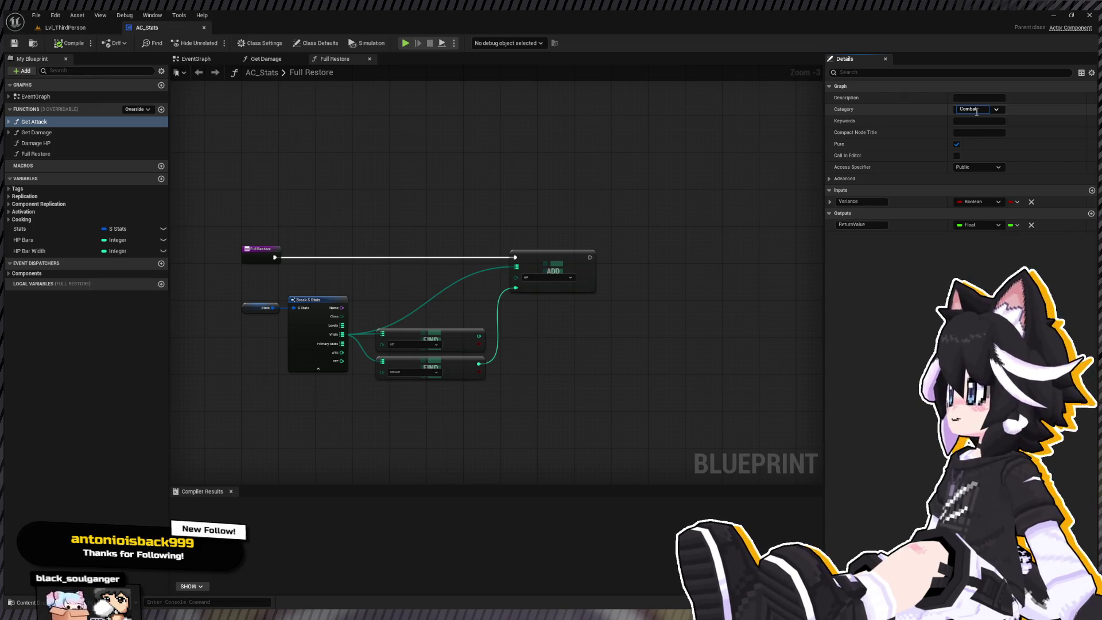
key(Return)
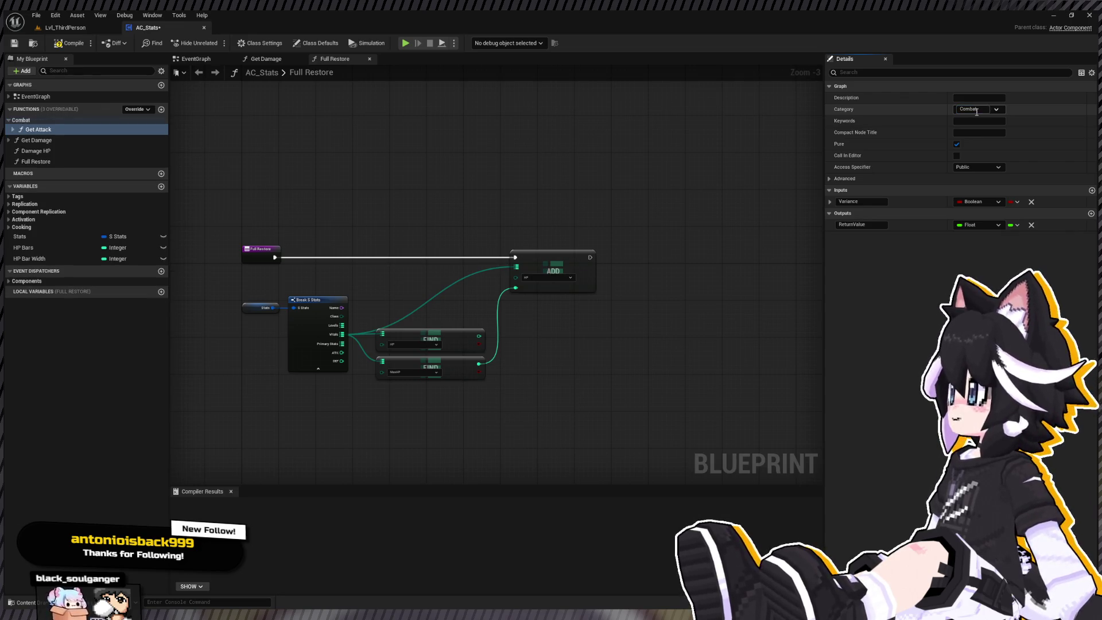
click(36, 140)
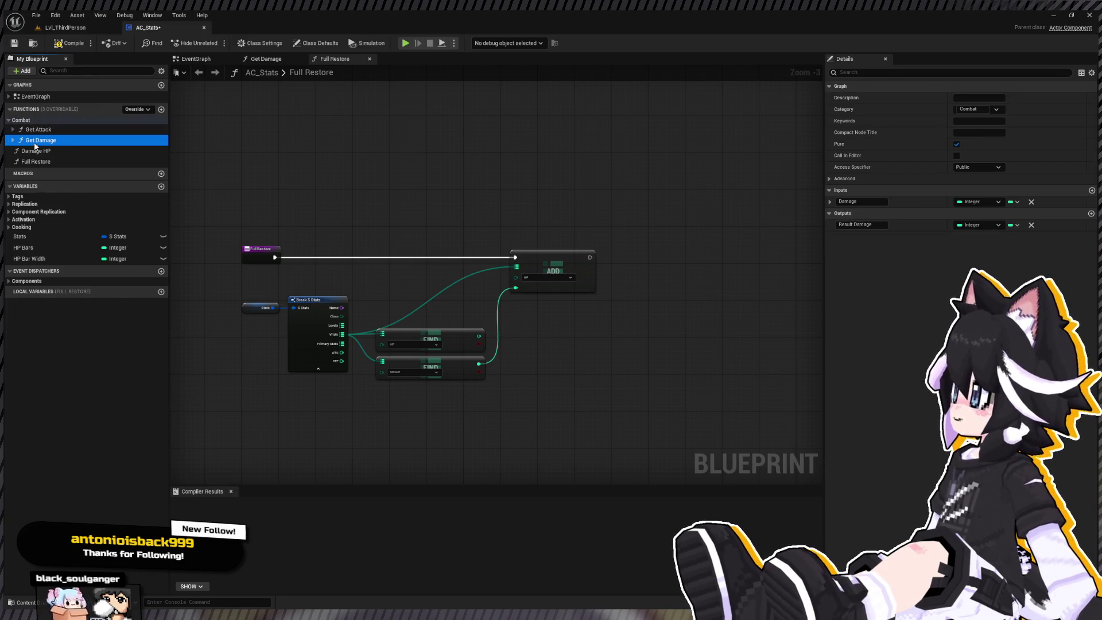
click(10, 121)
click(29, 140)
Put the Damage HP and Full Restore functions in the Vitals category
click(34, 130)
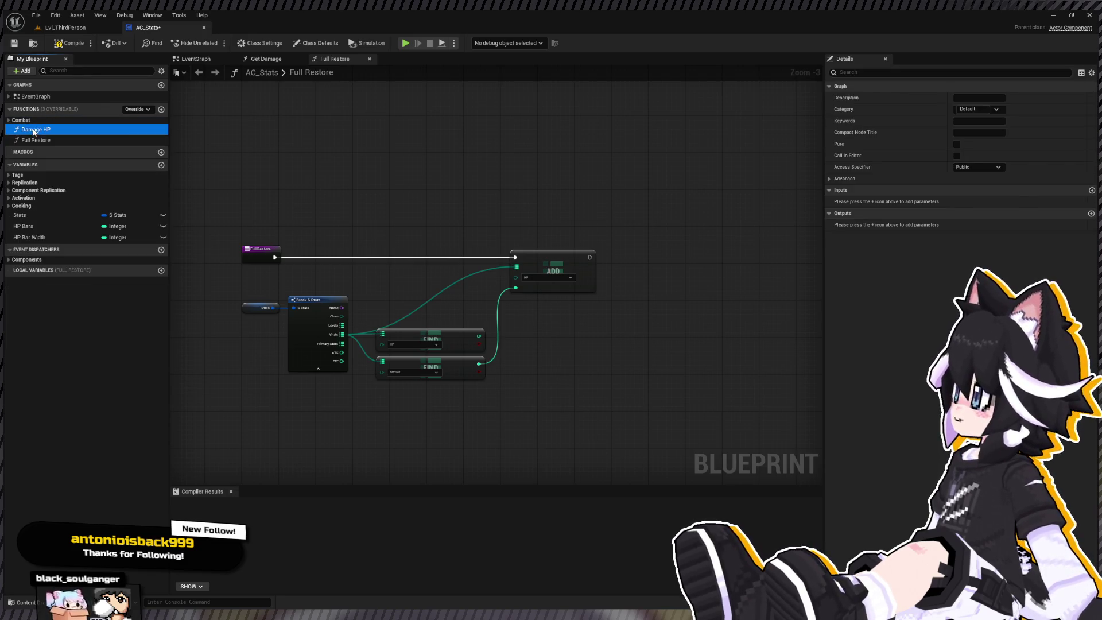
click(970, 110)
text(Vitals)
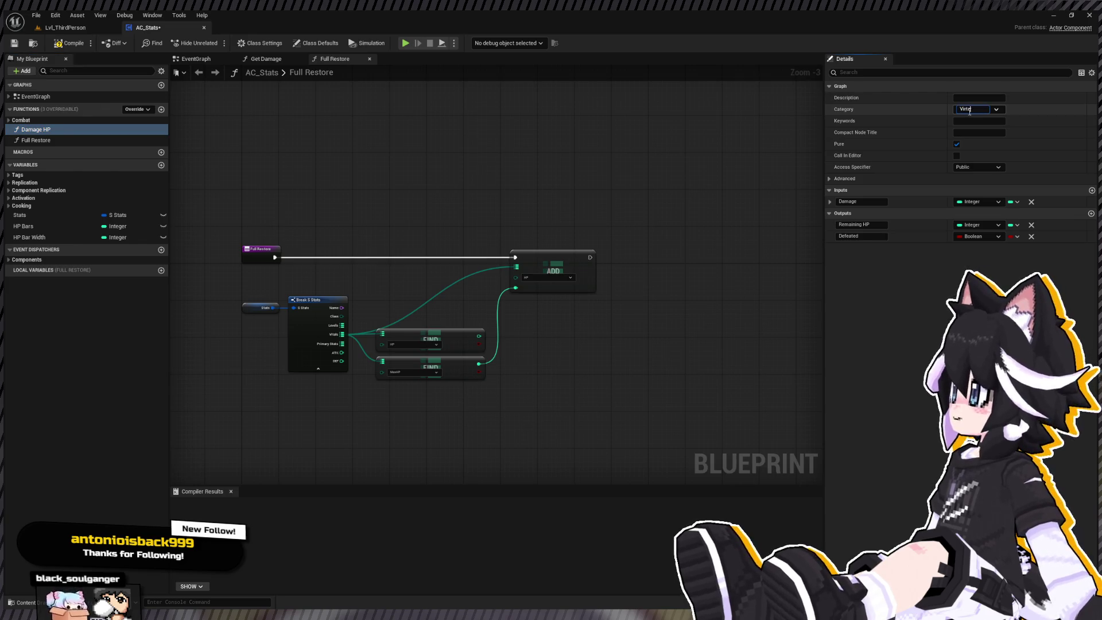
key(Return)
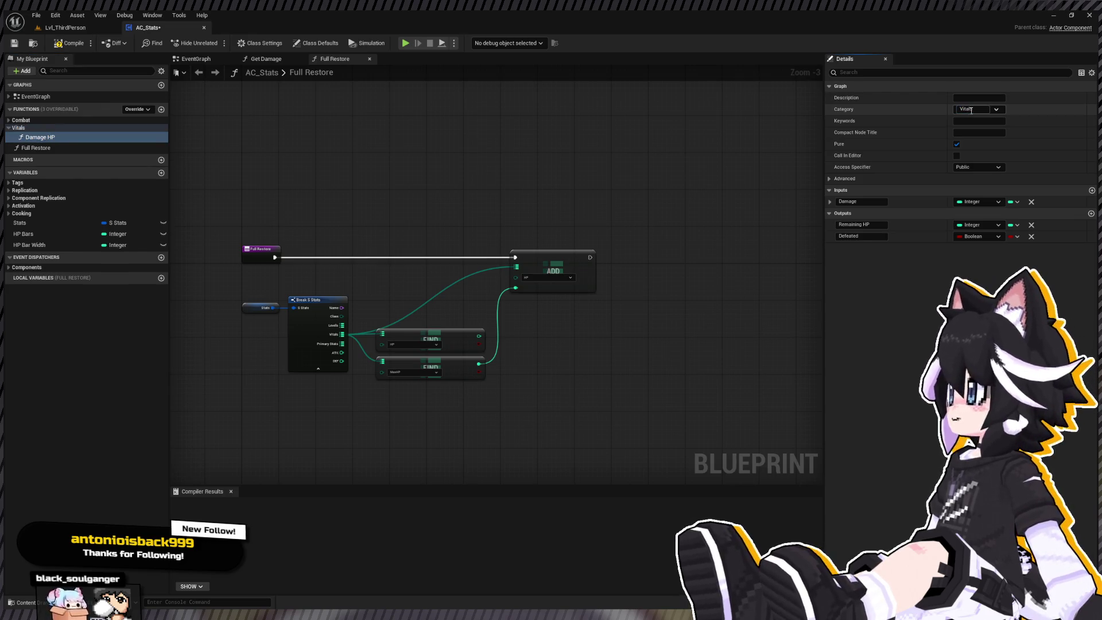
click(41, 136)
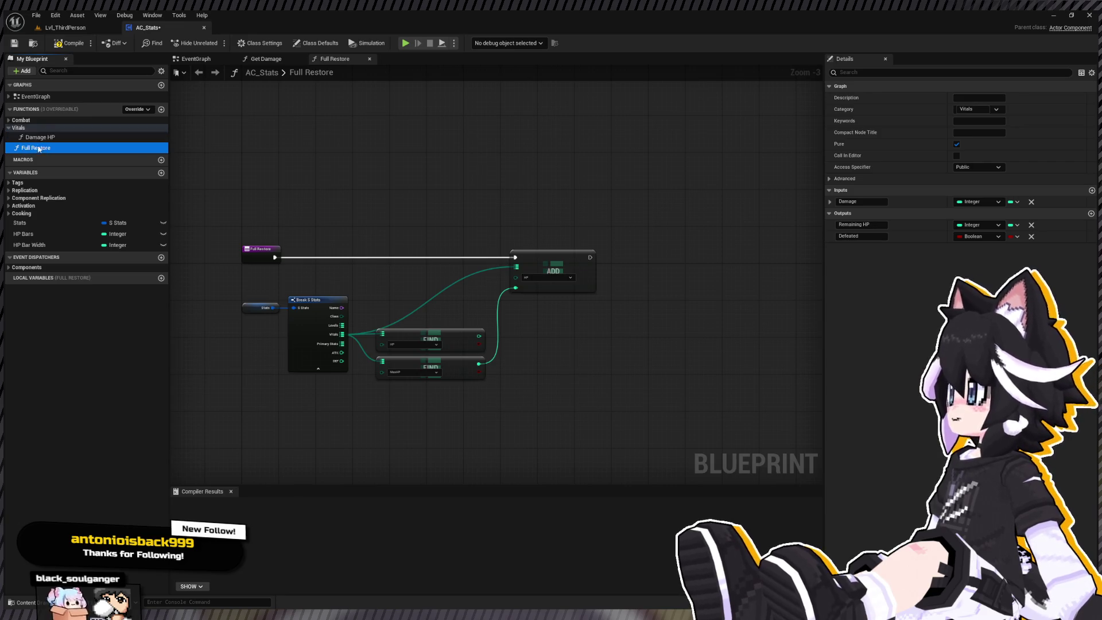
double_click(43, 128)
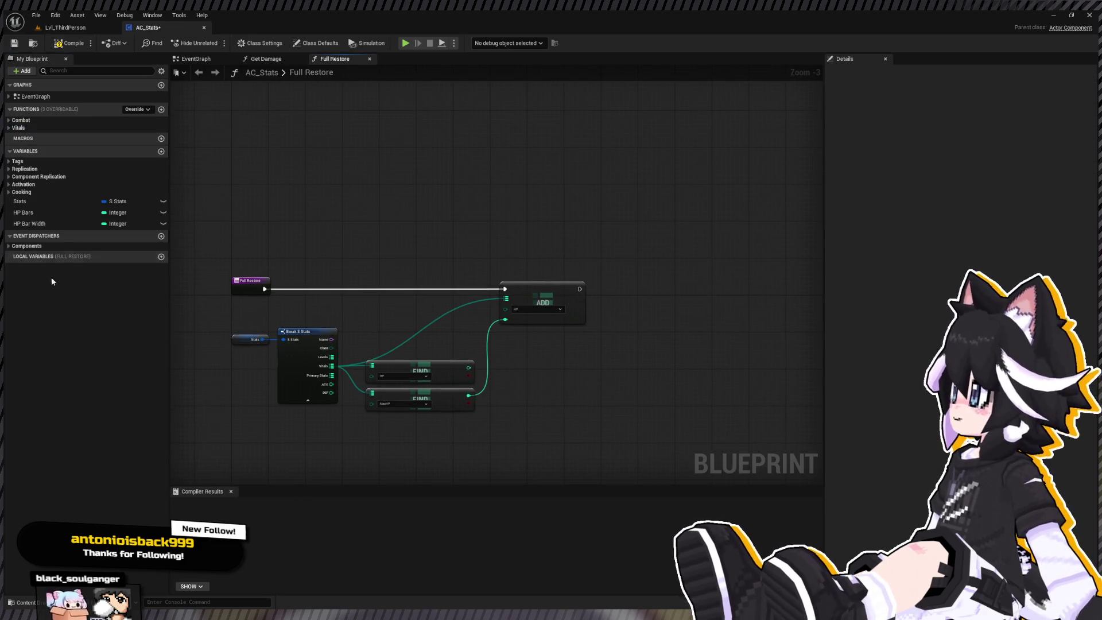
Expand the Stats variable's Levels, Vitals and Primary Stats defaults (HP 24, MP 8, Energy 50, ATK 10)
click(37, 199)
drag(420, 234, 489, 208)
drag(556, 250, 446, 249)
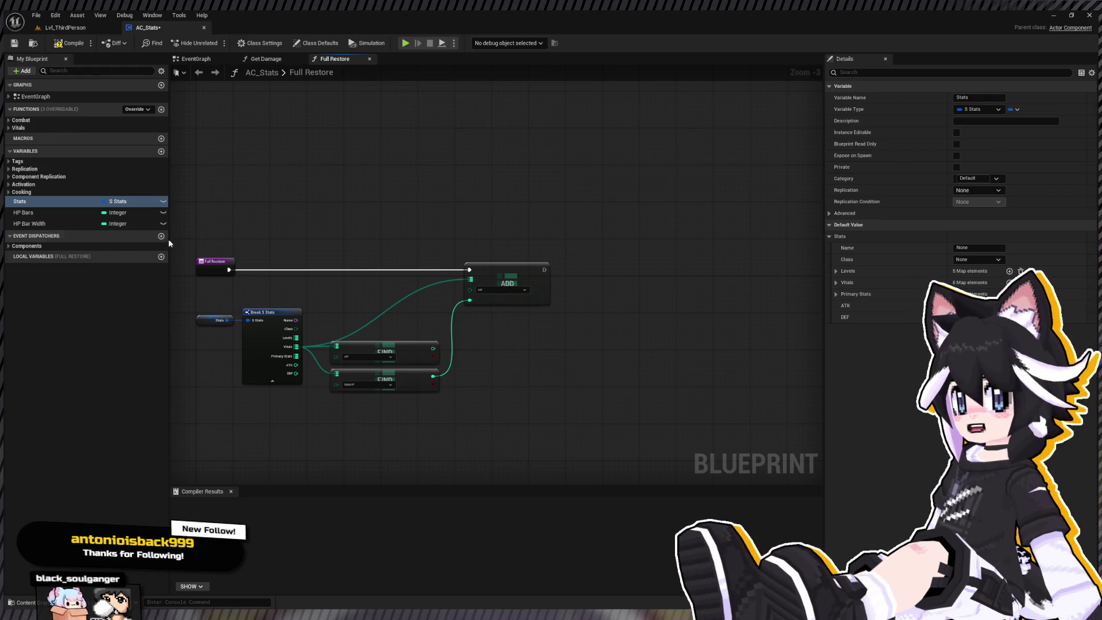
click(835, 294)
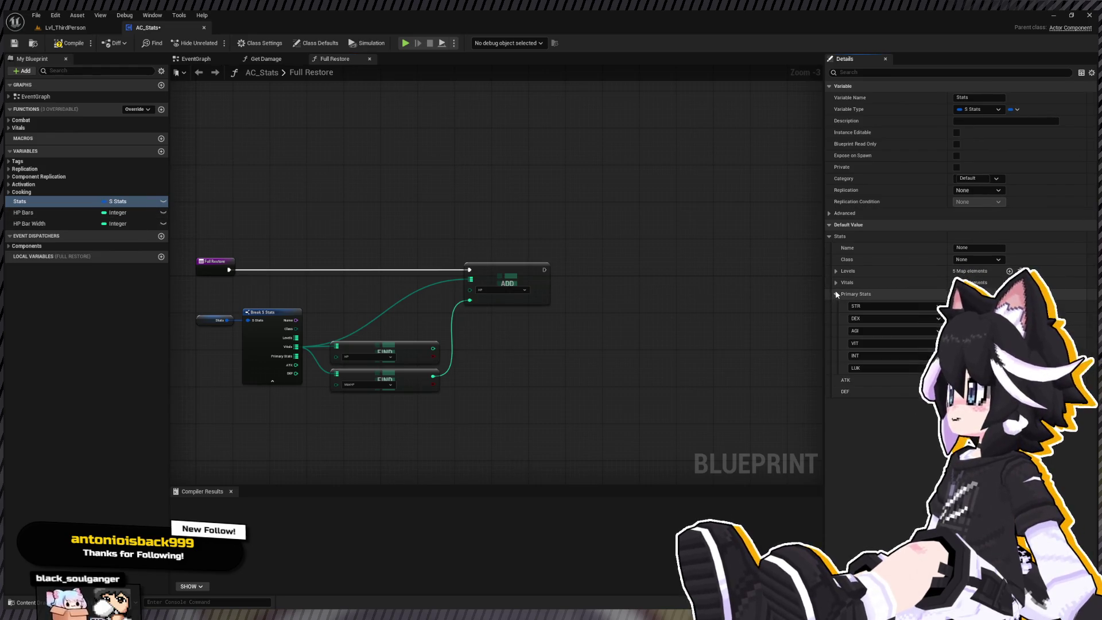
click(836, 281)
click(835, 270)
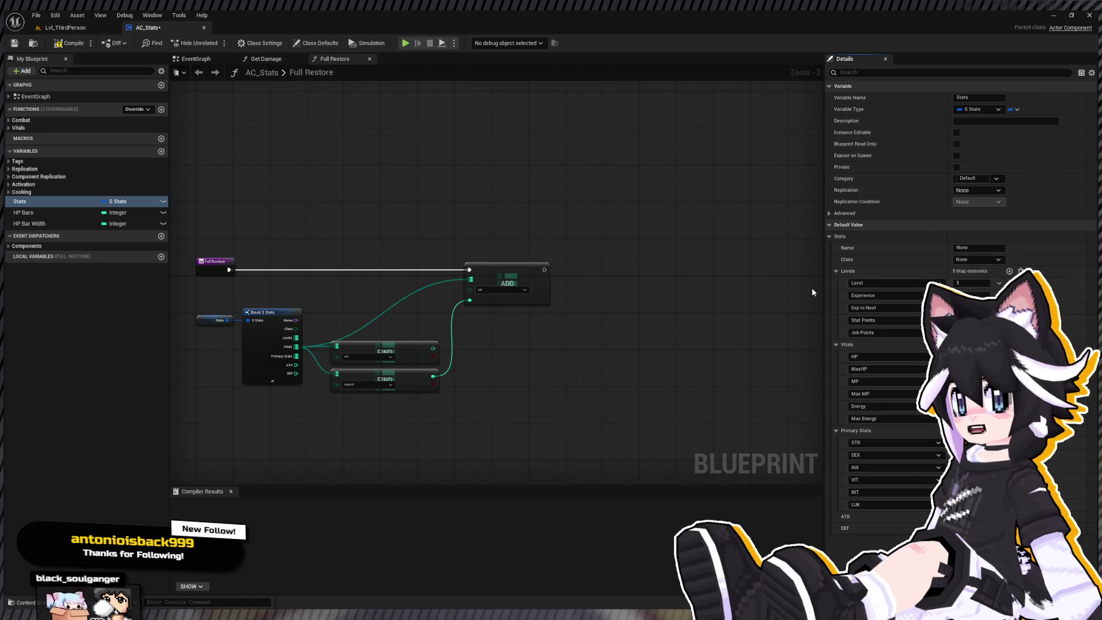
drag(824, 286, 839, 284)
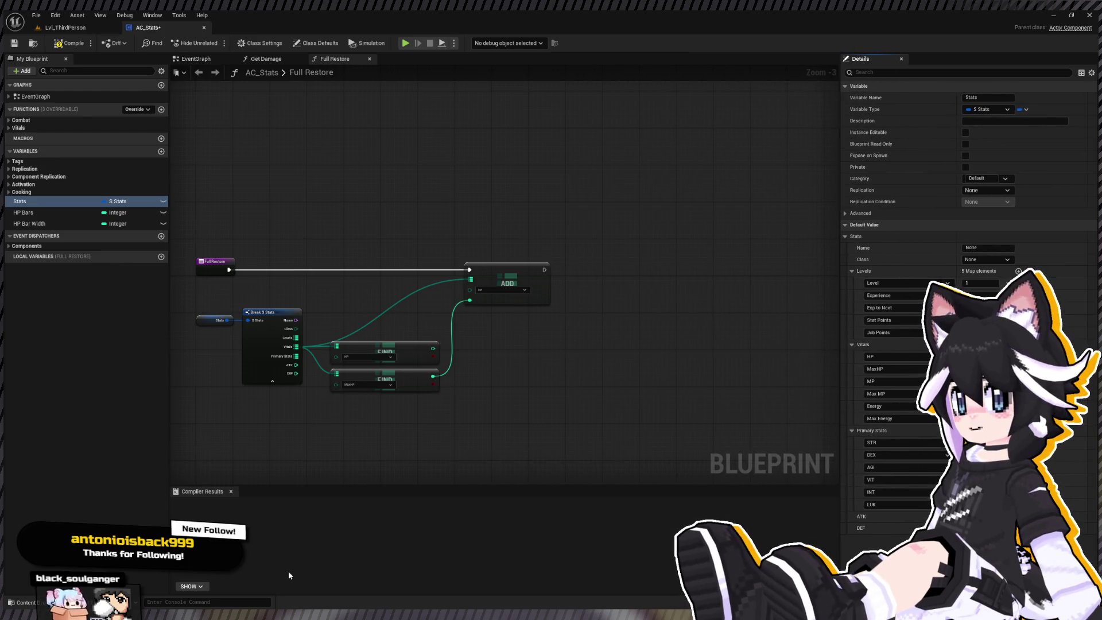
drag(455, 244, 459, 190)
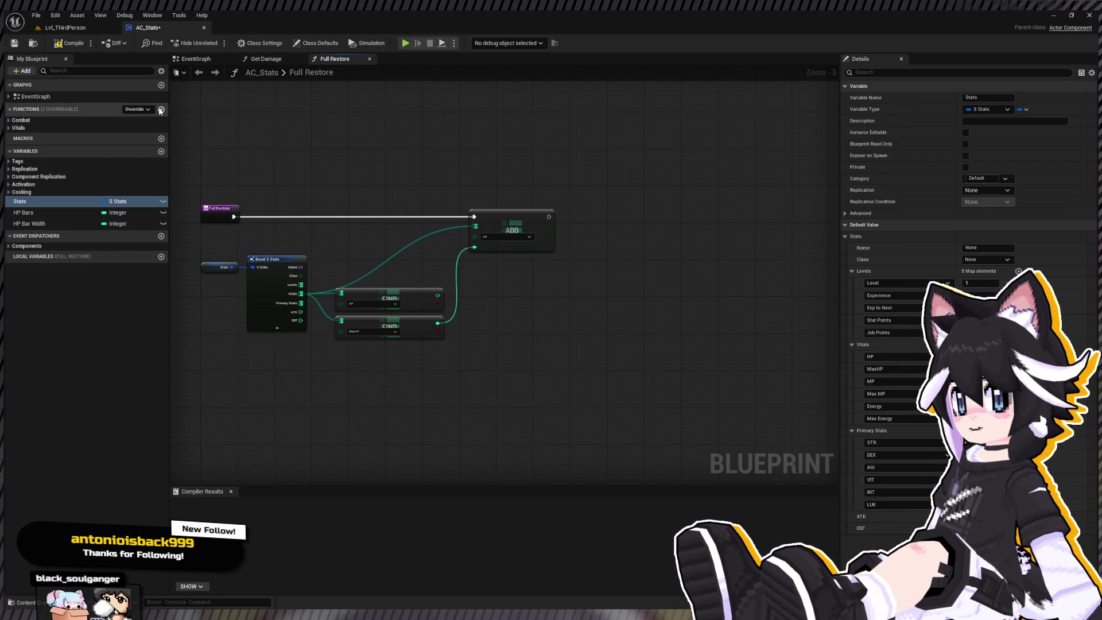
Add a new function named Grant Exp to AC_Stats
click(160, 109)
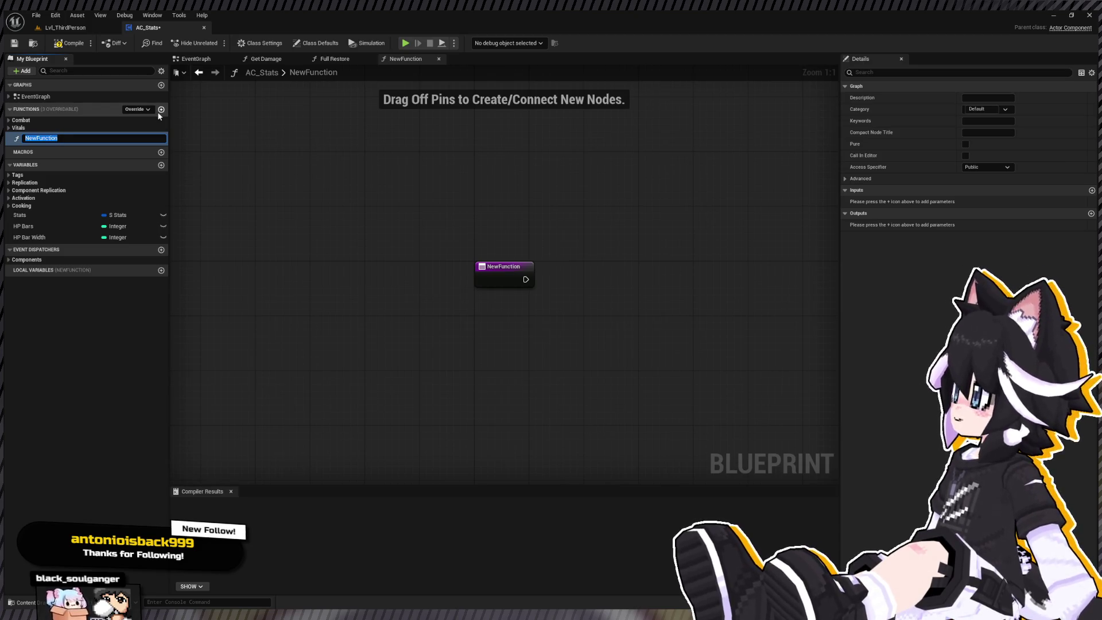
text(Grant)
text( Exp)
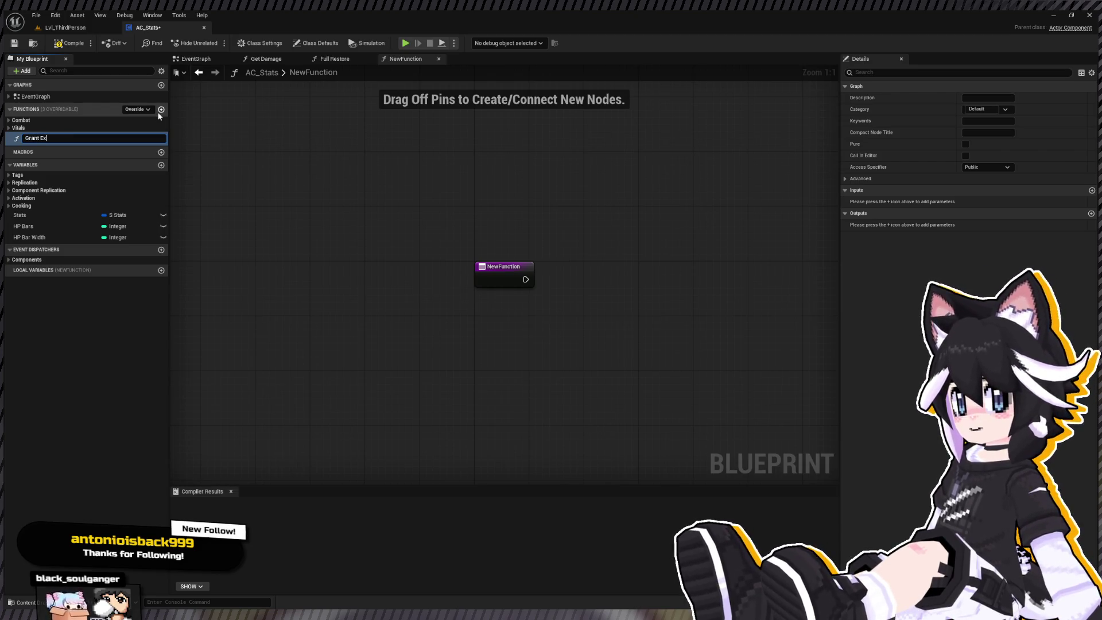
key(Return)
drag(335, 195, 252, 157)
Give Grant Exp an integer input named Exp and place a Stats getter in its graph
click(1091, 191)
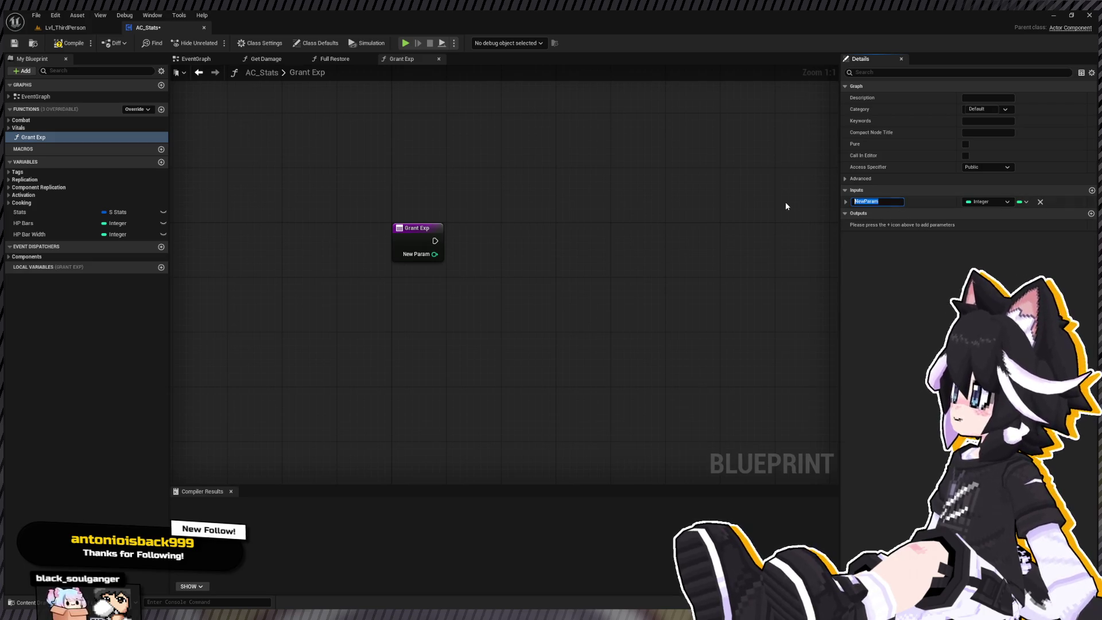
text(Exp)
key(Return)
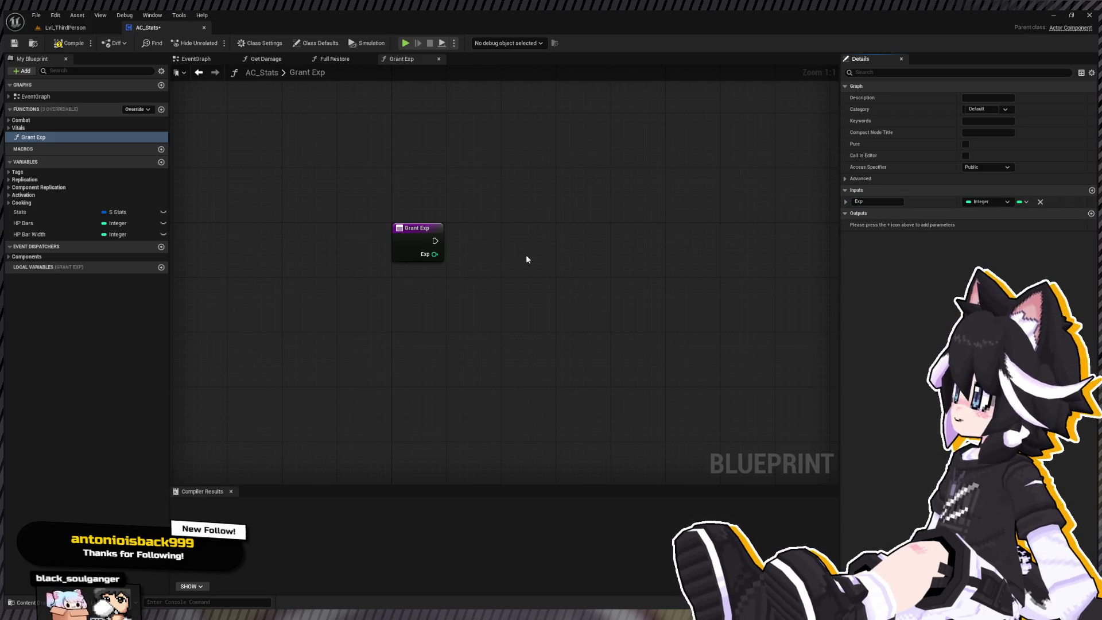
drag(476, 261, 388, 276)
click(55, 211)
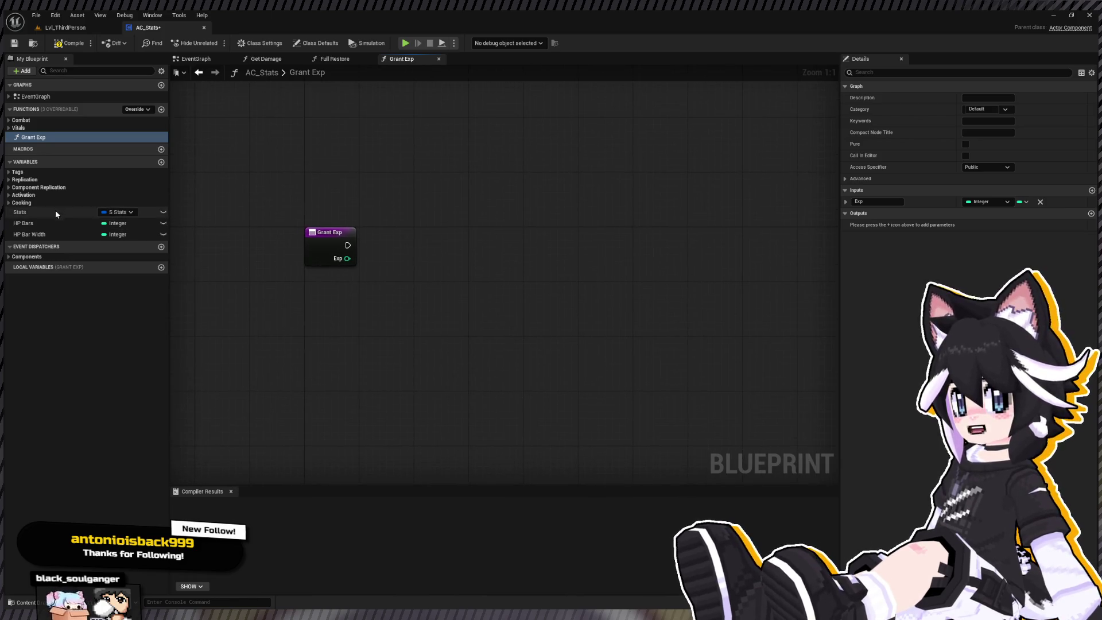
click(340, 313)
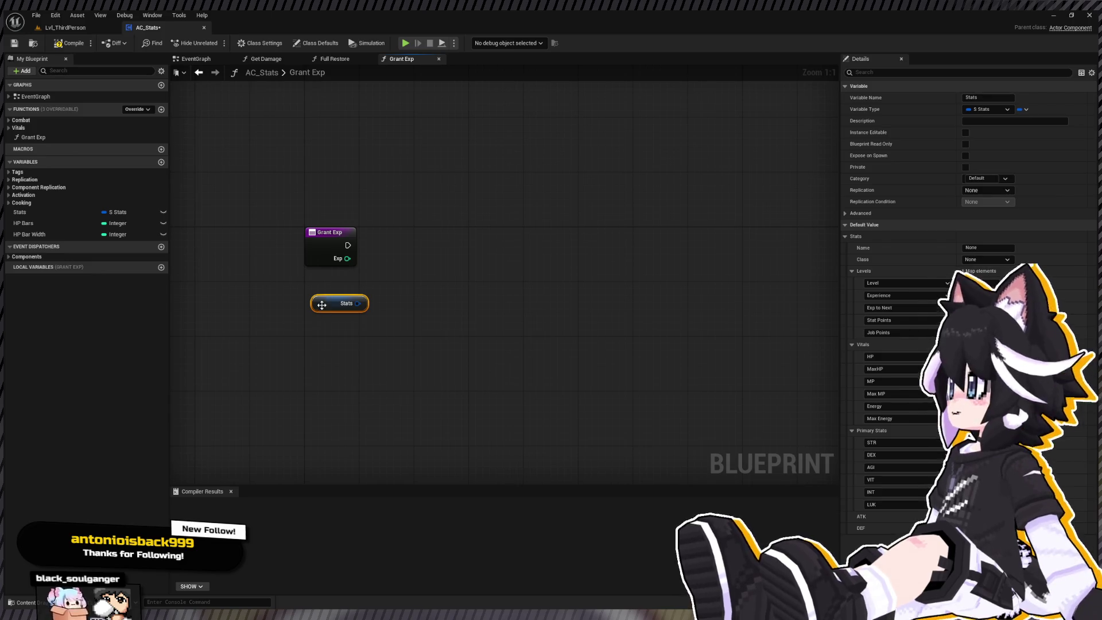
Break the Stats getter and add a Find node on its Levels map for Experience
drag(335, 304, 411, 336)
click(347, 298)
click(410, 346)
click(410, 331)
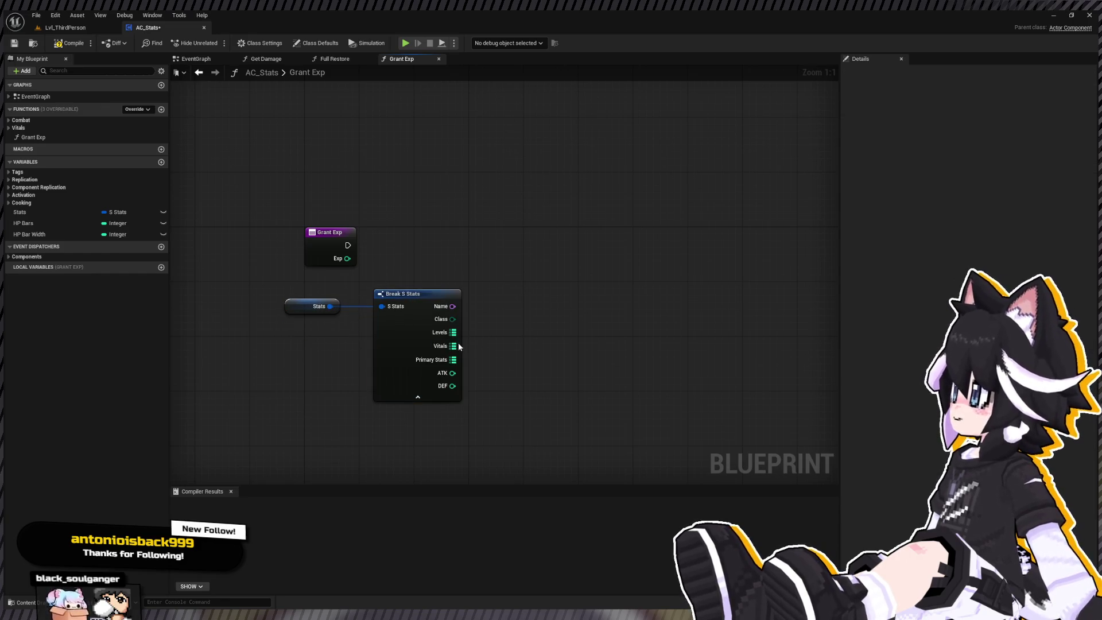
drag(410, 297, 390, 297)
drag(286, 290, 423, 302)
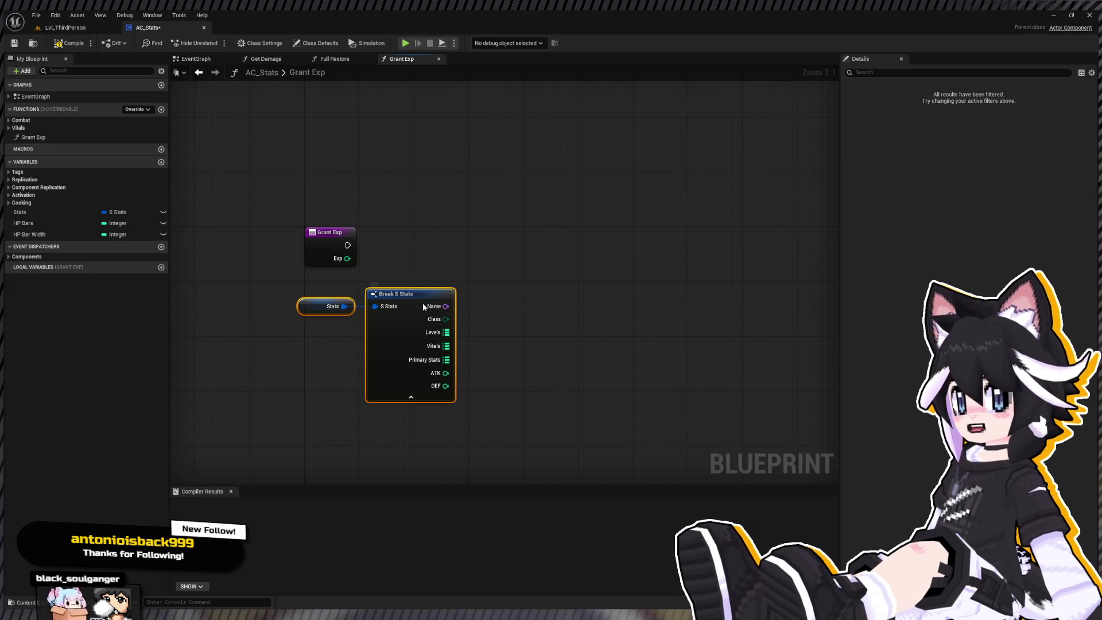
drag(410, 343, 438, 338)
text(find)
key(Return)
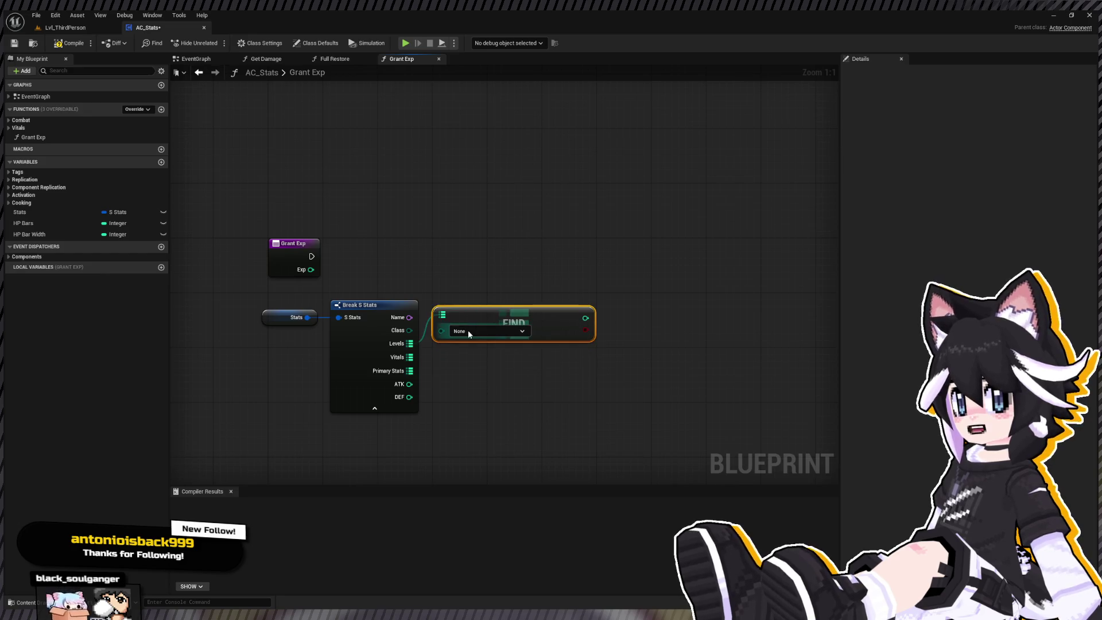
Duplicate the Find node and wire Levels into the copy for the Exp to Next lookup
key(ctrl+d)
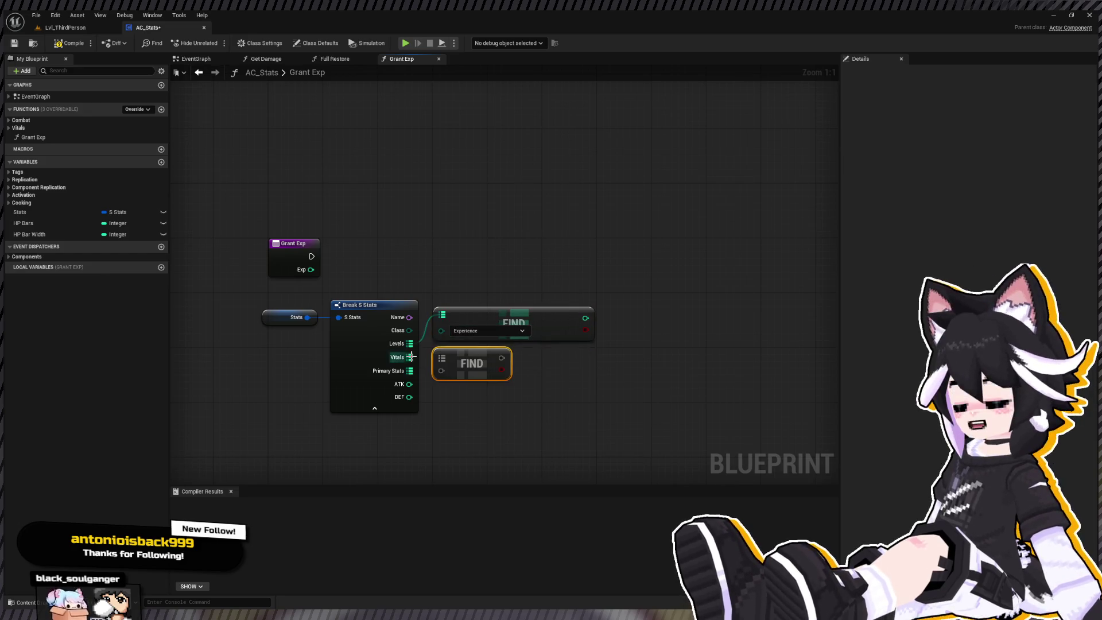
drag(440, 366, 441, 365)
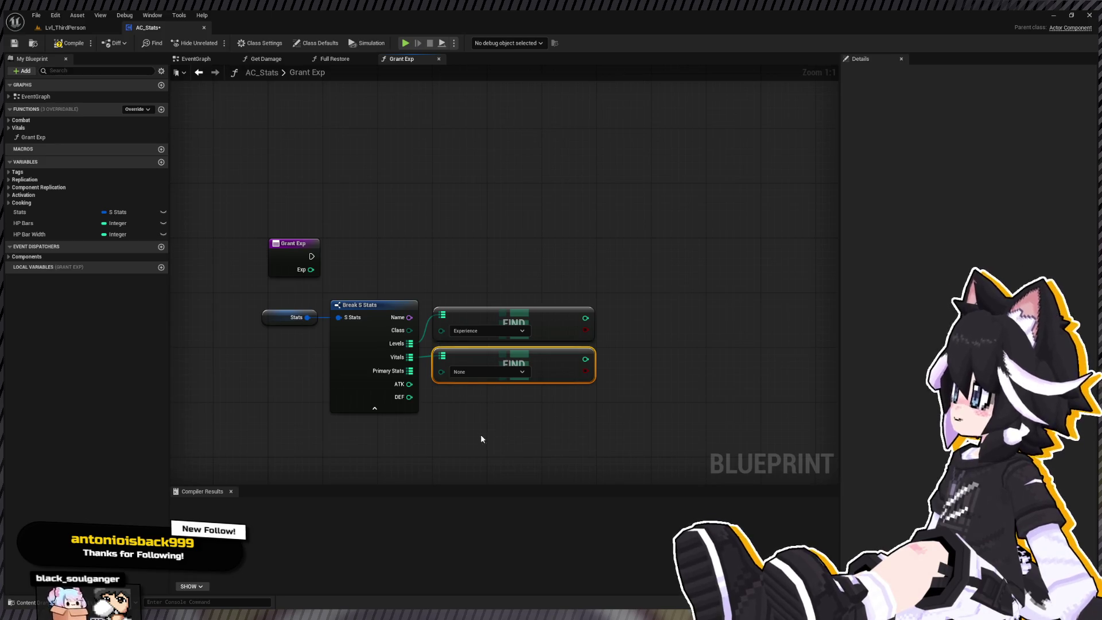
drag(410, 343, 438, 358)
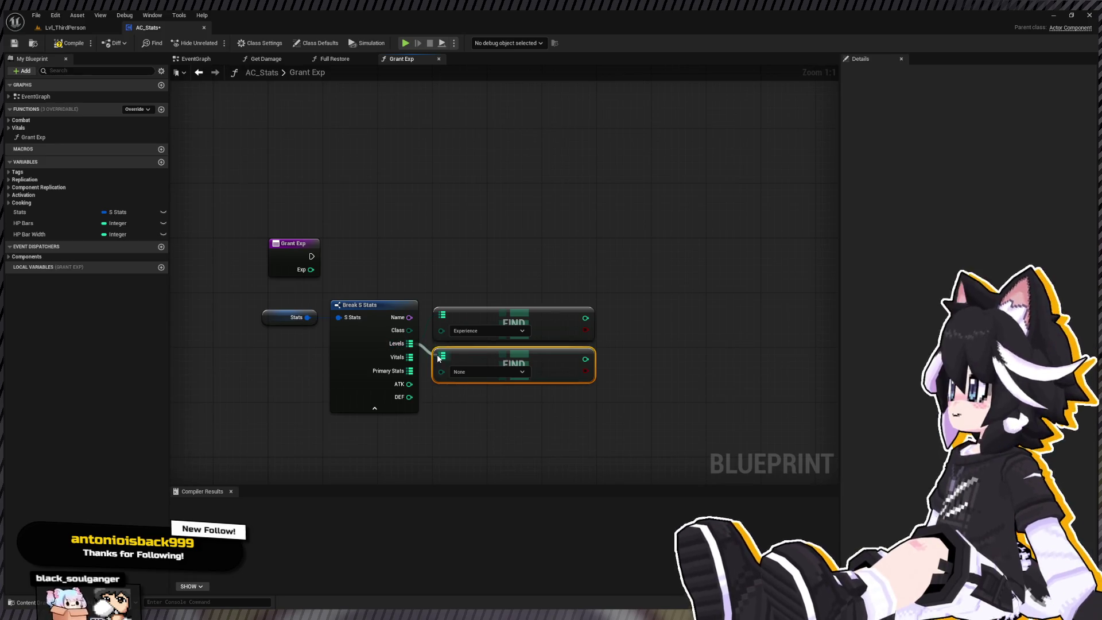
key(ctrl+z)
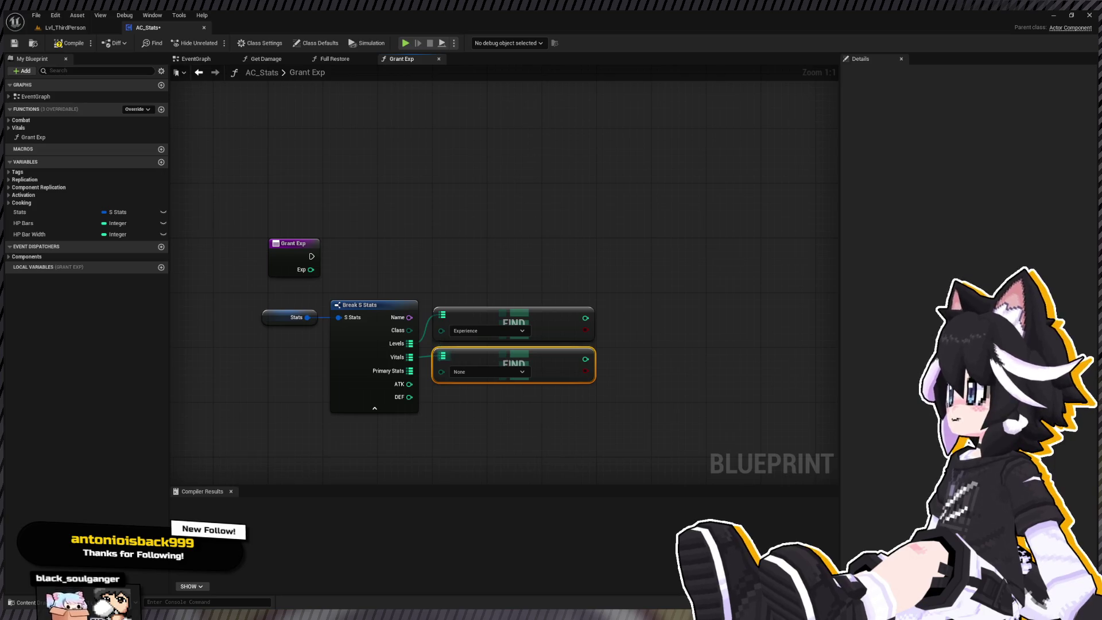
drag(410, 343, 441, 357)
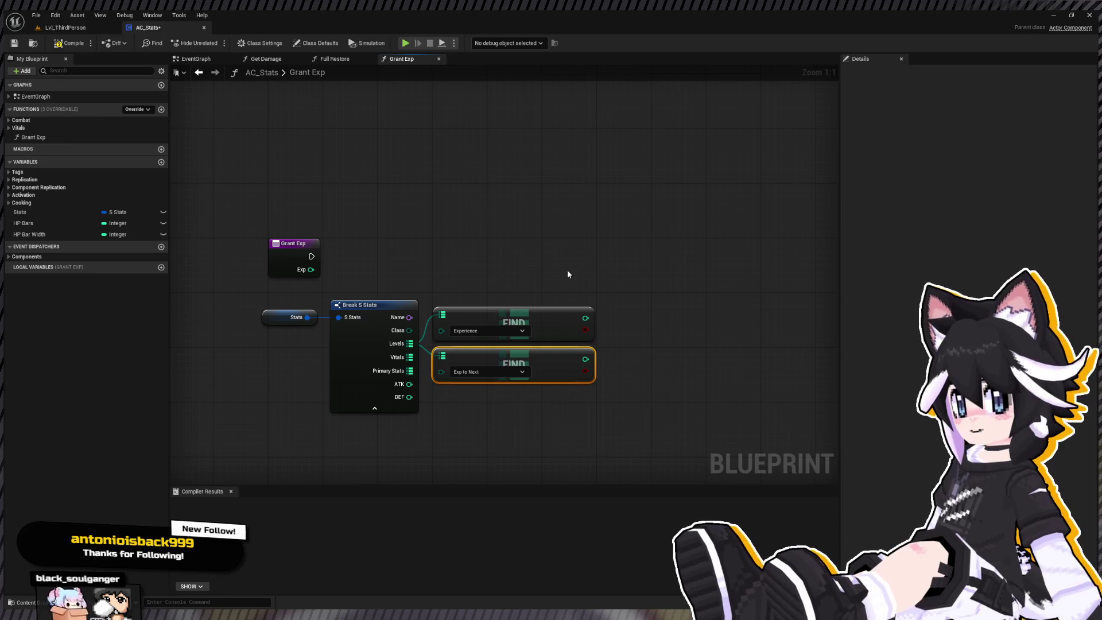
drag(568, 271, 576, 321)
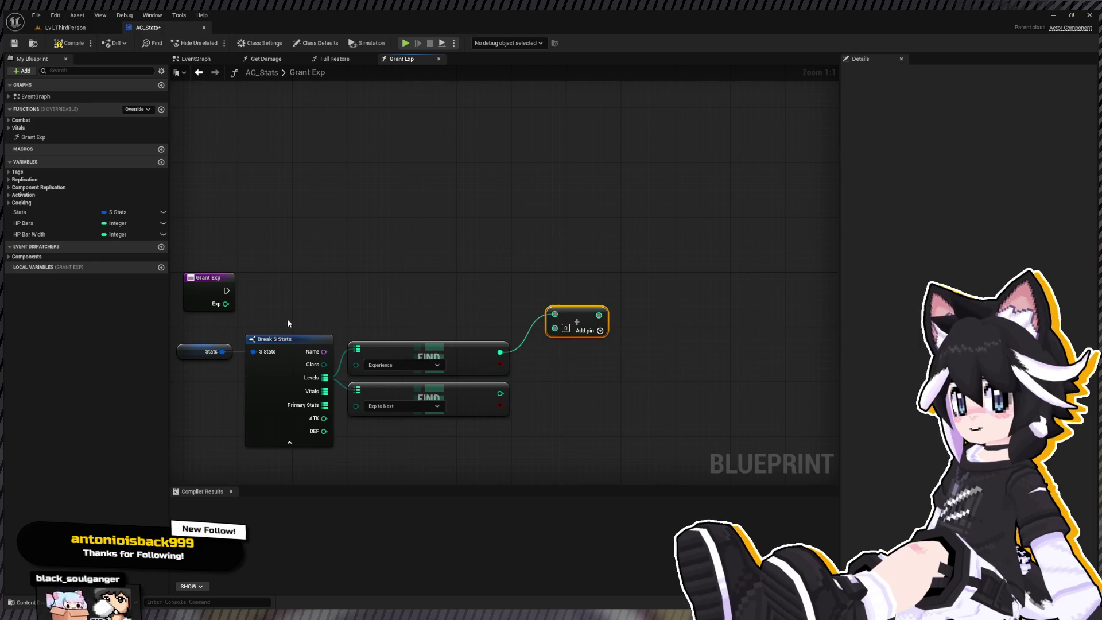
Add Exp to the found Experience and write the sum into Levels with an ADD keyed Experience
drag(225, 304, 580, 291)
click(515, 323)
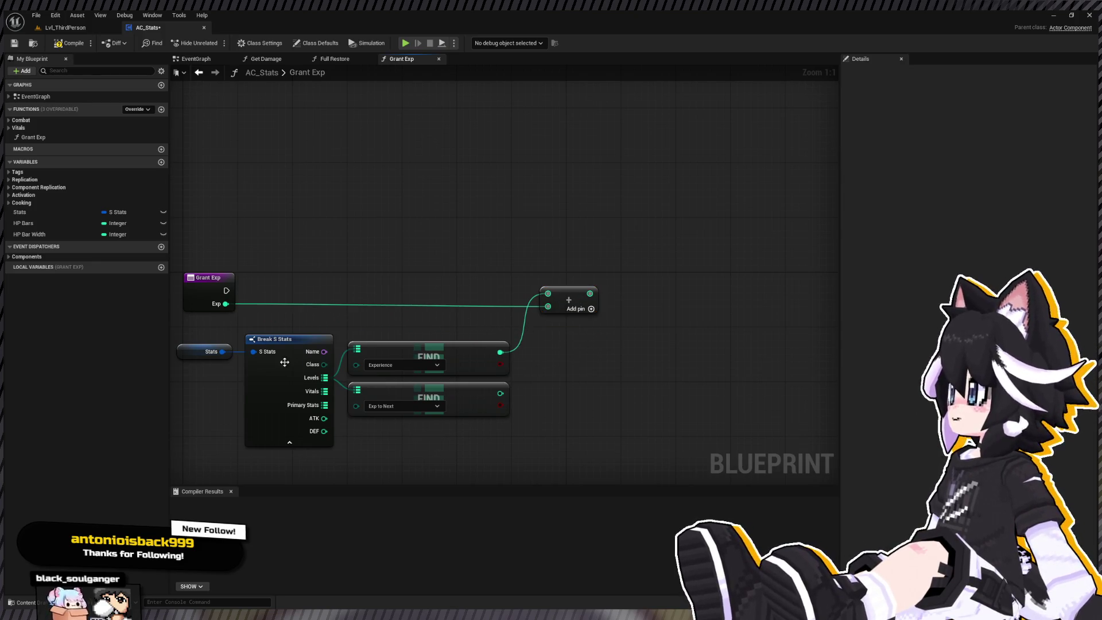
drag(325, 378, 486, 214)
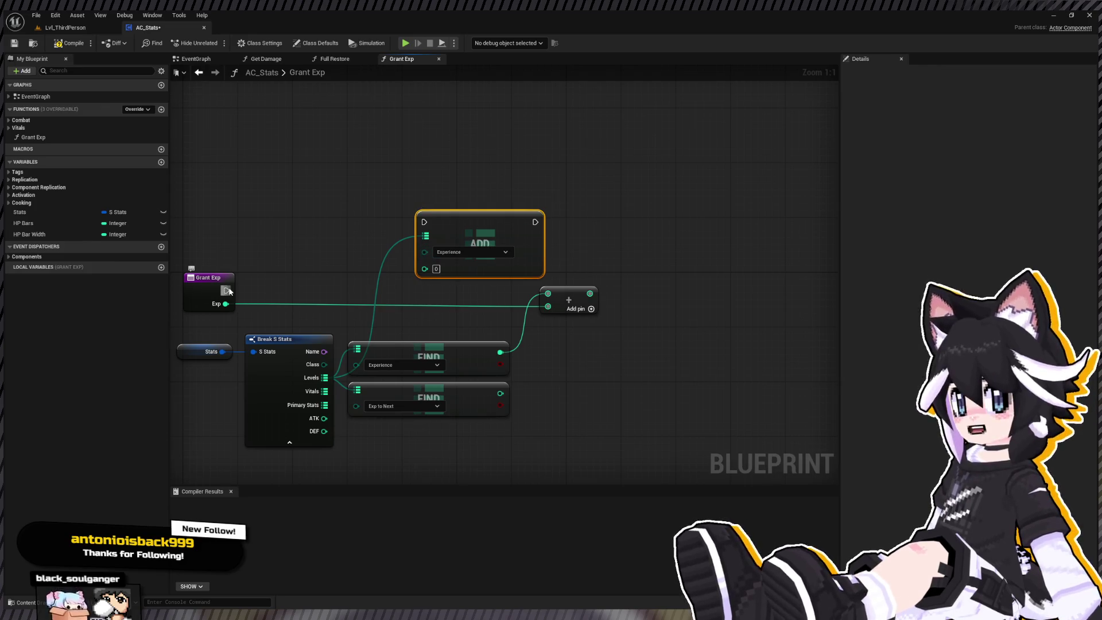
drag(226, 290, 670, 276)
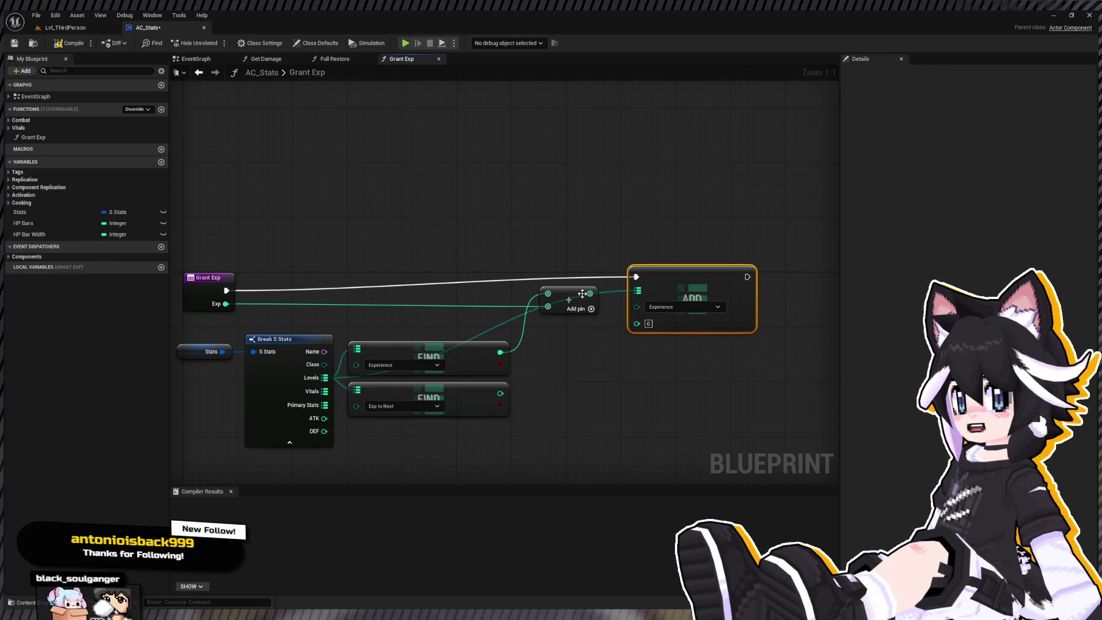
drag(590, 293, 636, 322)
Align Grant Exp, the addition and ADD nodes, and add a reroute on the Levels wire
drag(194, 276, 195, 261)
drag(693, 275, 707, 275)
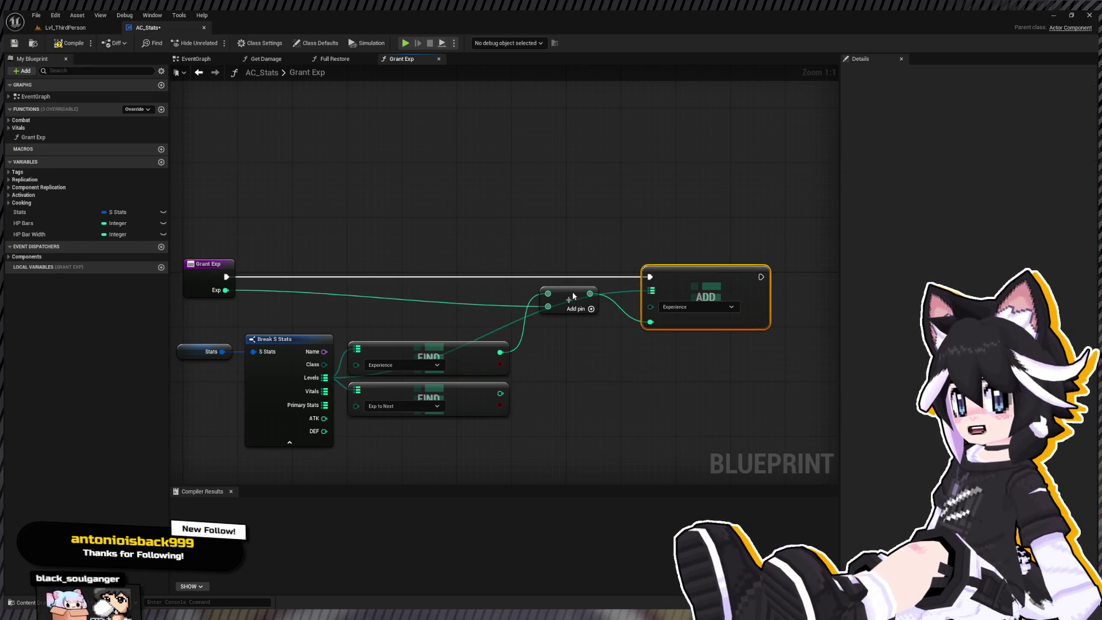
drag(573, 291, 572, 276)
click(590, 247)
drag(204, 236, 792, 315)
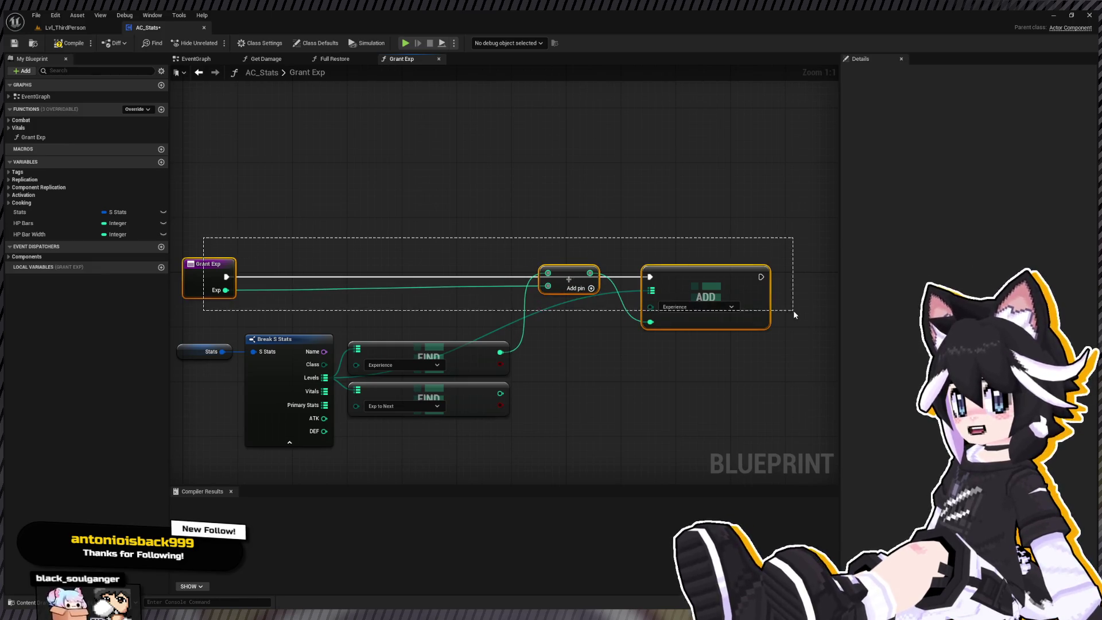
click(578, 297)
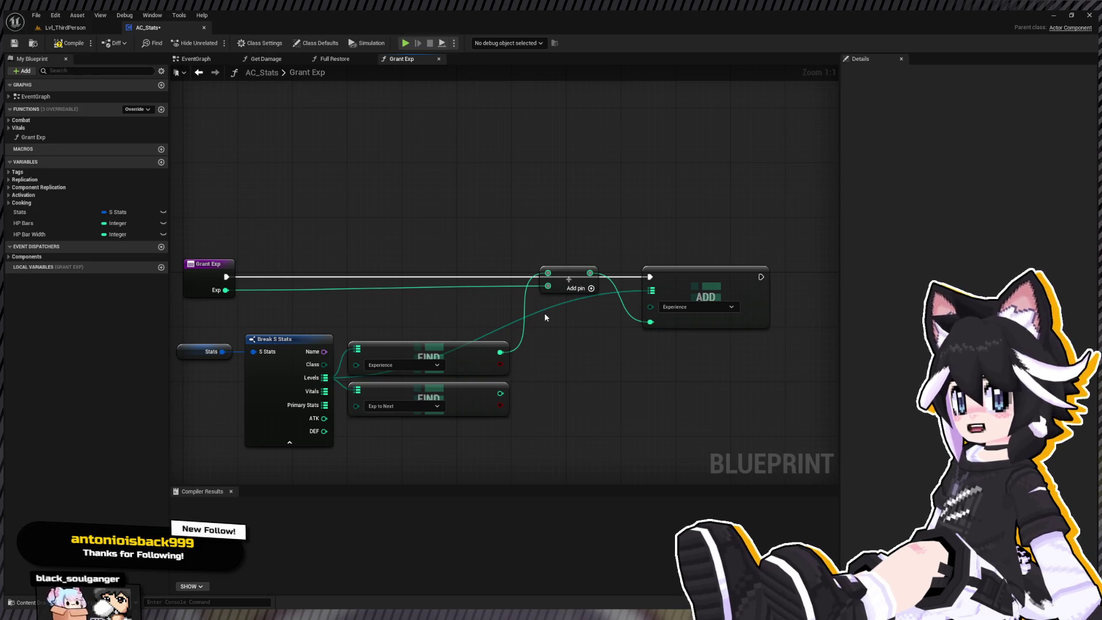
double_click(544, 312)
drag(545, 308, 371, 298)
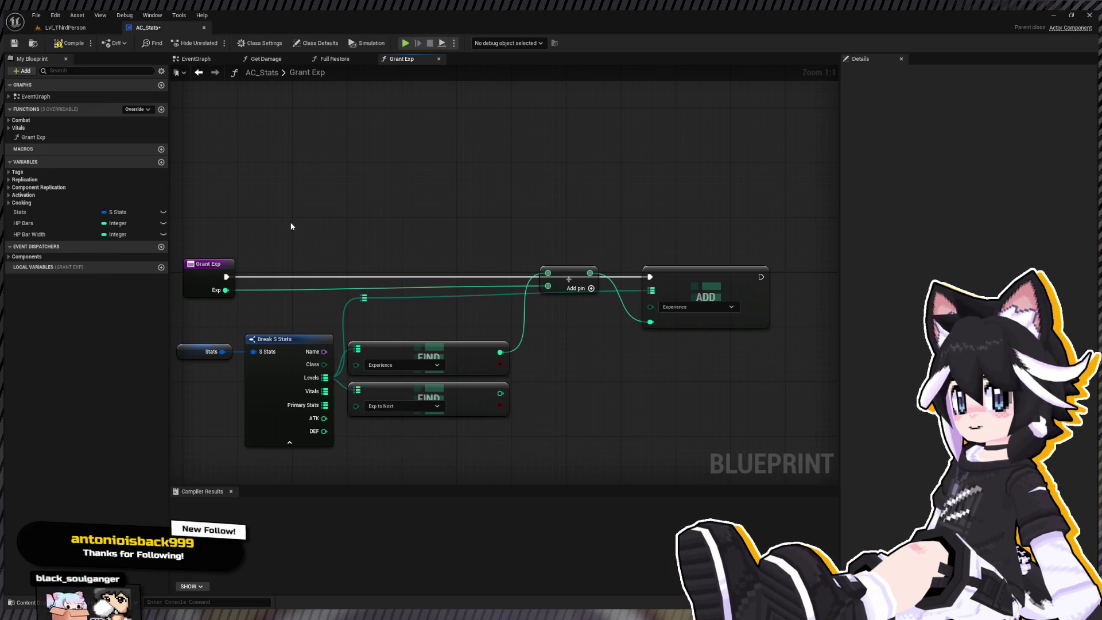
drag(576, 267, 580, 324)
drag(781, 239, 189, 322)
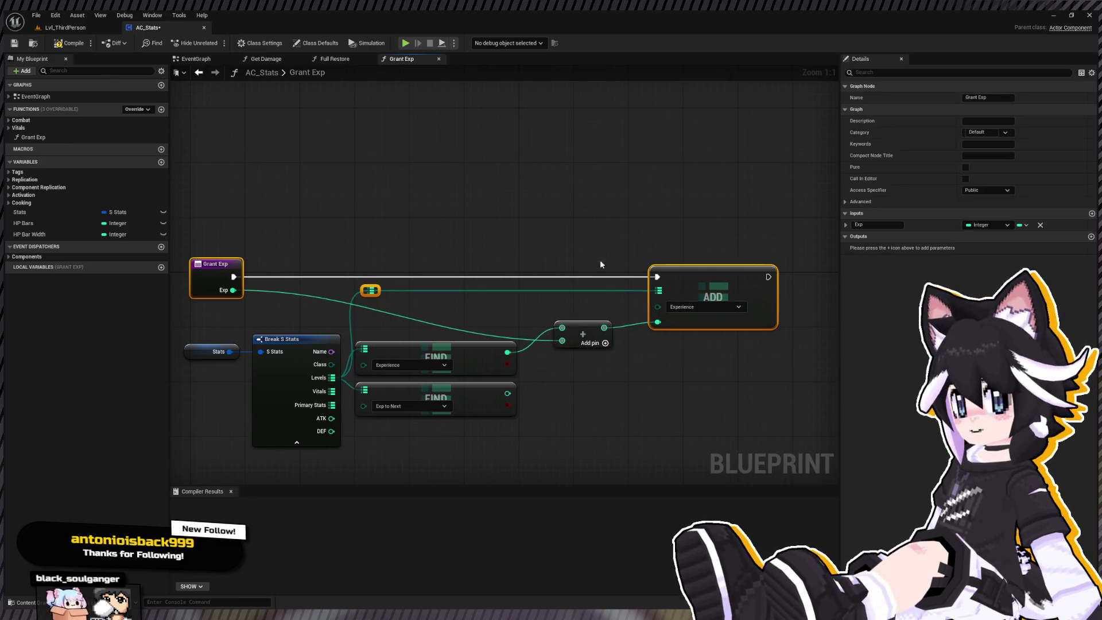
click(536, 245)
drag(585, 323, 607, 333)
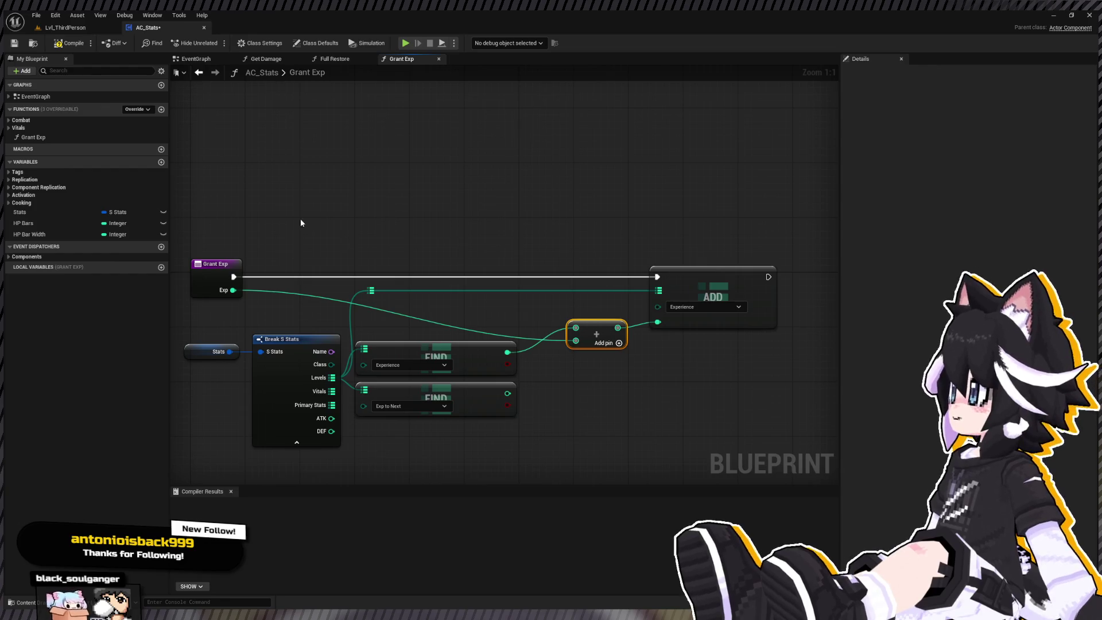
drag(300, 222, 773, 335)
key(q)
click(451, 297)
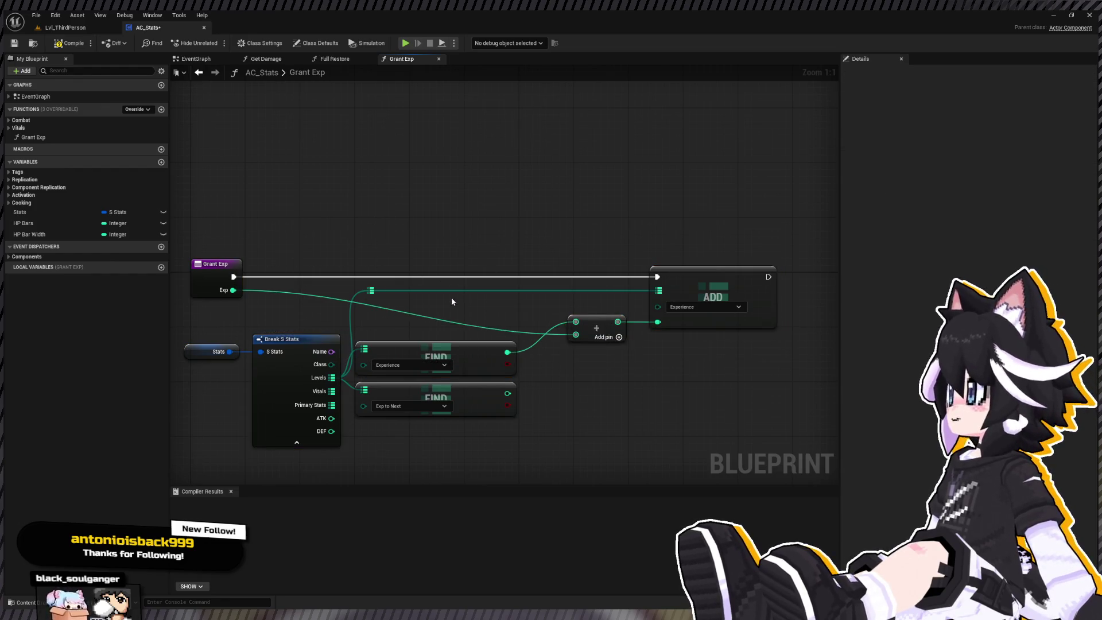
Add a reroute on the Exp wire and shift the stats lookup nodes down for a tidy layout
double_click(456, 320)
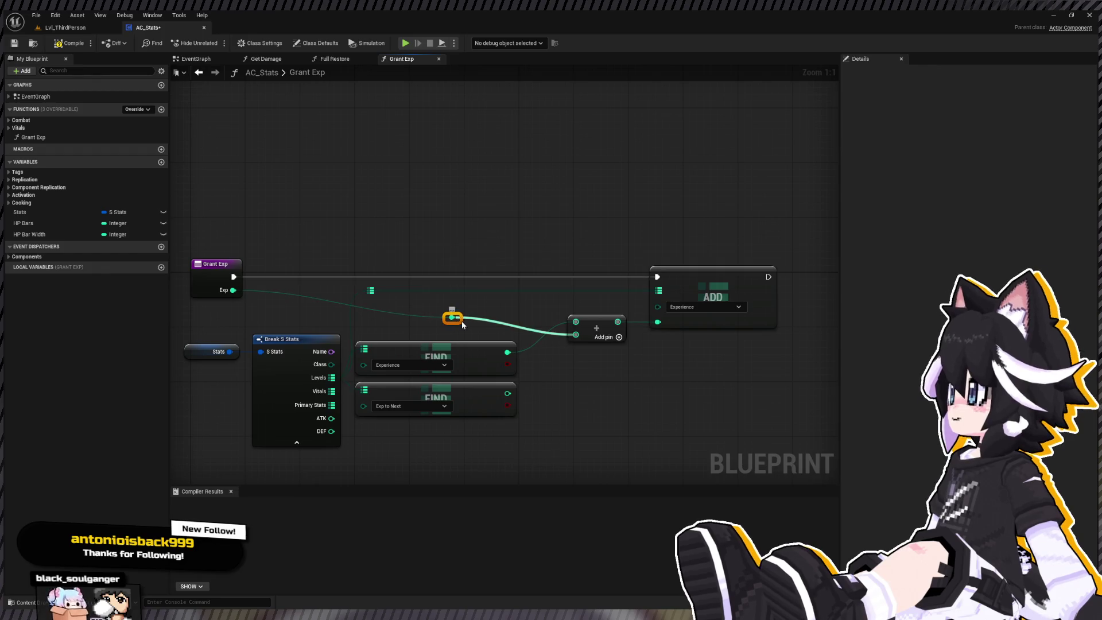
drag(462, 320, 373, 338)
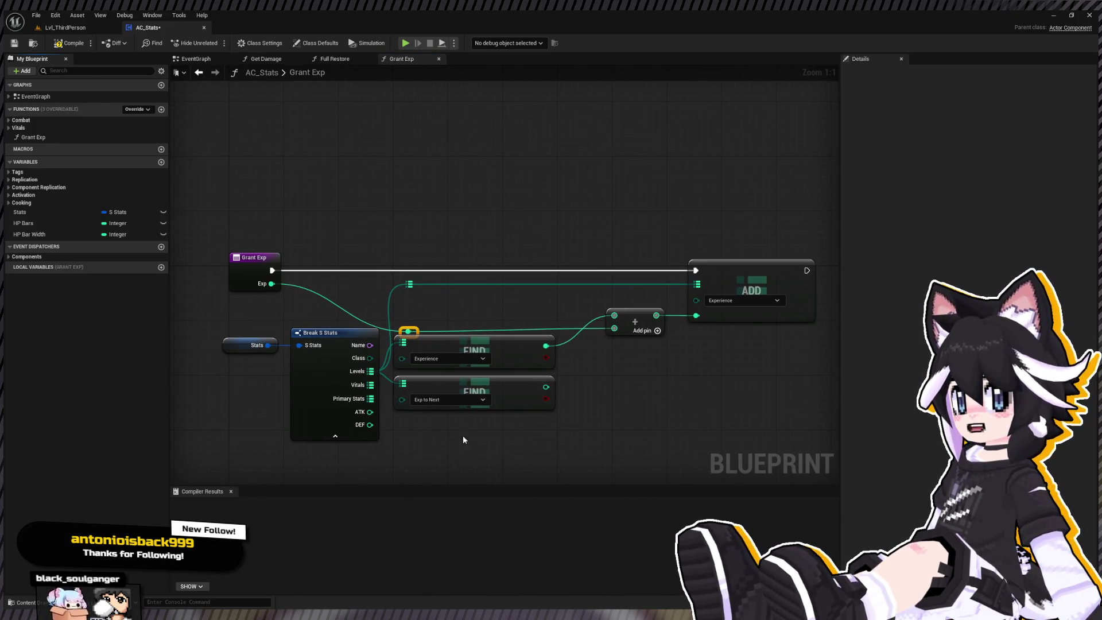
drag(463, 435, 230, 354)
drag(430, 341, 432, 355)
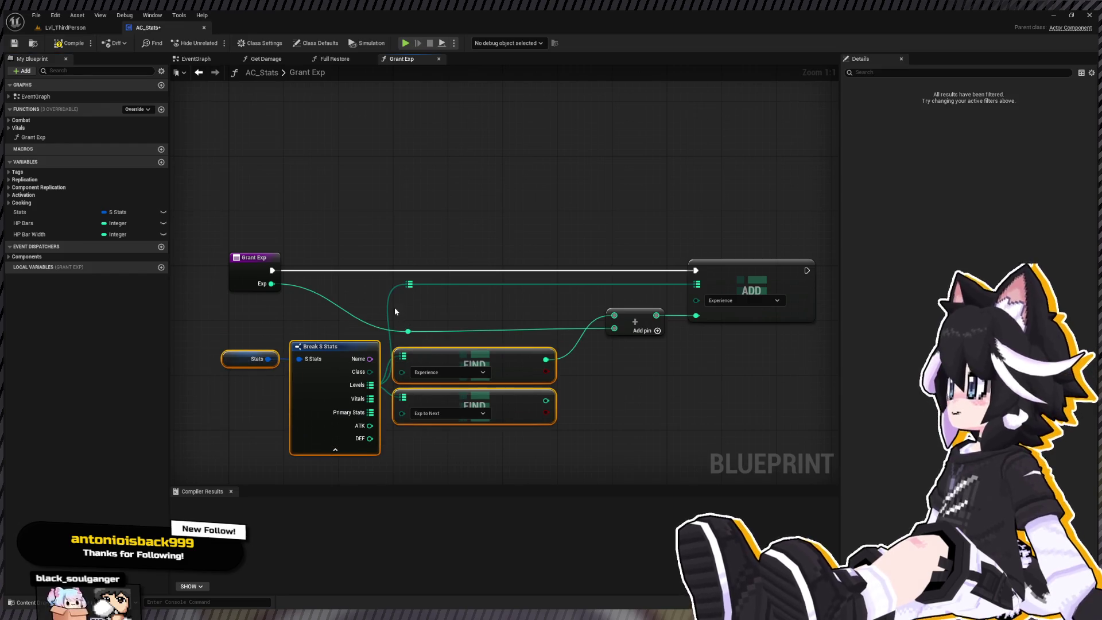
drag(394, 312, 665, 342)
drag(725, 374, 763, 346)
click(365, 253)
drag(517, 216, 451, 243)
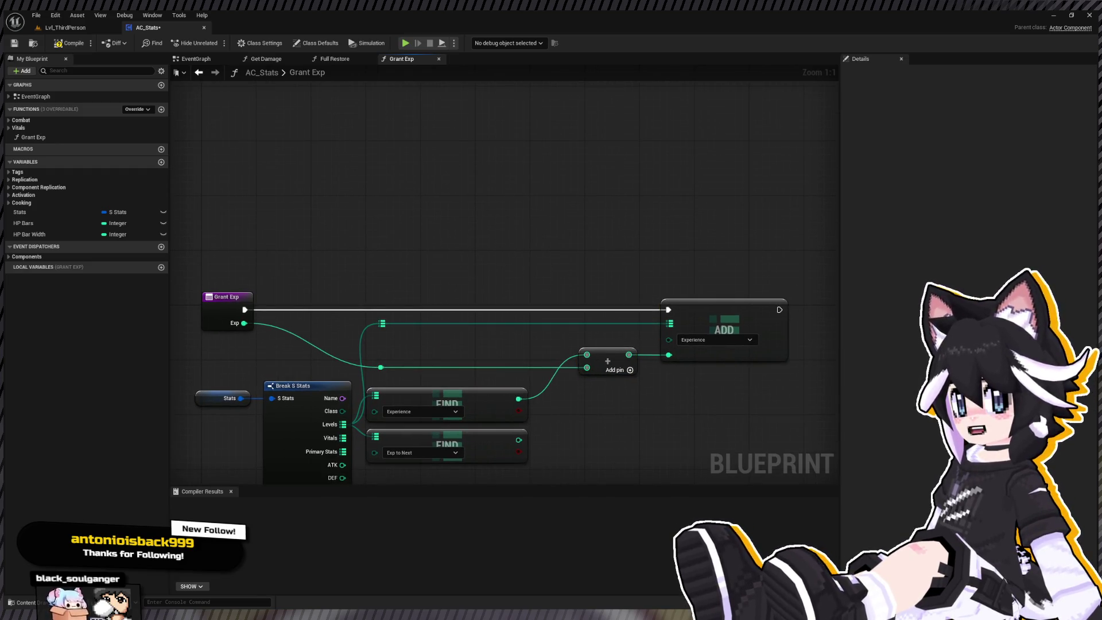
drag(489, 280, 438, 243)
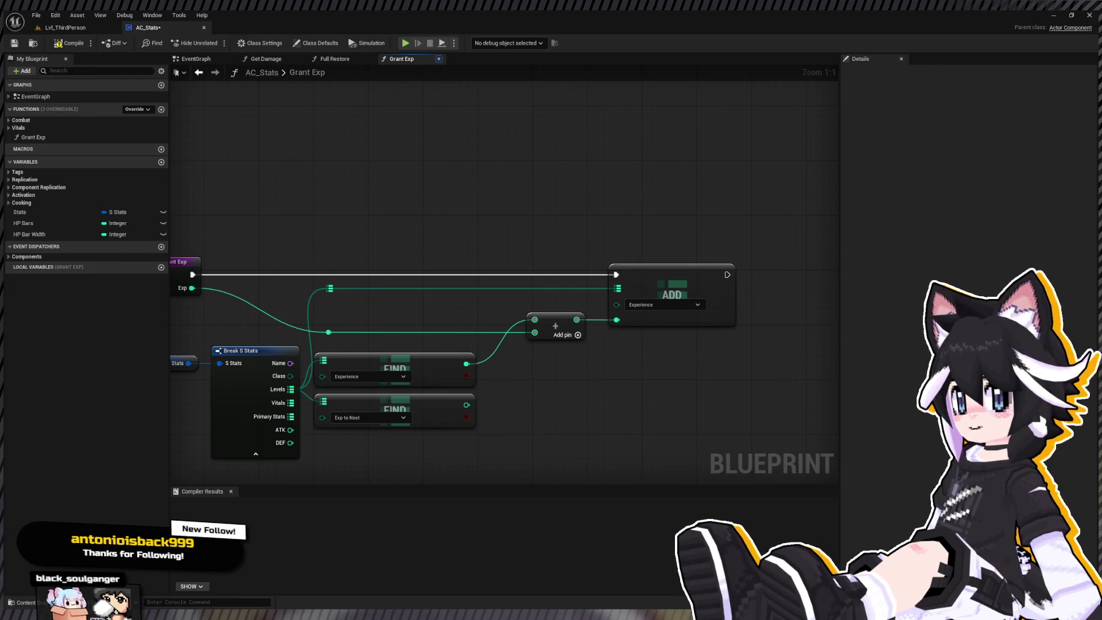
drag(554, 322, 395, 317)
drag(611, 266, 570, 266)
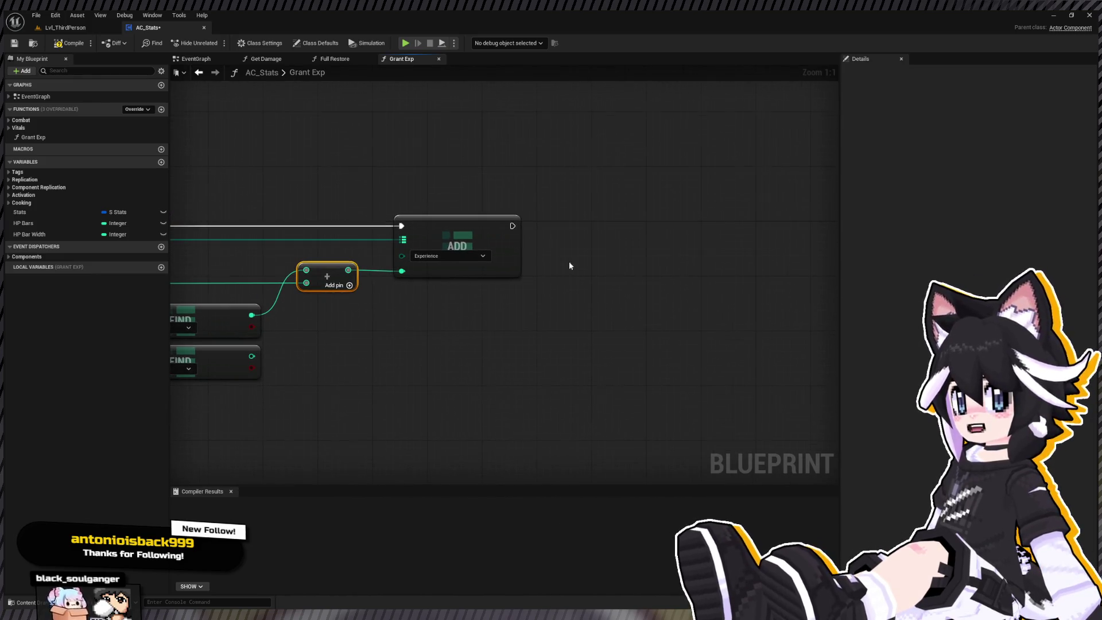
Add a new function named Level Up to AC_Stats
click(161, 110)
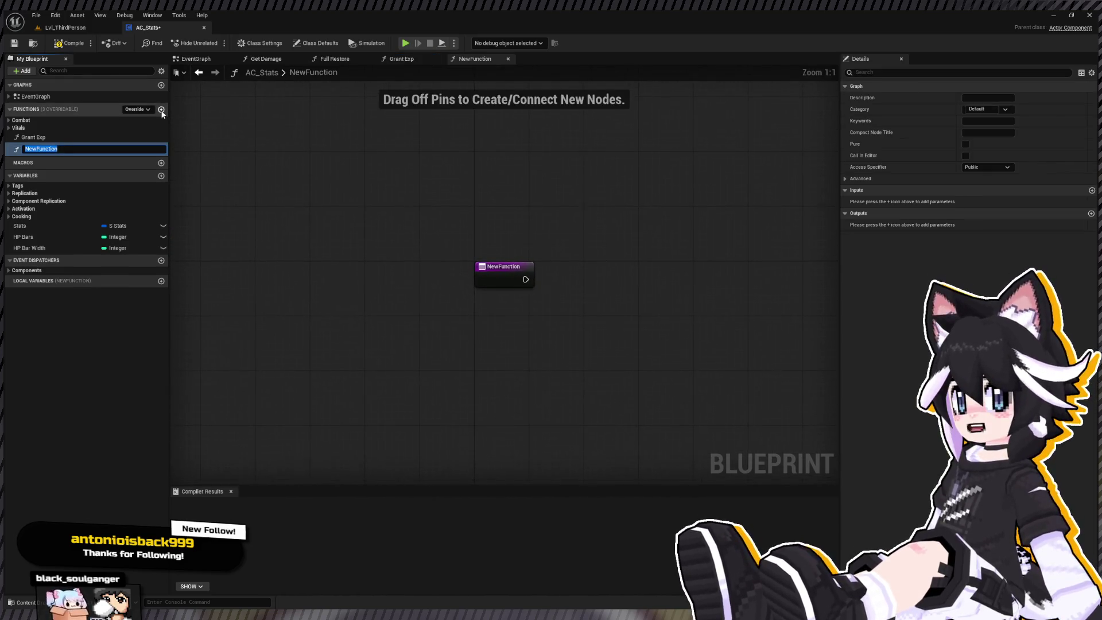
text(Level Up)
key(Return)
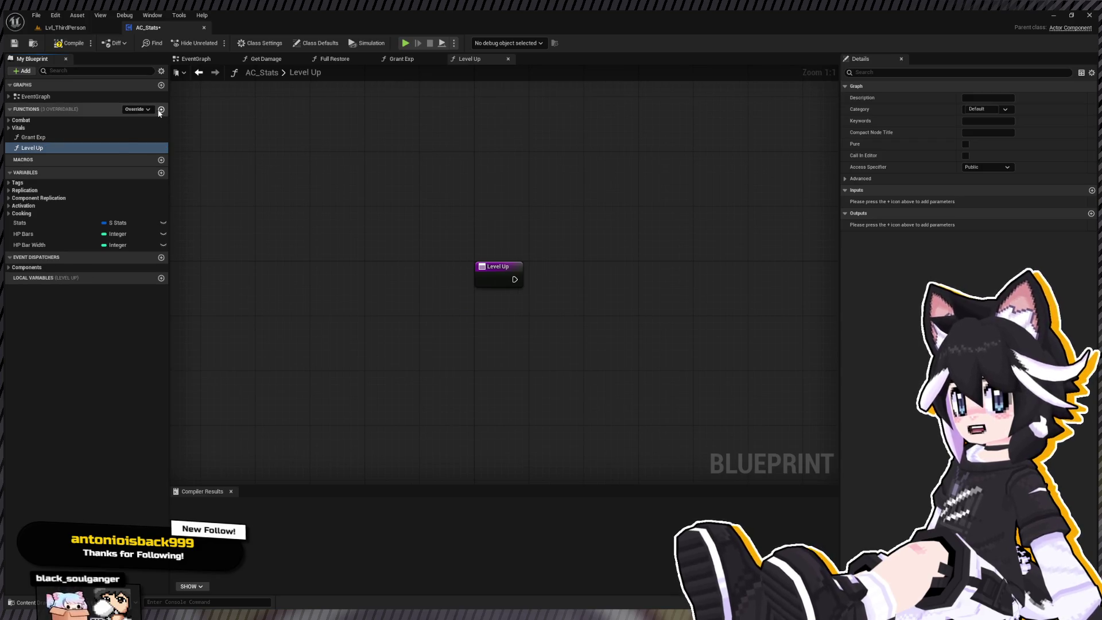
In Grant Exp, branch after ADD on Experience >= Exp to Next and call Level Up when true
double_click(33, 137)
key(Home)
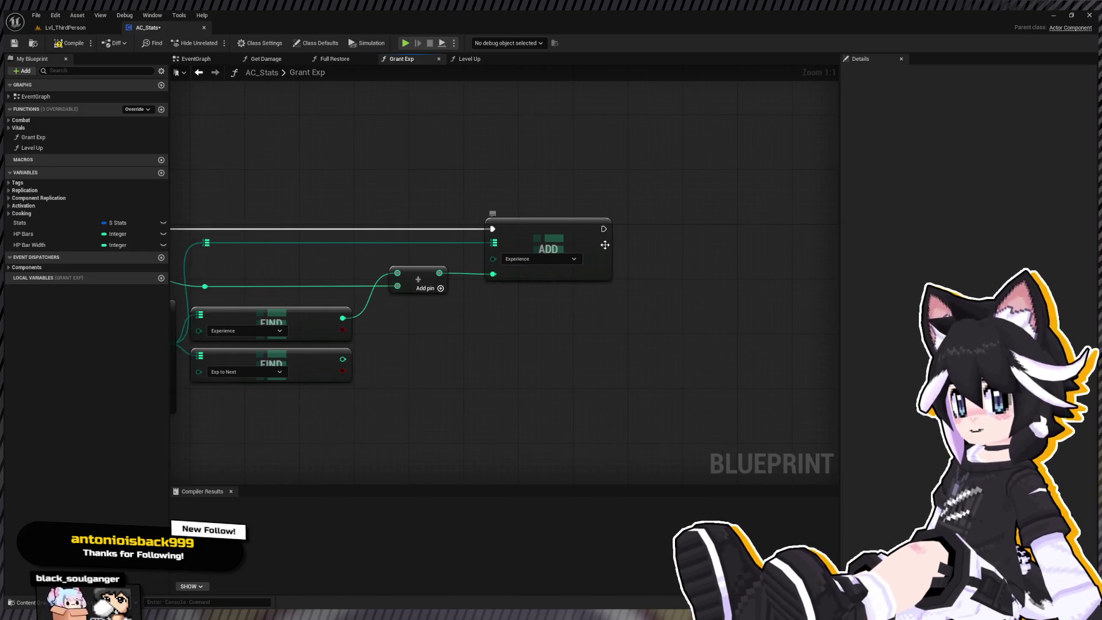
drag(343, 318, 605, 330)
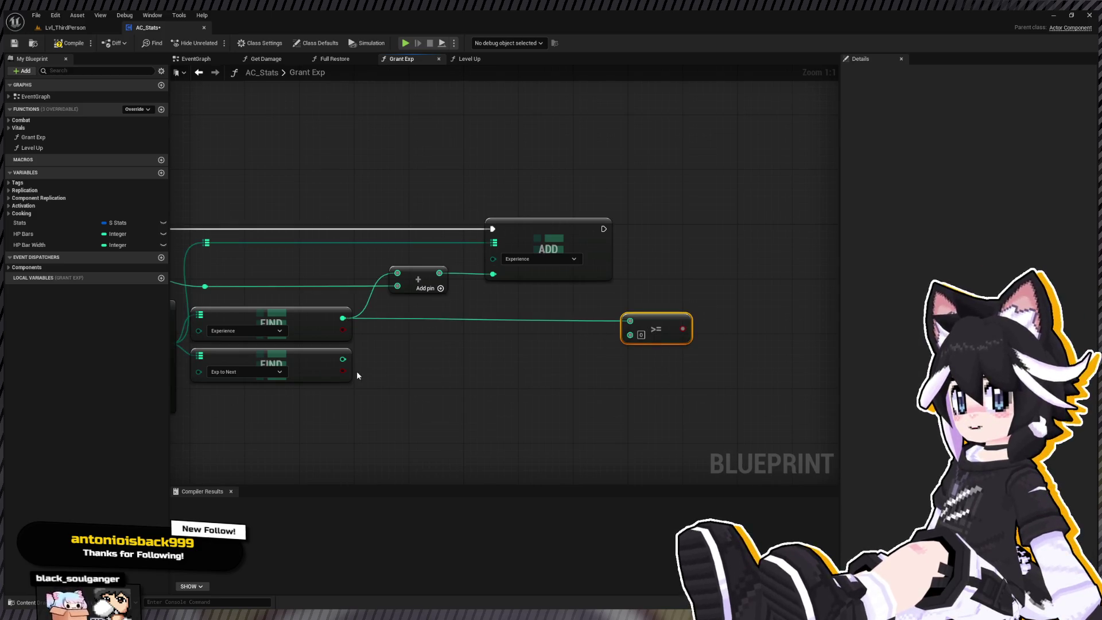
drag(343, 359, 664, 249)
drag(604, 228, 664, 234)
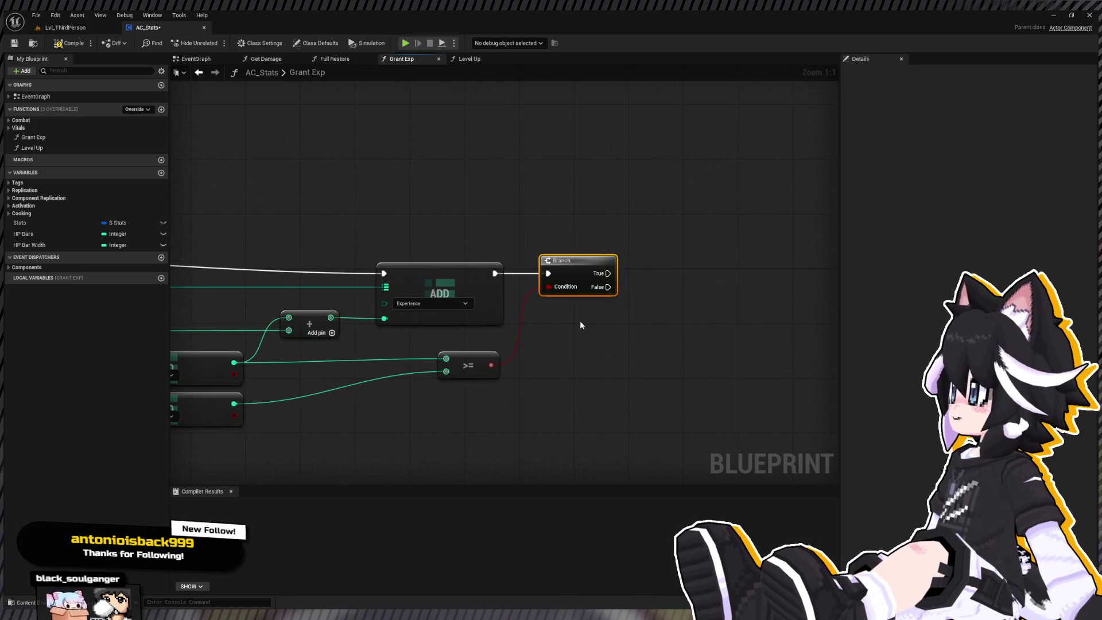
click(32, 148)
drag(620, 273, 649, 255)
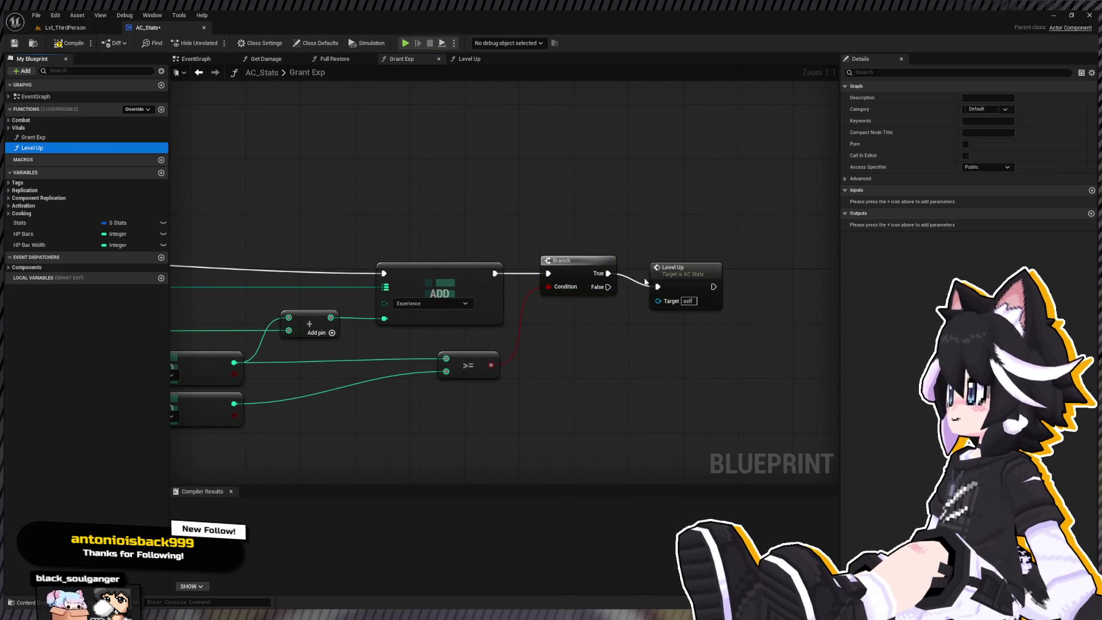
click(675, 274)
double_click(675, 274)
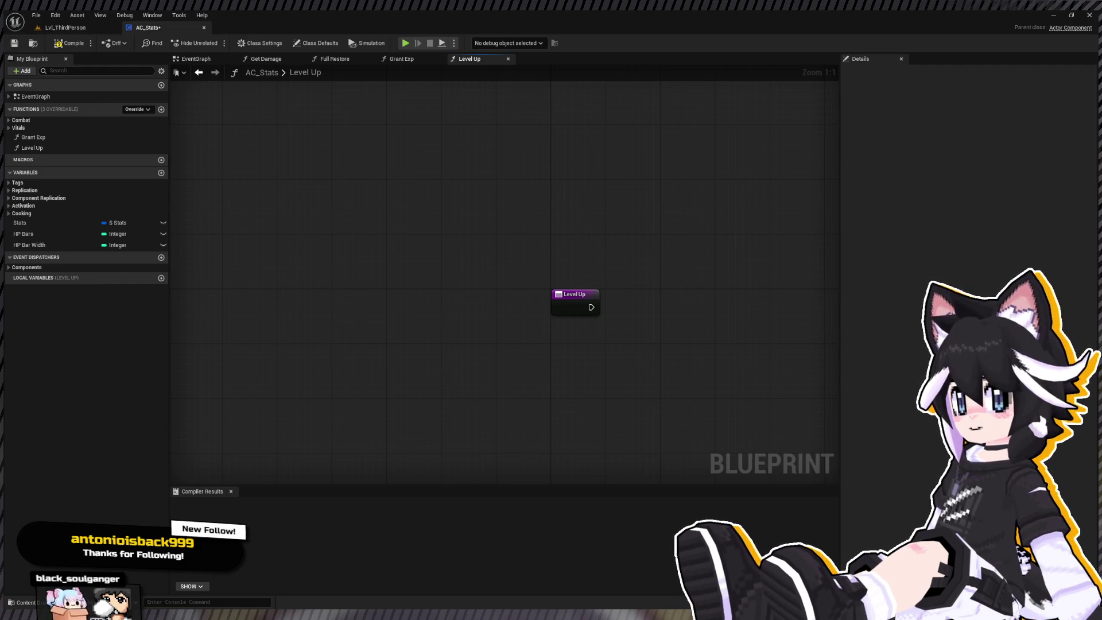
Create the CurveFloat asset NewCurveBase in the Stats folder and open it
key(ctrl+space)
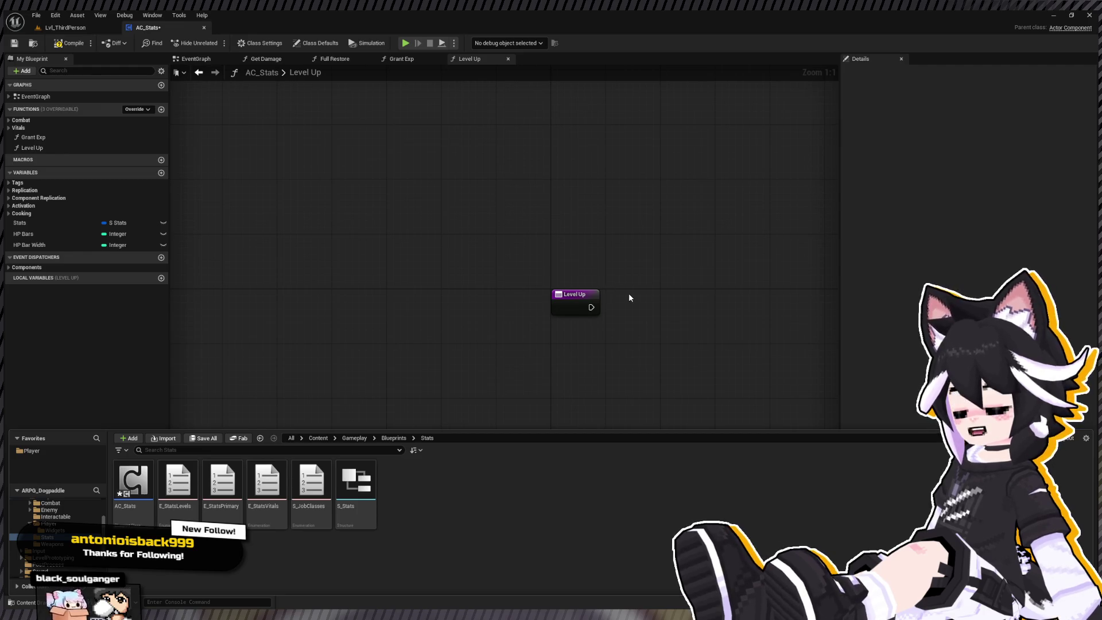
key(Return)
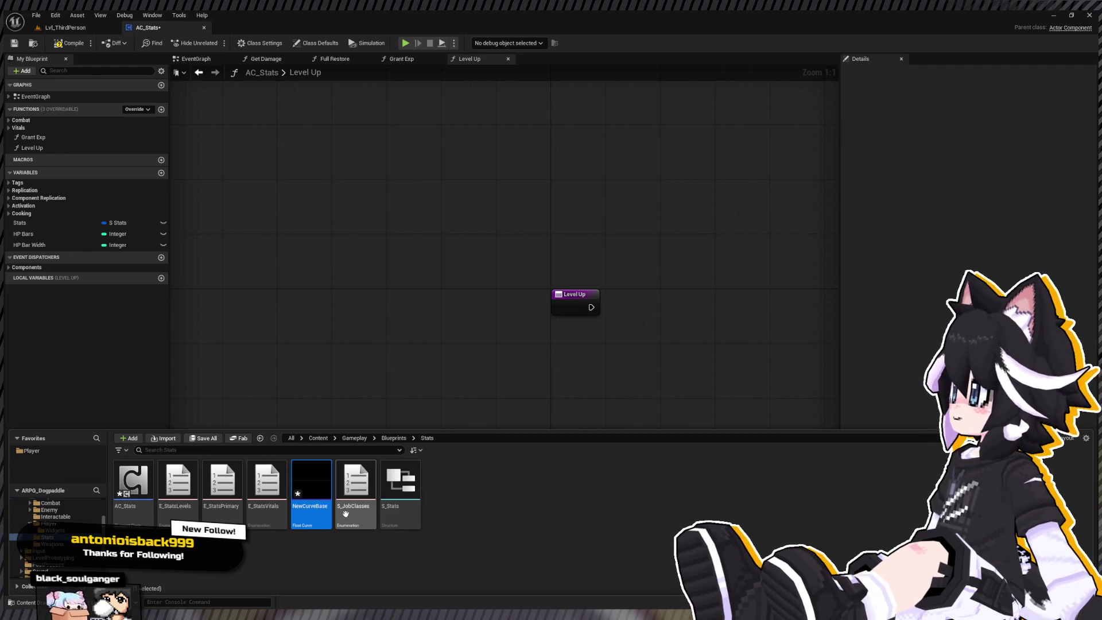
click(585, 129)
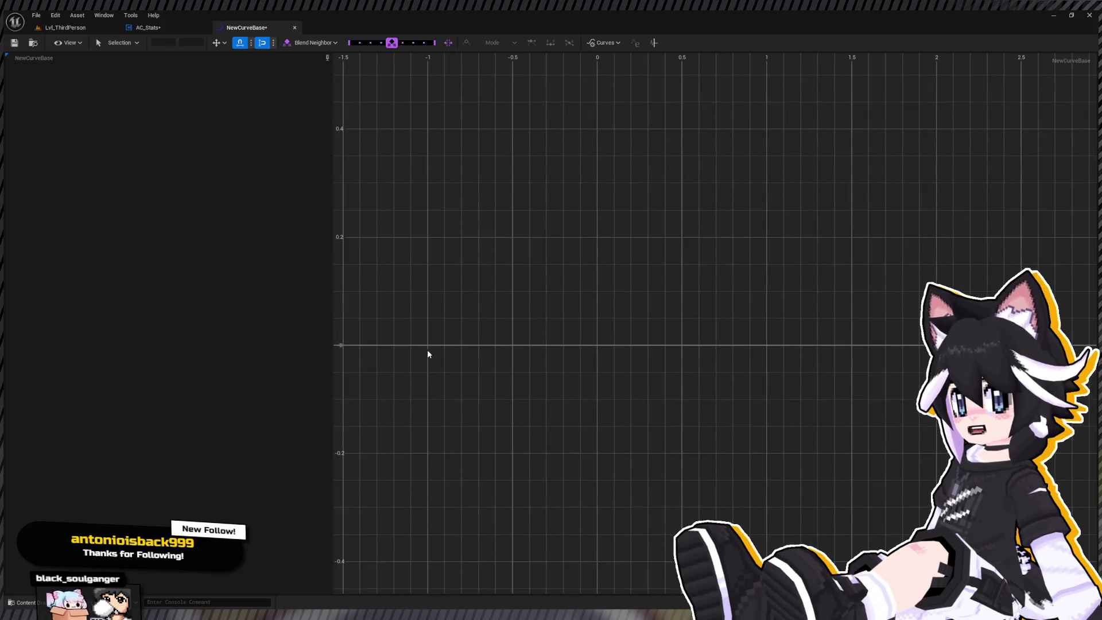
Add the first curve keys, setting one to time 1 with value 32
key(Return)
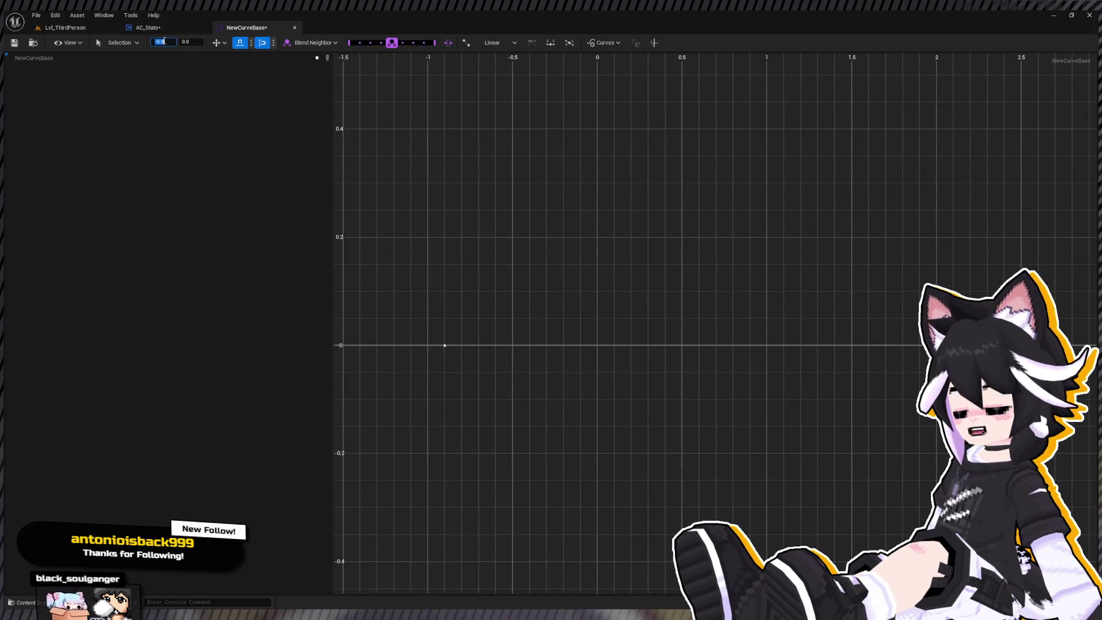
middle_click(444, 254)
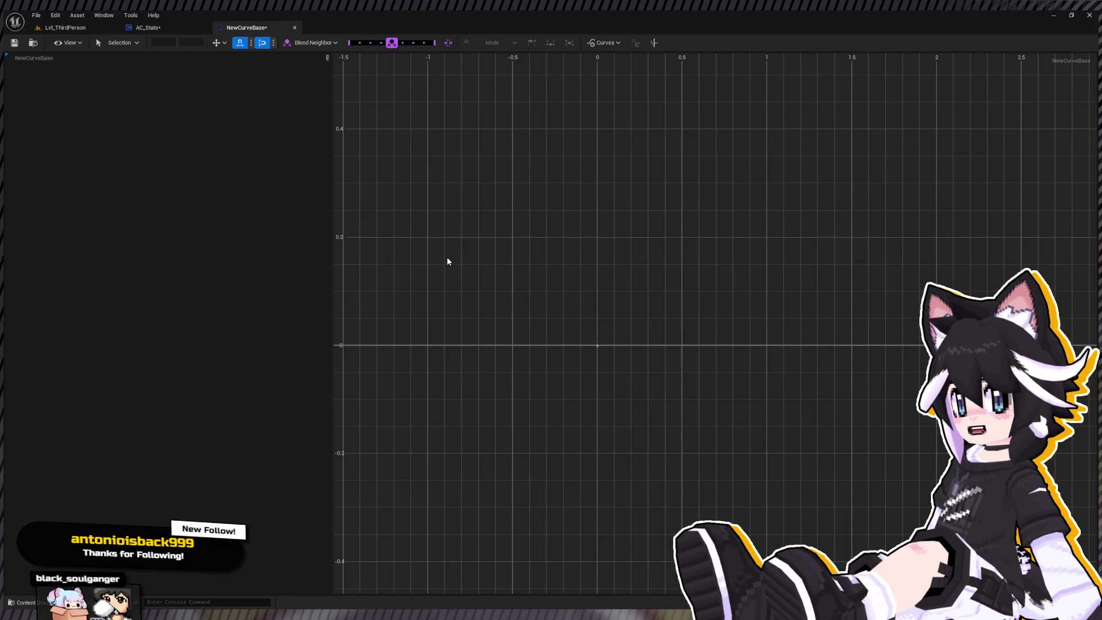
click(162, 42)
text(1.0)
key(Tab)
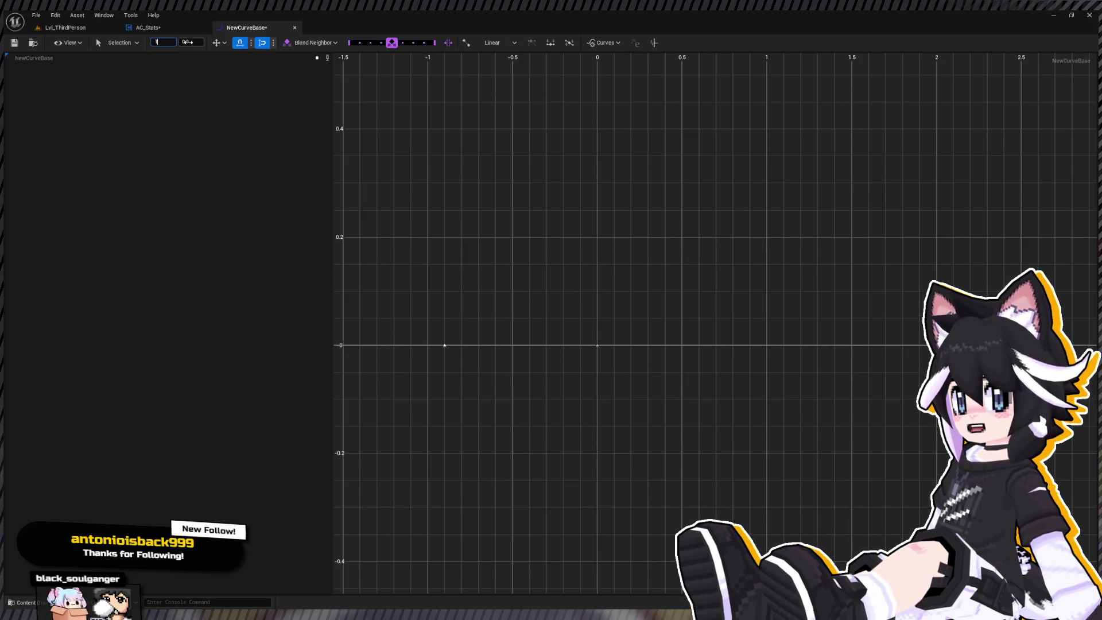
text(3.0)
key(Return)
text(32)
key(Return)
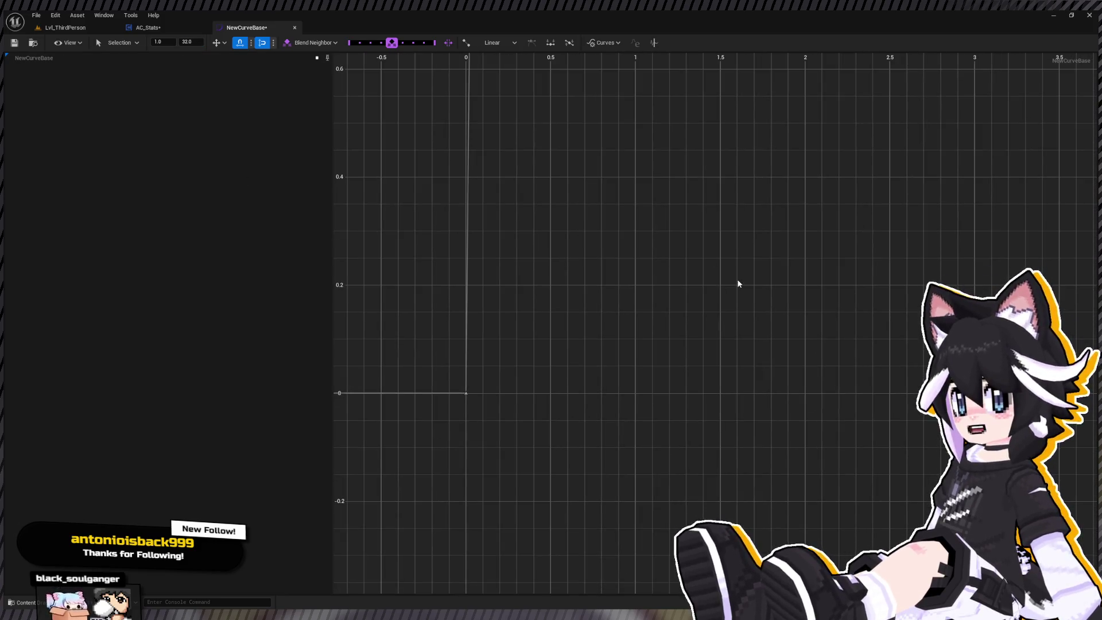
scroll(down, 3)
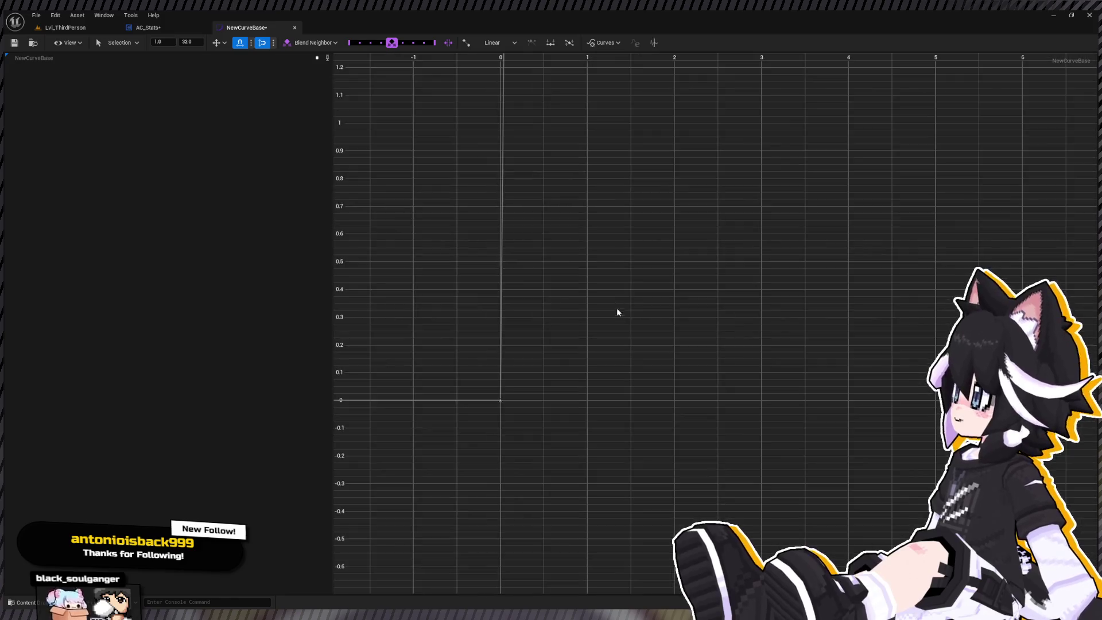
scroll(down, 3)
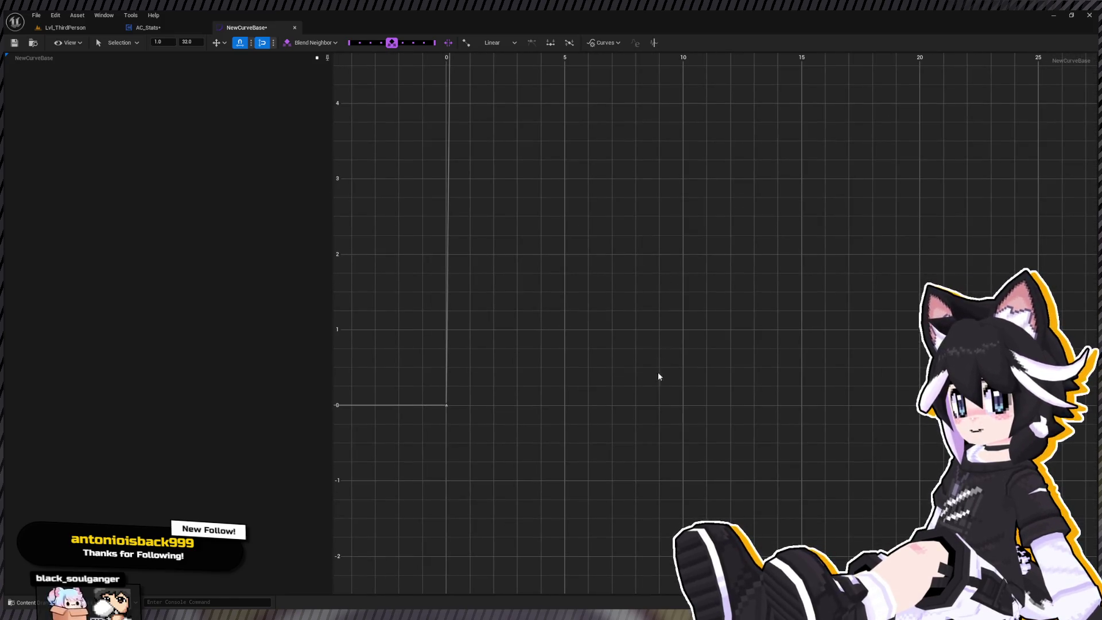
click(554, 351)
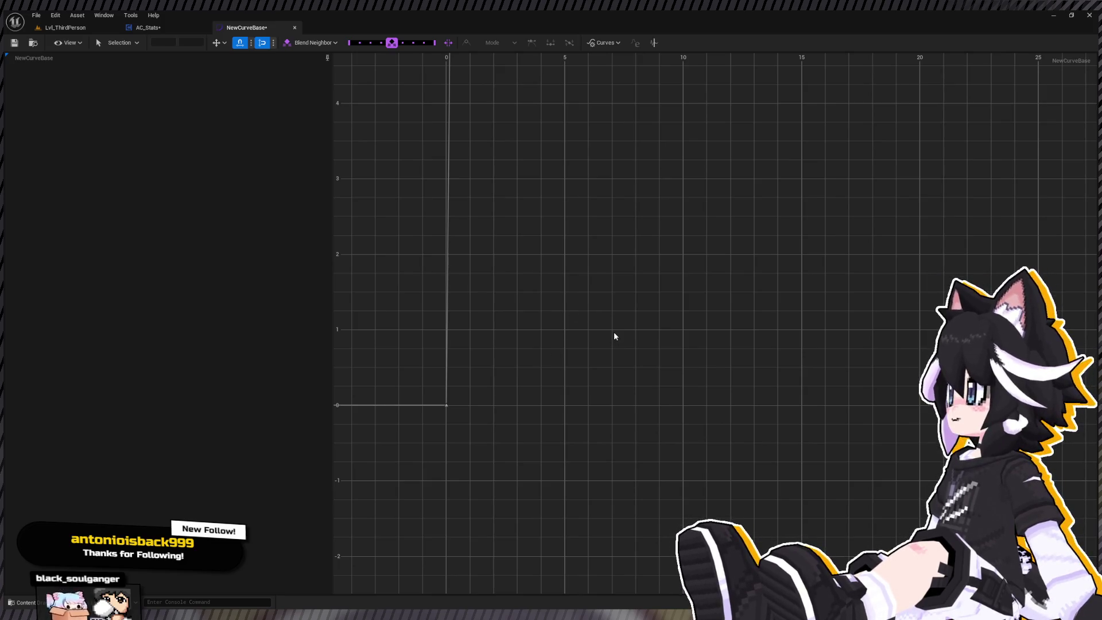
Add another key and set it to time 100 with value 3,000,000
key(ctrl+a)
click(163, 41)
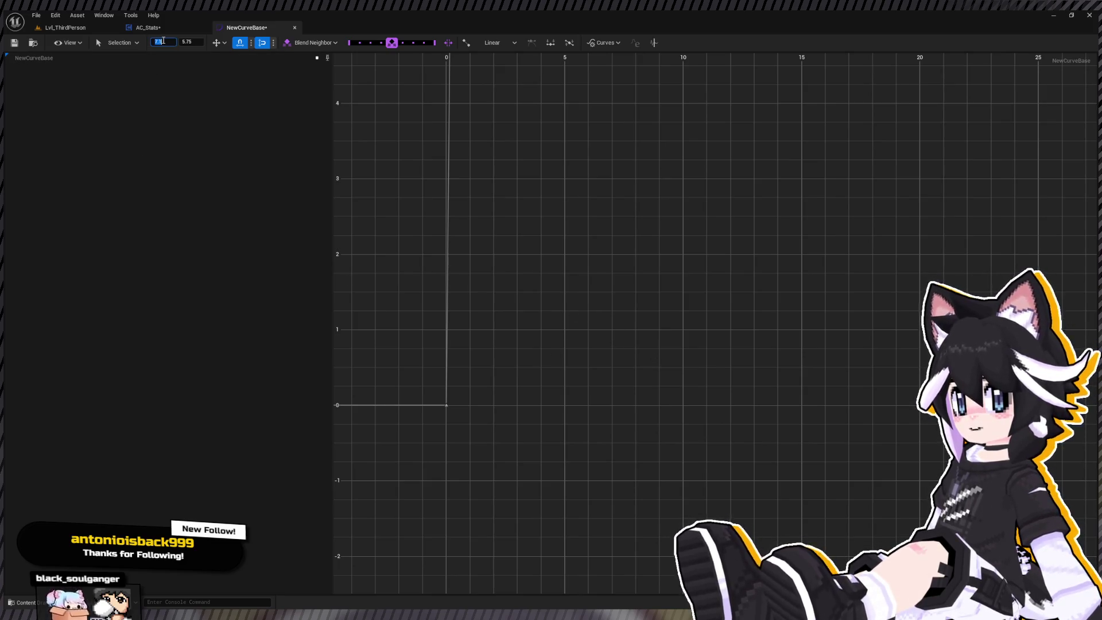
text(100)
key(Tab)
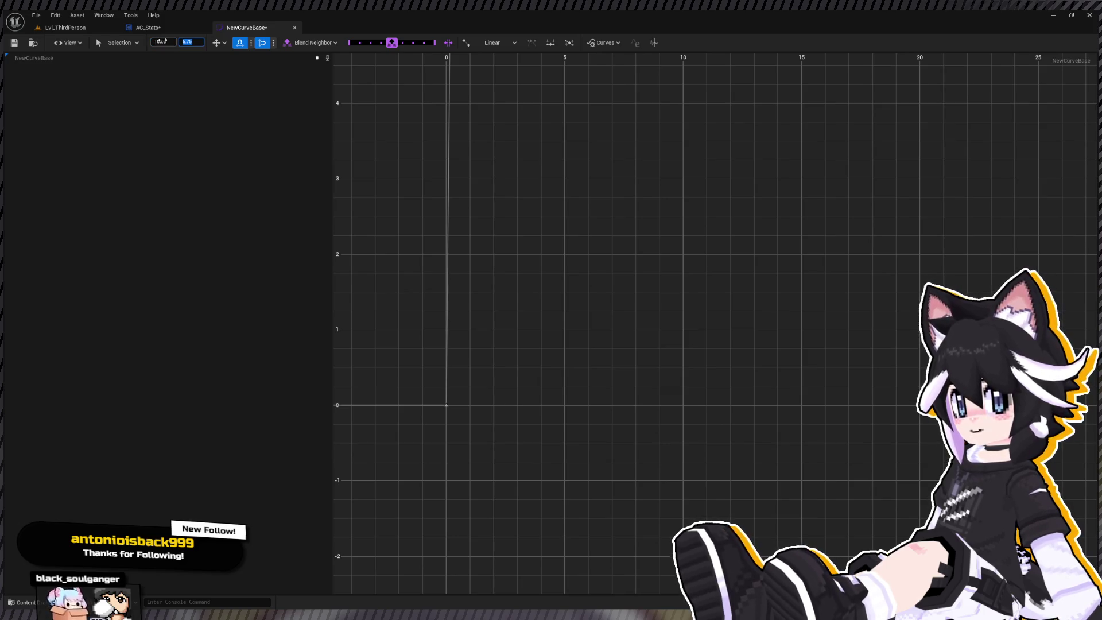
text(30000)
key(BackSpace)
text(0)
key(Return)
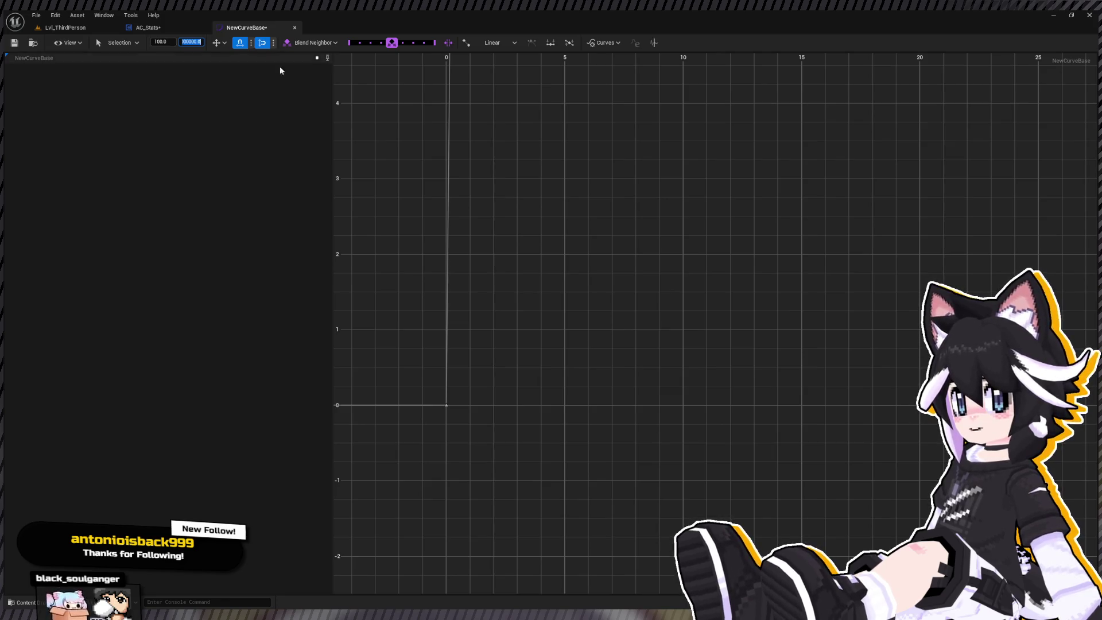
Fit the whole NewCurveBase curve into view and select the key at time 100
click(467, 275)
scroll(down, 3)
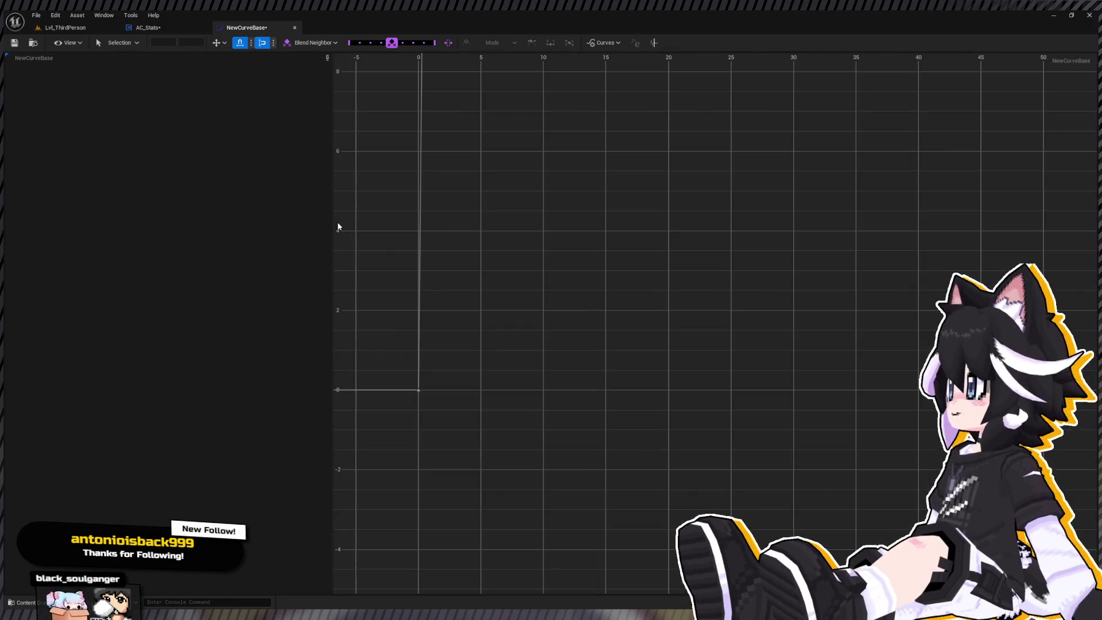
click(93, 59)
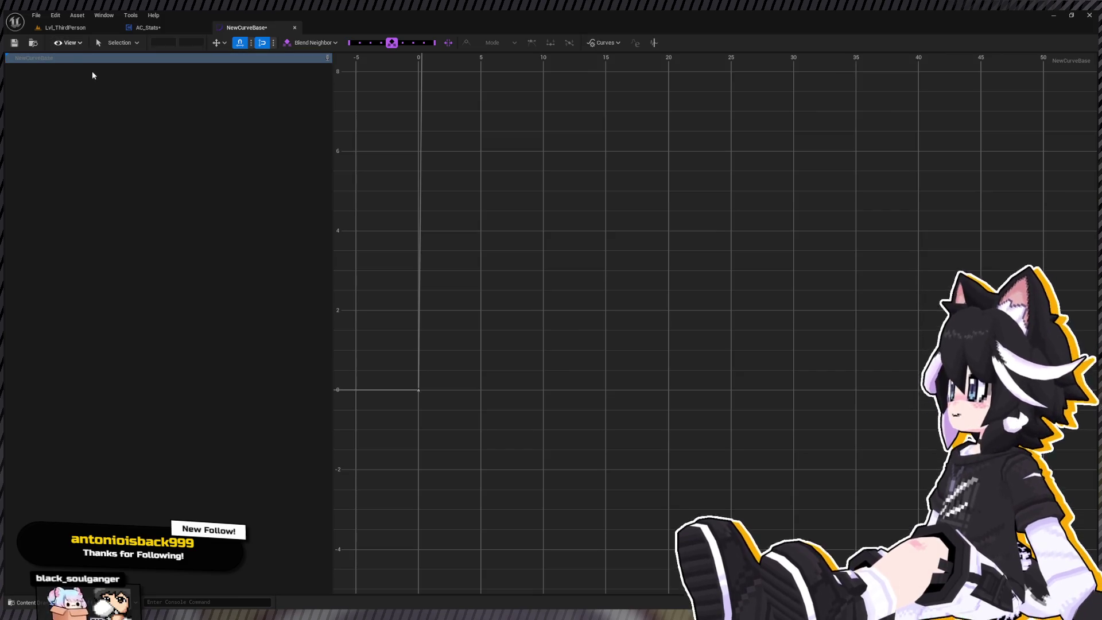
key(f)
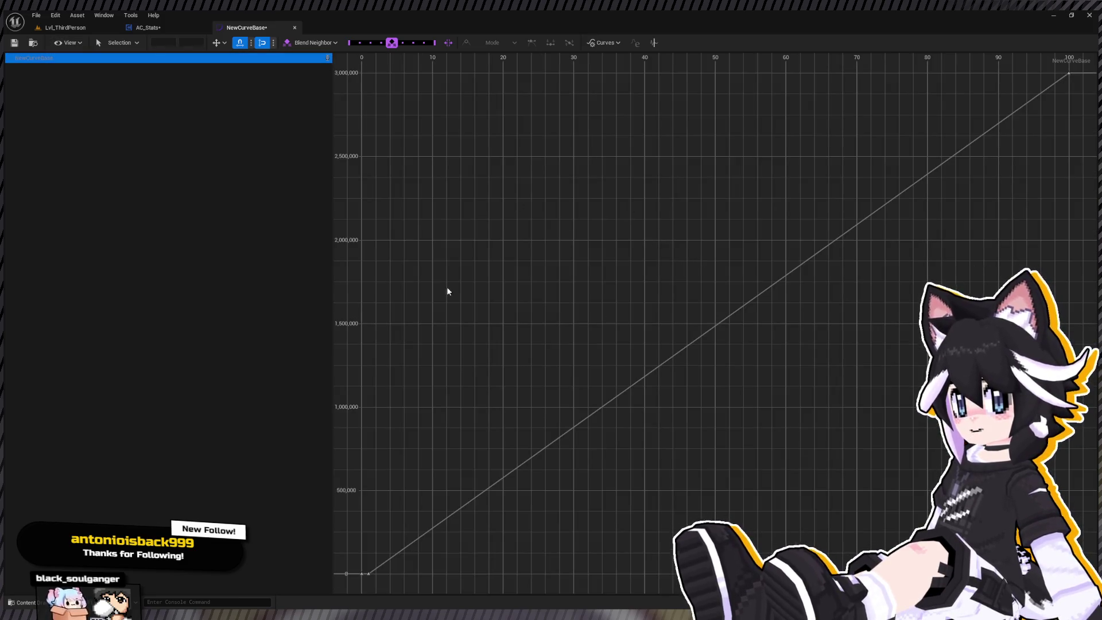
click(368, 577)
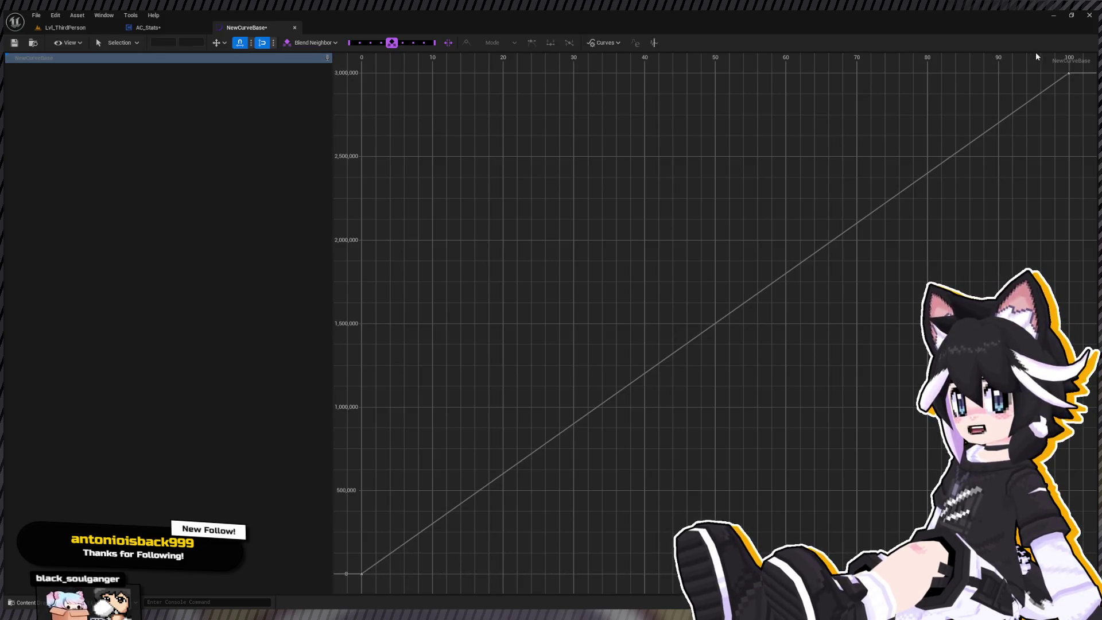
click(1070, 75)
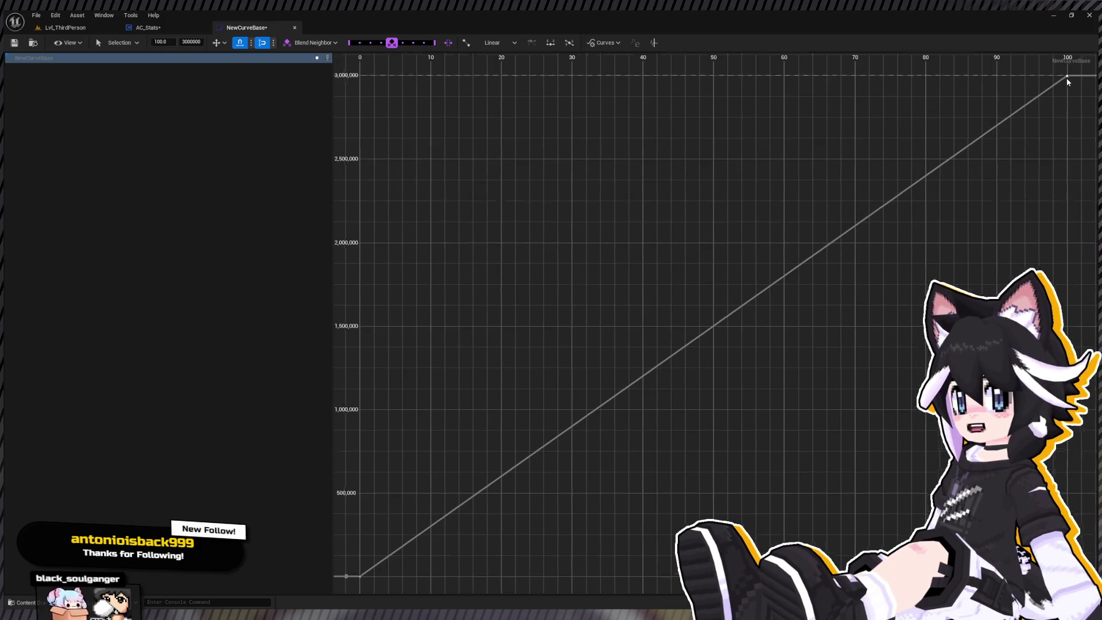
Make both NewCurveBase keys cubic and flatten the tangent at the time-0 key
key(1)
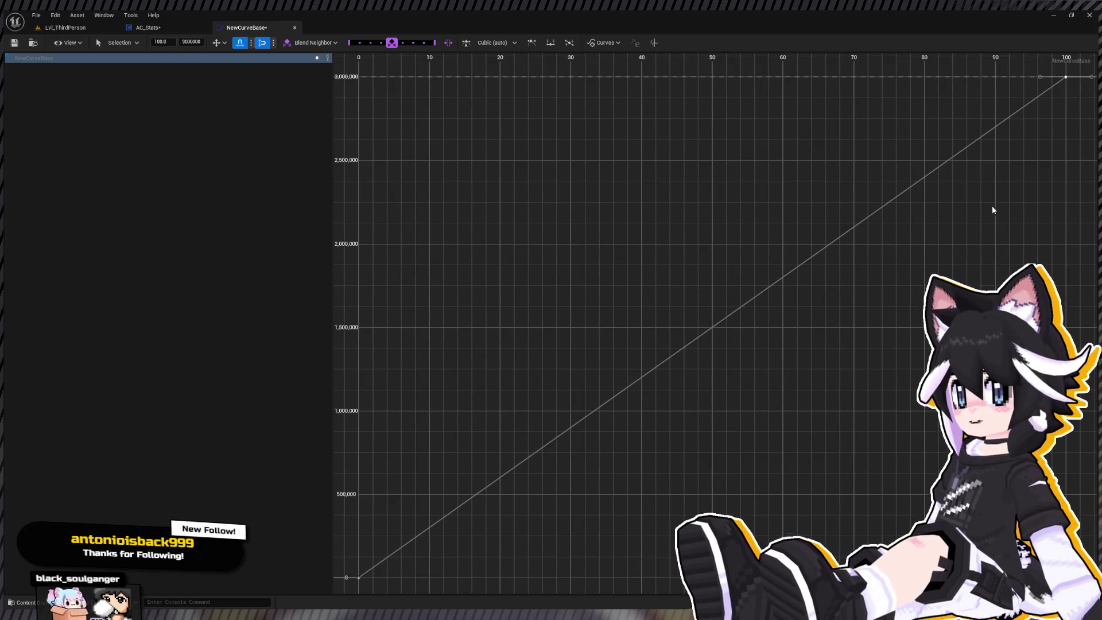
click(359, 577)
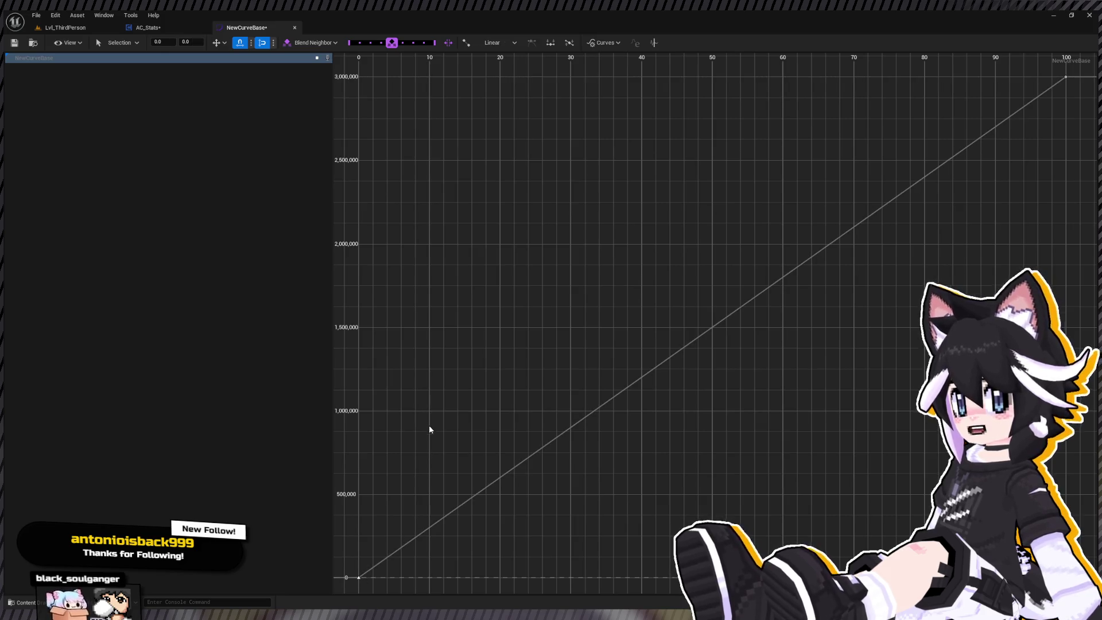
key(1)
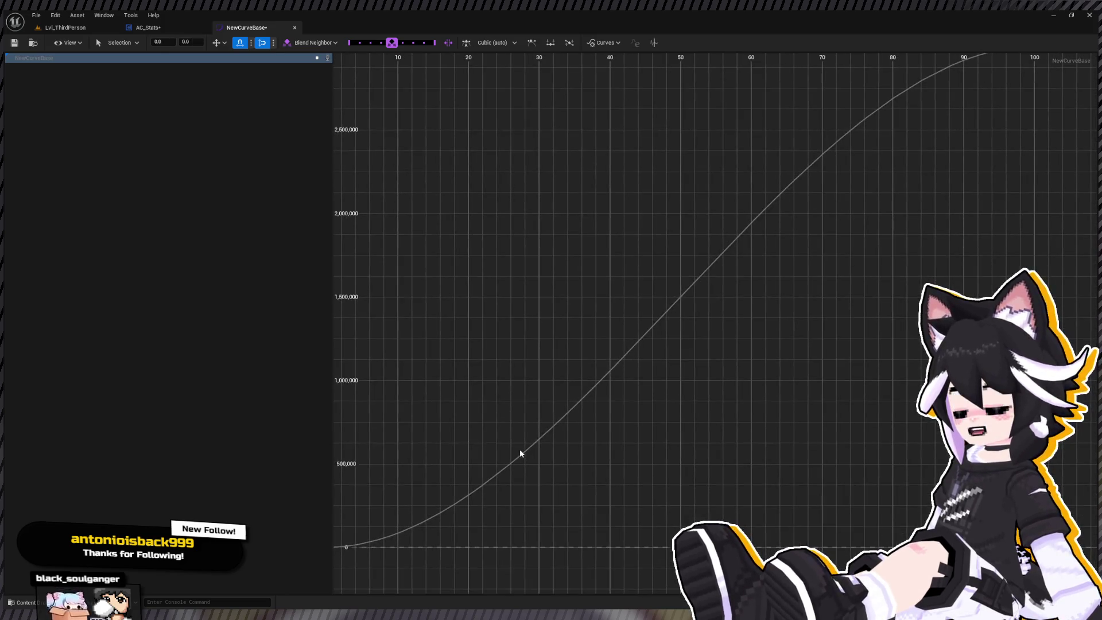
key(6)
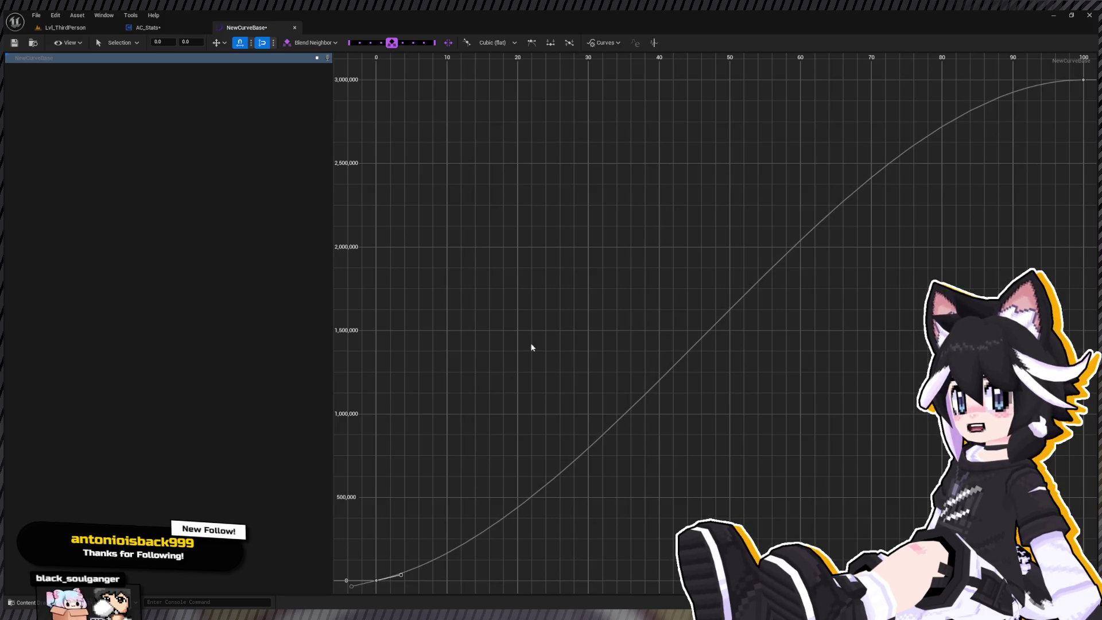
click(709, 326)
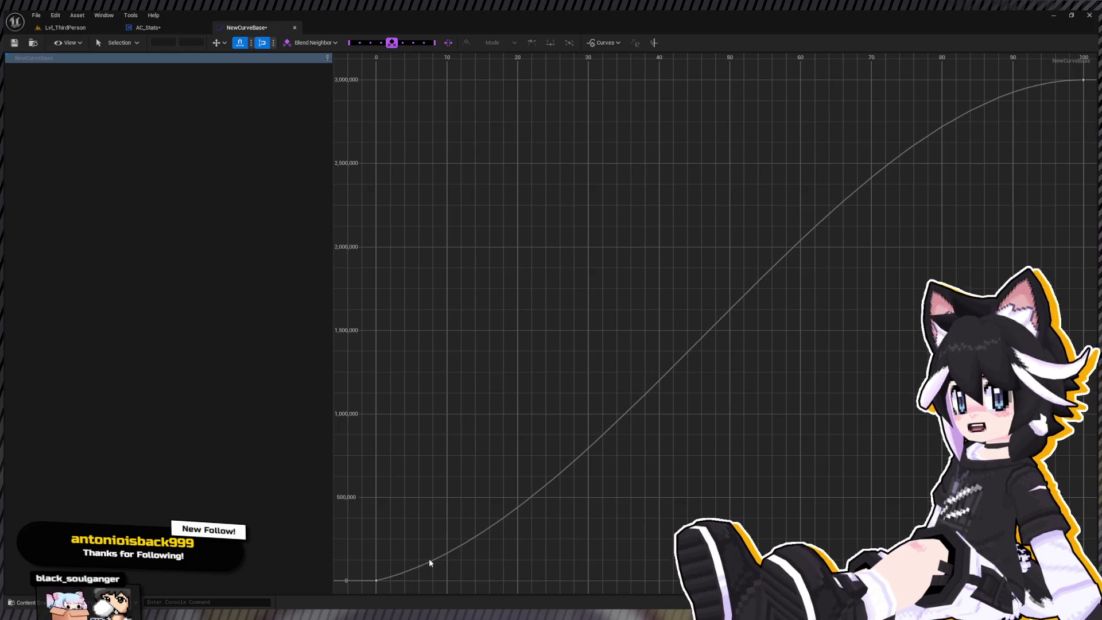
click(434, 563)
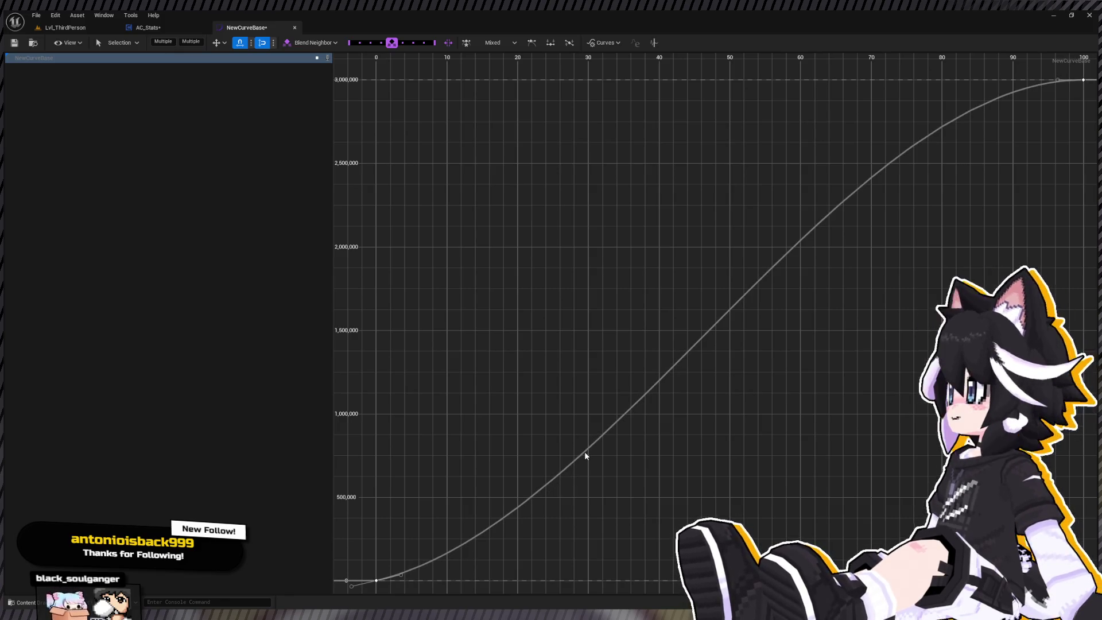
Try reshaping both end tangents, reverting the overshoot back to a smooth curve
drag(1057, 80, 1064, 129)
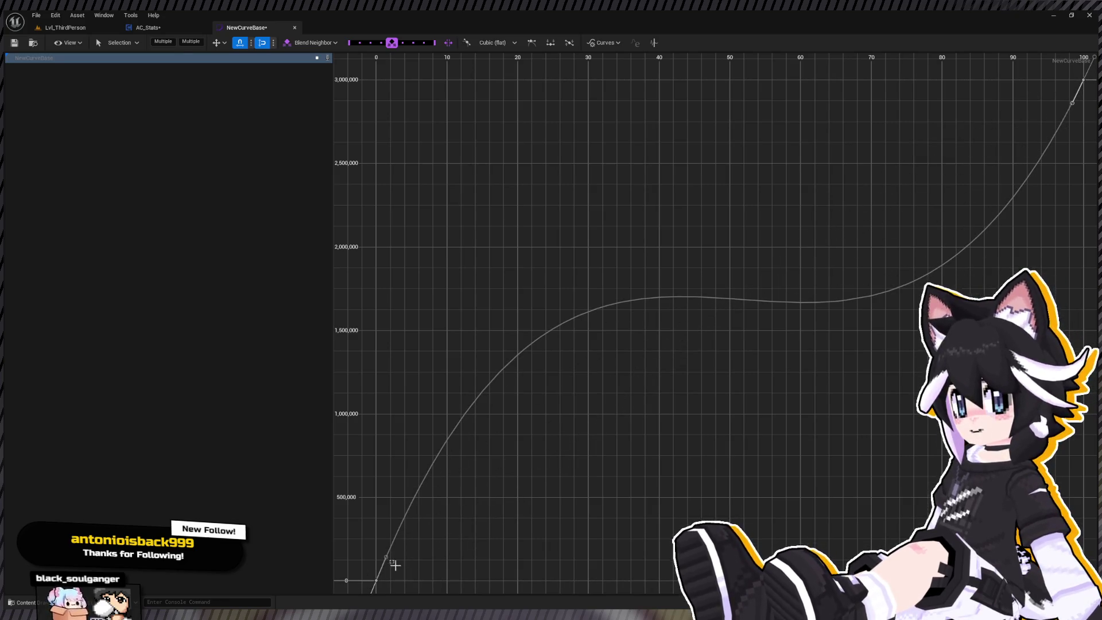
click(386, 559)
drag(388, 561, 403, 580)
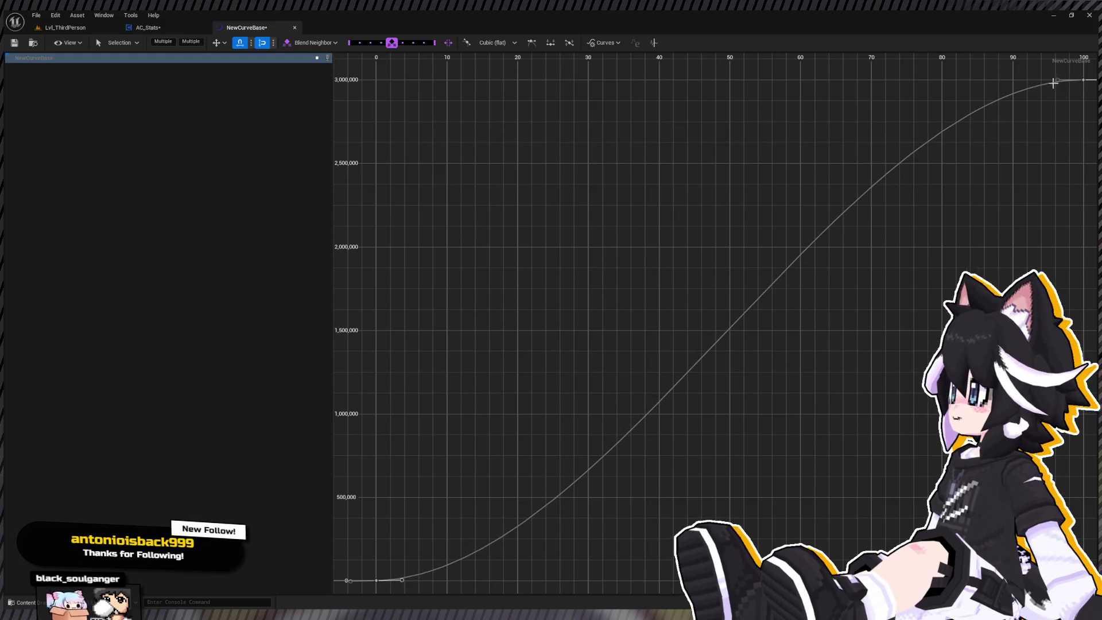
drag(1062, 90, 1074, 104)
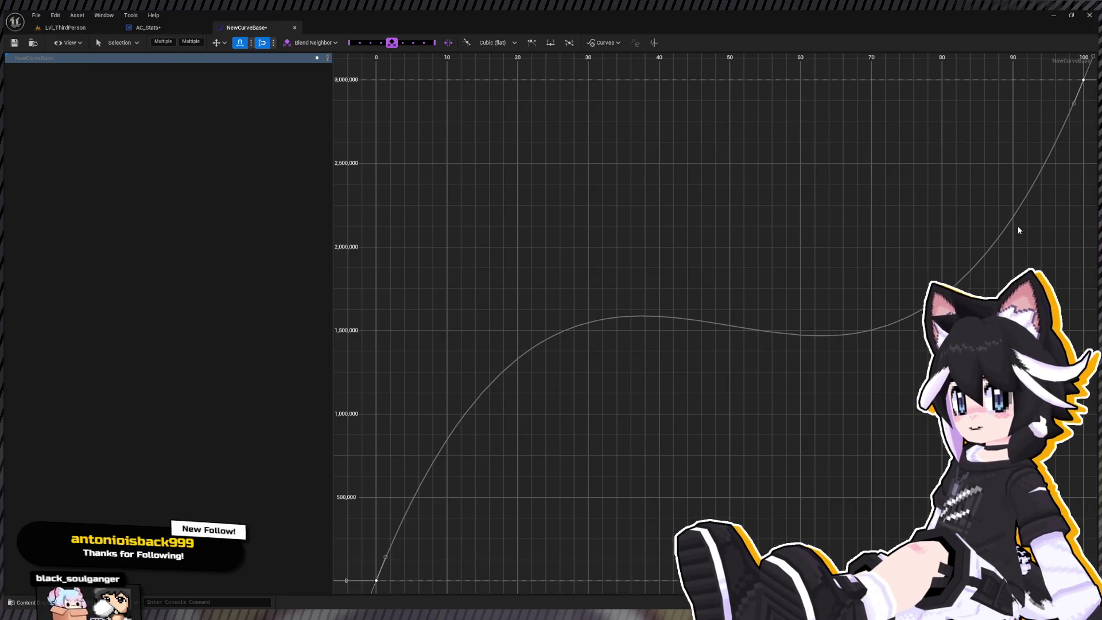
drag(1074, 104, 1049, 53)
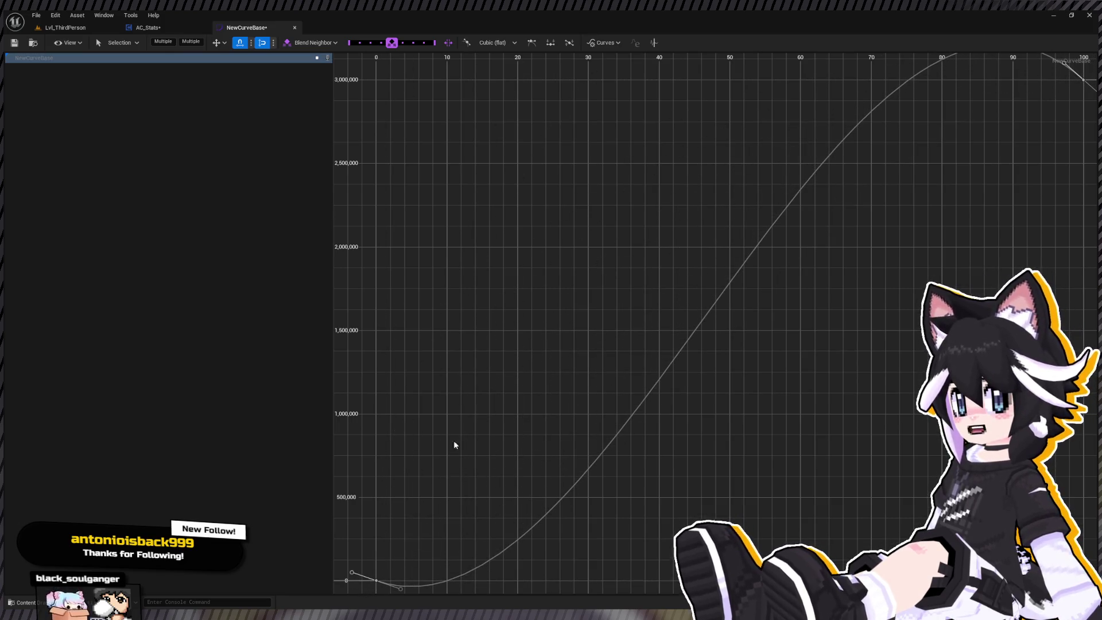
key(1)
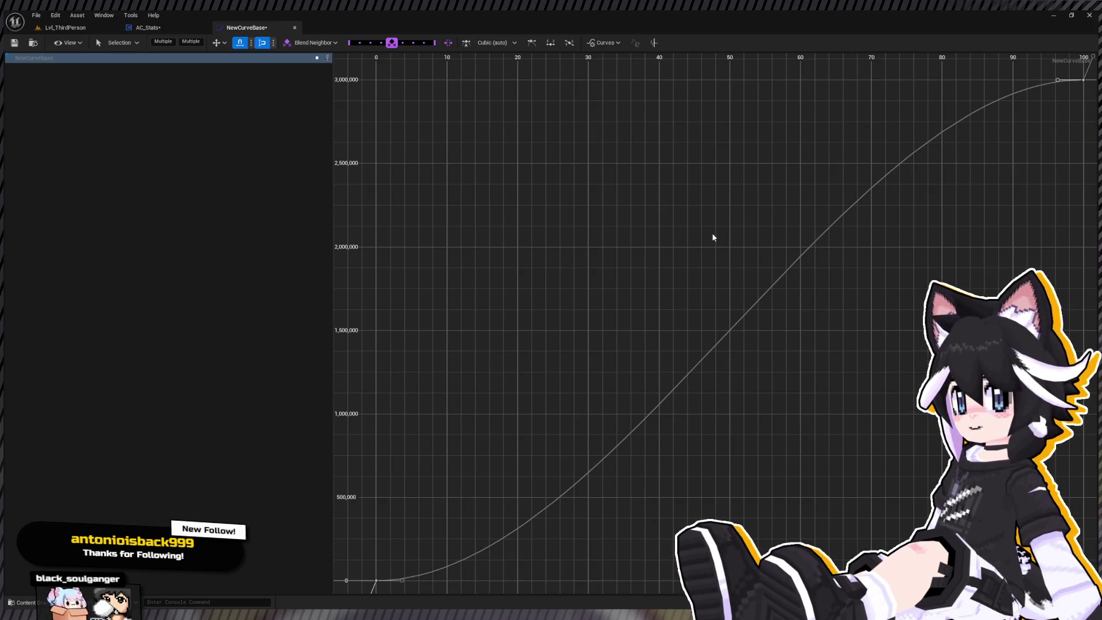
drag(402, 580, 571, 374)
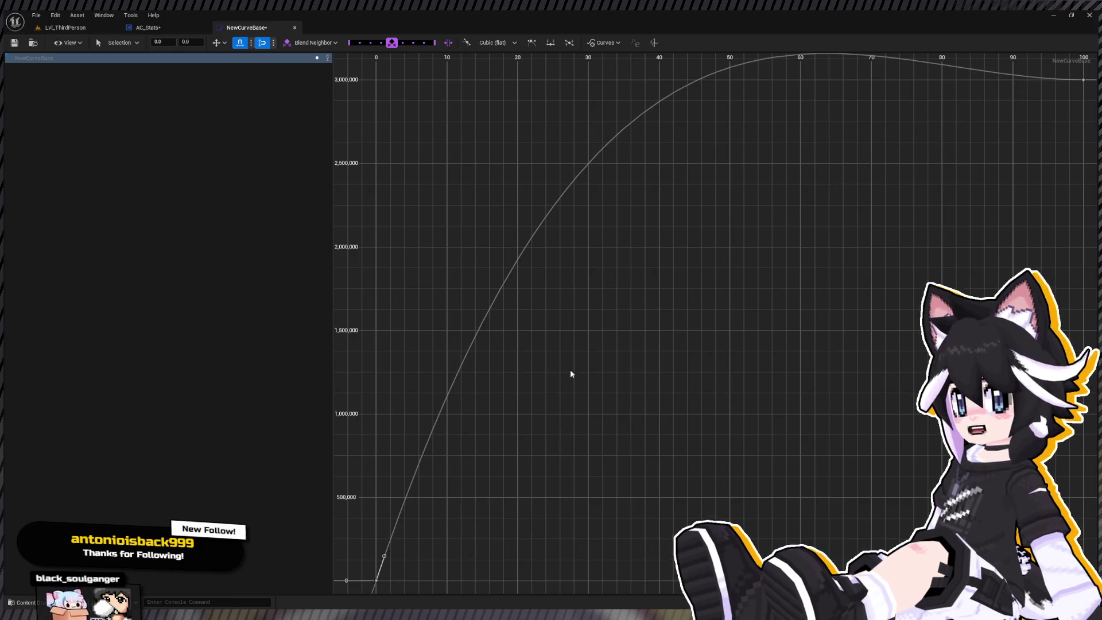
key(ctrl+z)
Bend the 100 key's tangent so the curve climbs steeply to 3,000,000, then close NewCurveBase
click(1083, 79)
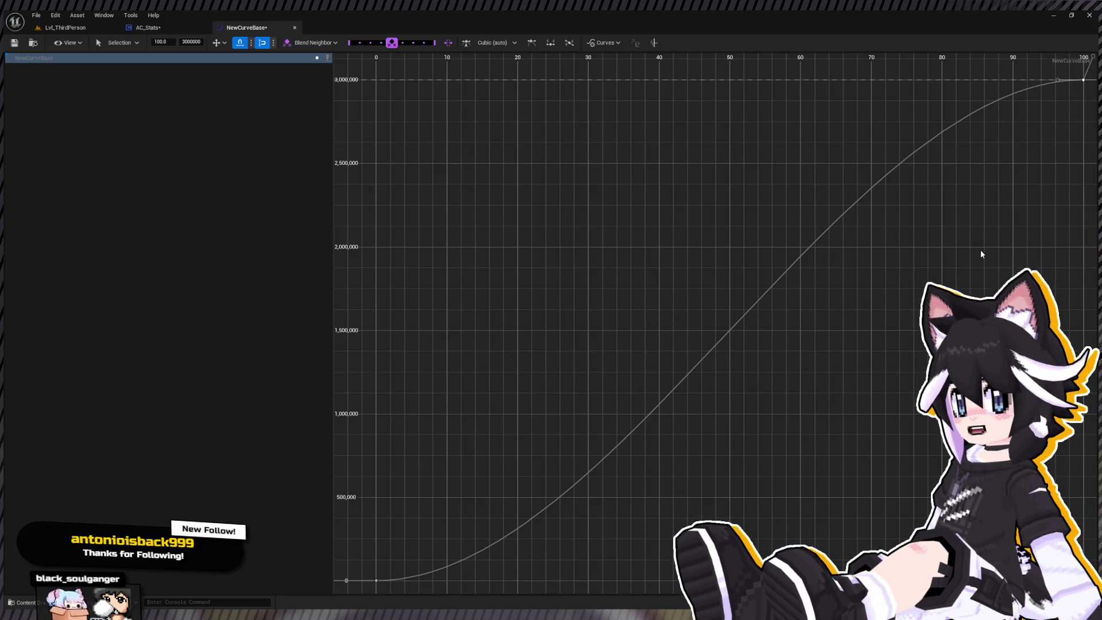
drag(1075, 81, 1071, 101)
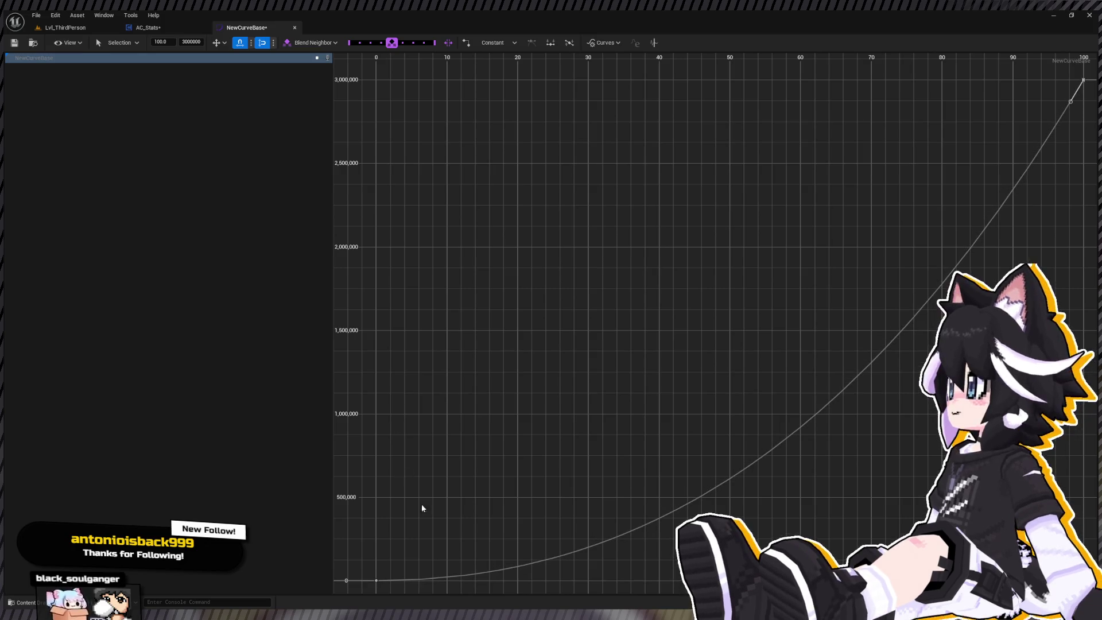
click(394, 586)
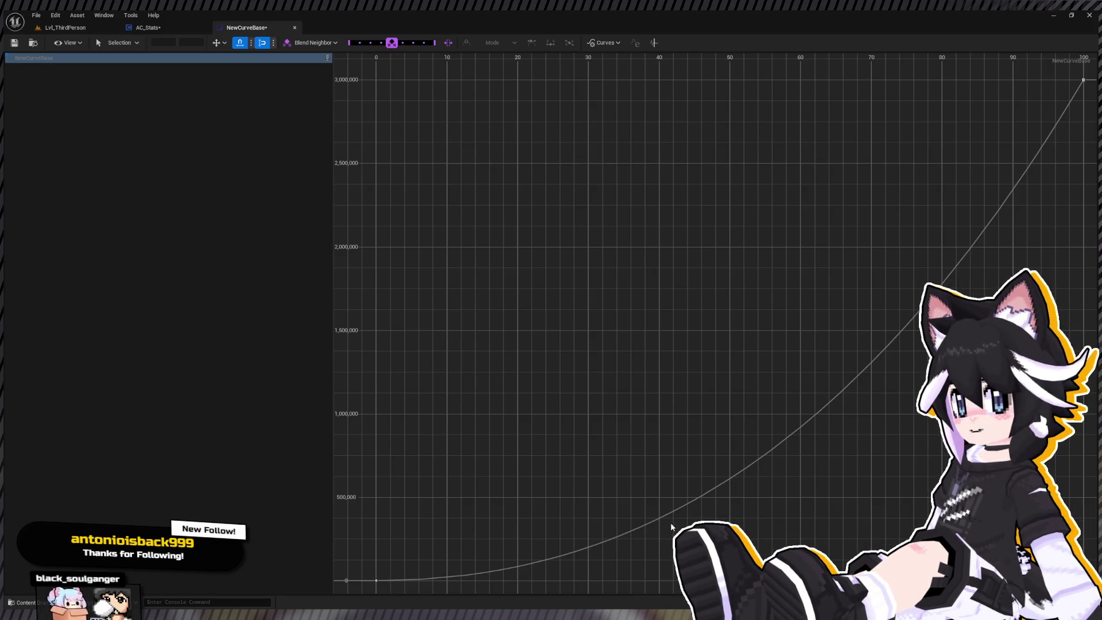
click(709, 495)
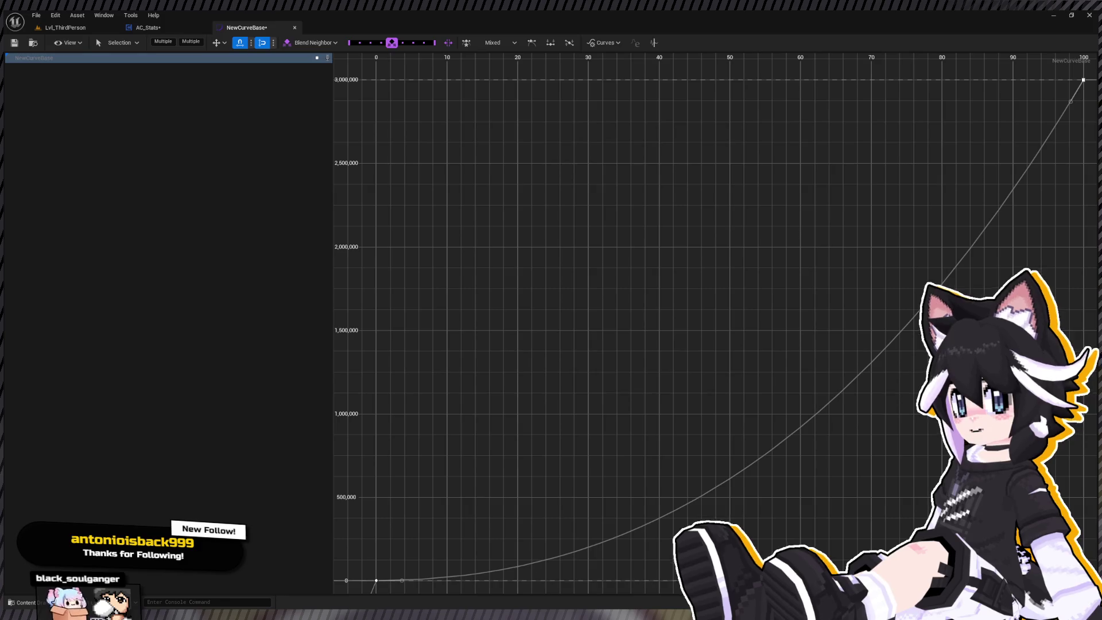
click(295, 28)
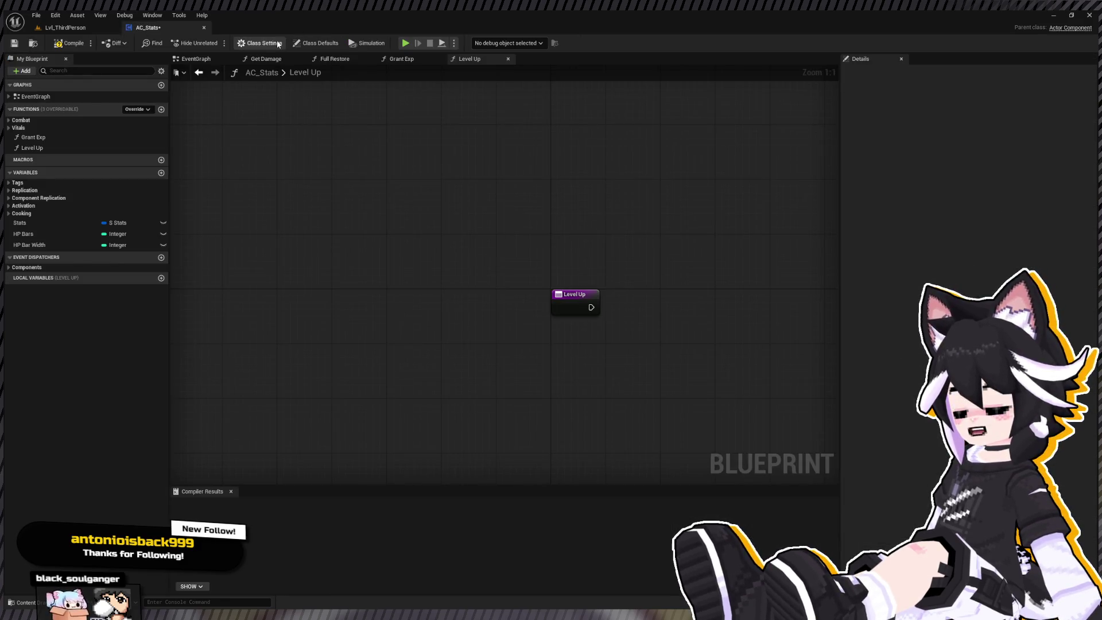
drag(492, 190, 318, 189)
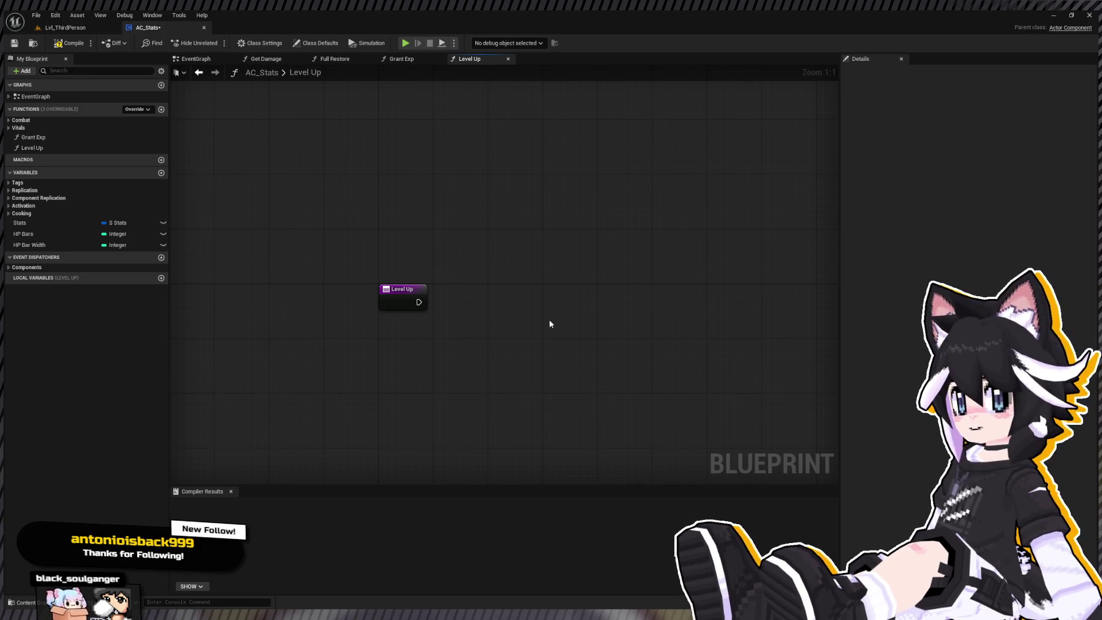
key(ctrl+v)
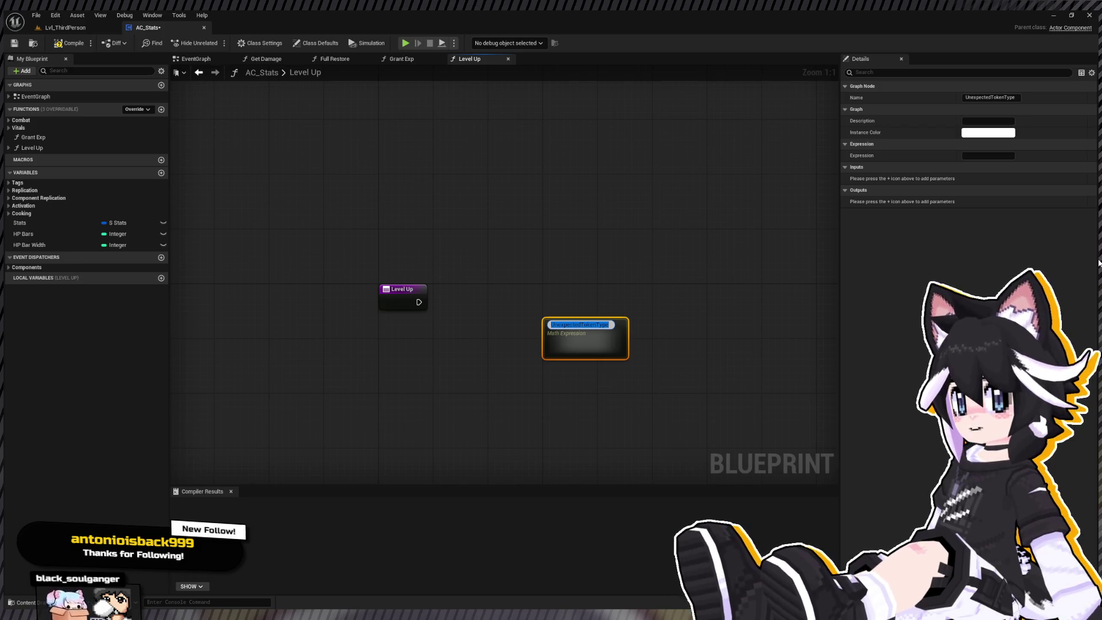
Create a Math Expression node with StartValue + power(curLv,RateA) + power(curLv,RateB) + power(curLv,RateC)
text(StarBV)
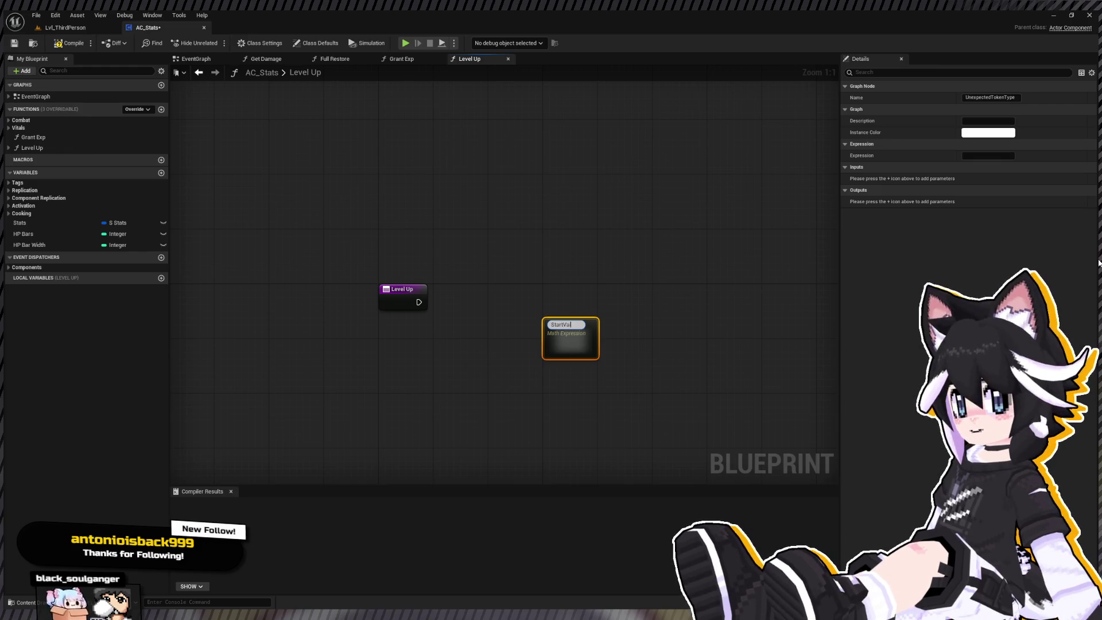
text(ue)
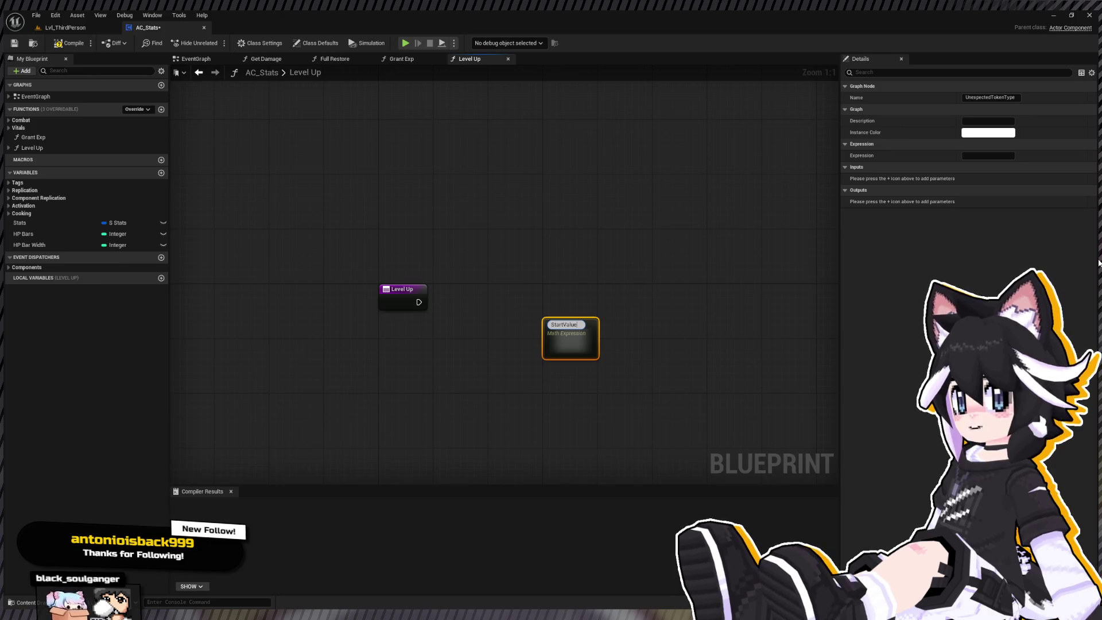
text( +)
text( power()
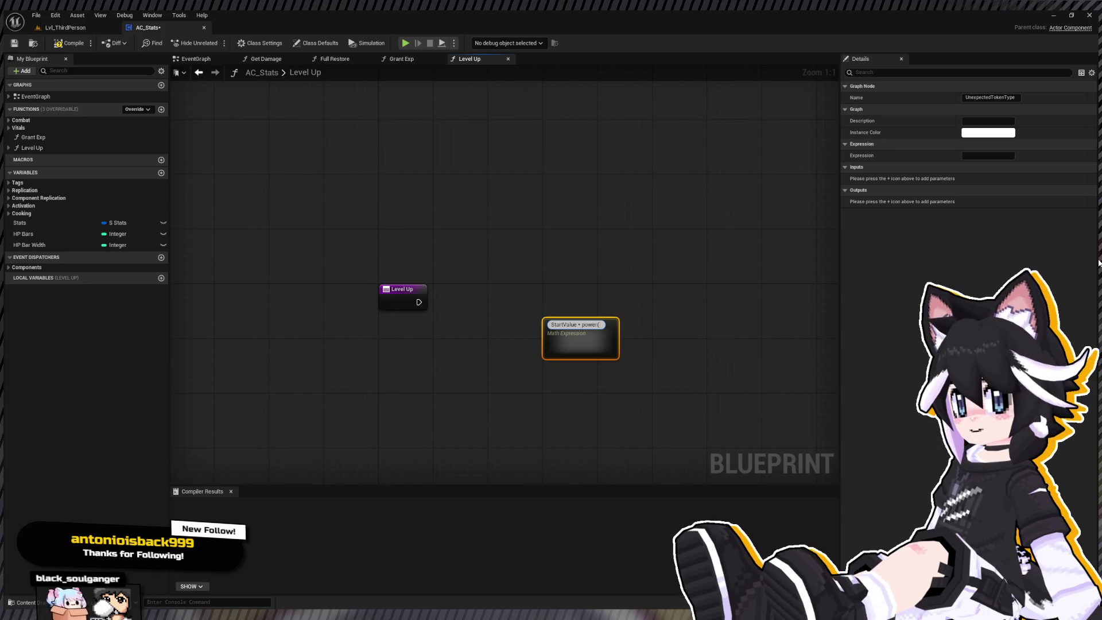
text(cur)
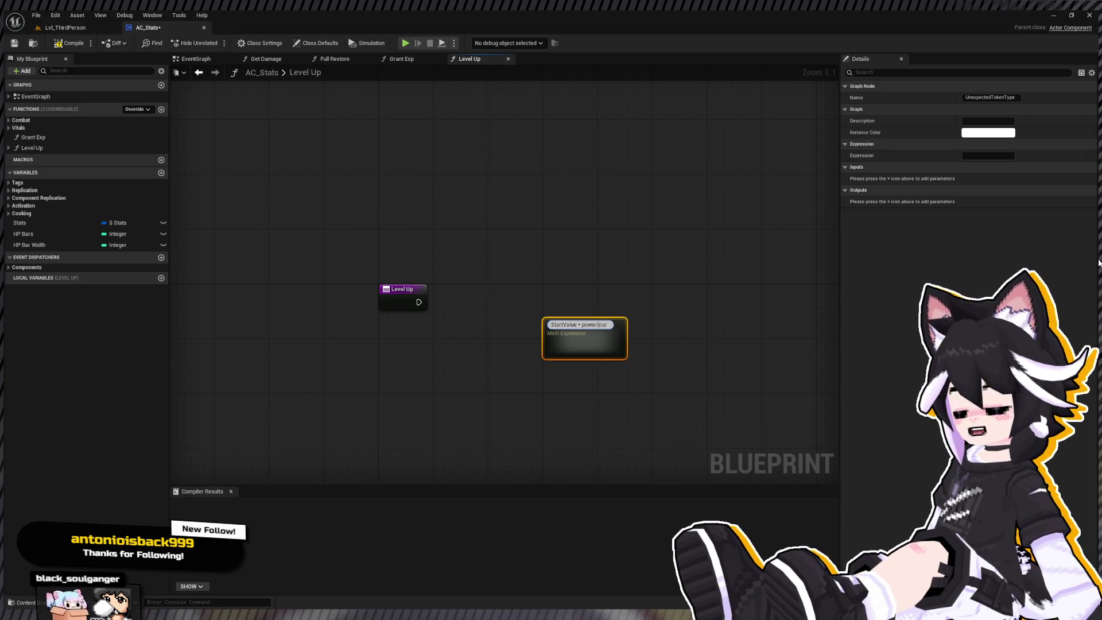
text(Lv,0.)
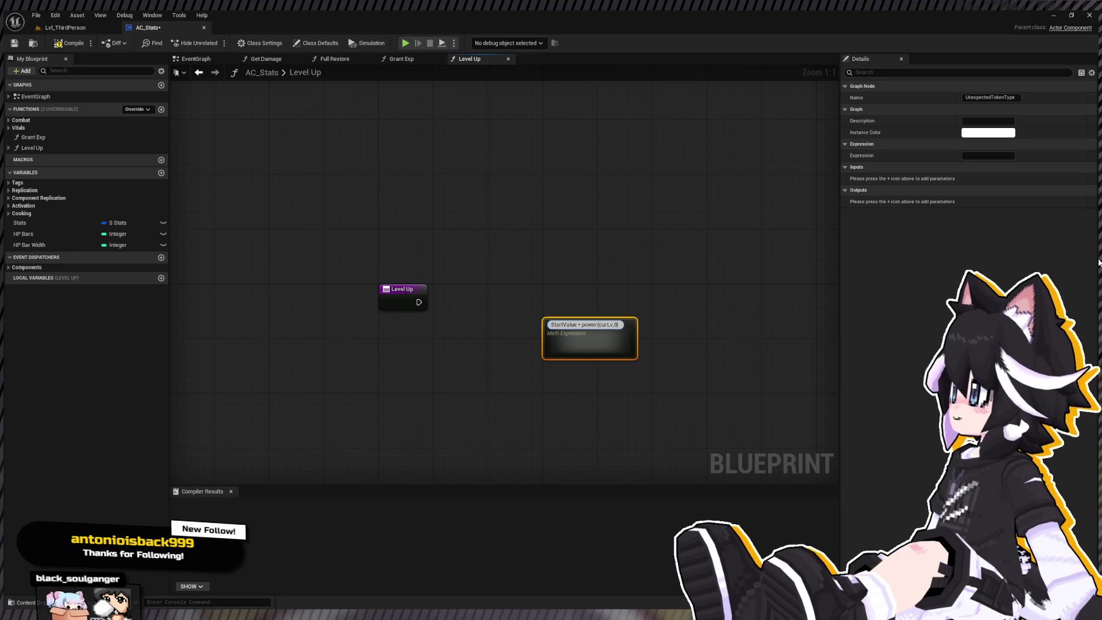
key(BackSpace)
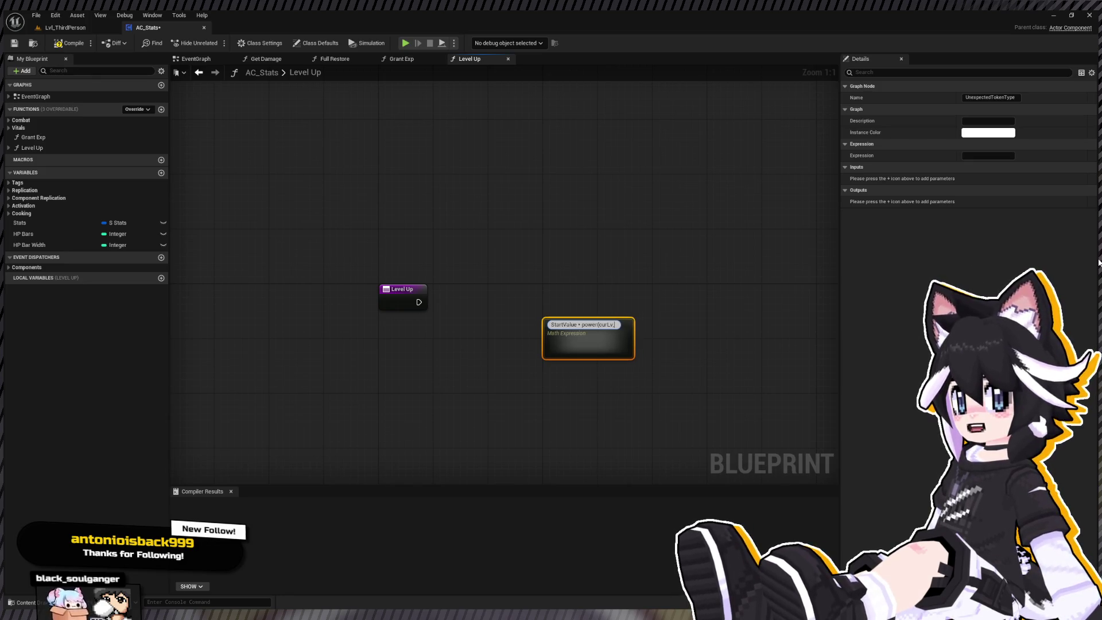
text(RateA))
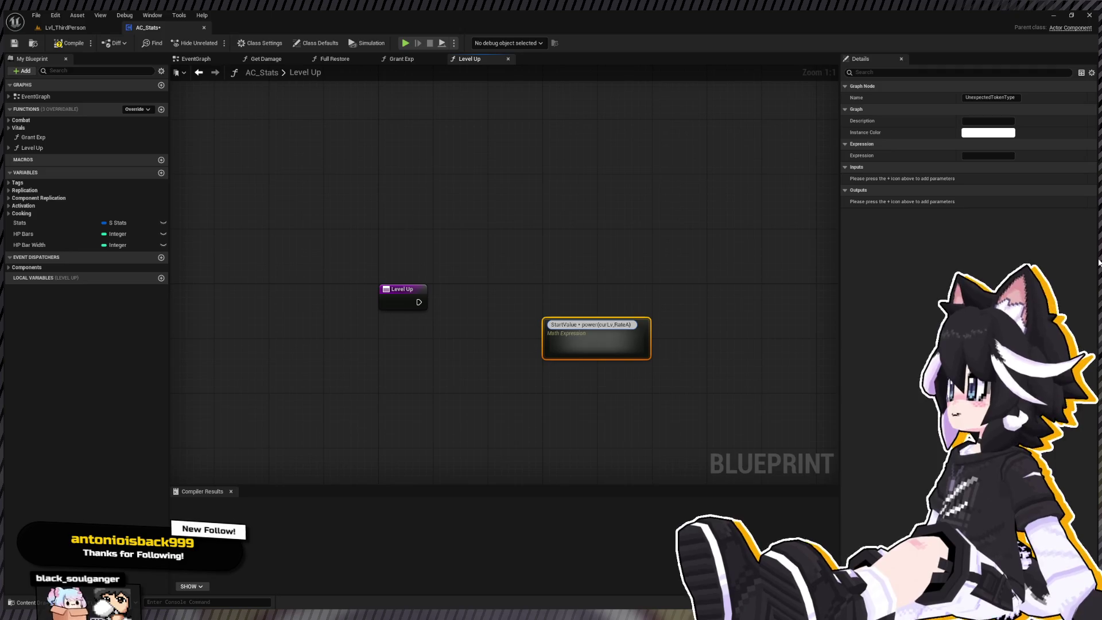
text( +)
text( power)
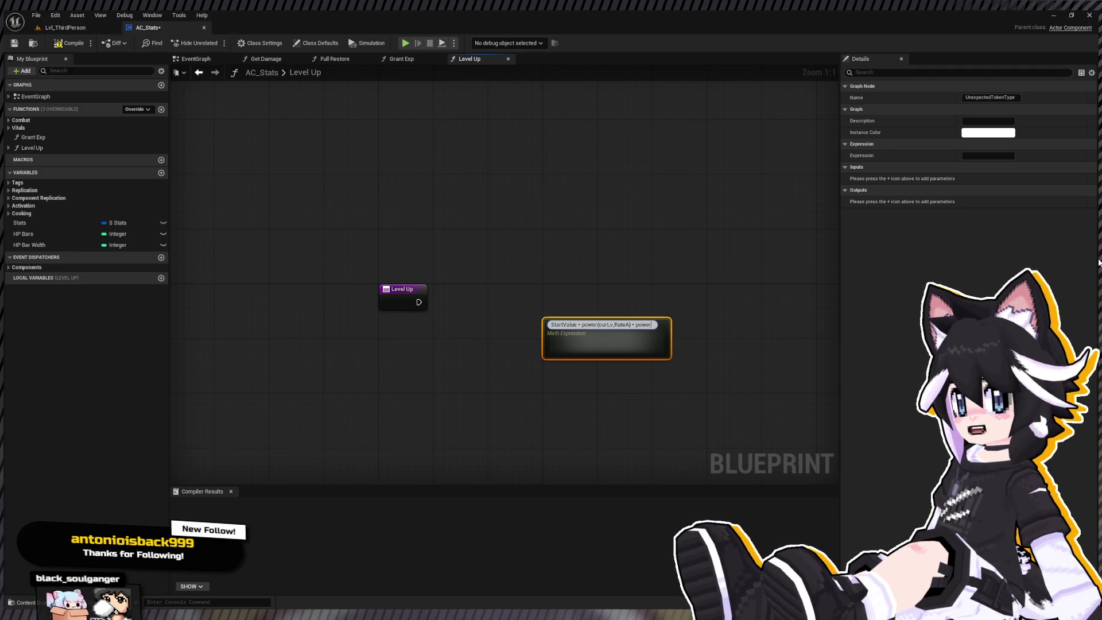
text((c)
text(urLv,)
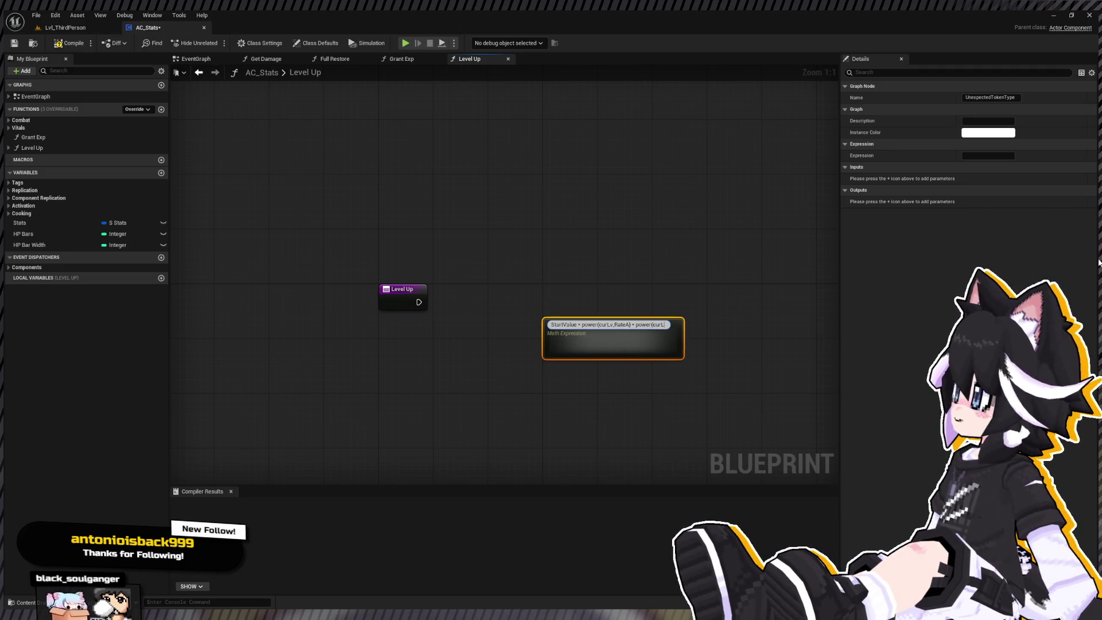
text(RateB) +)
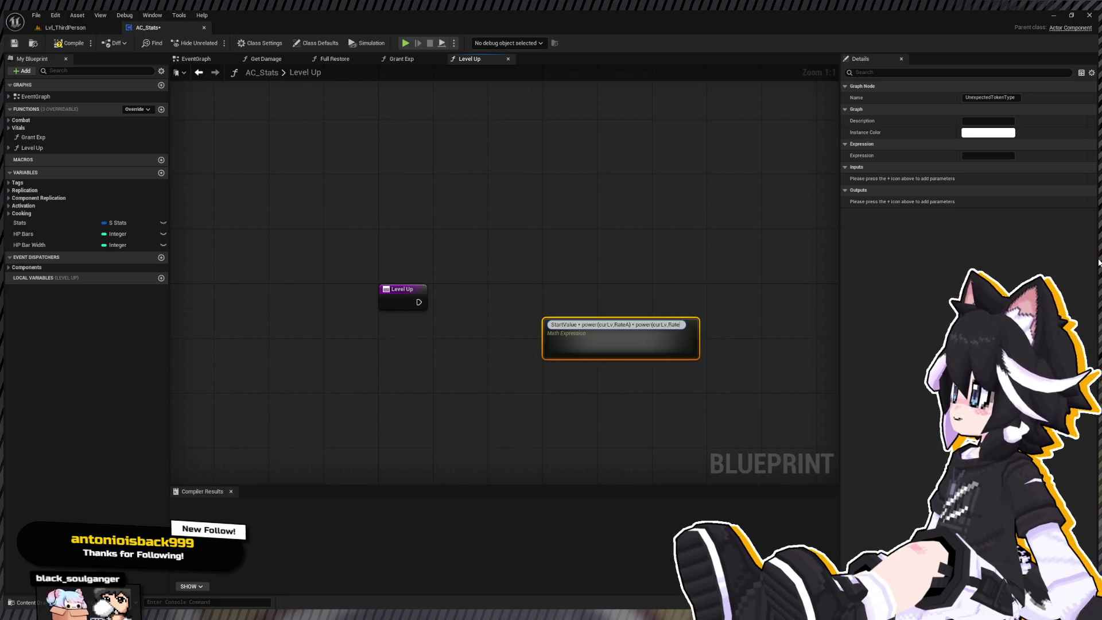
text( power(curLv)
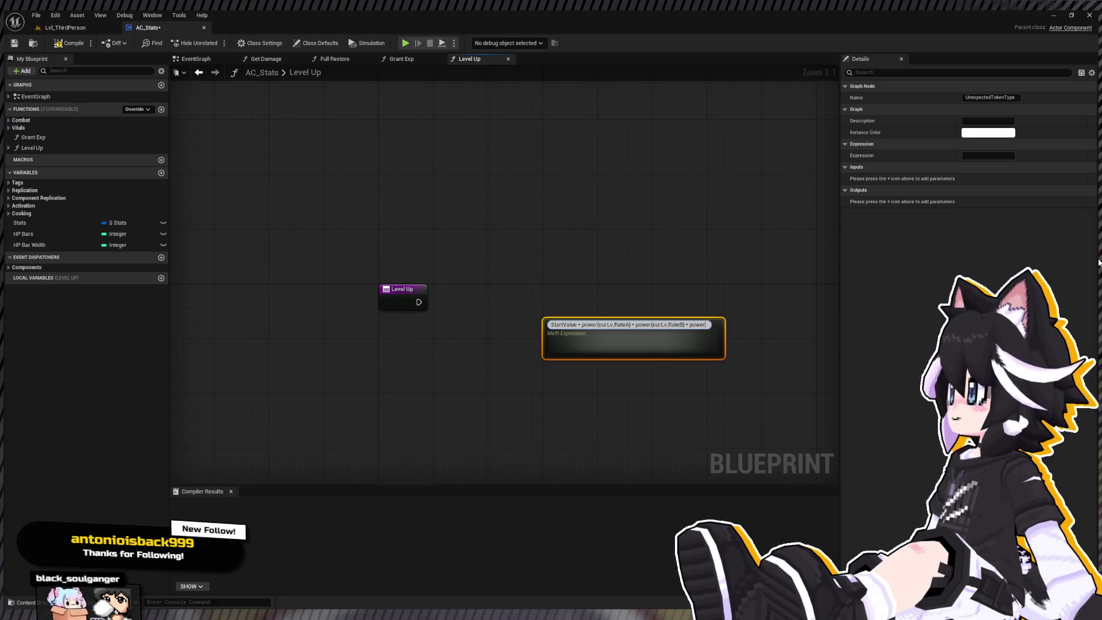
text(,Rate)
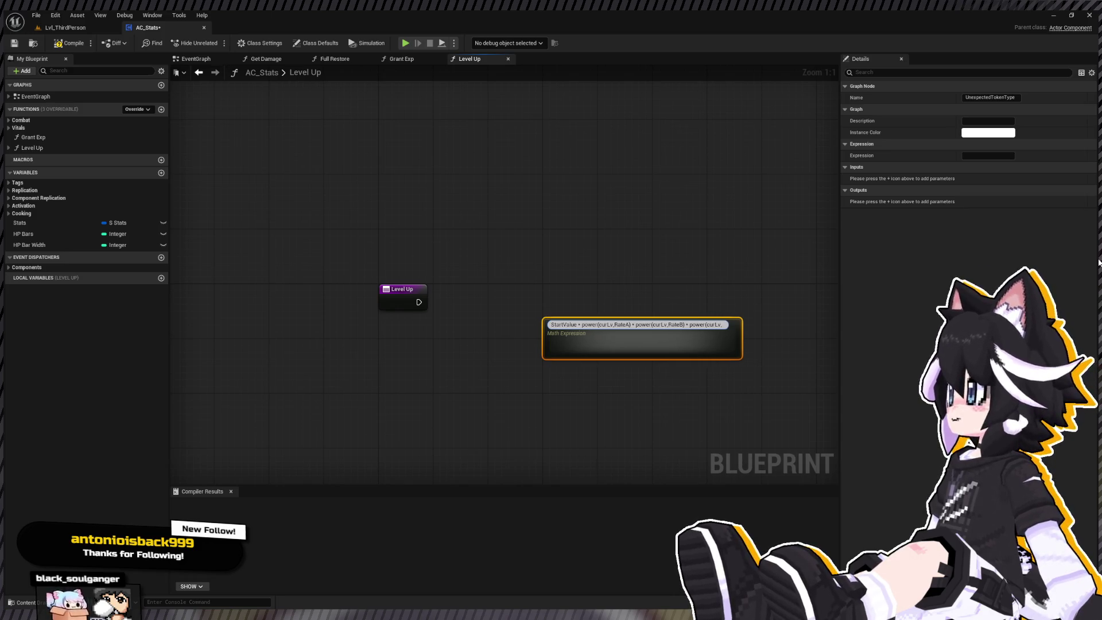
text(C)
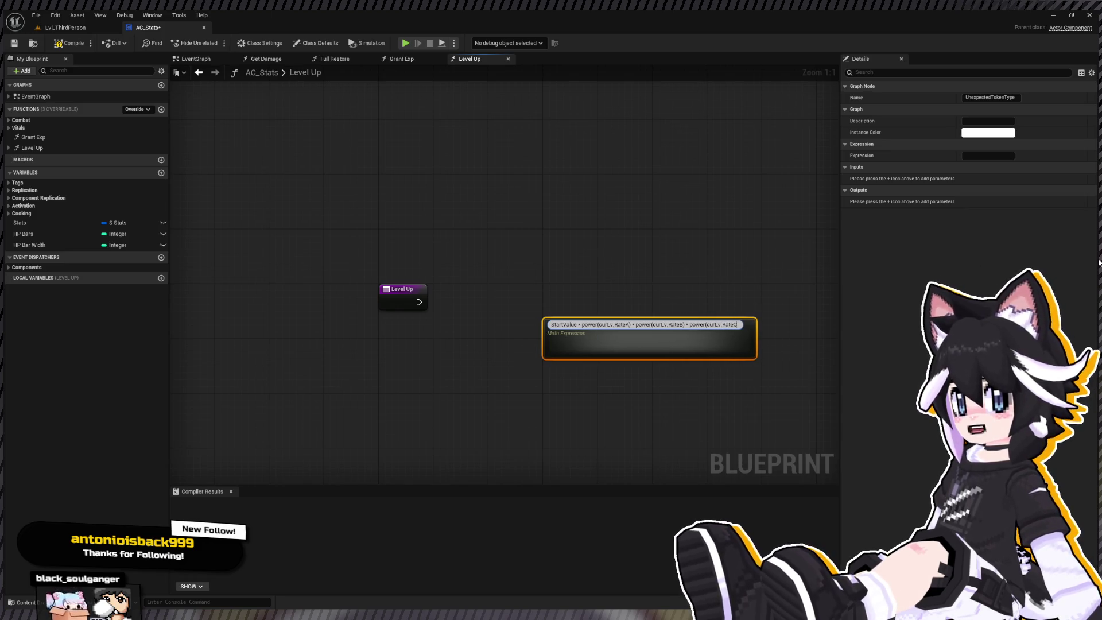
text())
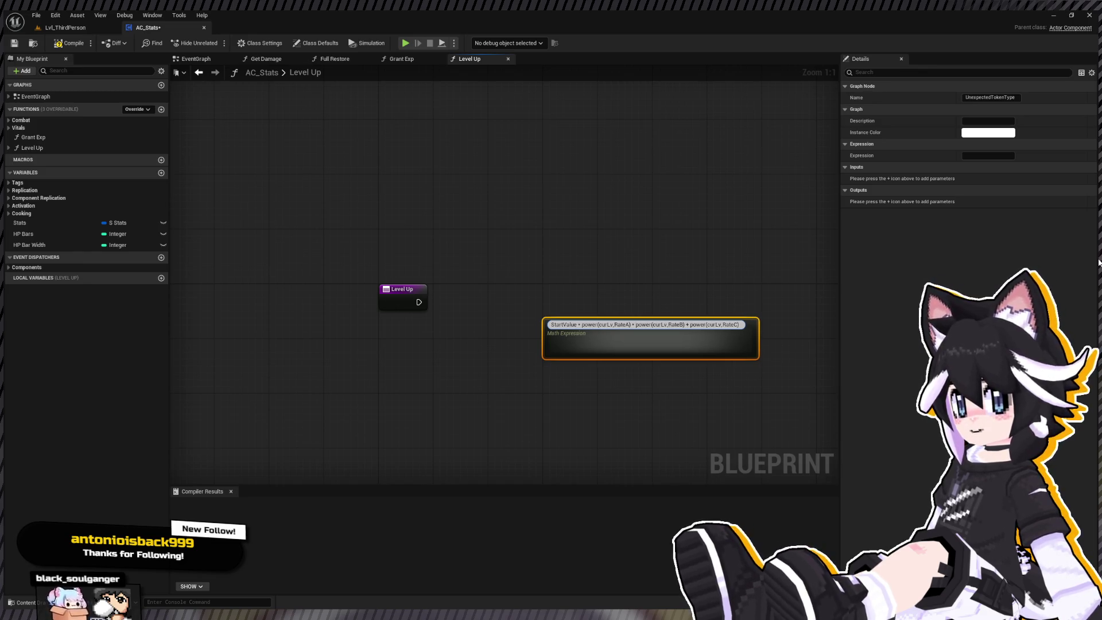
key(Return)
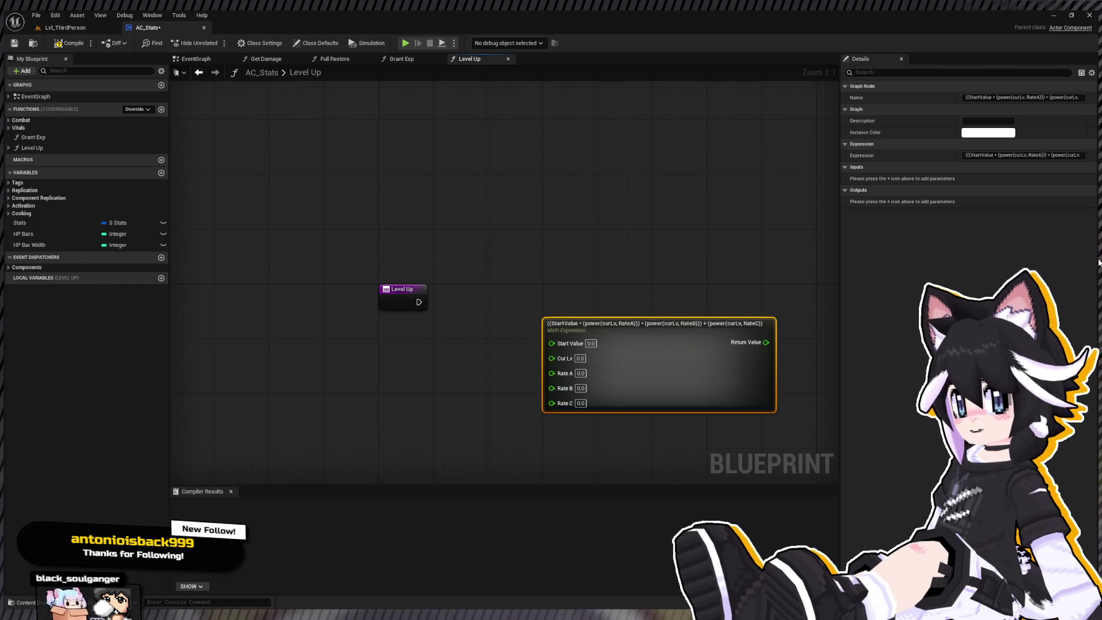
Reposition the math expression node and set its Start Value to 32
drag(715, 360, 673, 360)
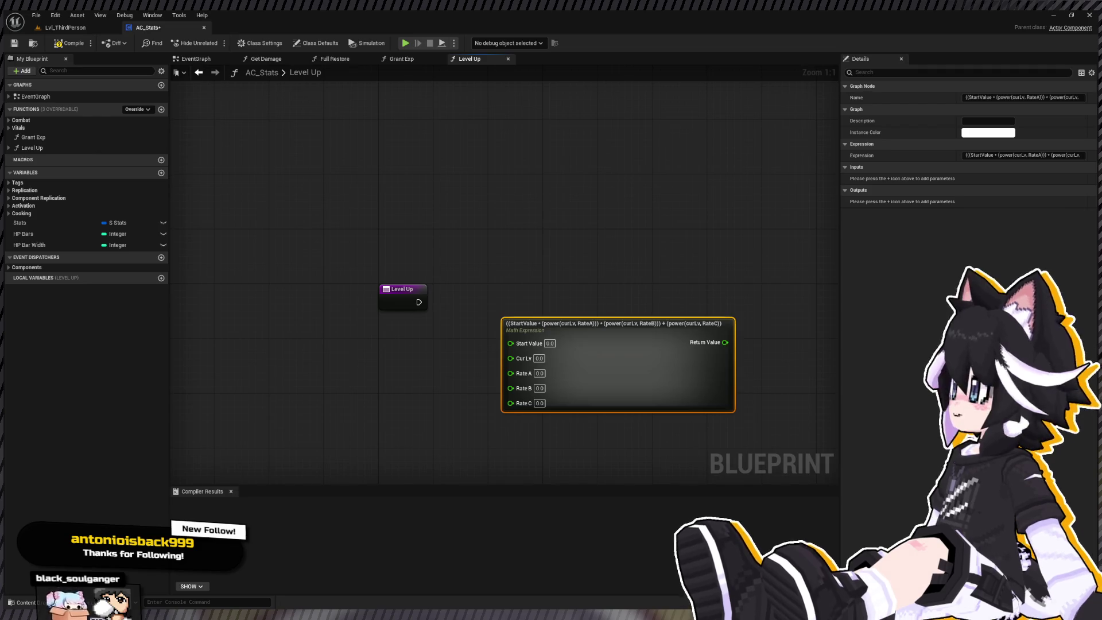
drag(518, 339, 525, 346)
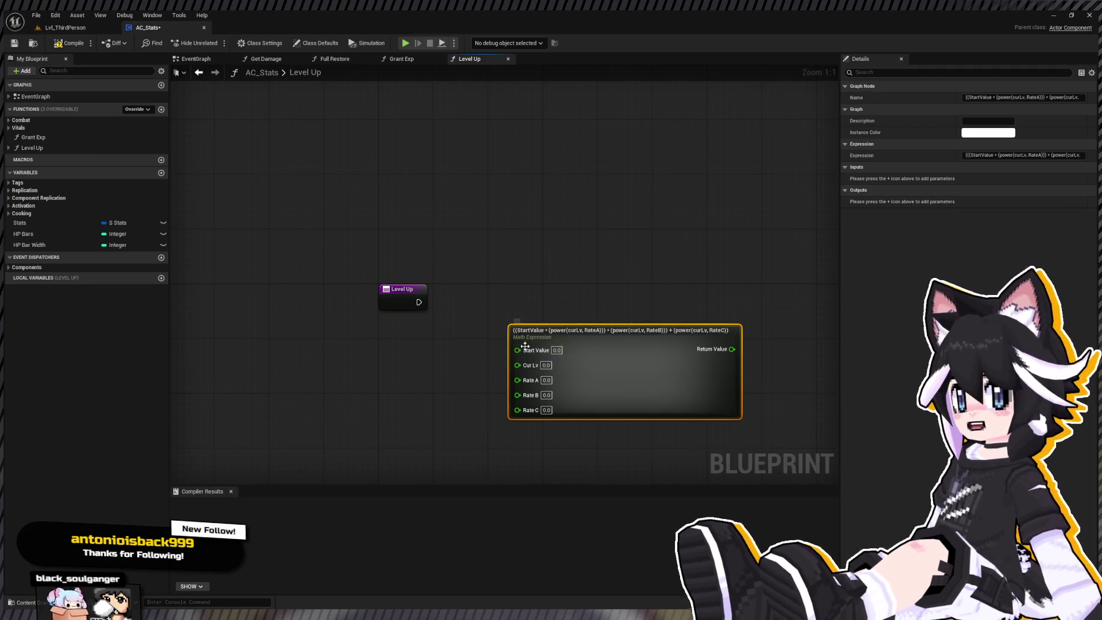
click(556, 350)
text(32)
key(Return)
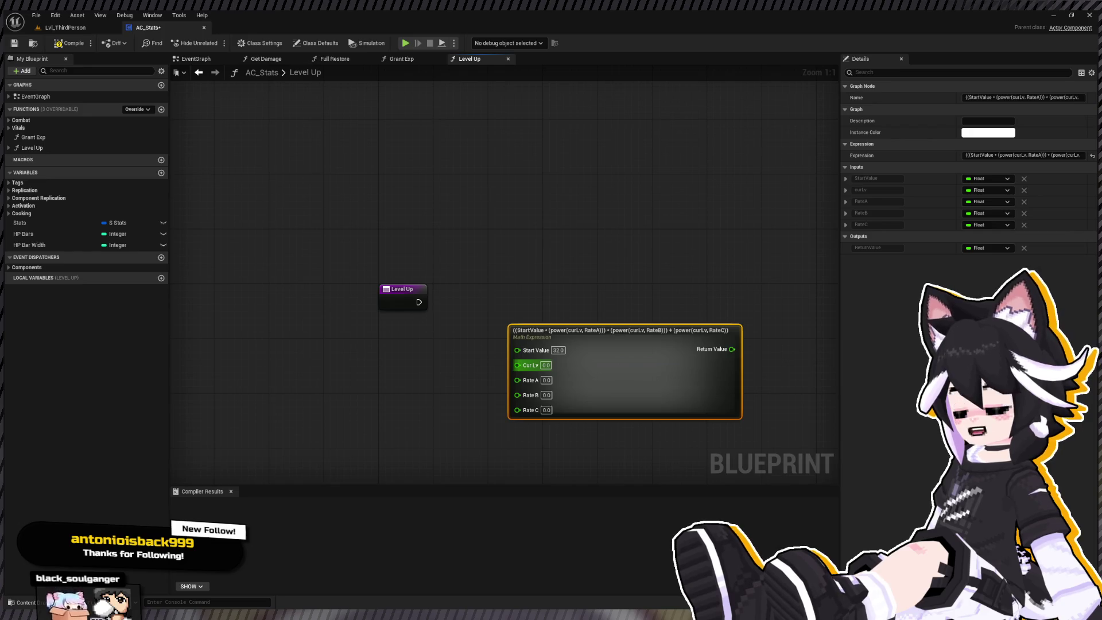
click(546, 365)
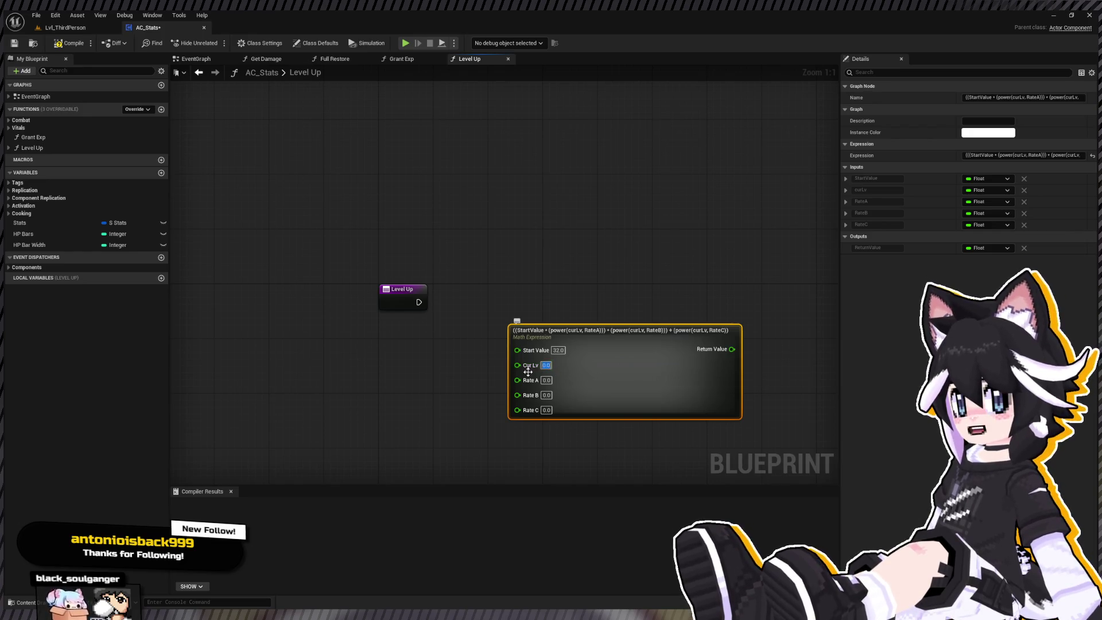
click(464, 372)
Place a Stats getter and break it into an expanded Break S Stats node
click(30, 216)
drag(22, 224, 278, 398)
drag(343, 412, 323, 383)
click(361, 438)
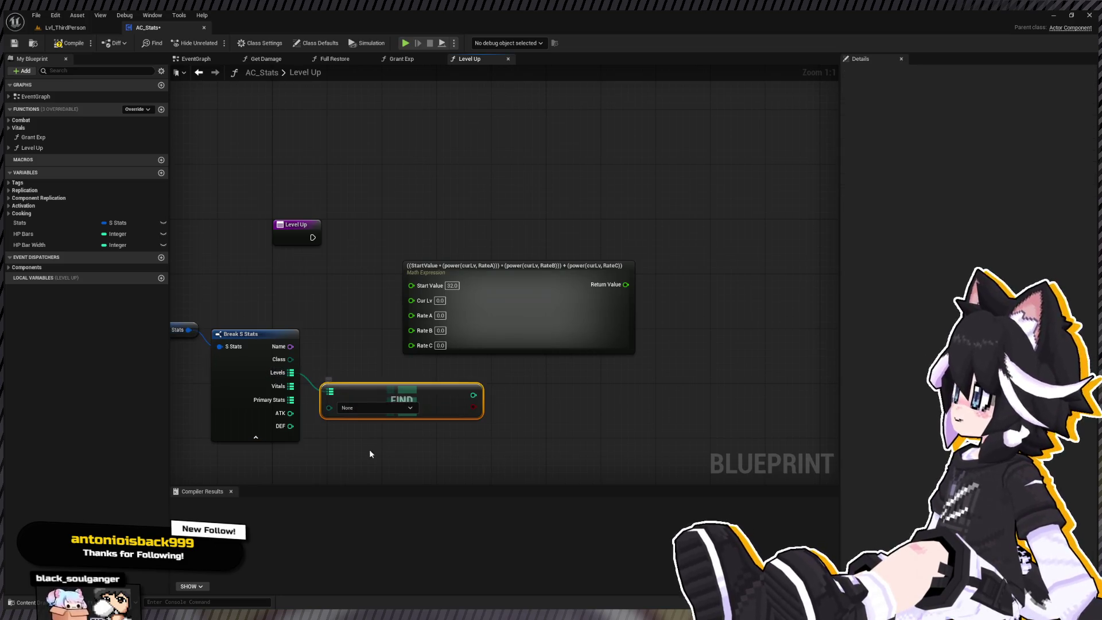
Find the Level key in Levels and wire the converted result into Cur Lv
click(277, 353)
drag(261, 339, 482, 441)
drag(682, 274, 685, 294)
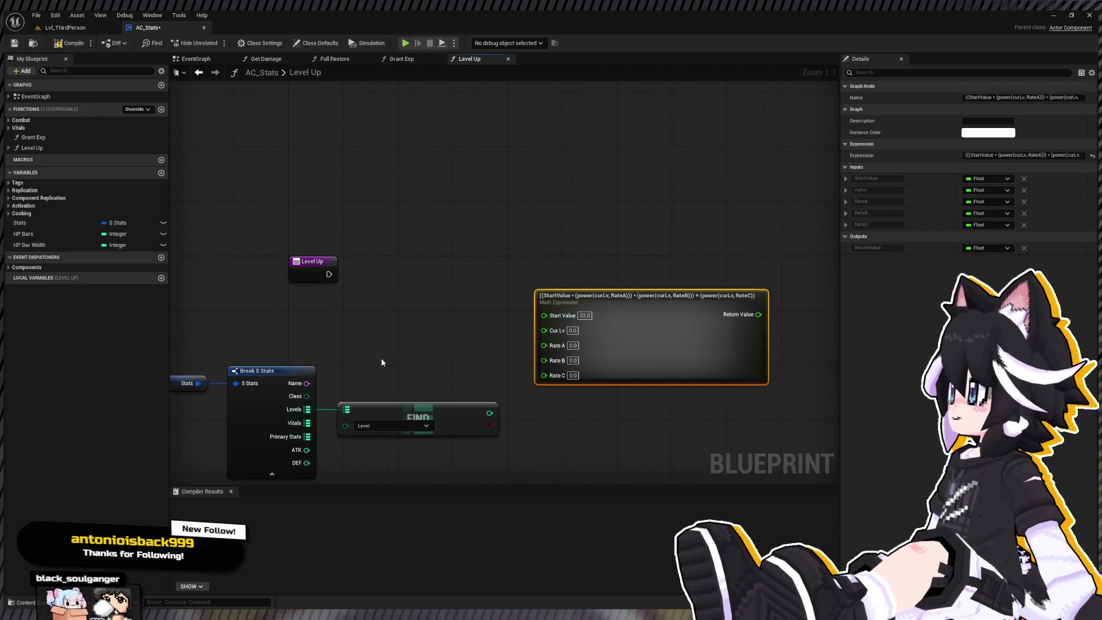
drag(489, 413, 545, 330)
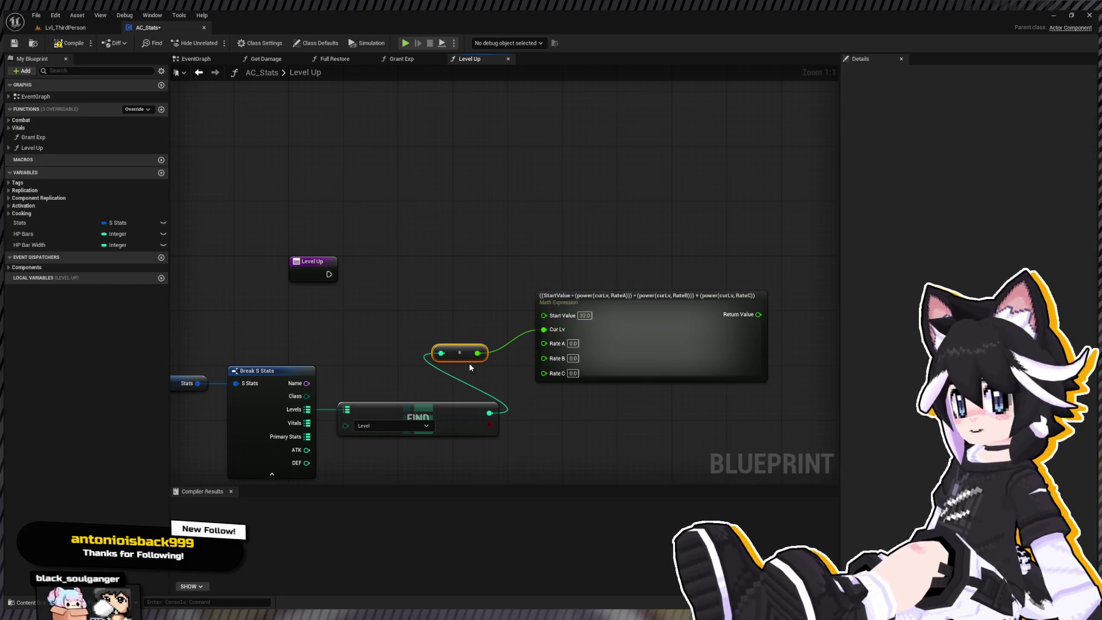
drag(469, 363, 466, 343)
click(661, 315)
drag(662, 315, 580, 257)
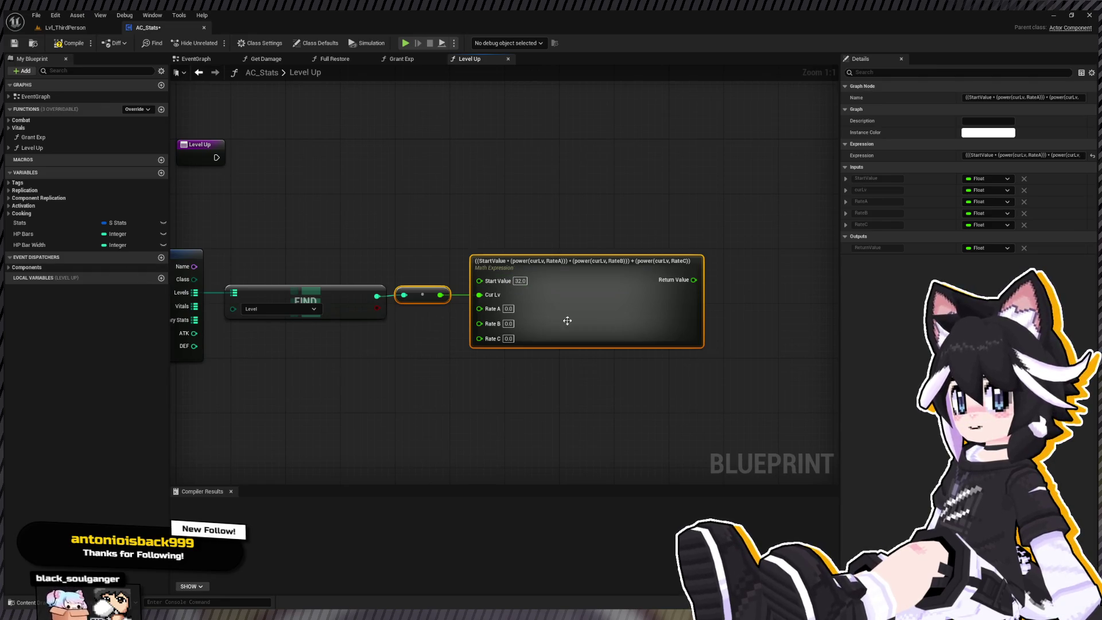
click(508, 308)
Enter 0.1 as the math expression's Rate A
text(0.1)
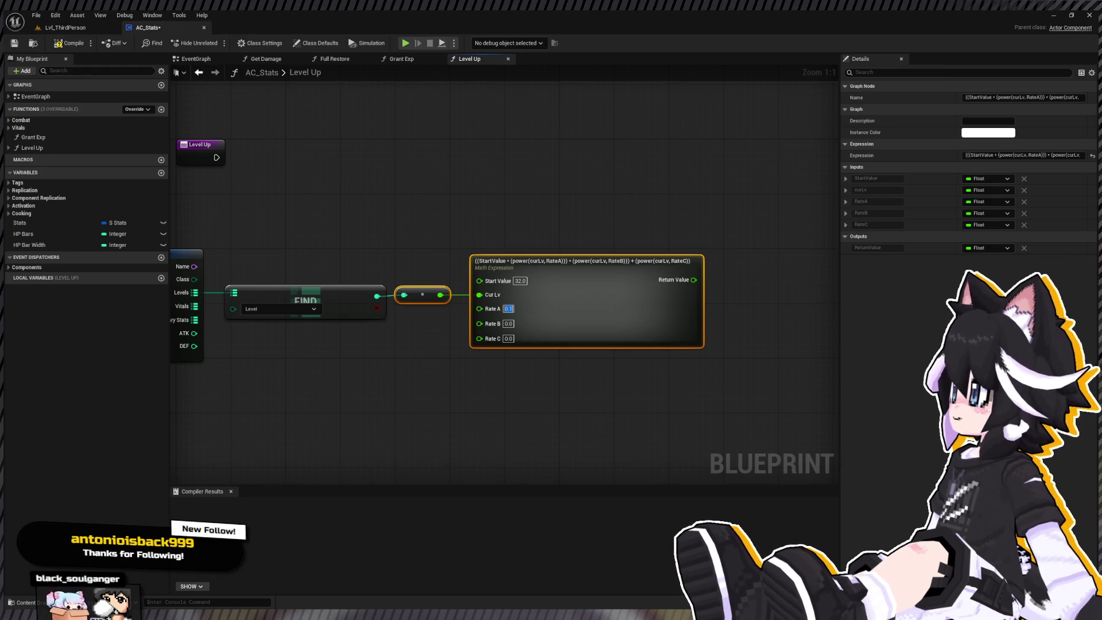
key(Return)
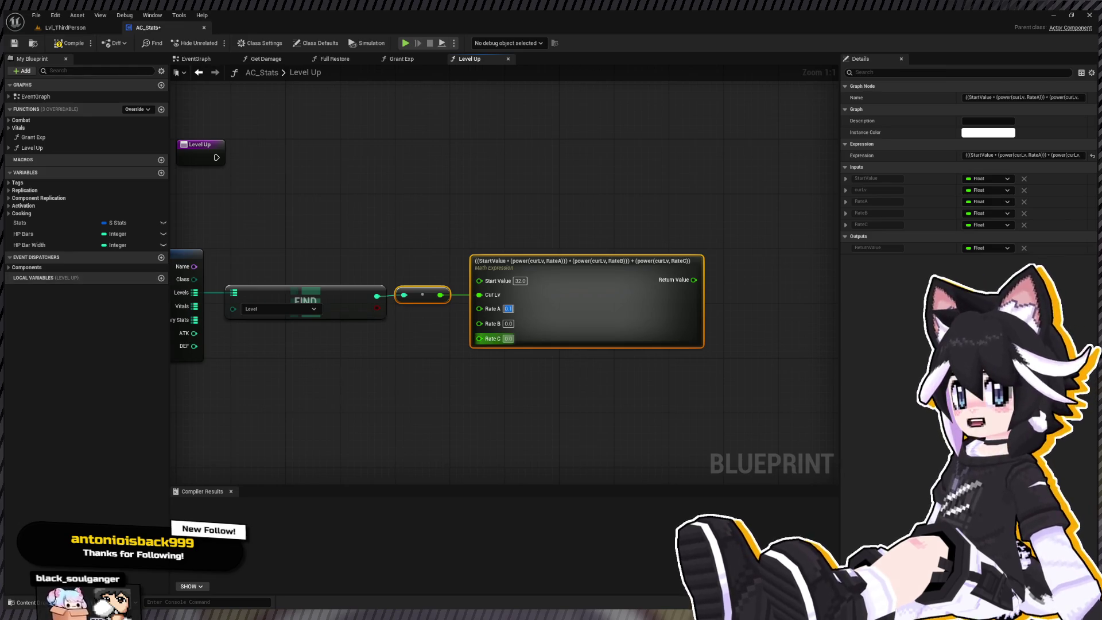
click(508, 323)
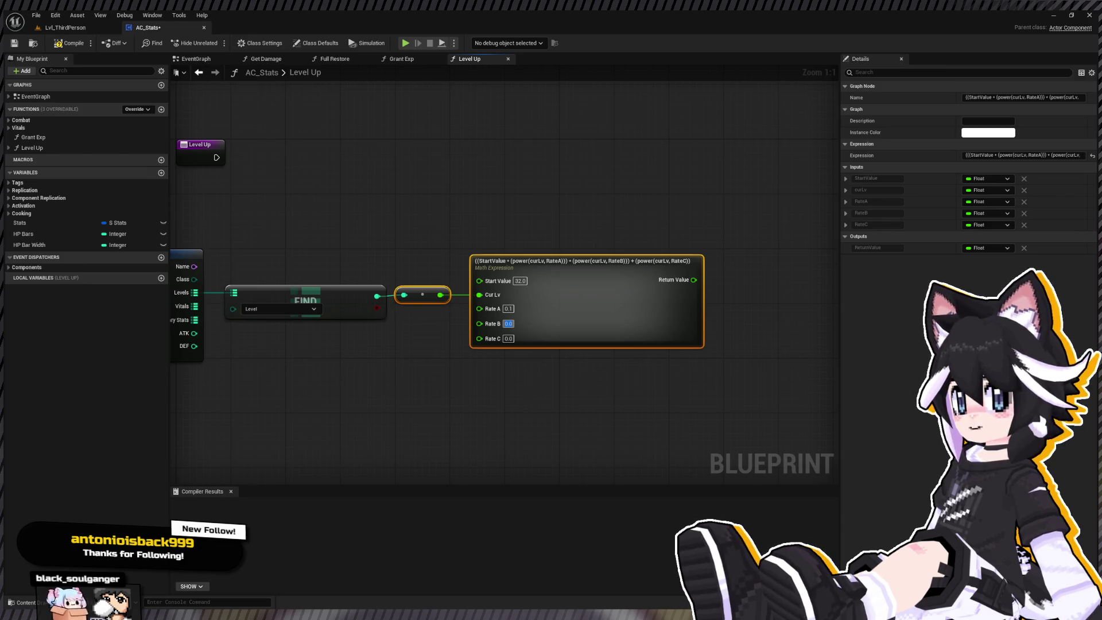
Enter 1.5 into the math expression's Rate B
text(1.2)
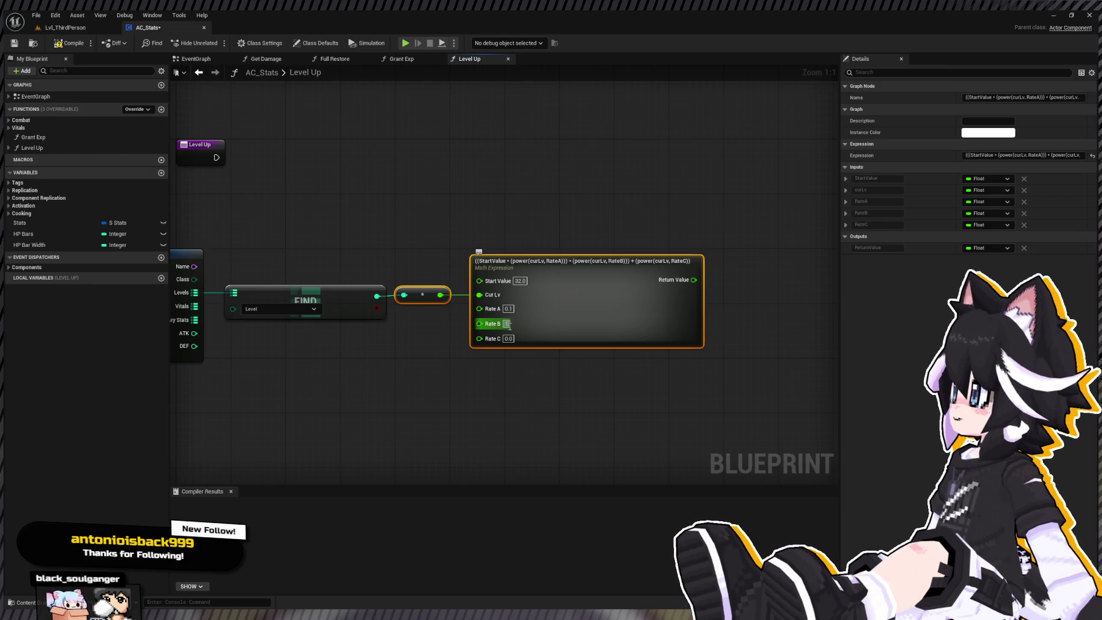
key(BackSpace)
text(5)
key(Return)
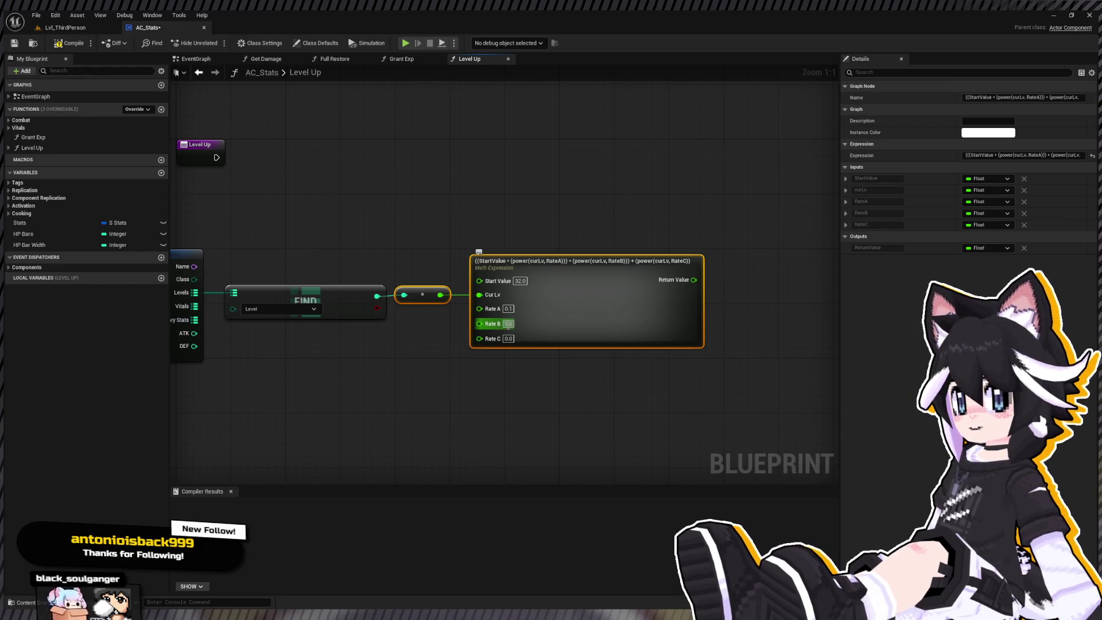
Re-enter Rate B, then set Rate C to 3.0
text(2)
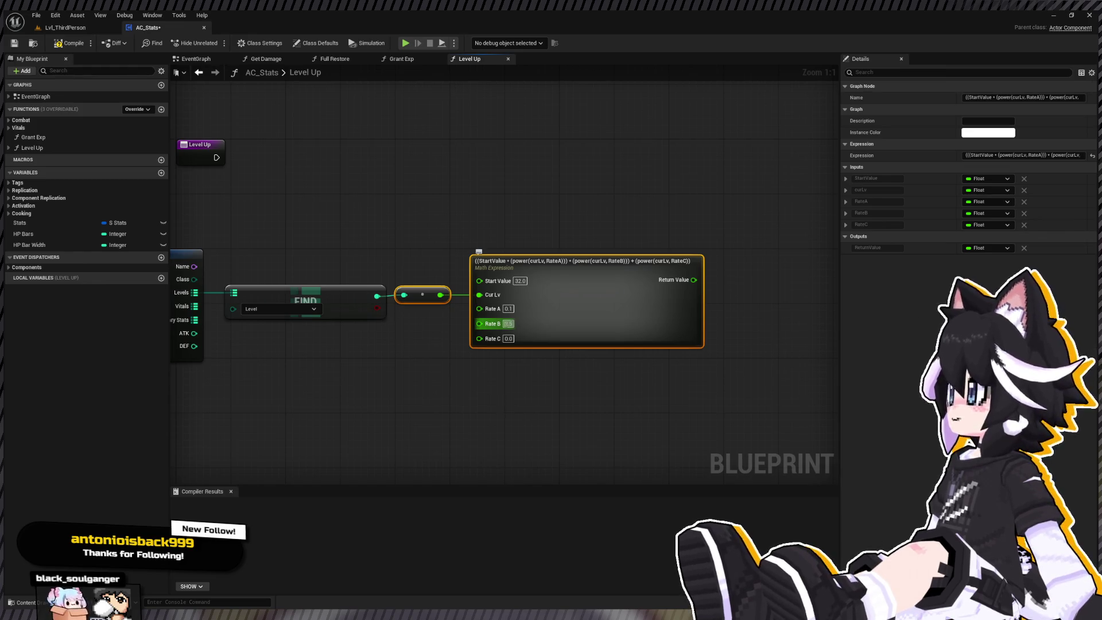
text(4)
key(Return)
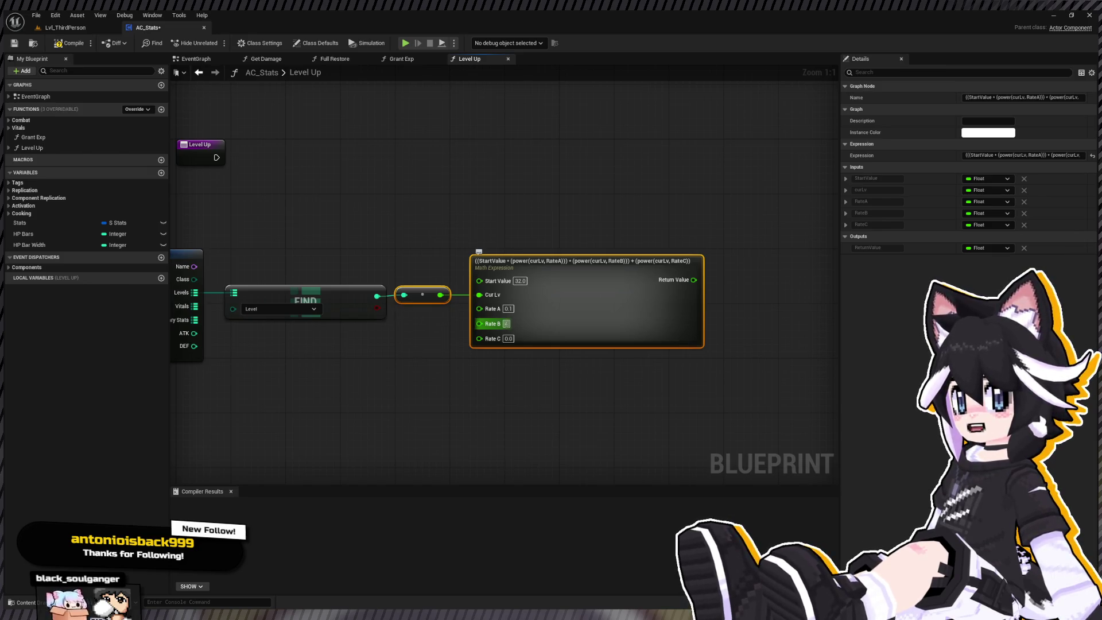
text(.1)
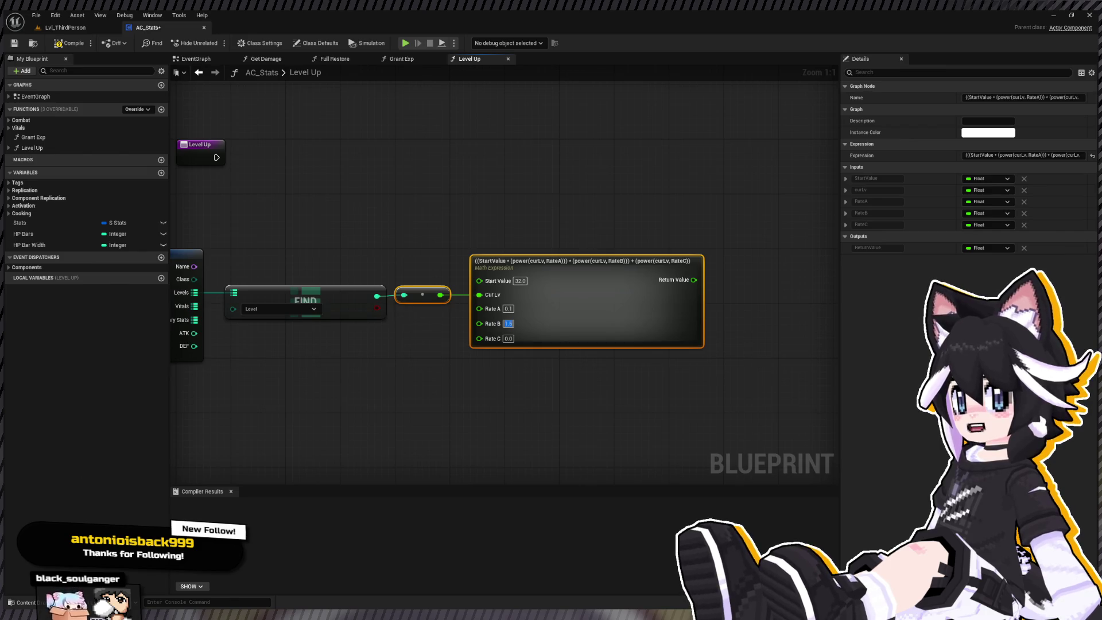
key(Tab)
text(4)
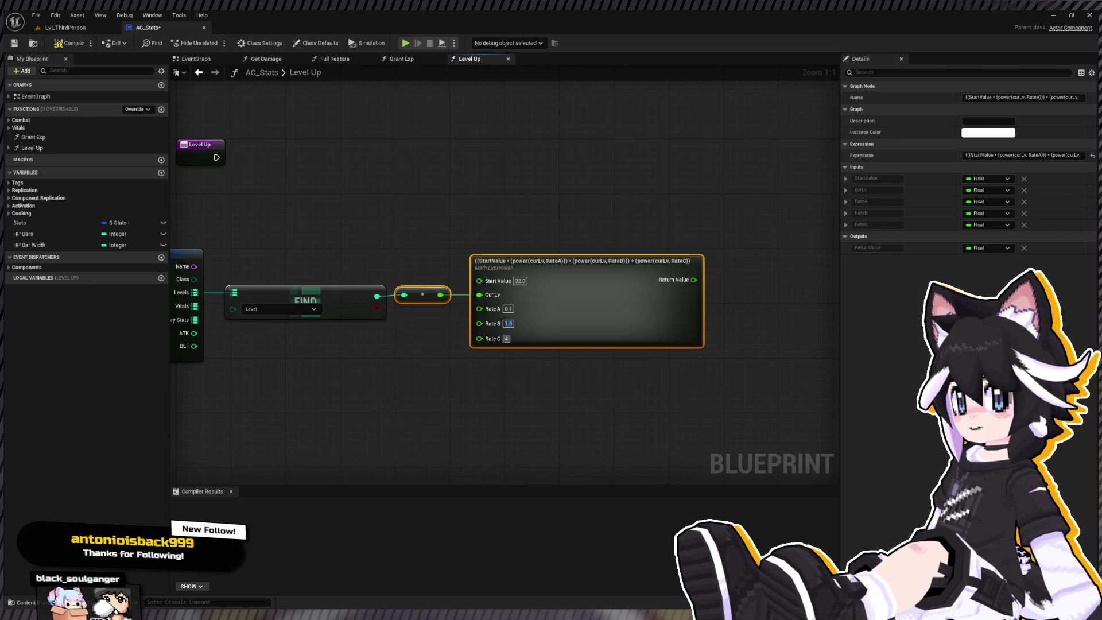
text(3)
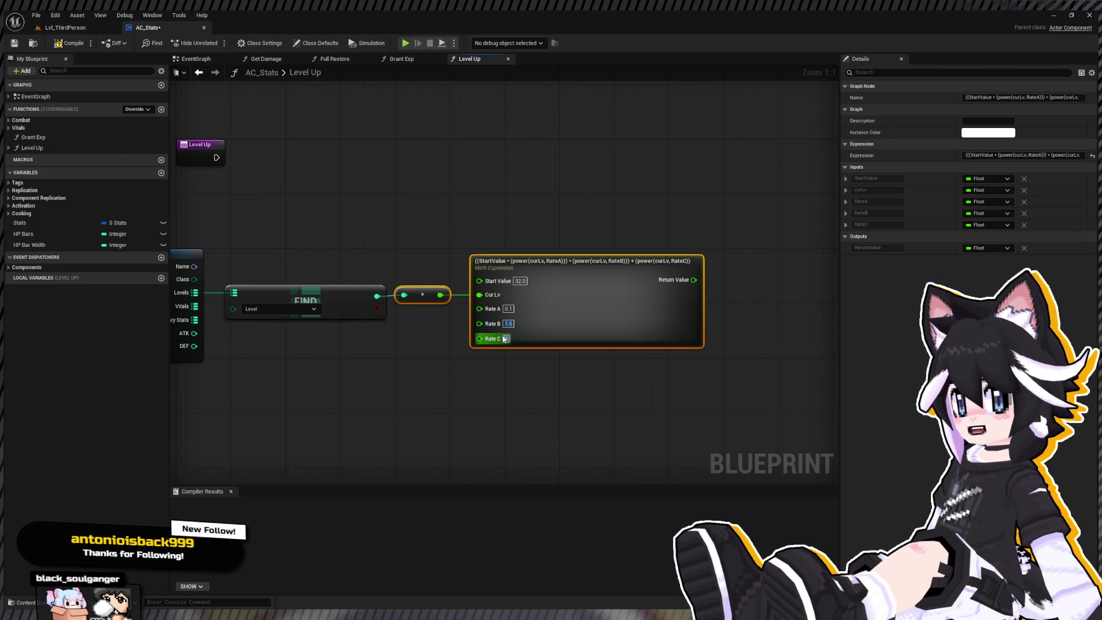
key(Return)
click(417, 405)
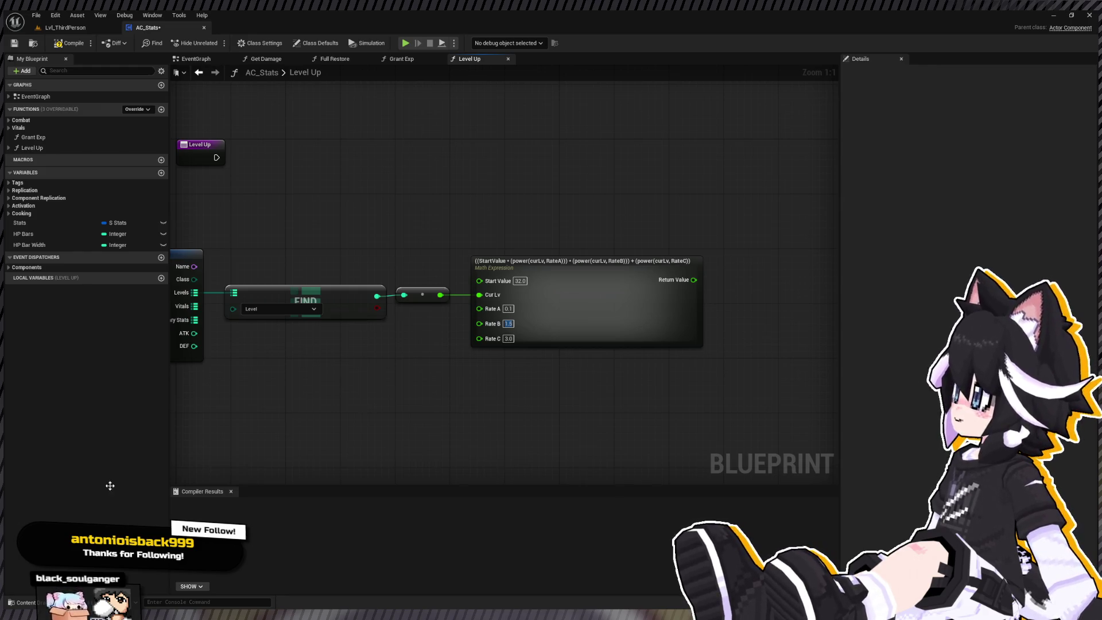
Move Level Up beside Break S Stats, lower the FIND and formula nodes, and paste a second FIND
click(112, 497)
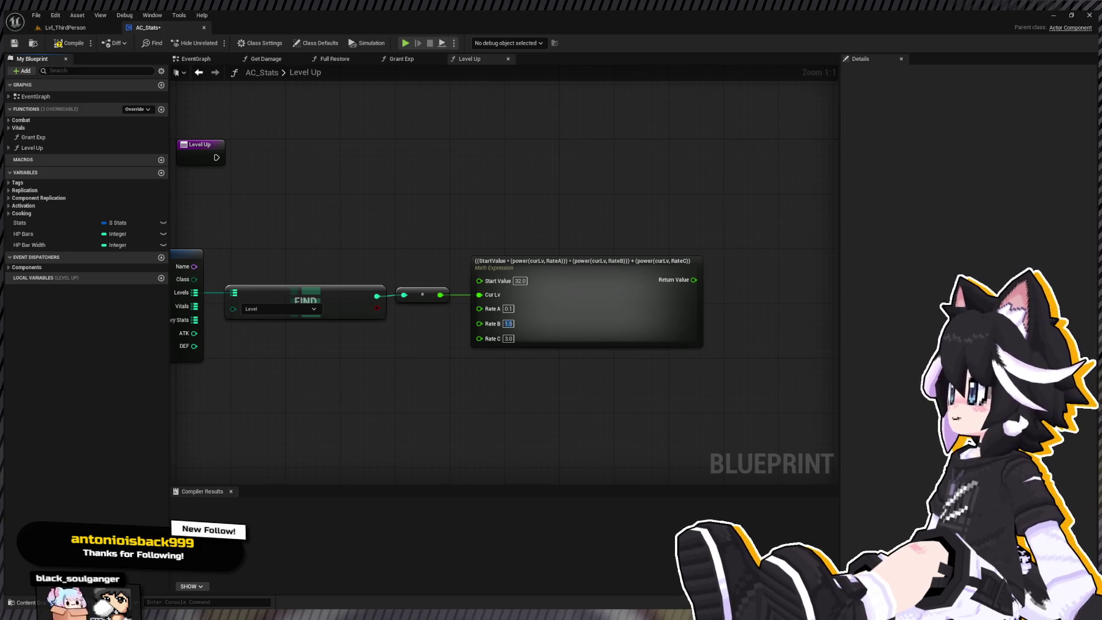
scroll(down, 3)
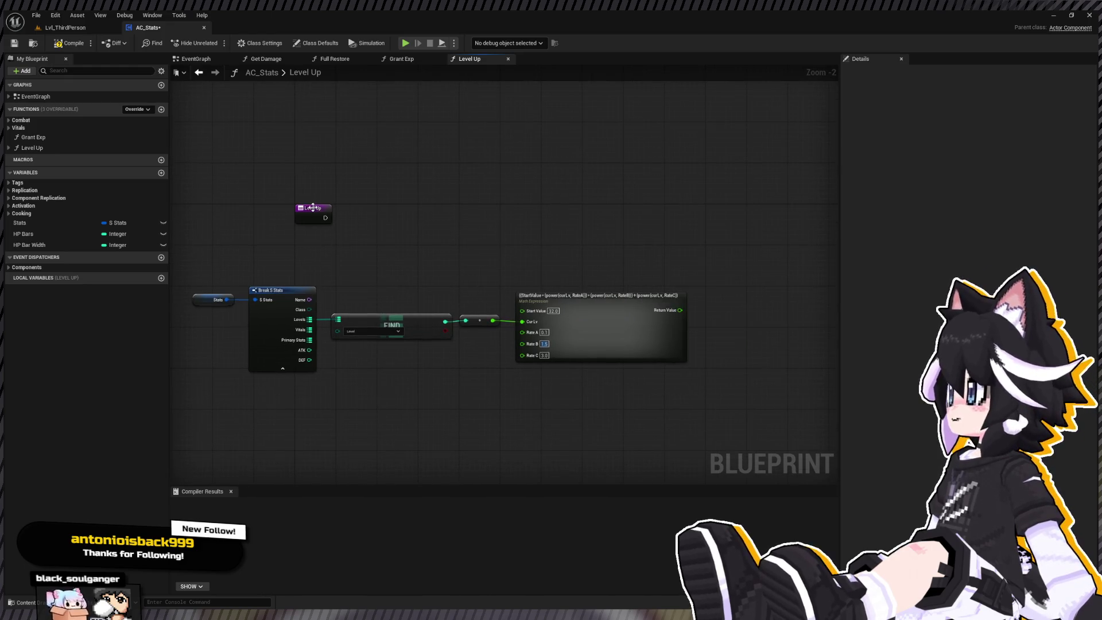
drag(313, 207, 267, 263)
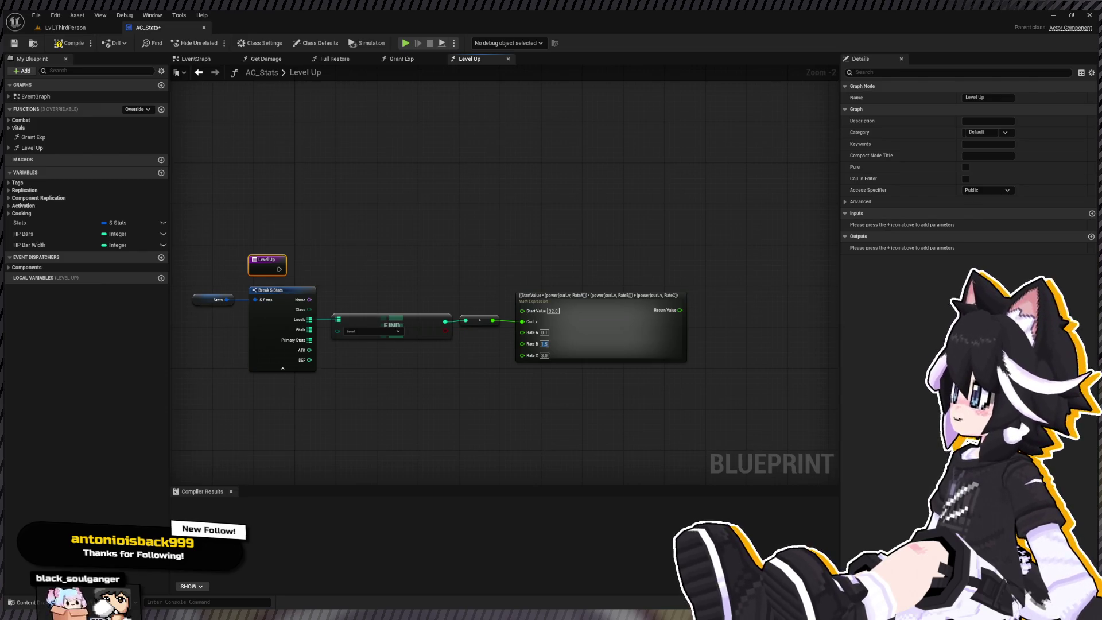
drag(404, 466, 726, 301)
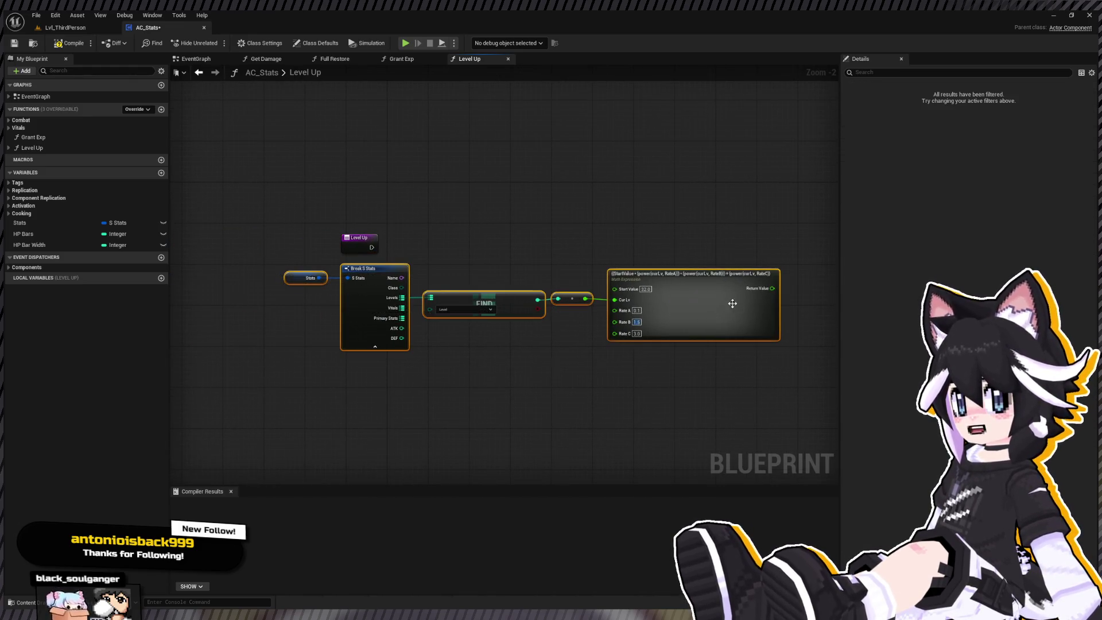
click(695, 306)
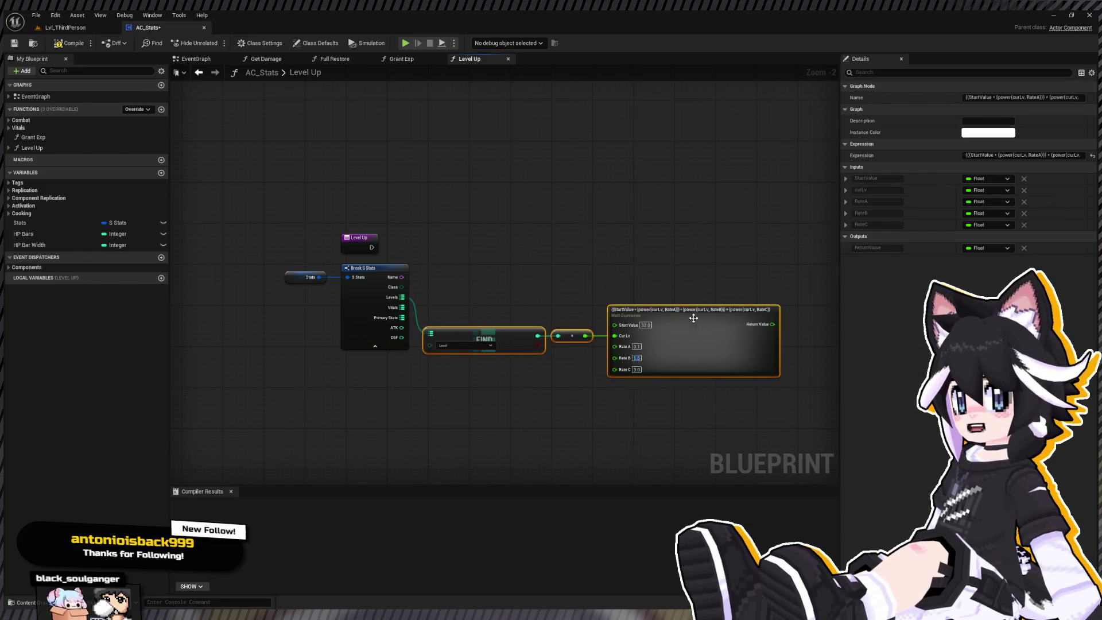
drag(497, 306, 377, 306)
scroll(up, 3)
scroll(up, 3)
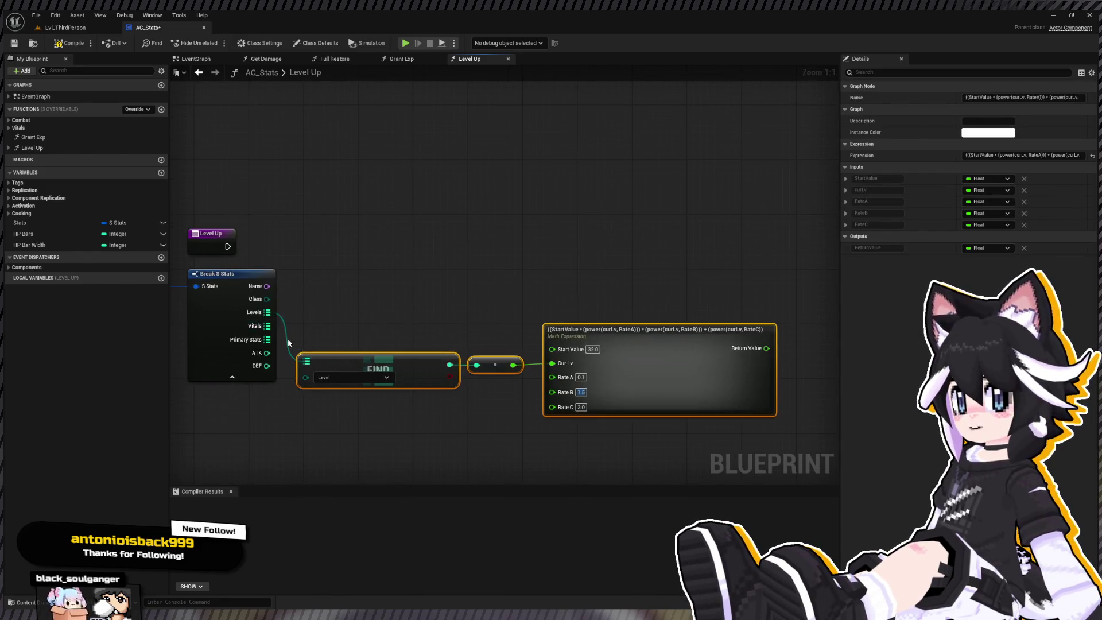
key(ctrl+v)
Wire Levels into the new FIND and create an ADD node on Levels fed by the formula
drag(267, 312, 341, 325)
click(341, 272)
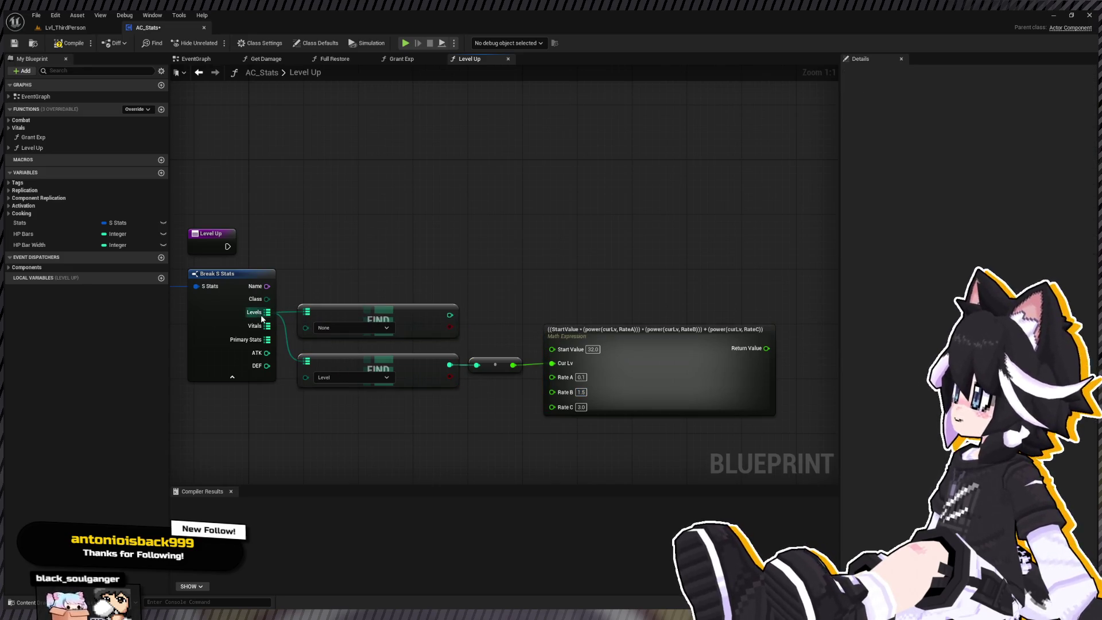
drag(267, 311, 565, 277)
click(566, 274)
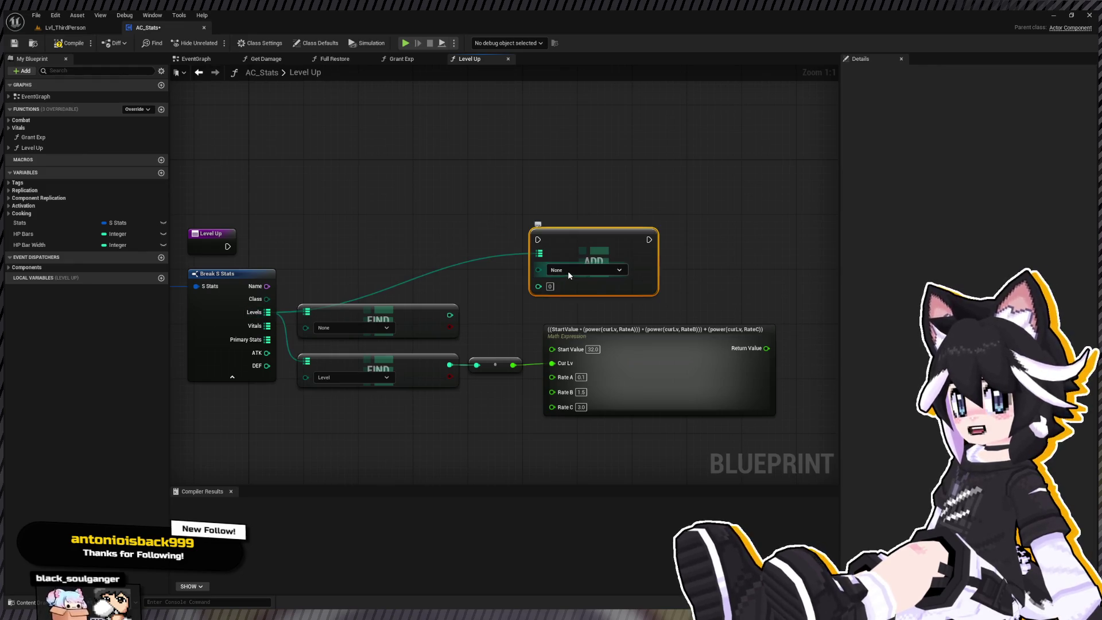
drag(701, 357, 474, 295)
drag(500, 256, 780, 251)
Replace the auto Truncate with a Ceil node into ADD, and run ADD from Level Up
click(493, 291)
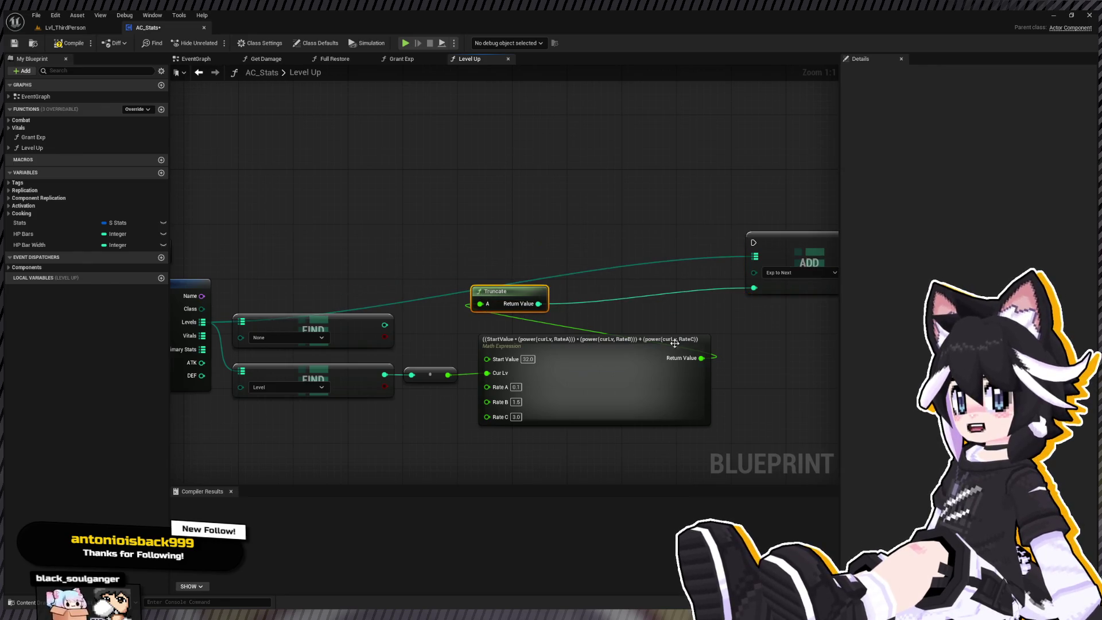
key(Delete)
drag(701, 358, 666, 289)
text(ceil)
key(Return)
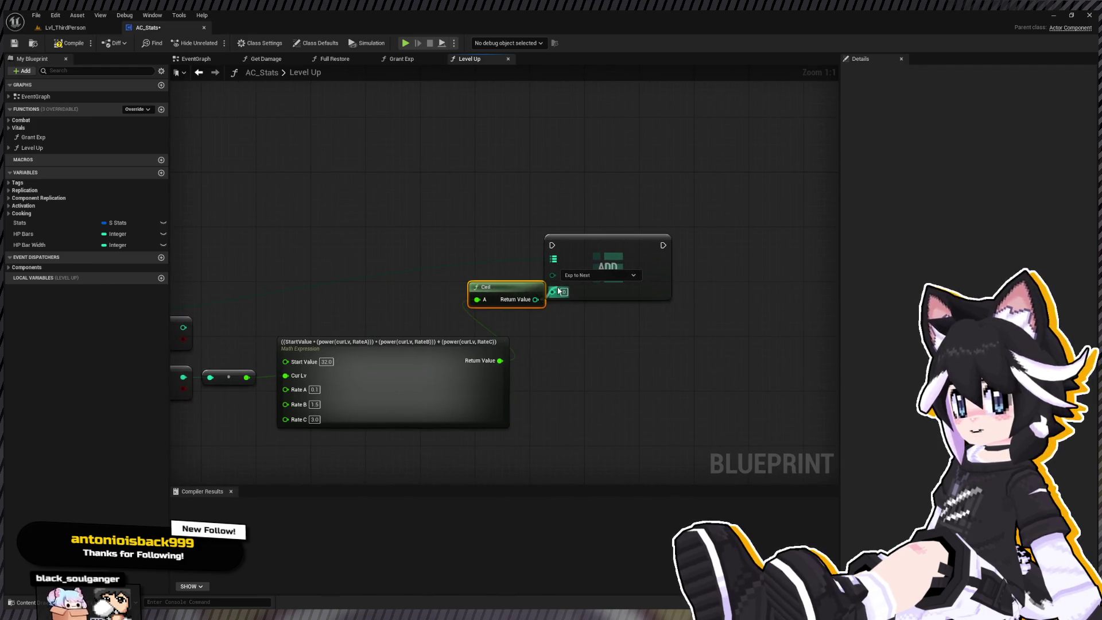
drag(559, 291, 559, 291)
scroll(down, 3)
drag(246, 271, 764, 260)
Straighten the Level Up to ADD connection and place Ceil and ADD neatly
drag(220, 220, 840, 280)
key(q)
drag(740, 290, 488, 422)
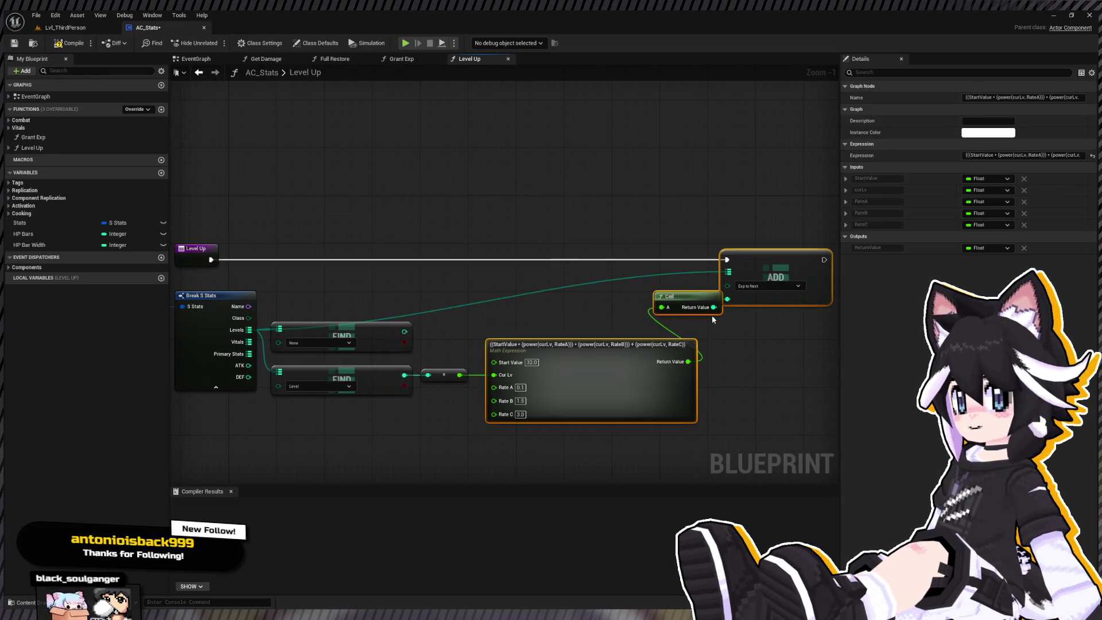
click(684, 296)
drag(685, 296, 738, 350)
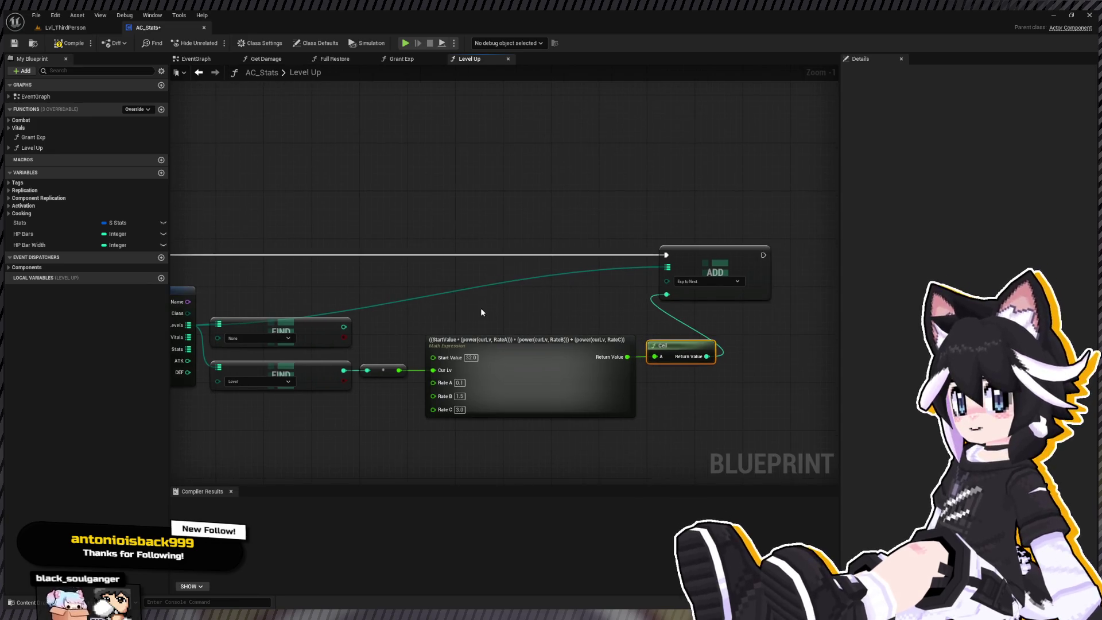
drag(718, 253, 790, 254)
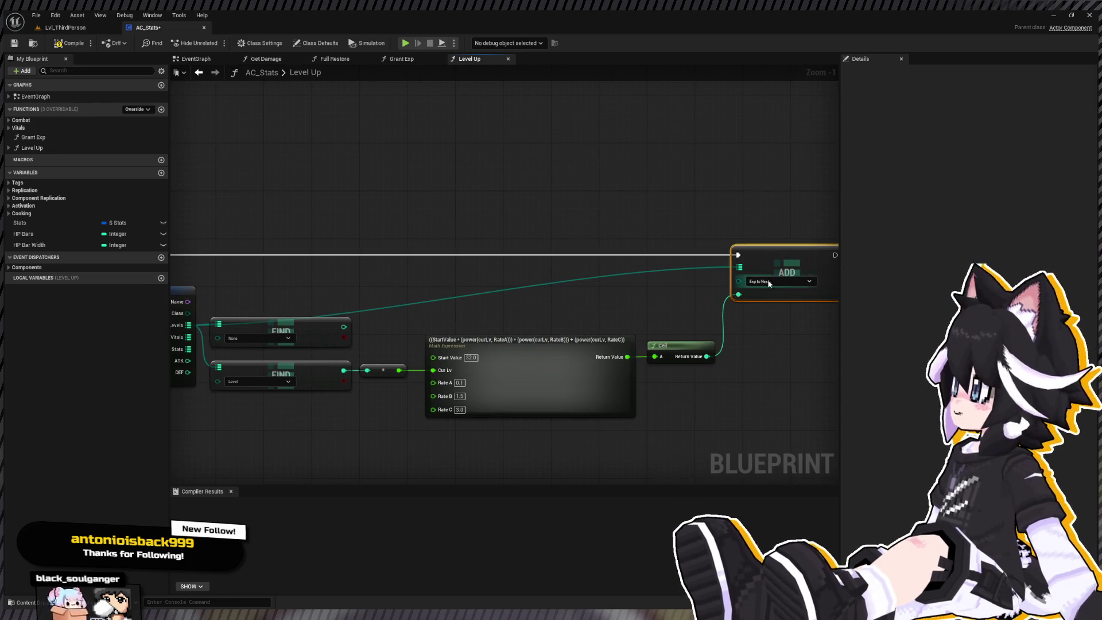
scroll(down, 3)
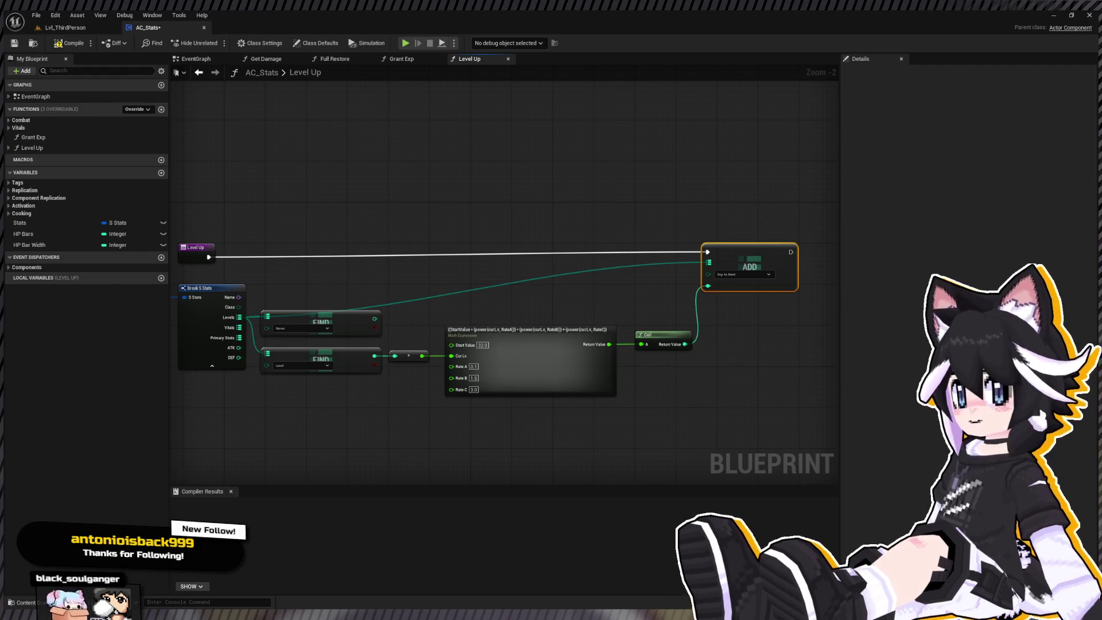
drag(509, 210, 560, 212)
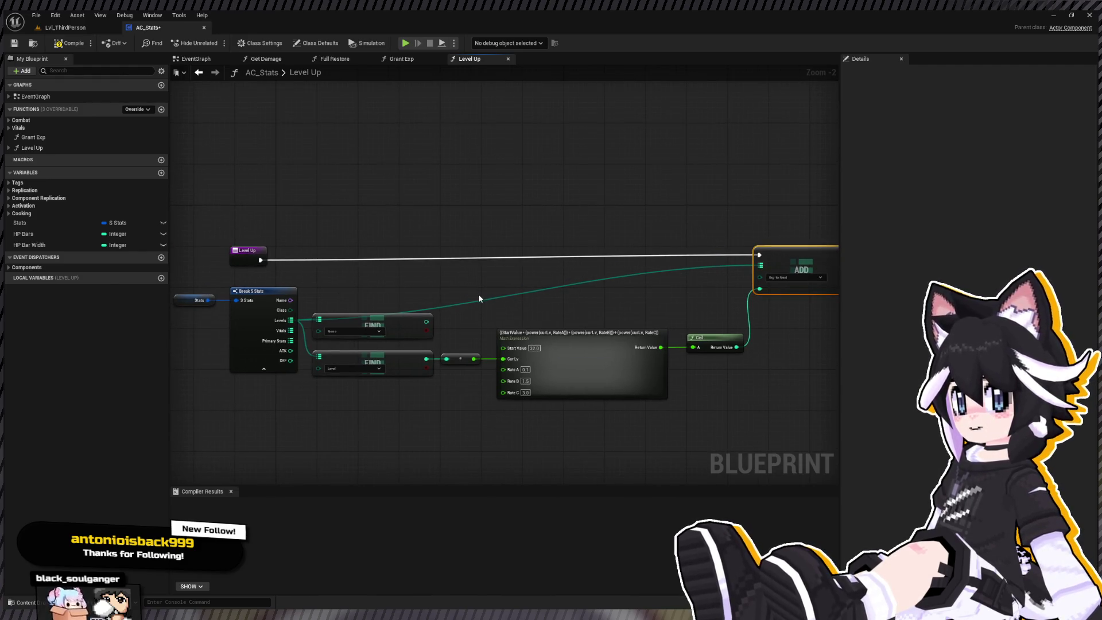
Add reroute points on the Levels wire near Break S Stats and ADD
double_click(470, 301)
drag(469, 301, 735, 304)
click(386, 308)
double_click(388, 299)
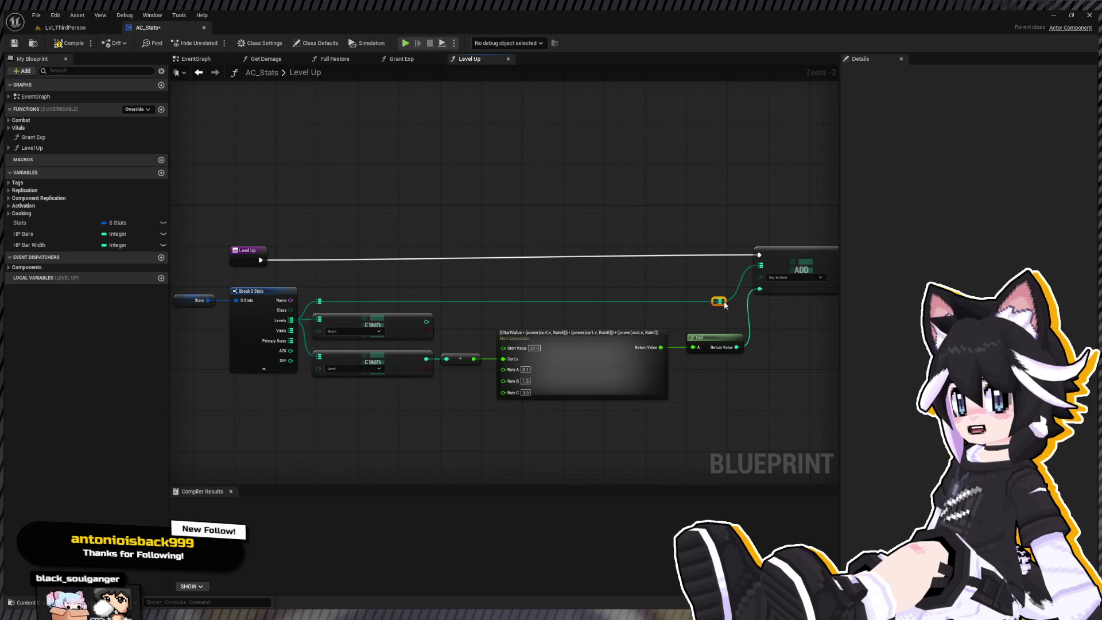
scroll(down, 3)
drag(229, 204, 797, 264)
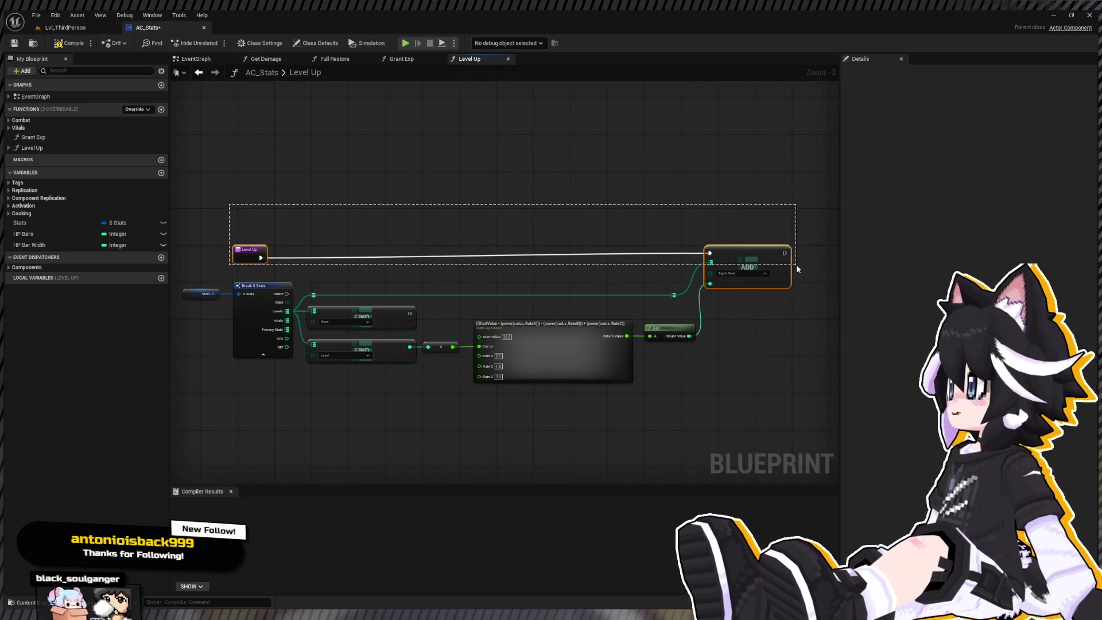
Straighten the Level Up exec line and paste a second ADD node above it
key(q)
click(683, 193)
drag(583, 133, 335, 239)
scroll(up, 3)
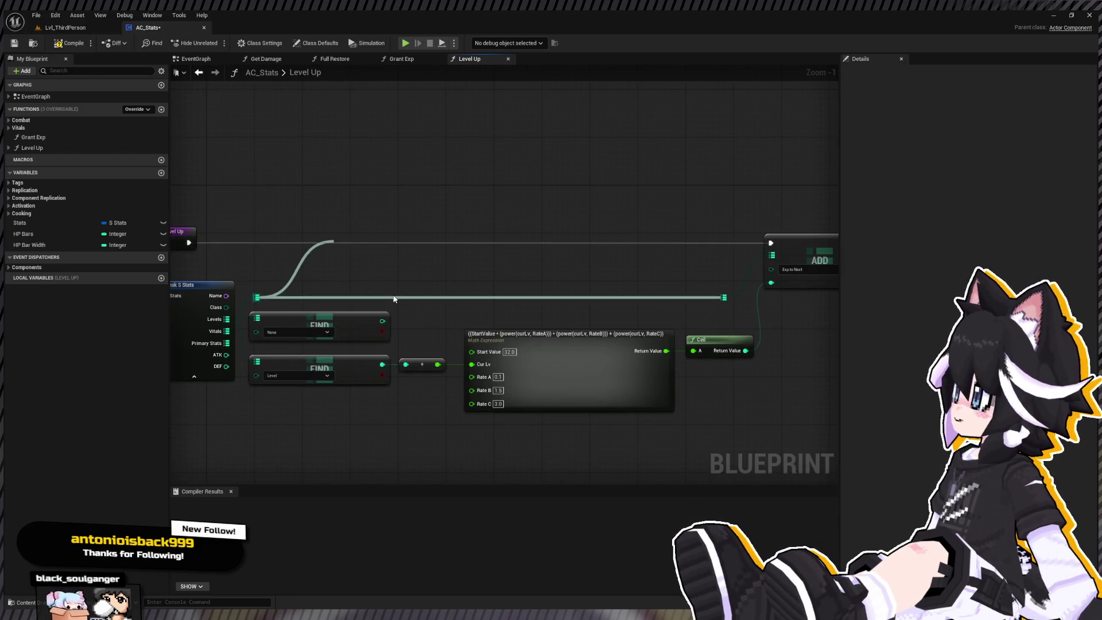
key(ctrl+v)
drag(400, 248, 442, 212)
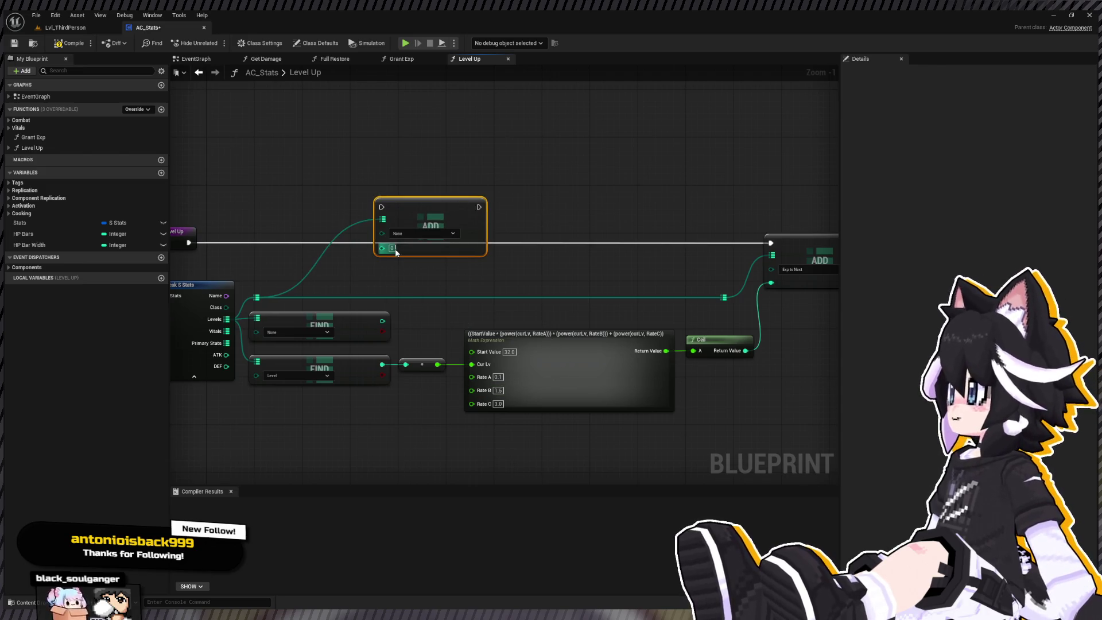
click(491, 304)
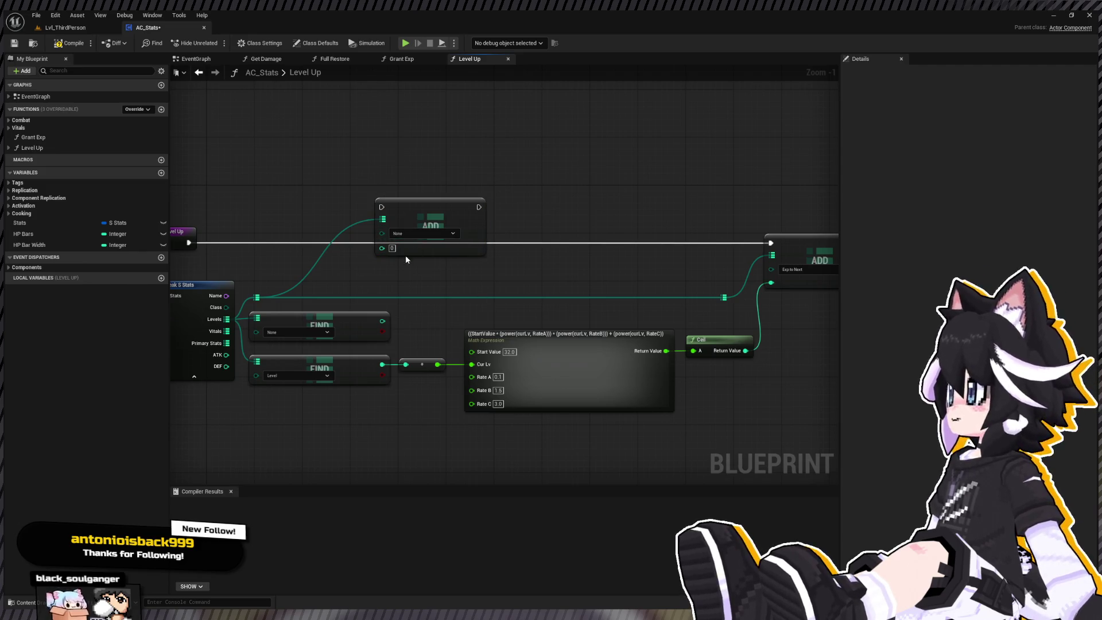
Make the new ADD add 1 to Level before the Exp to Next ADD, then compile and save
click(392, 248)
text(1)
key(Return)
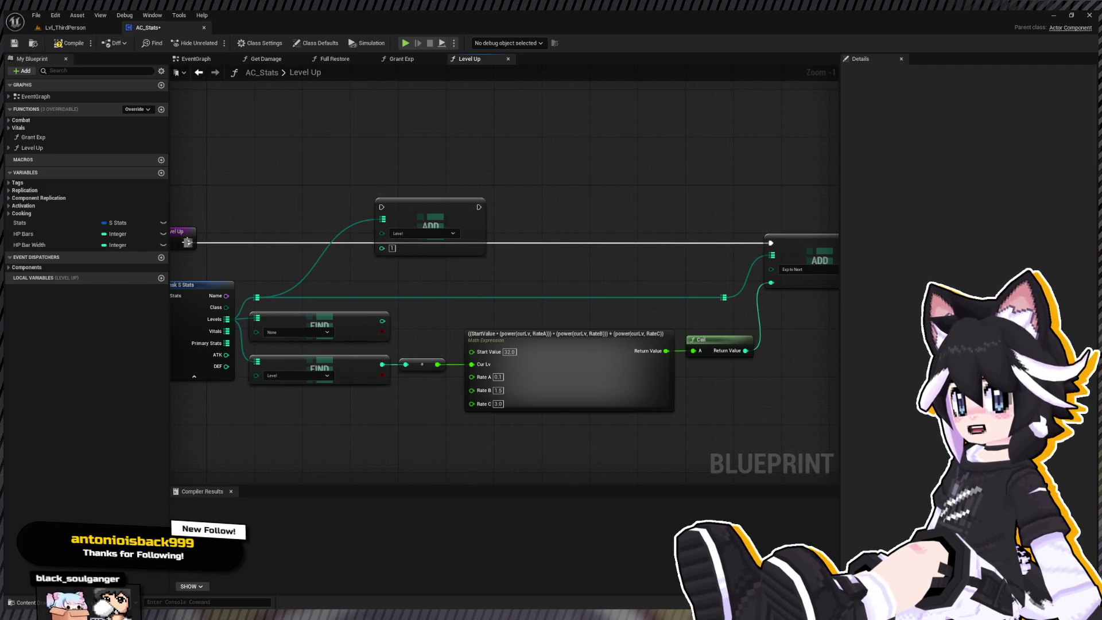
drag(187, 242, 396, 242)
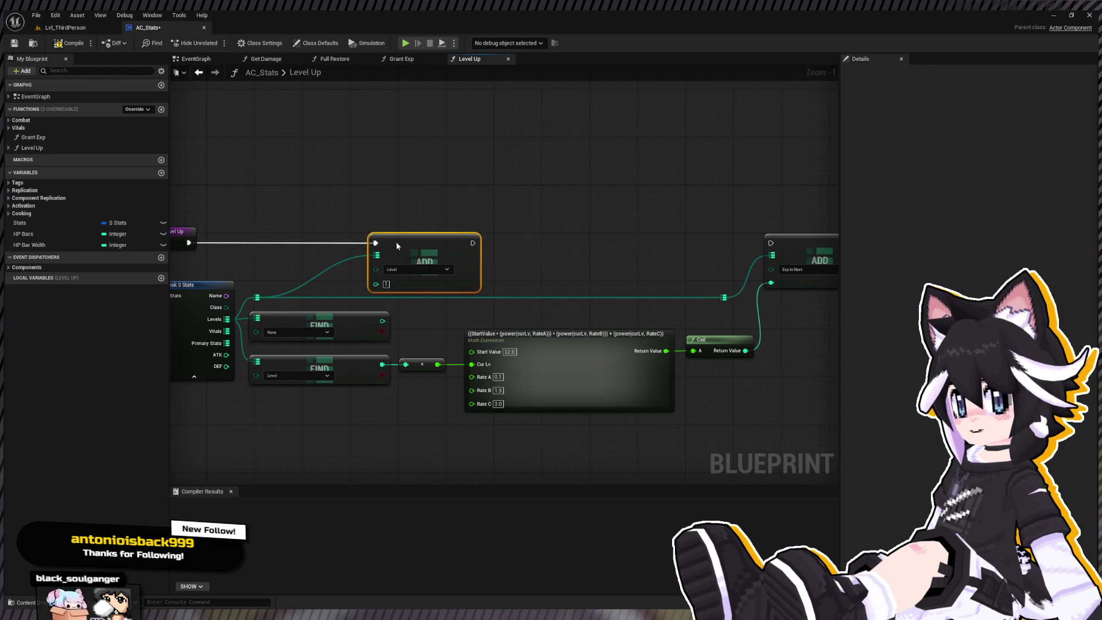
drag(472, 243, 771, 243)
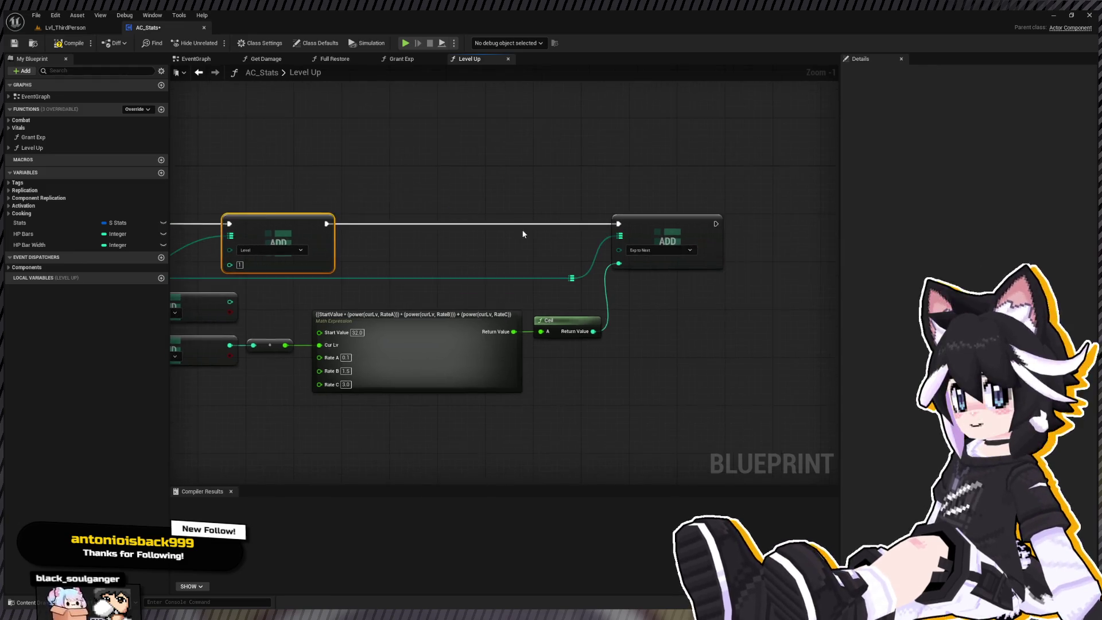
scroll(down, 3)
drag(297, 226, 410, 226)
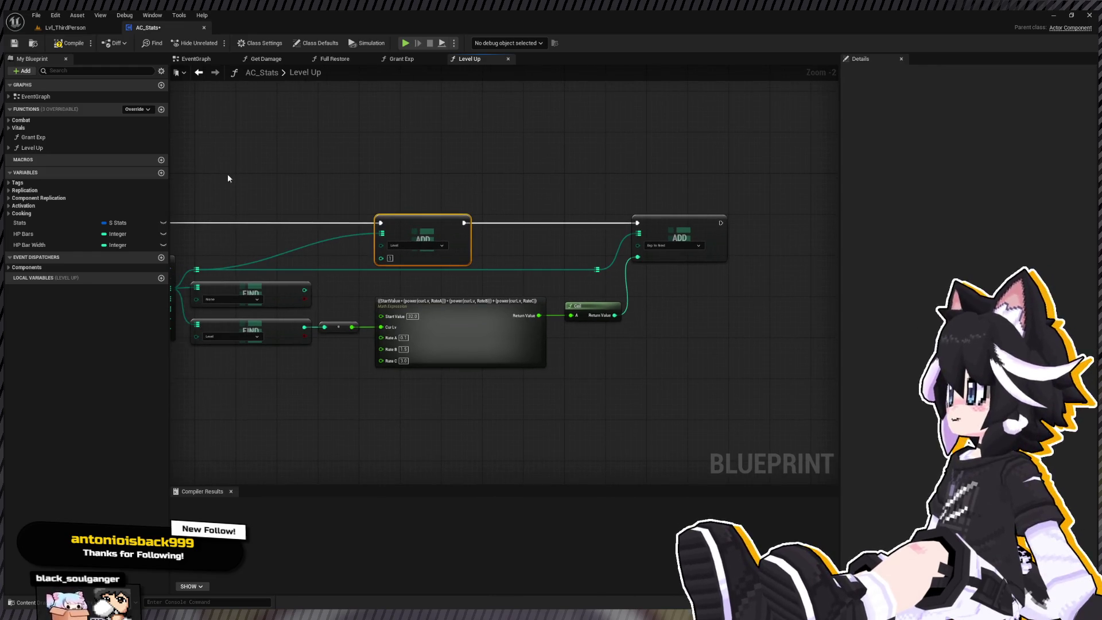
click(65, 43)
click(14, 43)
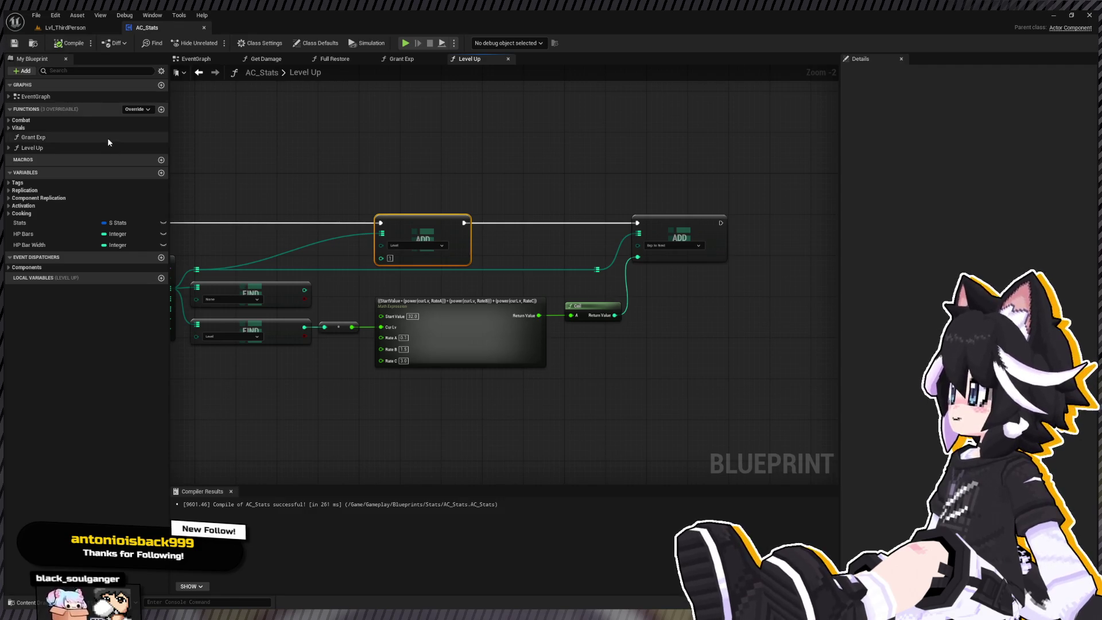
Switch to Lvl_ThirdPerson and open BP_Enemy from the Enemy folder to its Combat graph
double_click(108, 138)
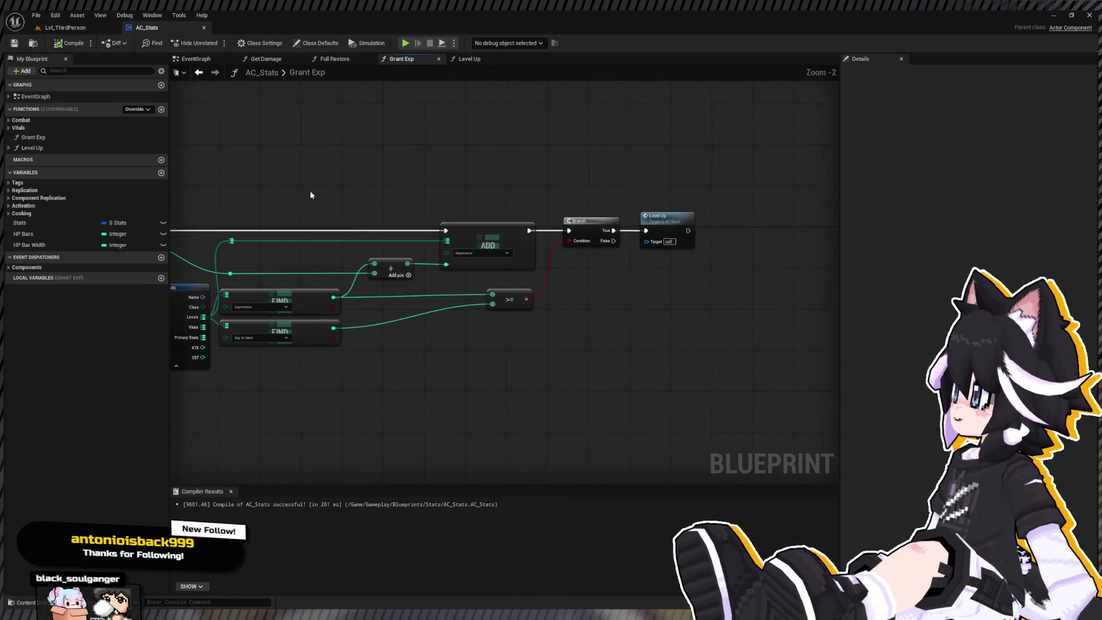
click(67, 29)
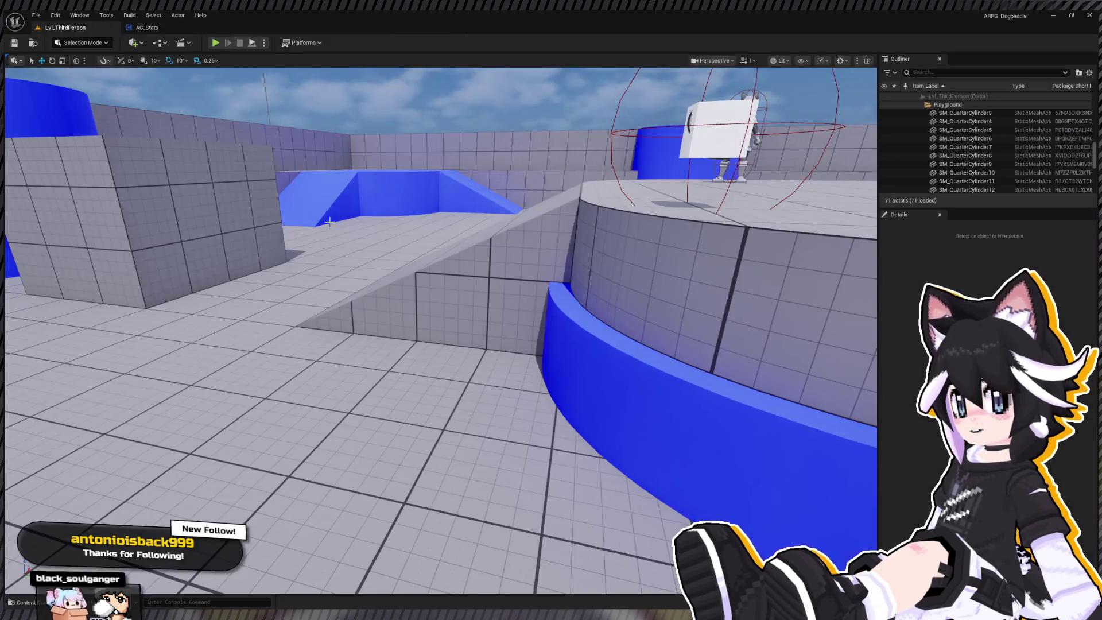
click(23, 602)
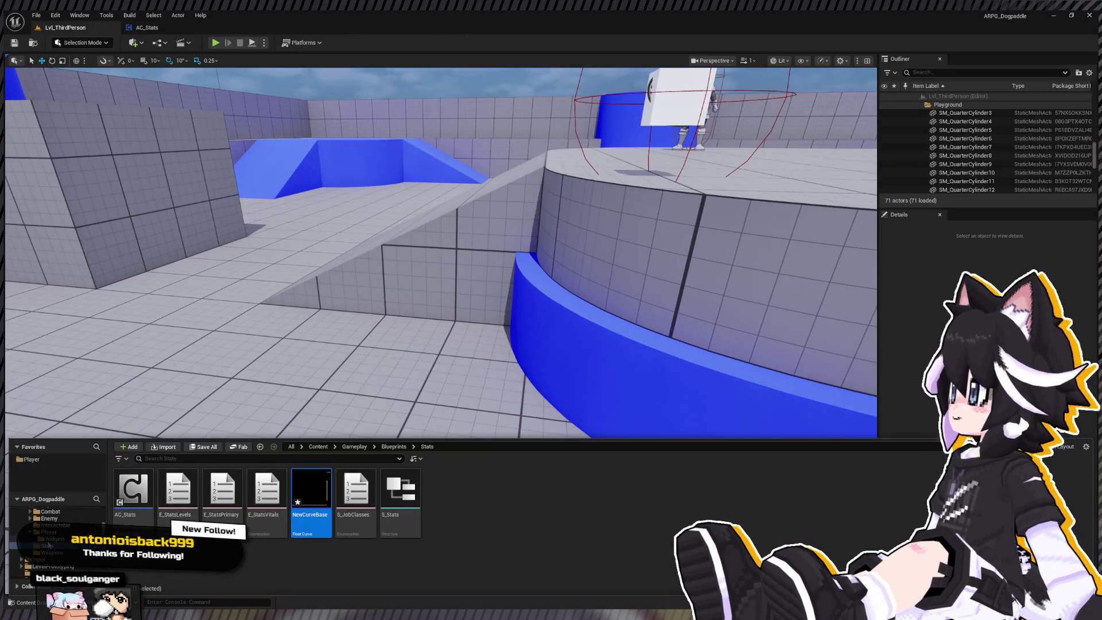
click(49, 518)
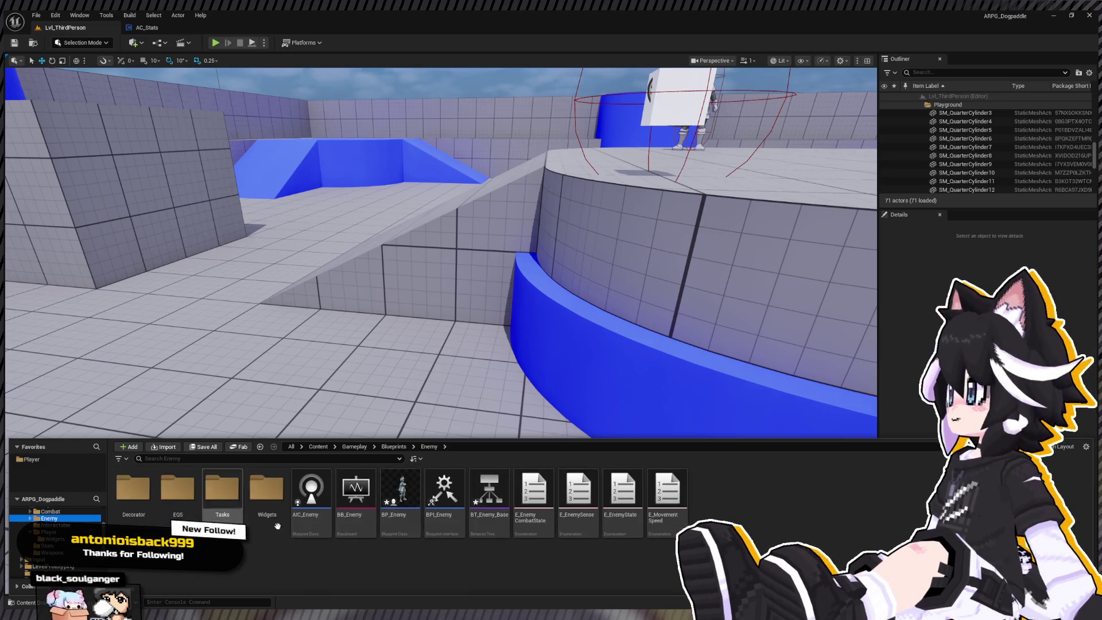
click(404, 491)
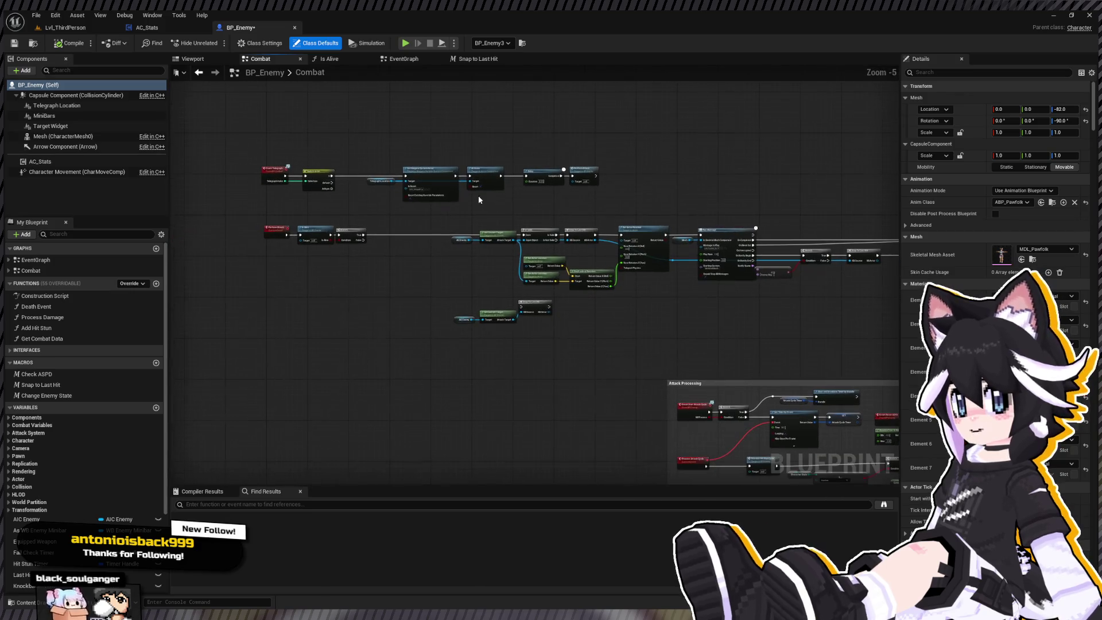
scroll(down, 3)
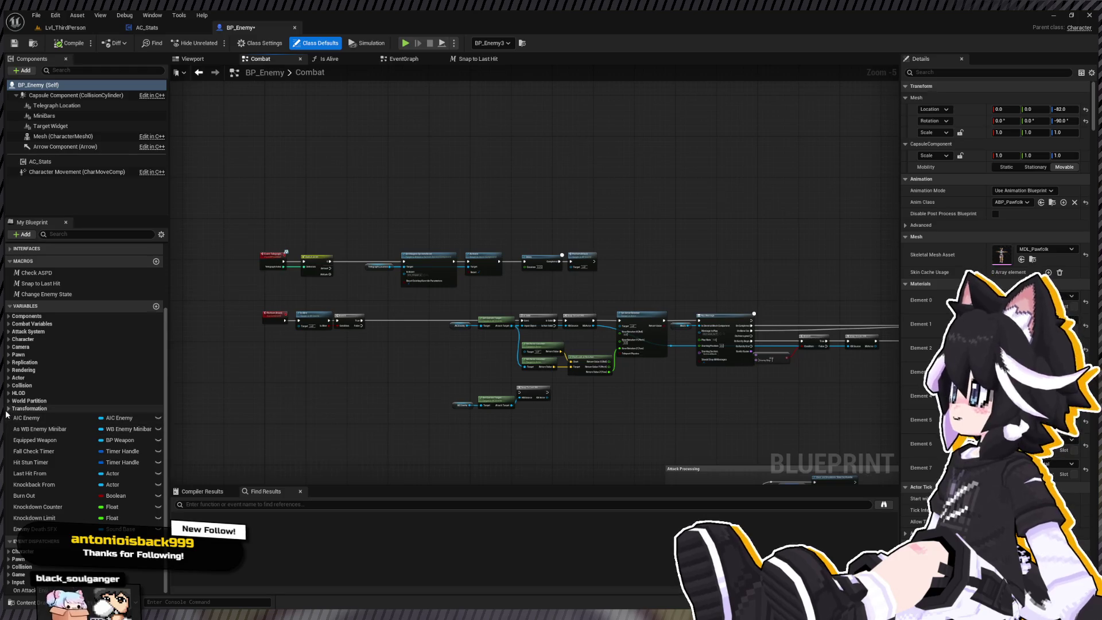
drag(496, 295, 416, 338)
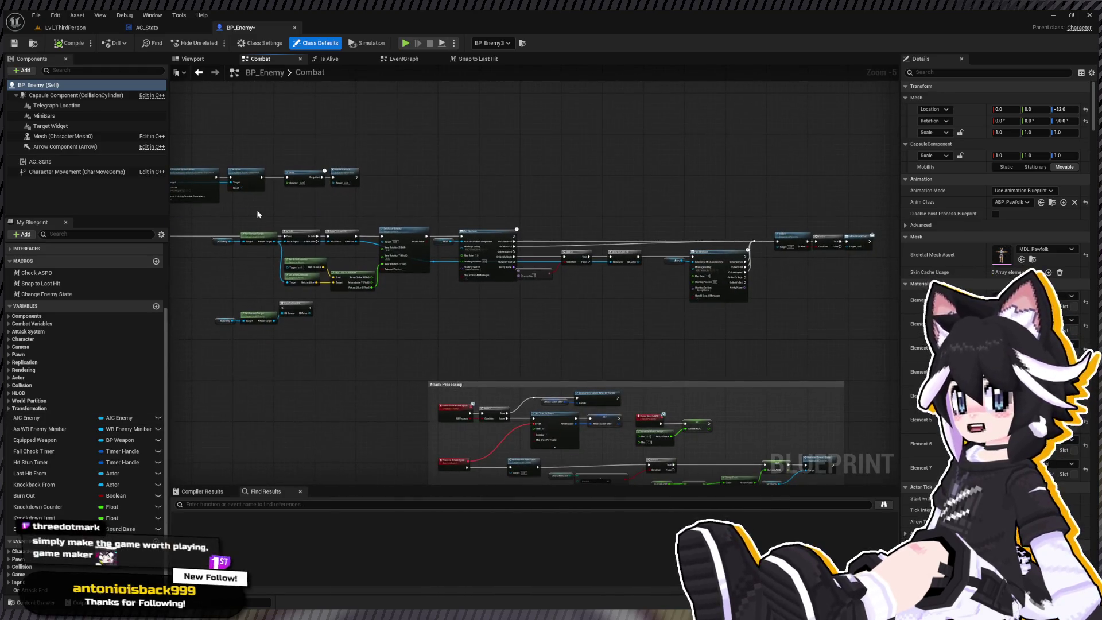
Browse the Content Drawer's Player folder, then return to the Enemy blueprints folder
key(ctrl+space)
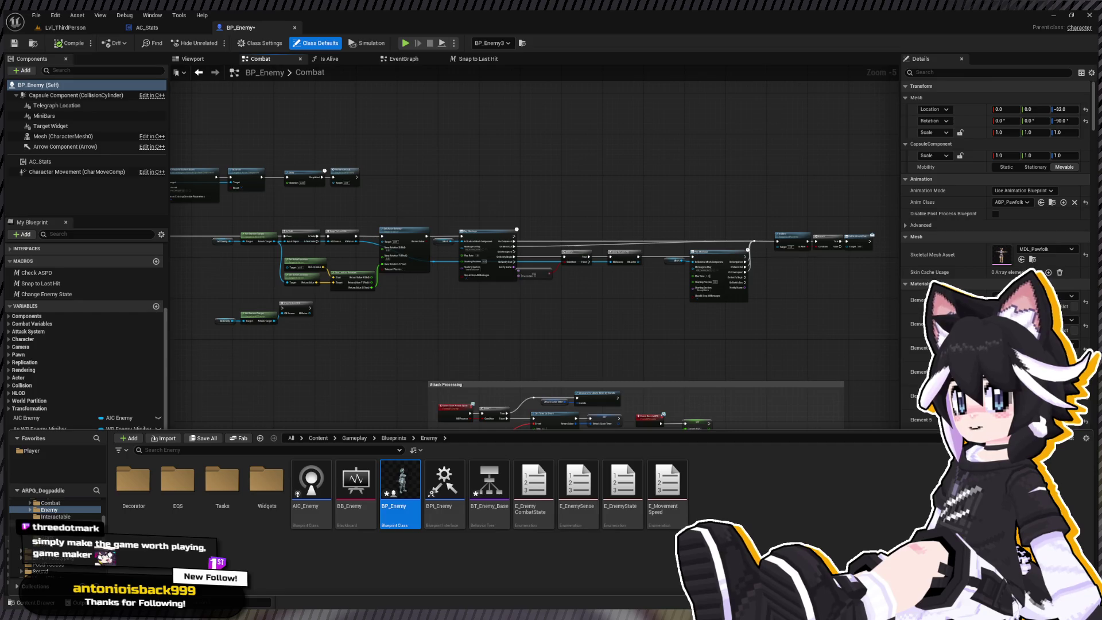
scroll(up, 3)
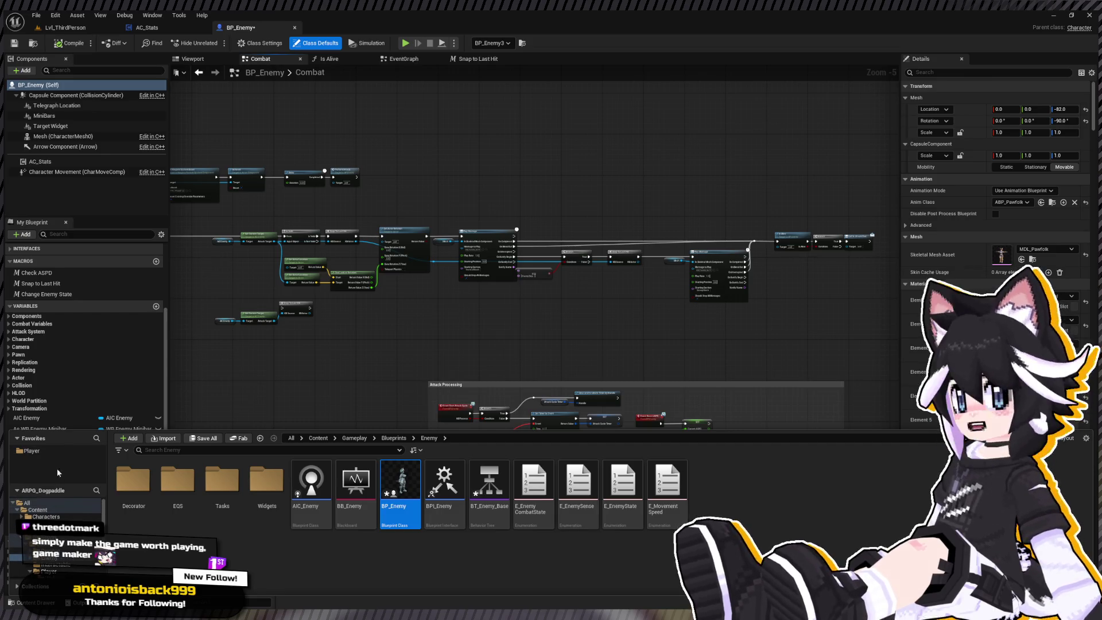
click(70, 450)
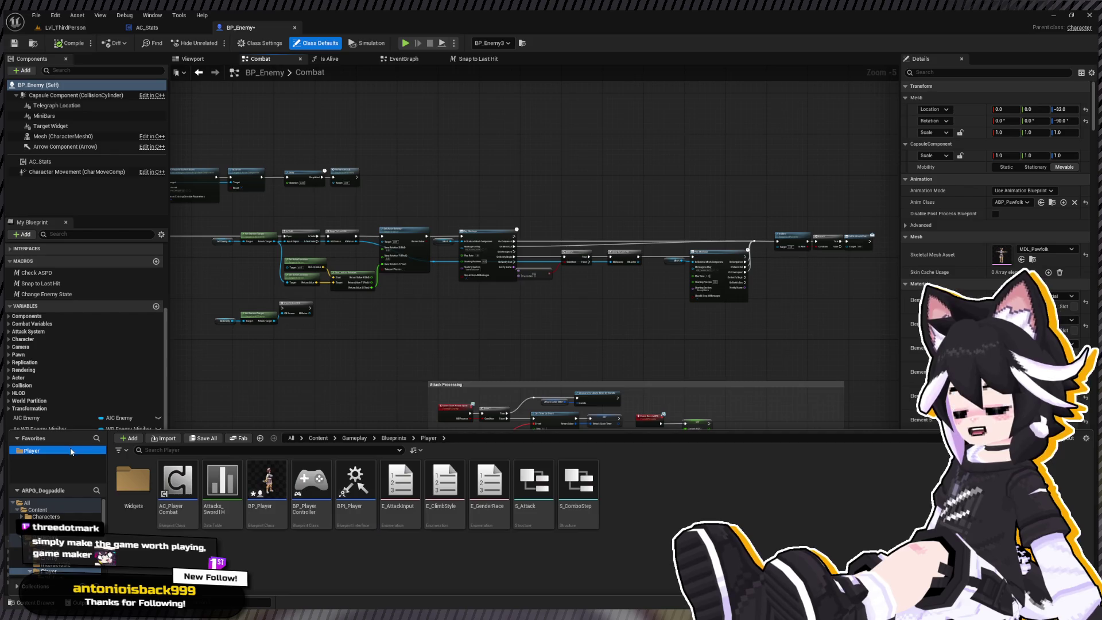
scroll(up, 3)
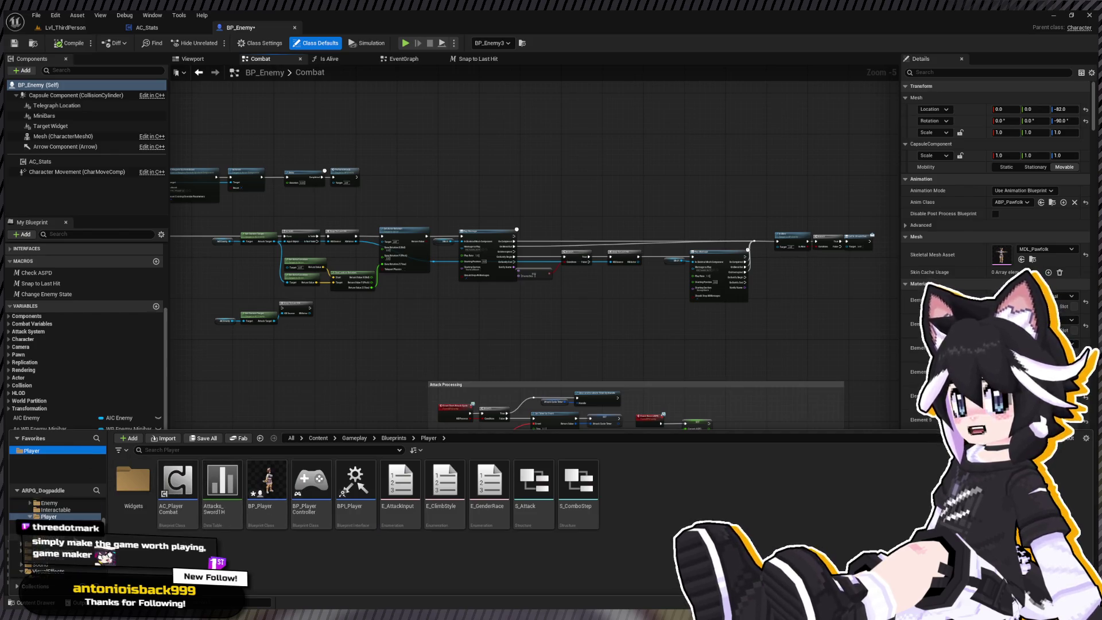
click(49, 544)
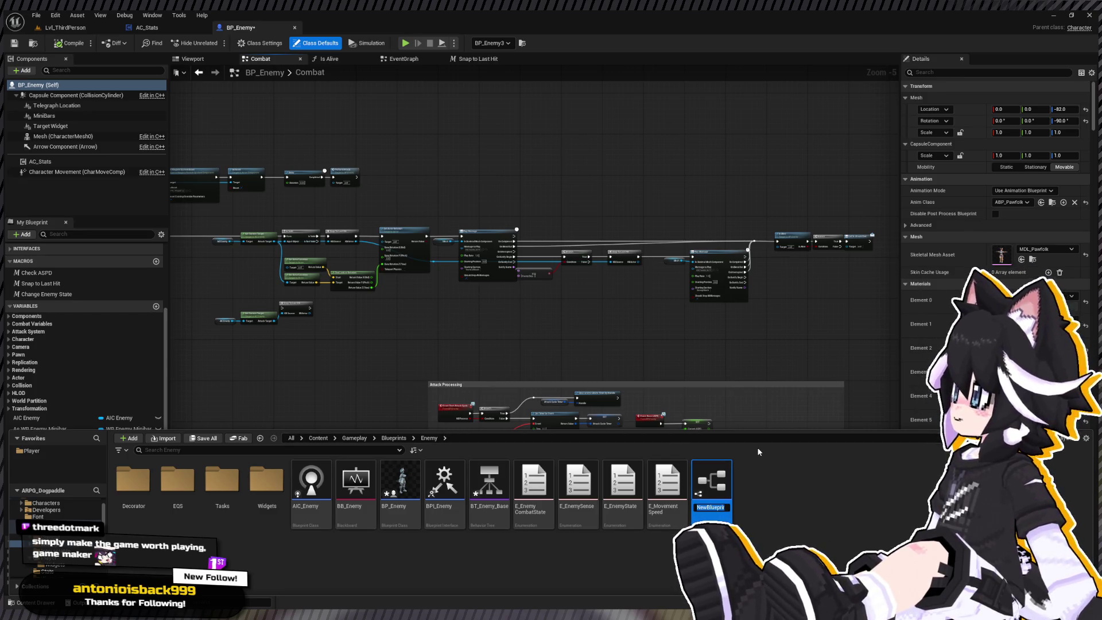
Name the new Actor Component AC_LootRewards and add it as a component of BP_Enemy
text(AC_Lo)
text(otRewards)
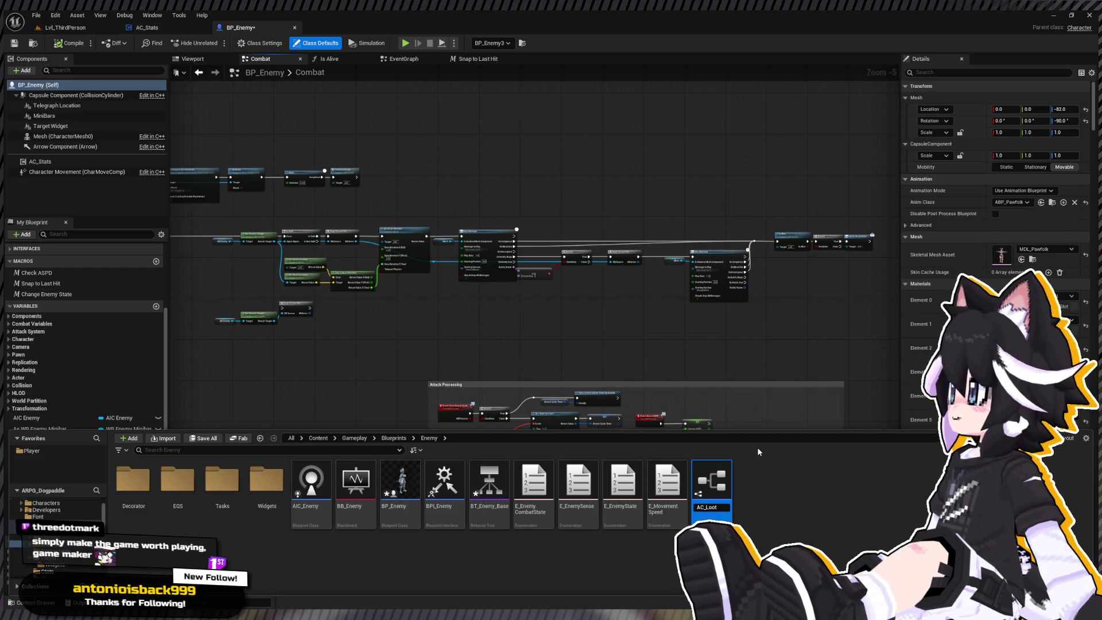
key(Return)
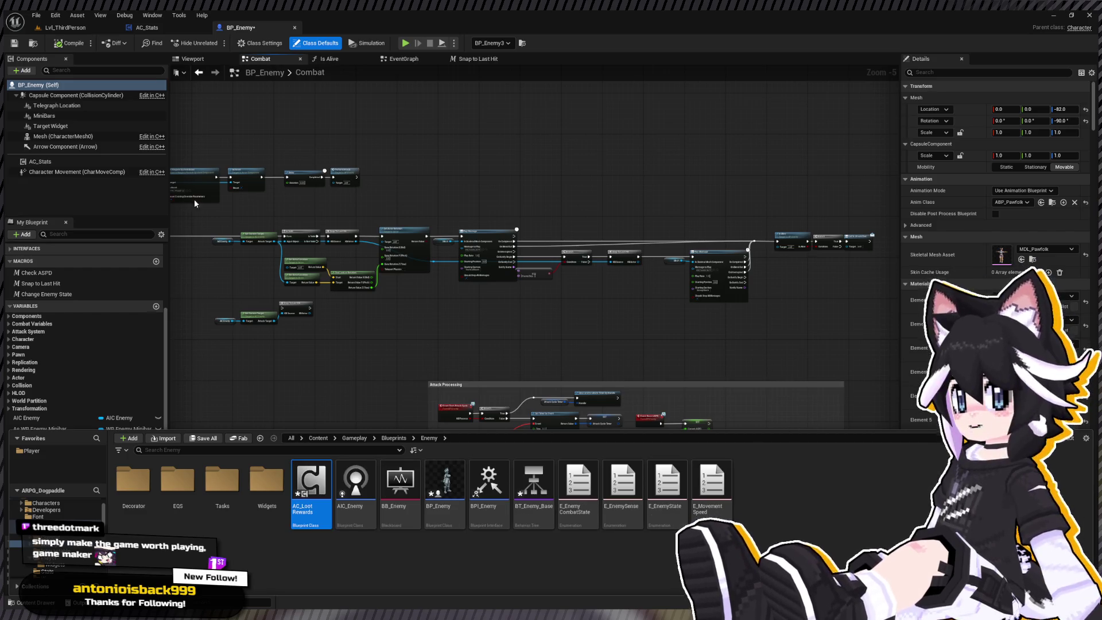
click(29, 58)
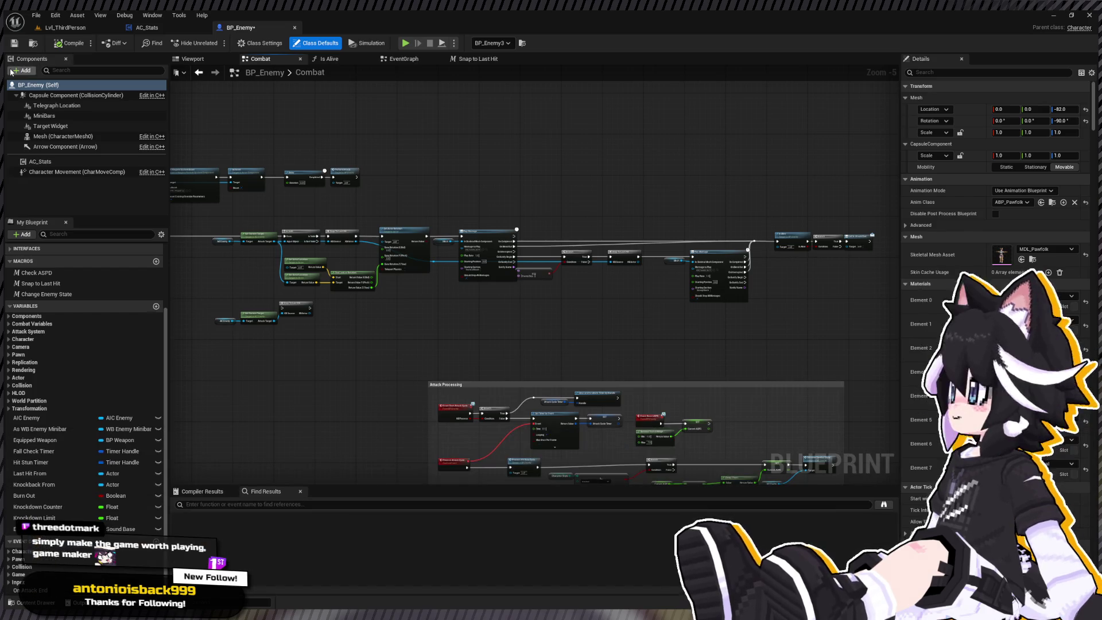
click(23, 70)
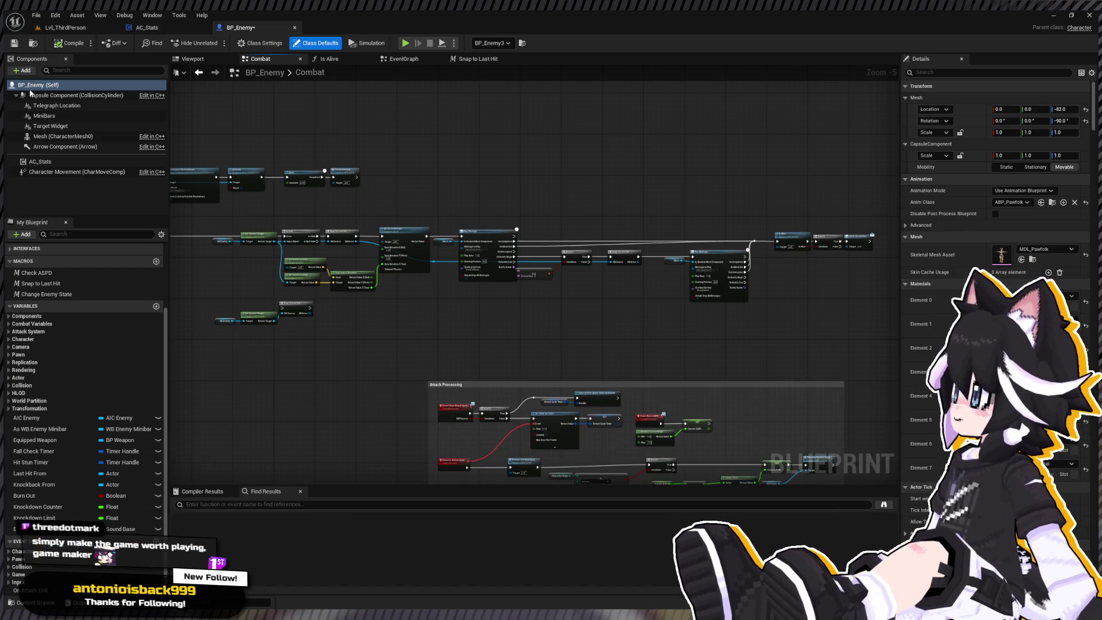
click(74, 218)
click(73, 205)
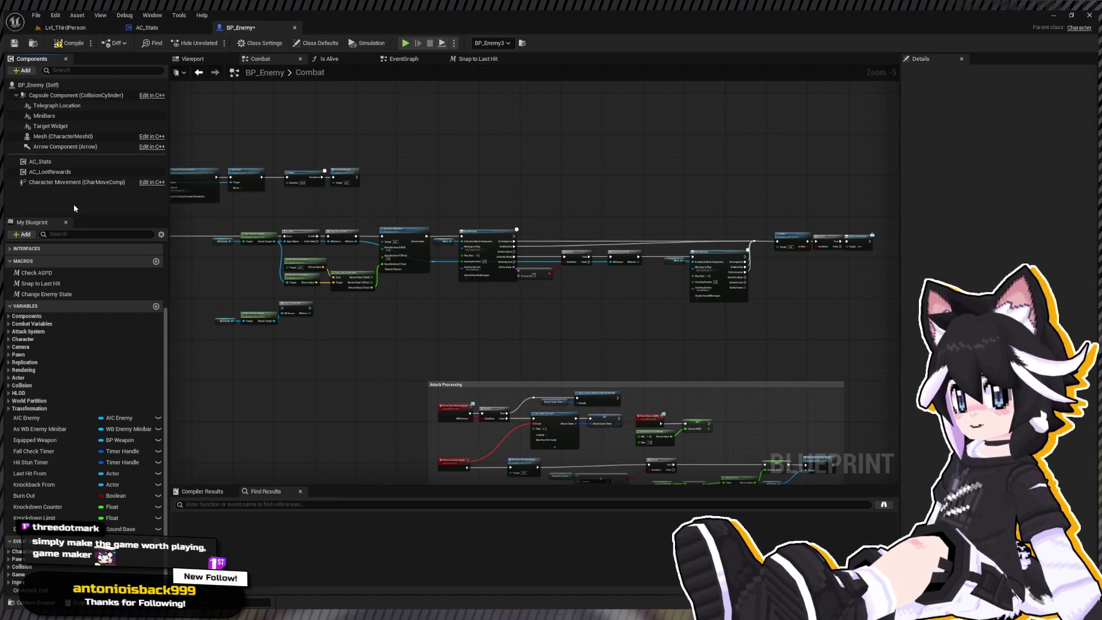
Rename both the asset and BP_Enemy's added component to AC_Rewards
key(ctrl+space)
text(AC_Rewar)
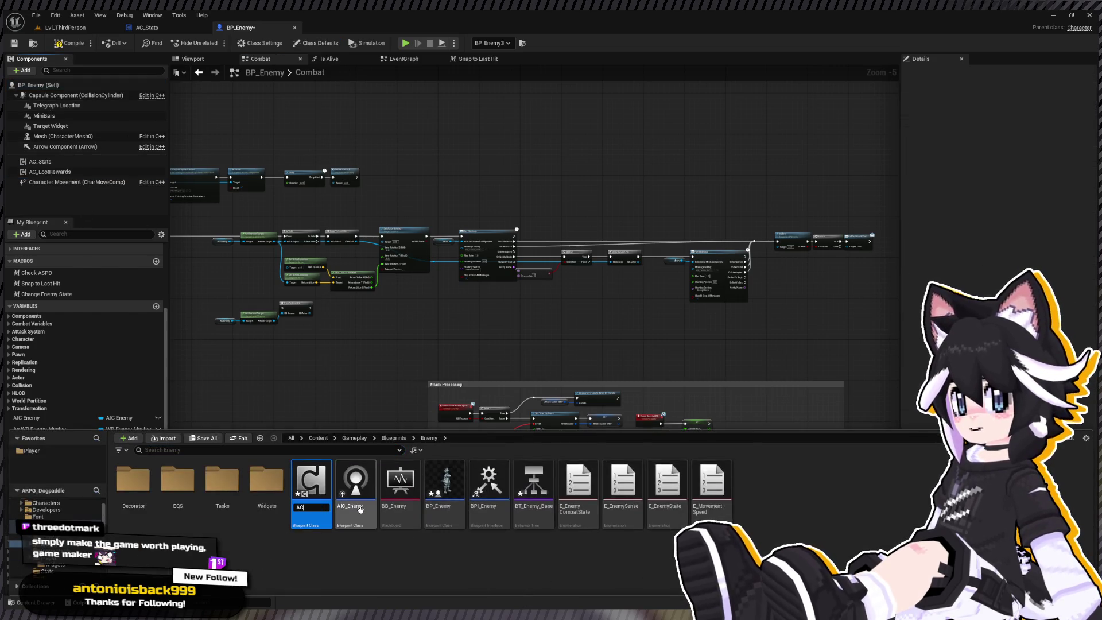
text(rds)
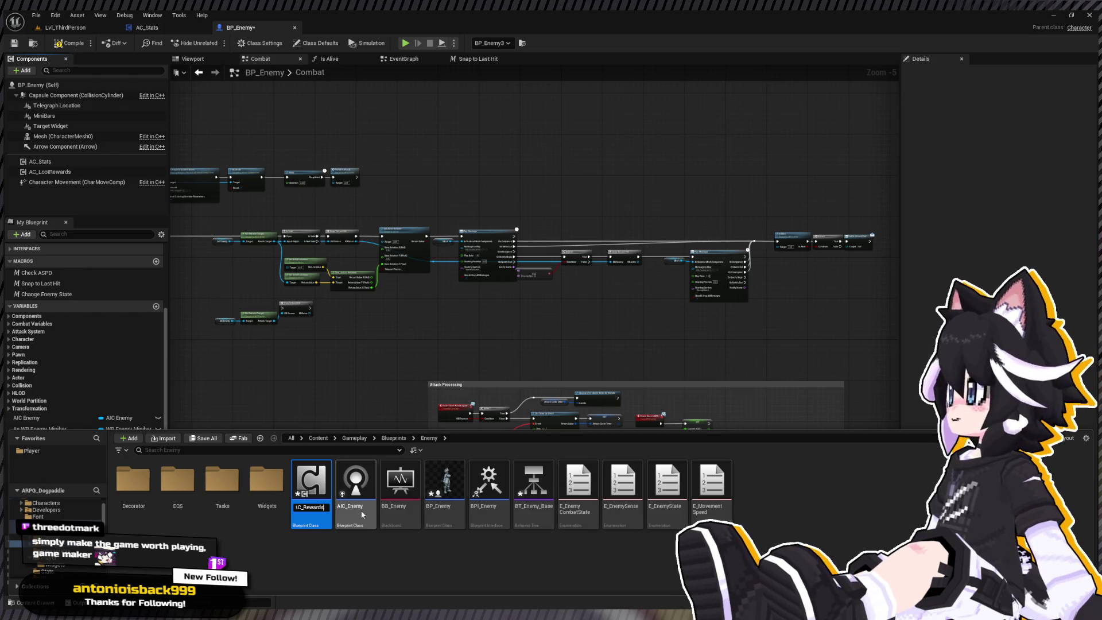
key(Return)
click(58, 173)
key(F2)
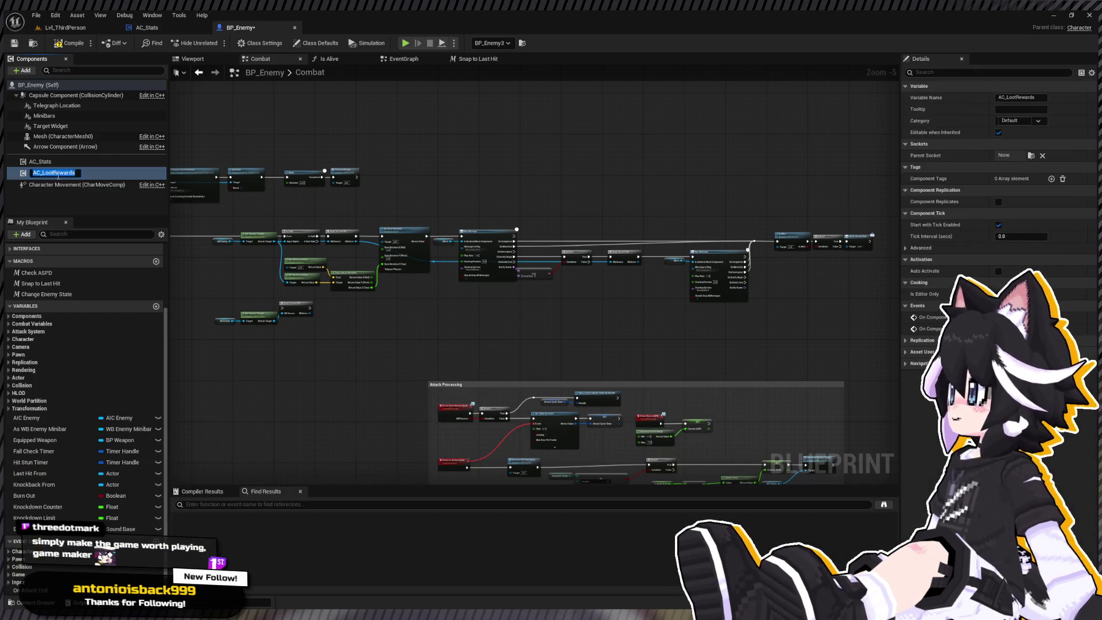
text(AC_Rewrad)
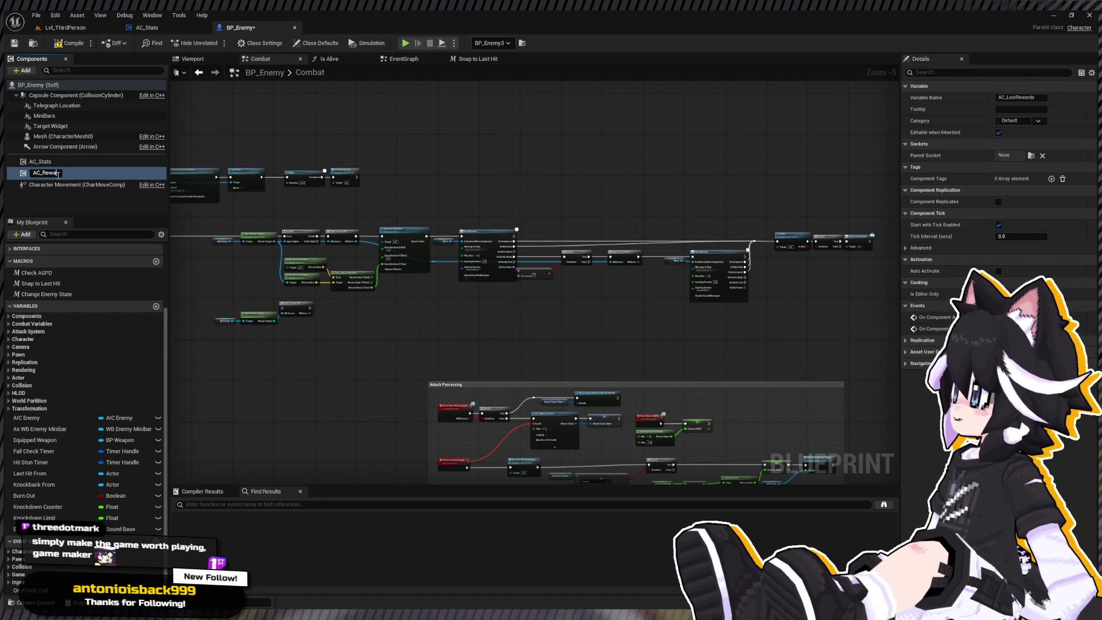
text(ds)
key(Return)
key(ctrl+space)
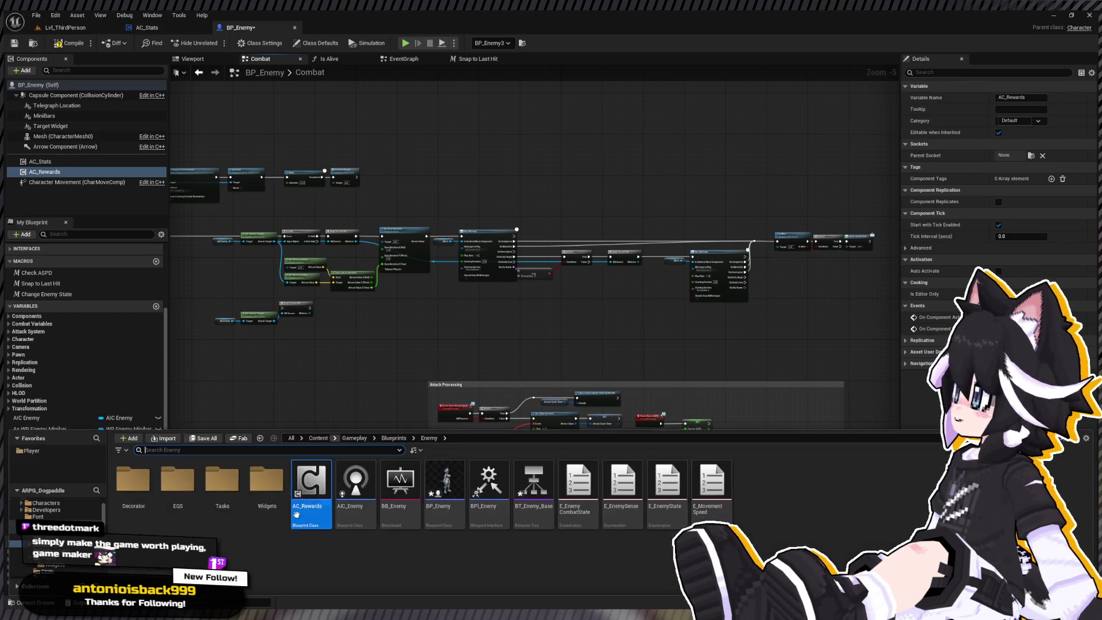
key(ctrl+space)
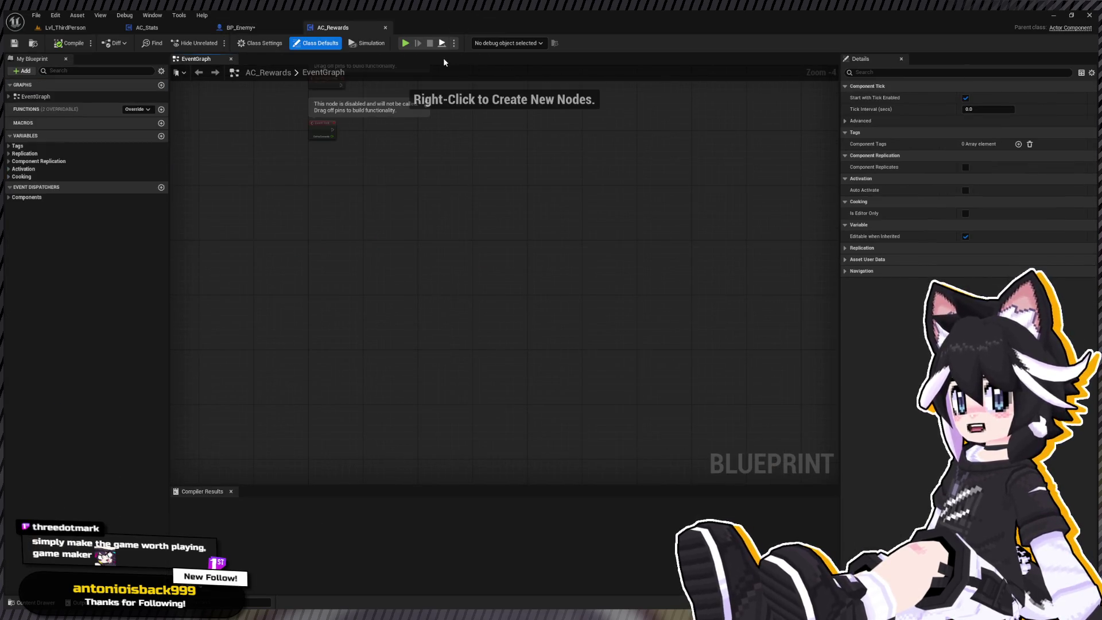
Delete the default Event Begin Play and Event Tick nodes from the EventGraph
scroll(up, 3)
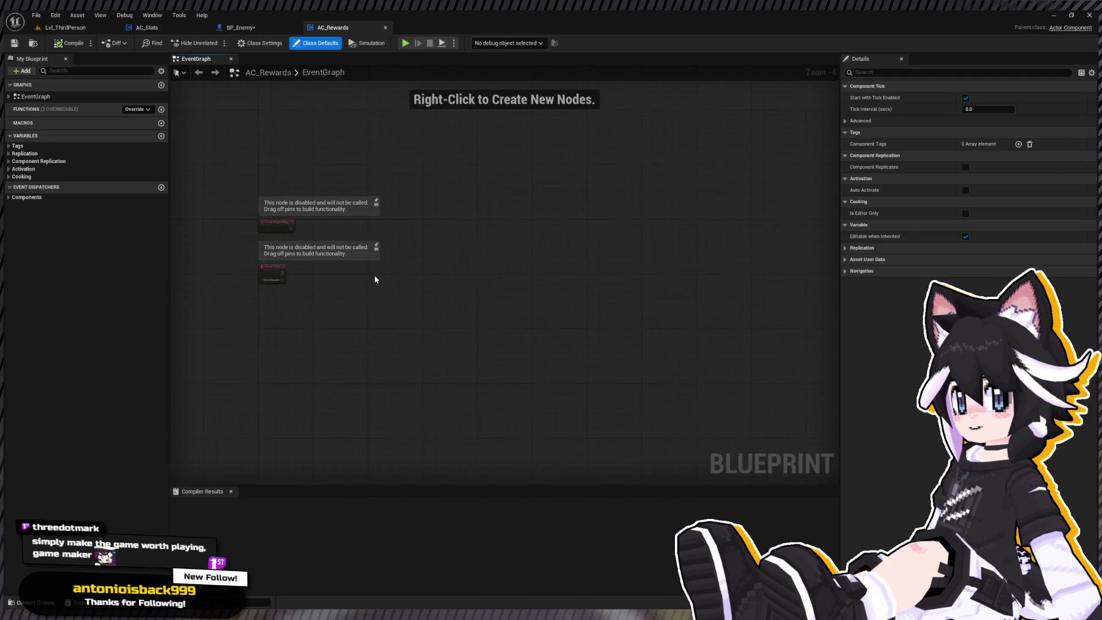
click(293, 248)
click(284, 336)
key(Delete)
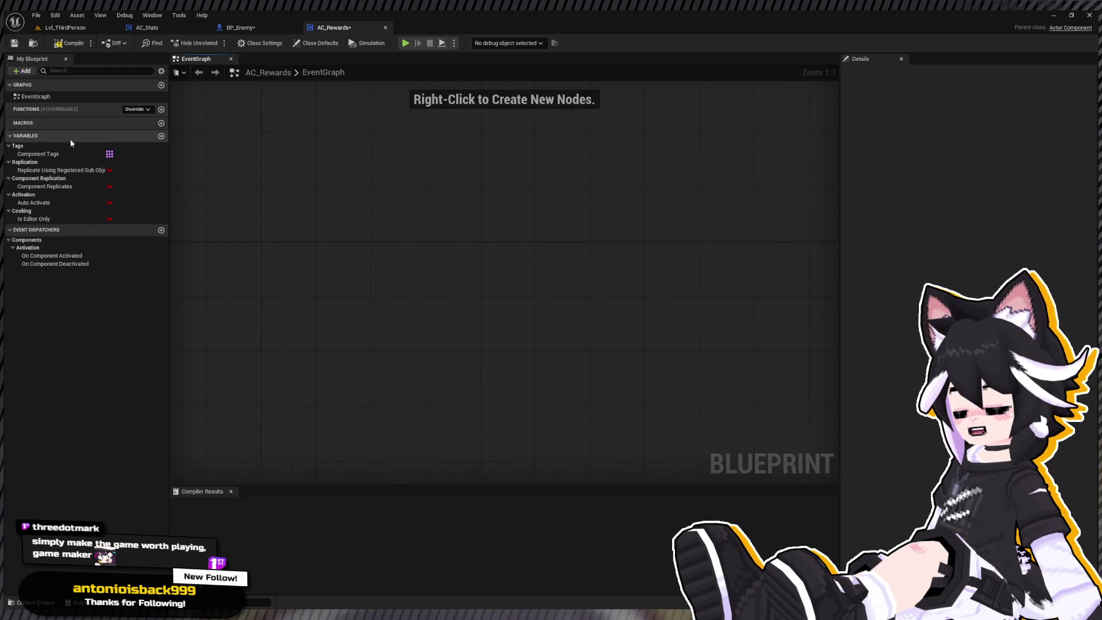
Create two new integer variables in My Blueprint named Experience and Money
click(14, 137)
click(14, 138)
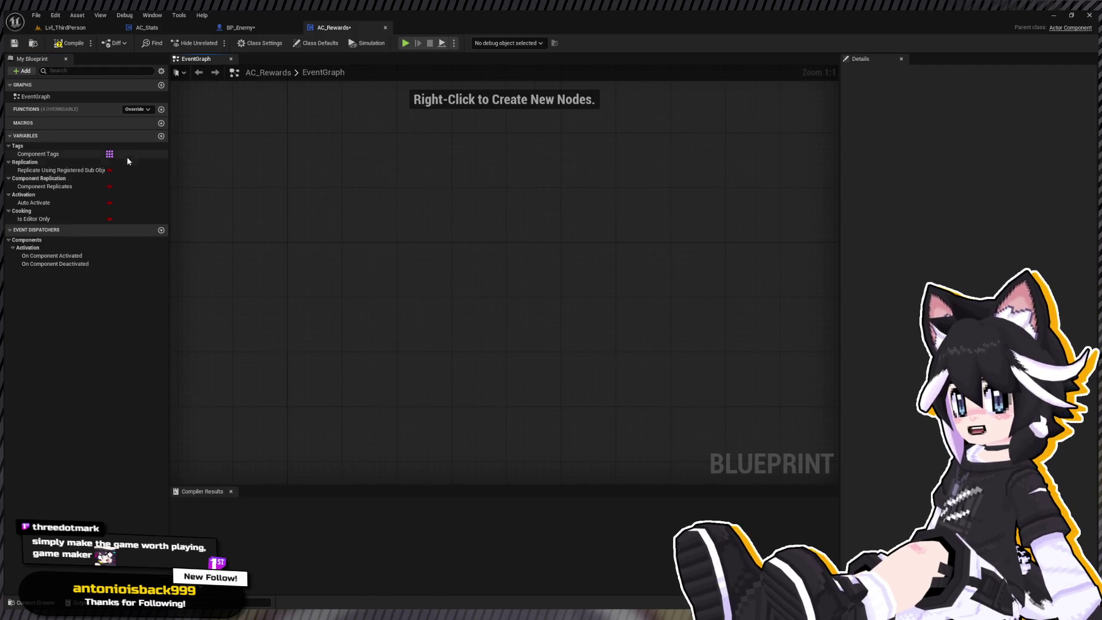
click(161, 135)
key(Return)
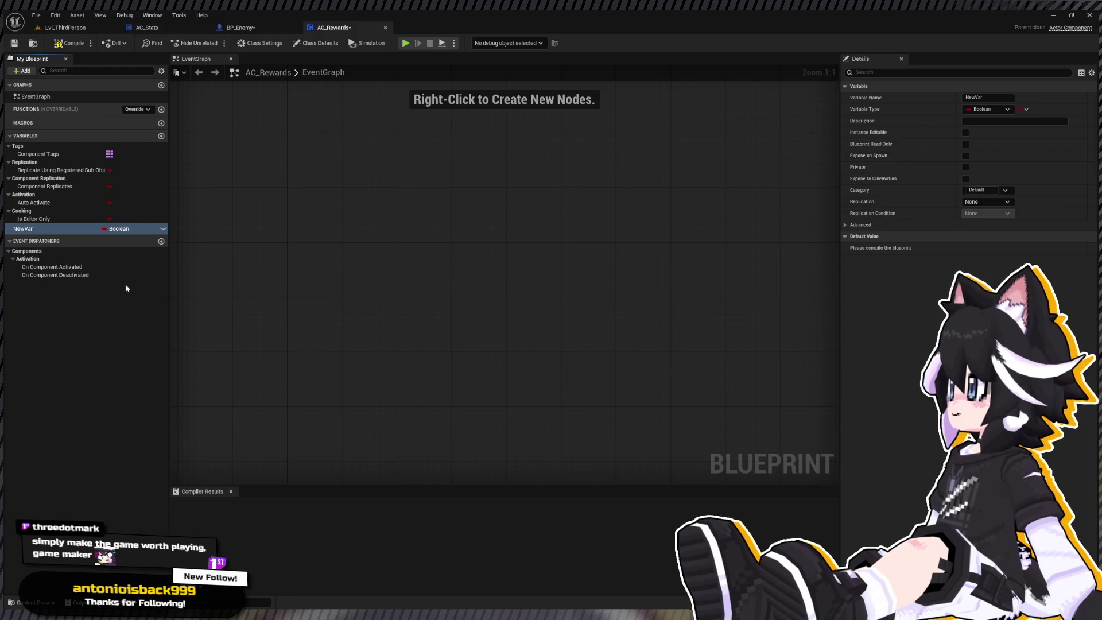
double_click(41, 229)
text(Exp)
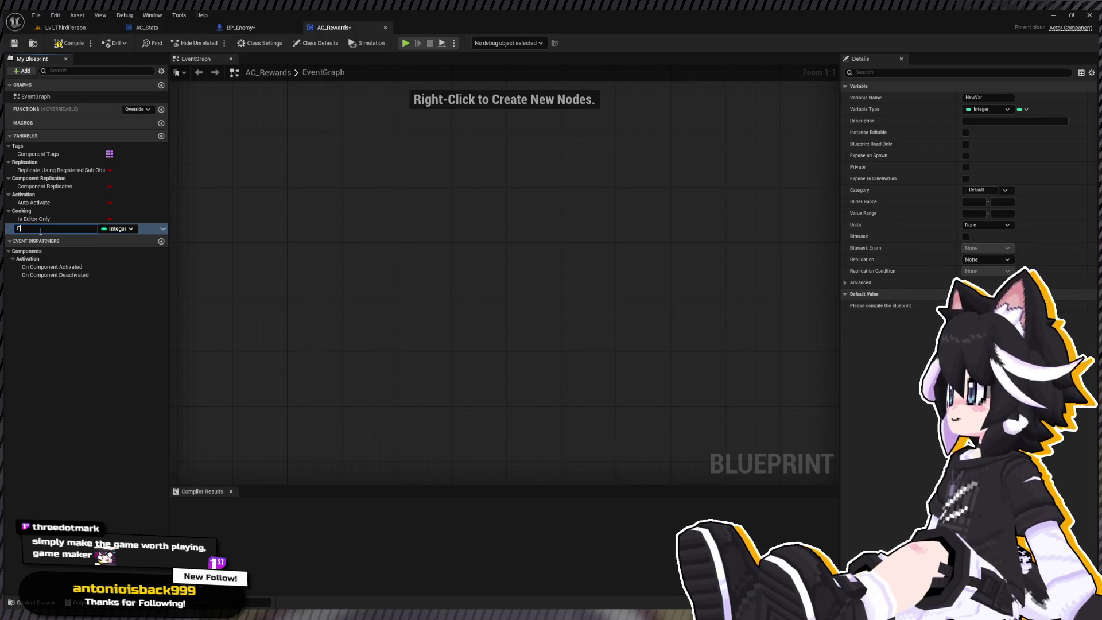
text(erience)
key(Return)
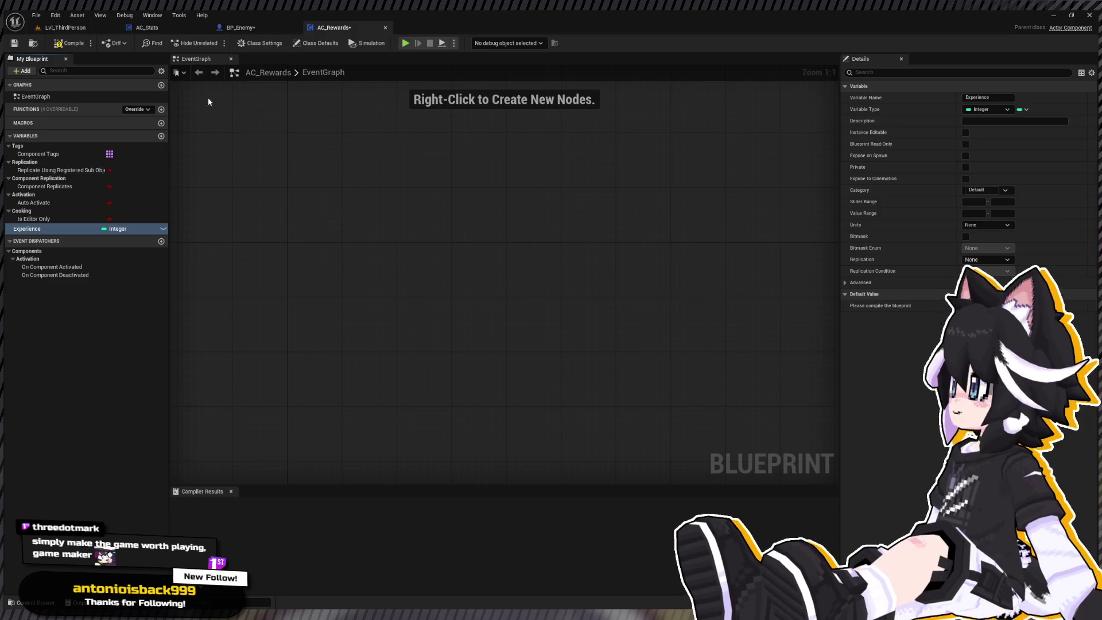
click(162, 136)
text(Money)
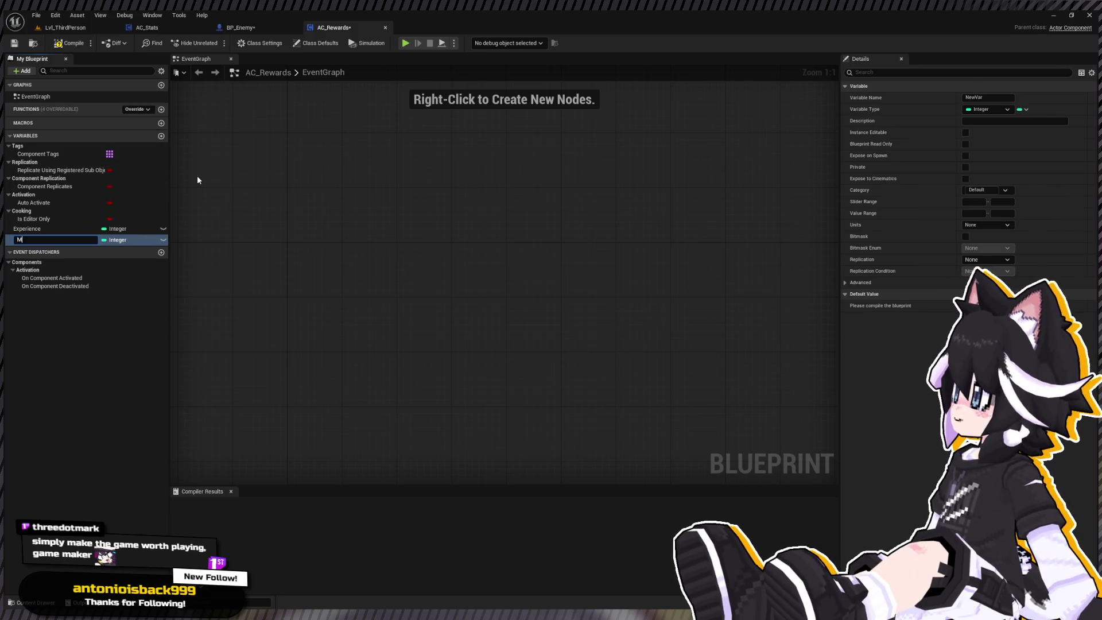
key(Return)
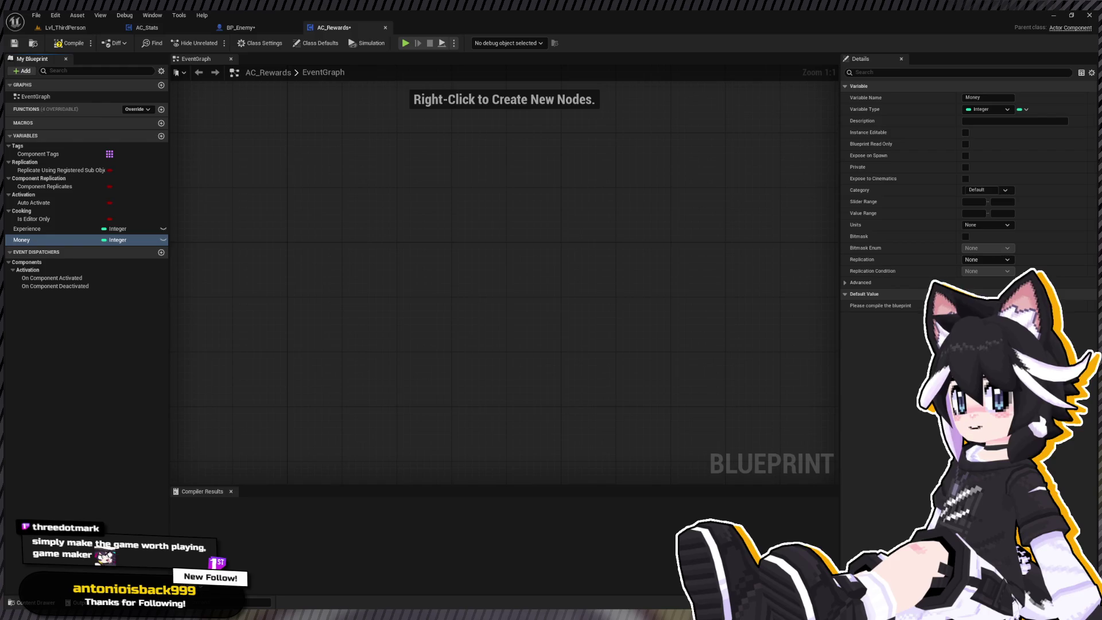
click(337, 275)
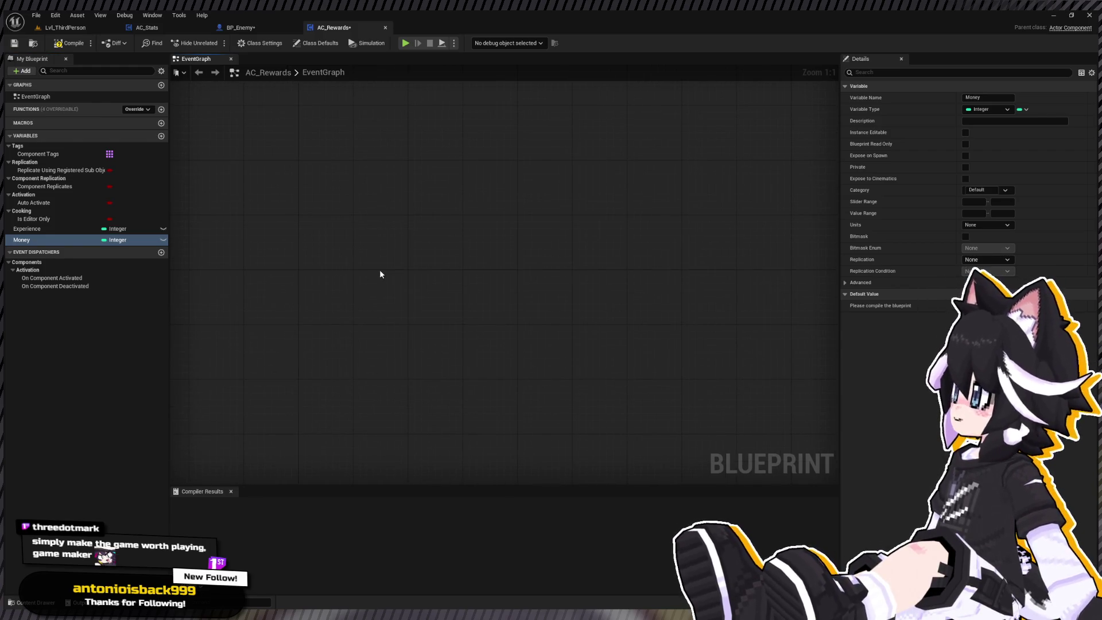
Place a custom event in the EventGraph named Handle Rewards
click(422, 265)
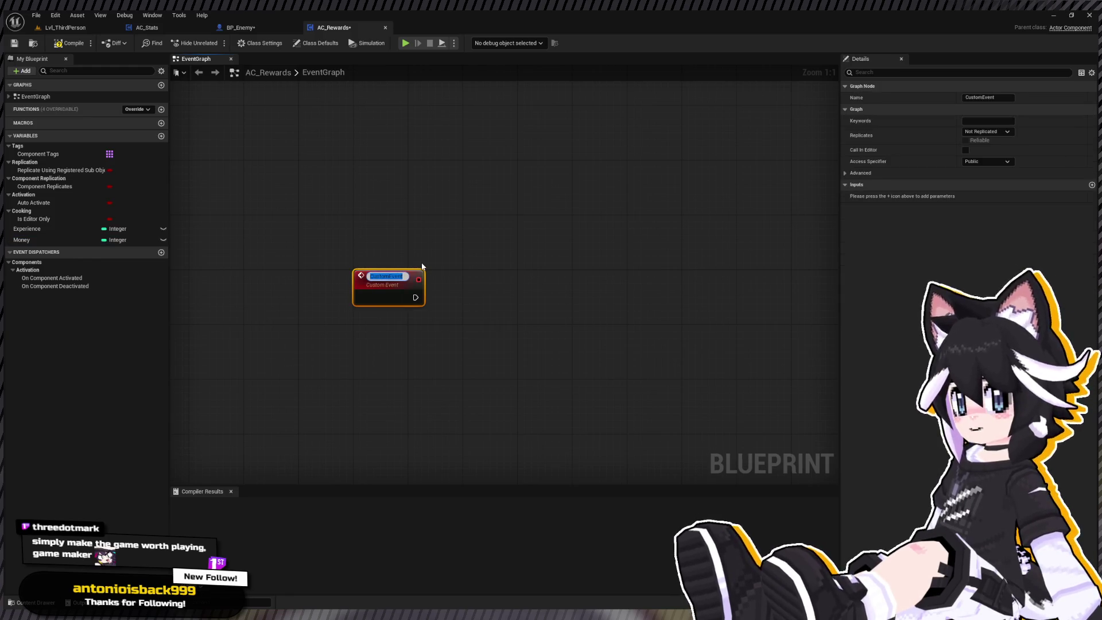
key(BackSpace)
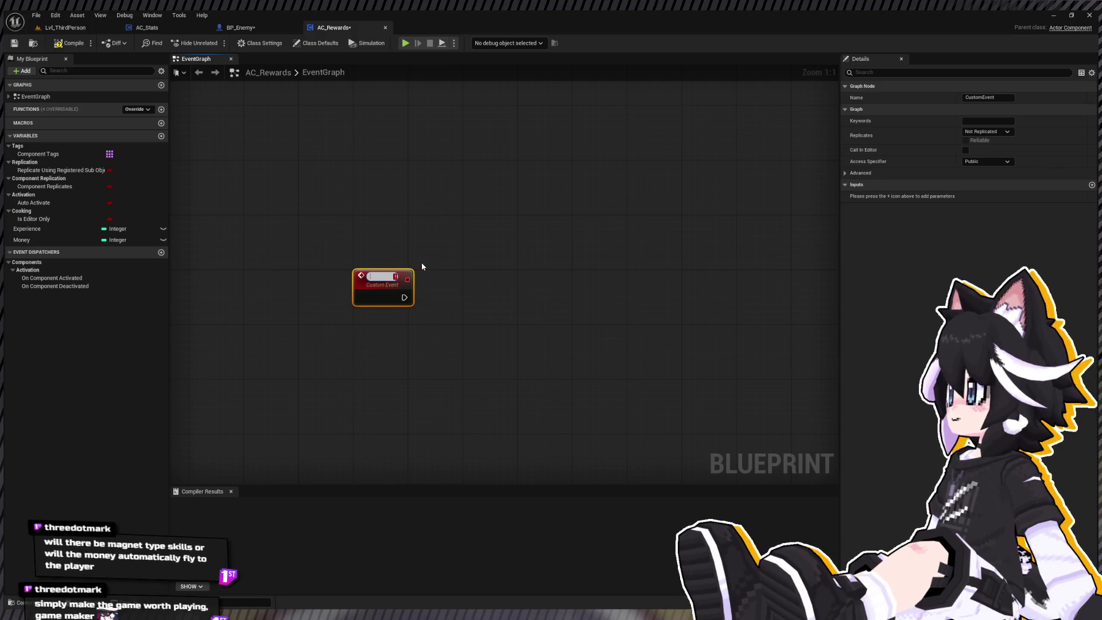
text(Handle Rewards)
key(Return)
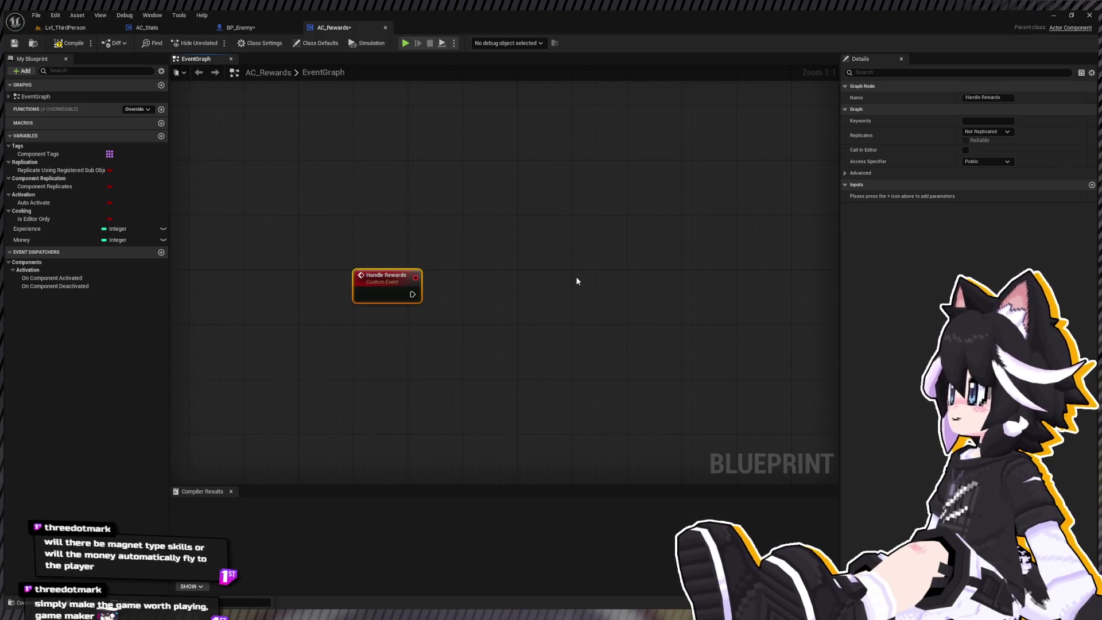
drag(577, 281, 352, 308)
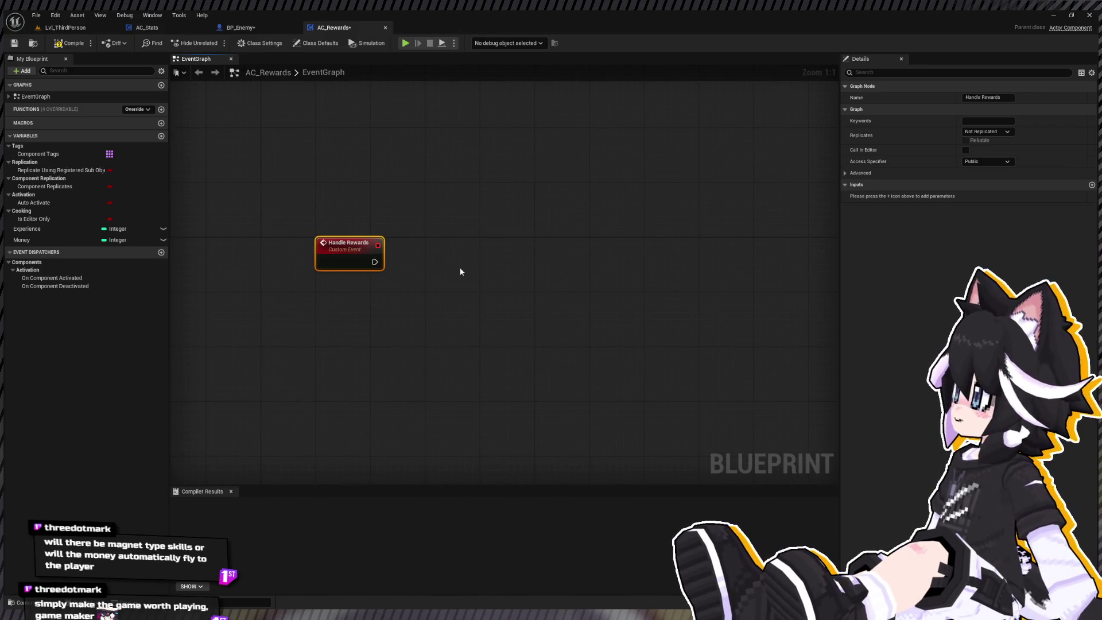
Give Handle Rewards an Actor input parameter named Recipient
click(1092, 185)
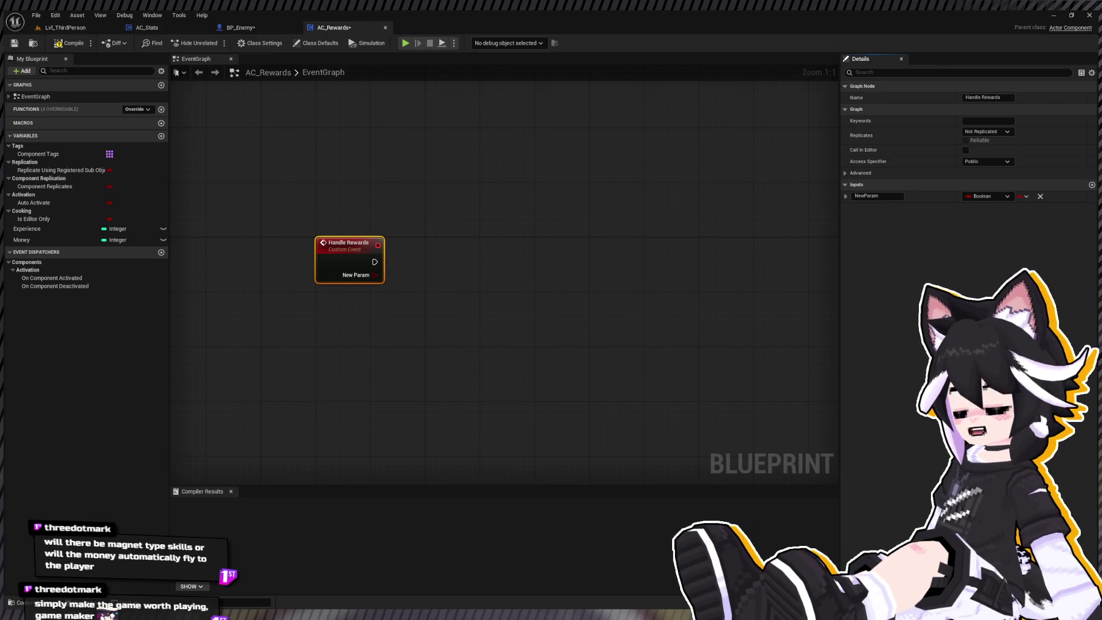
click(876, 196)
text(Rec)
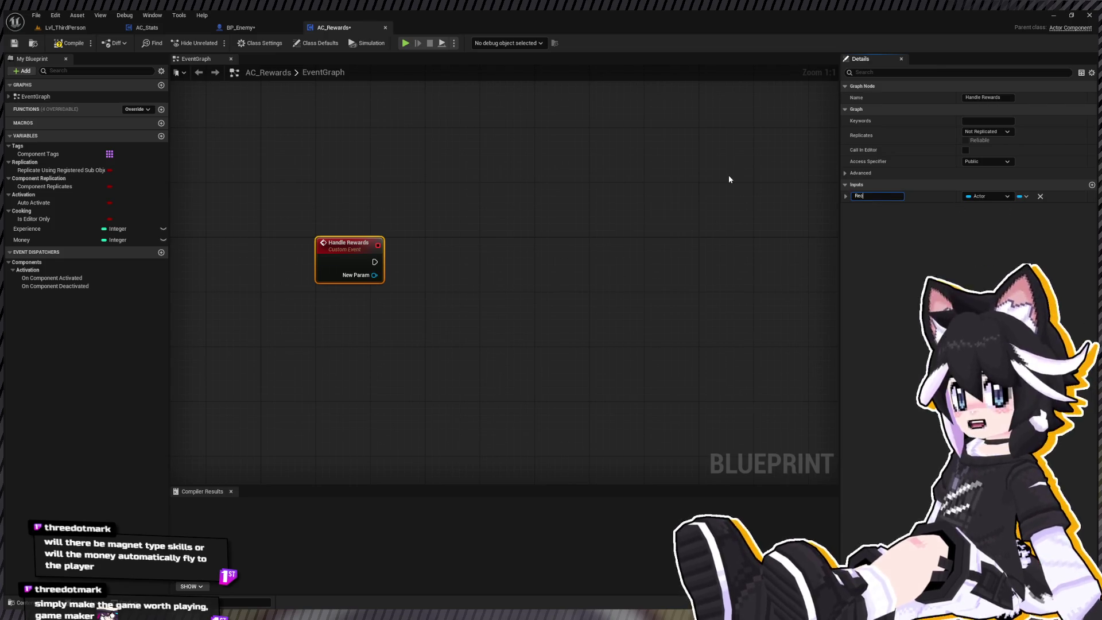
text(ipient)
key(Return)
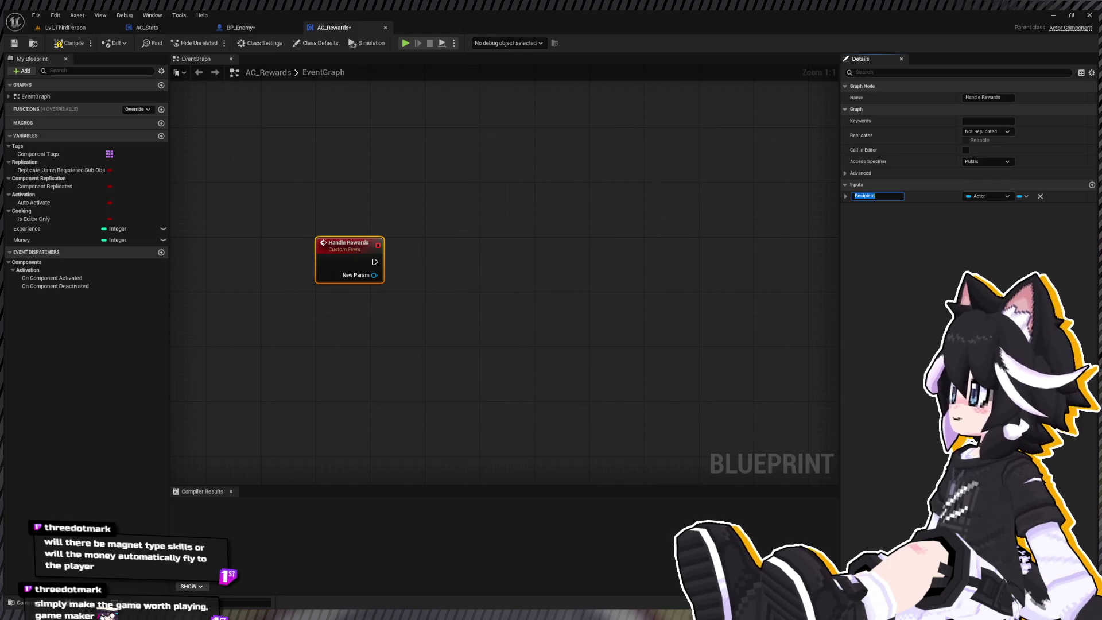
click(551, 283)
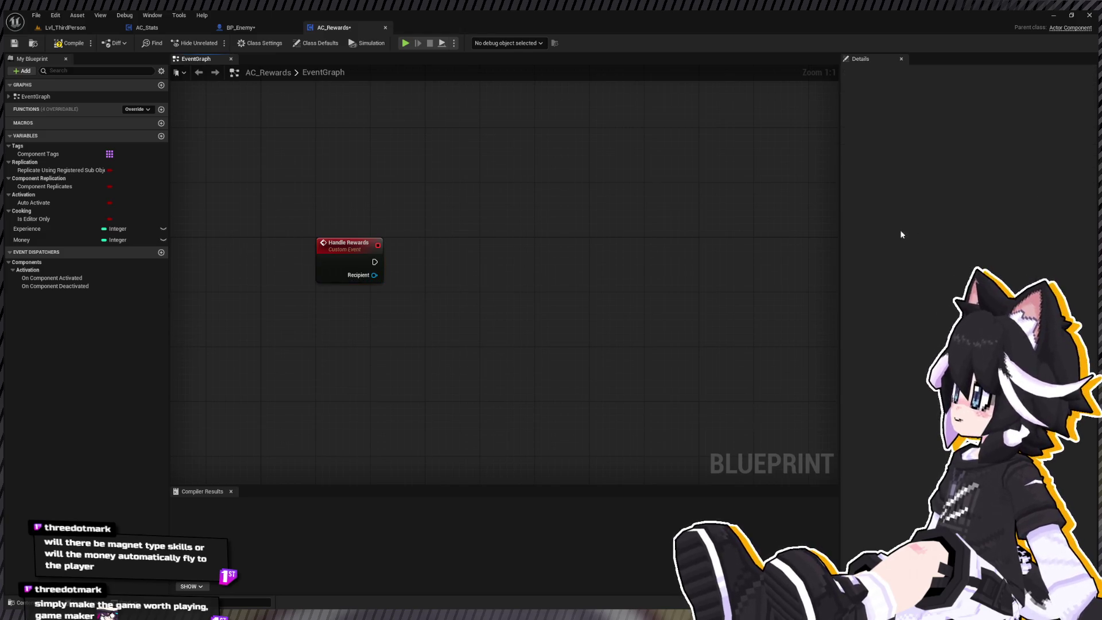
Get Recipient's AC Stats component by class and call Grant Exp with the Experience variable
click(373, 276)
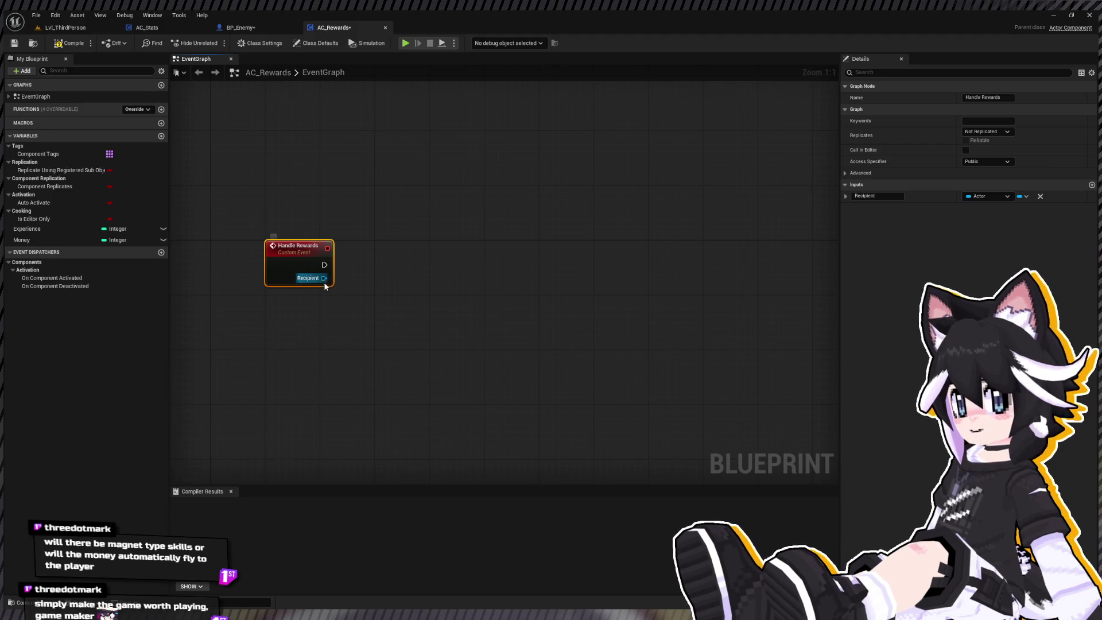
drag(324, 279, 360, 312)
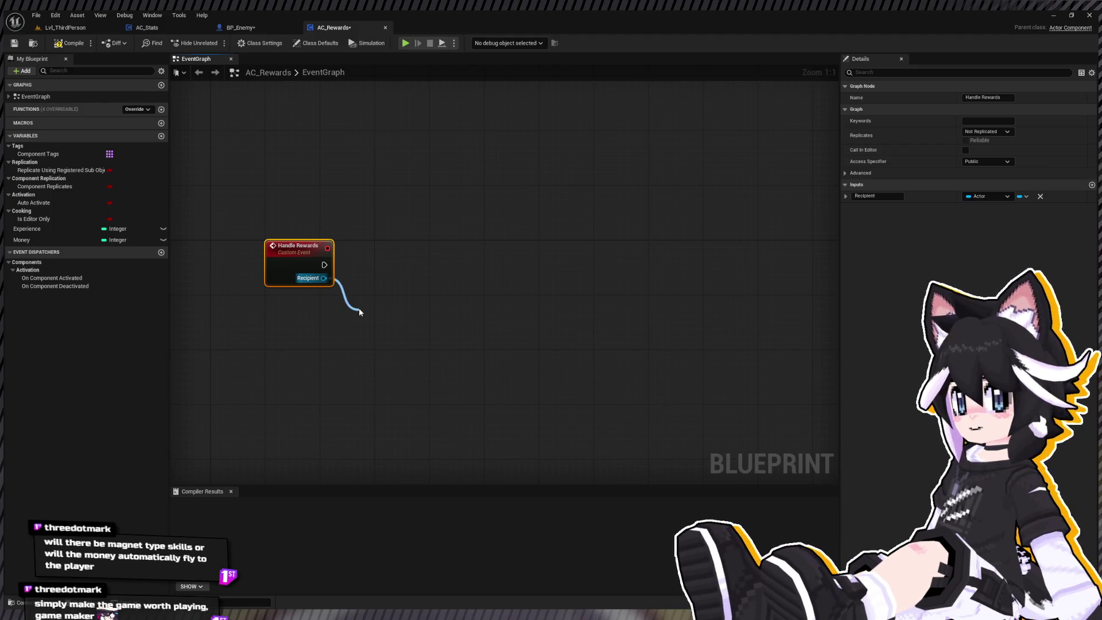
key(Return)
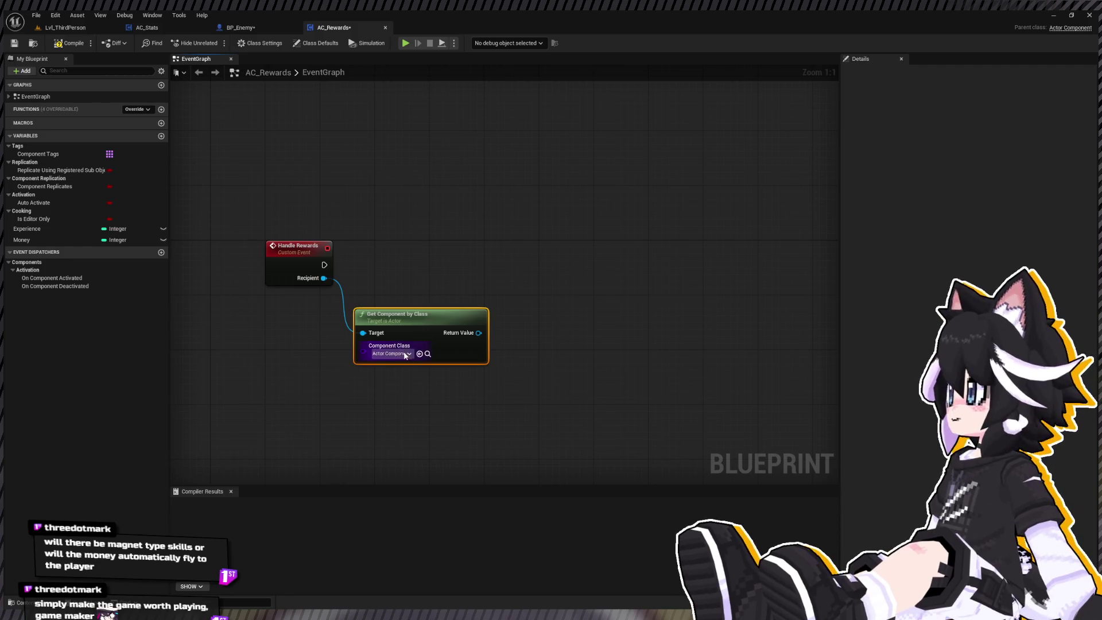
click(390, 354)
click(413, 413)
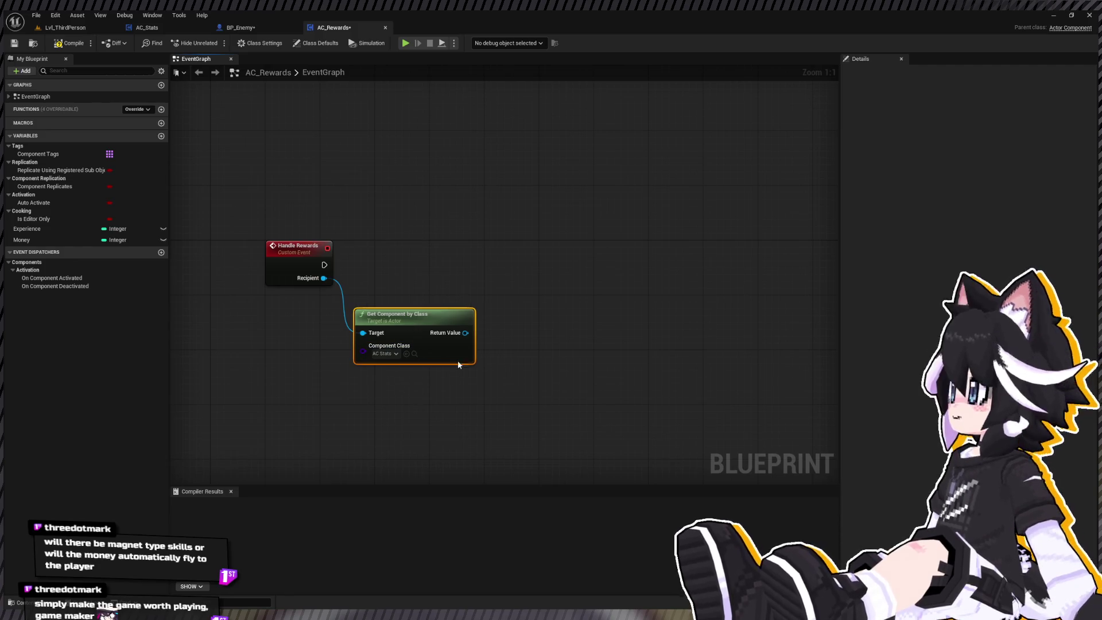
drag(464, 333, 498, 338)
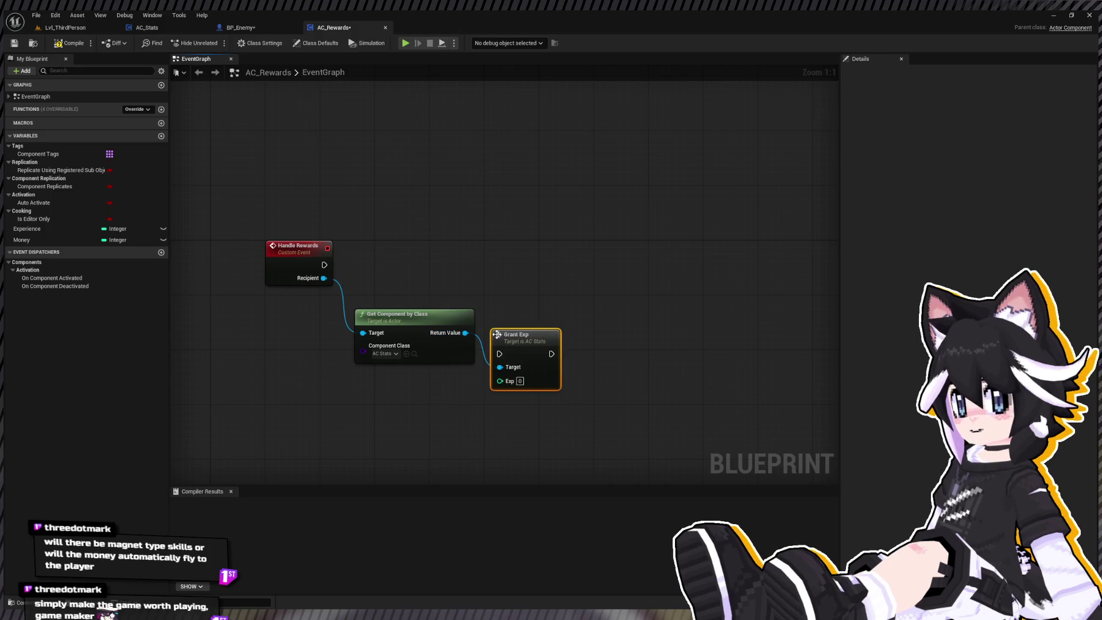
click(27, 228)
drag(508, 378, 505, 380)
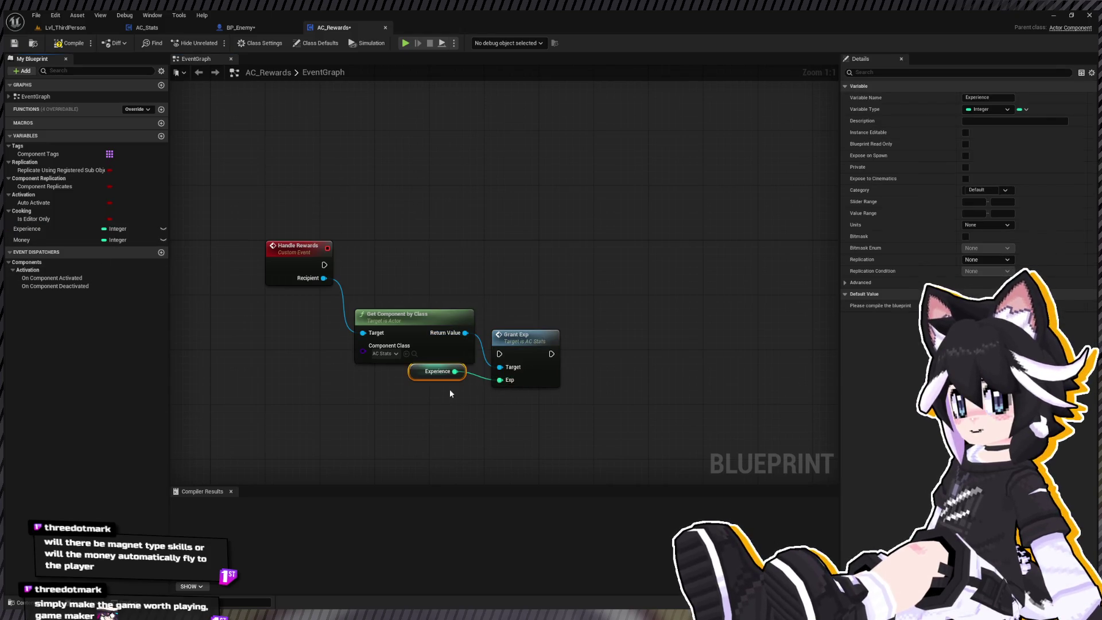
Wire Handle Rewards' execution into Grant Exp and tidy the node layout
drag(339, 288, 577, 350)
drag(413, 315, 415, 349)
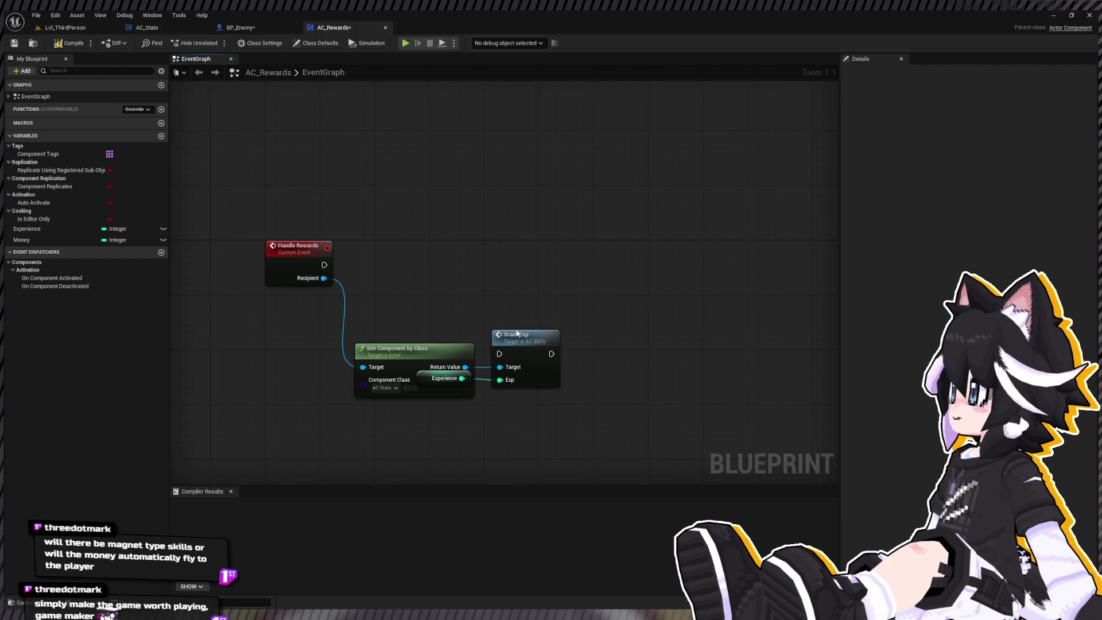
drag(517, 335, 510, 267)
drag(324, 264, 492, 286)
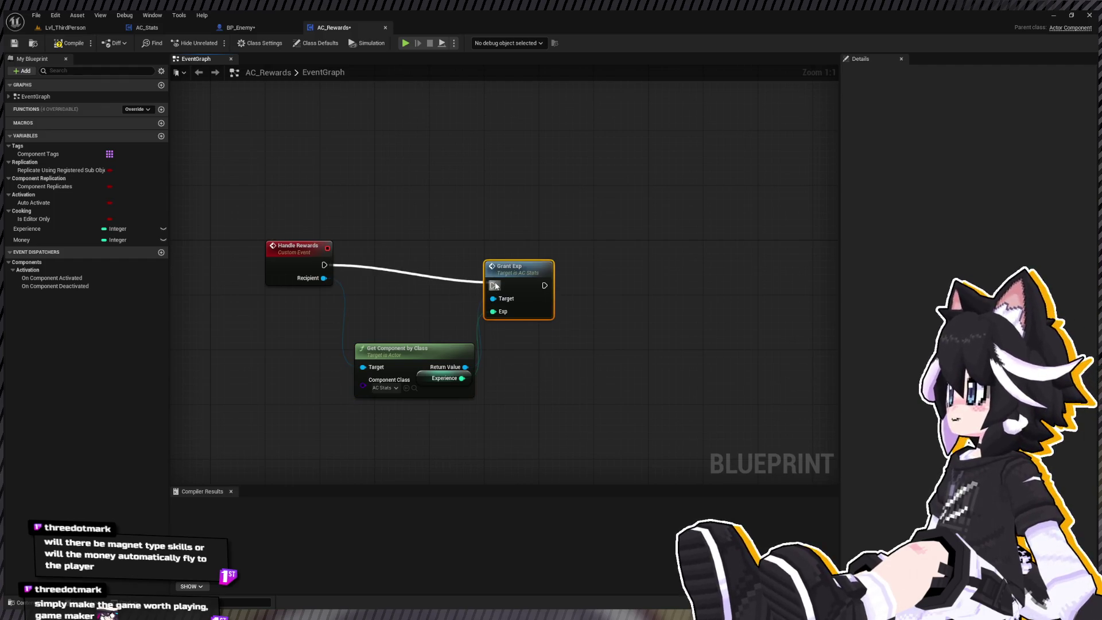
drag(413, 350, 413, 281)
drag(513, 282, 521, 262)
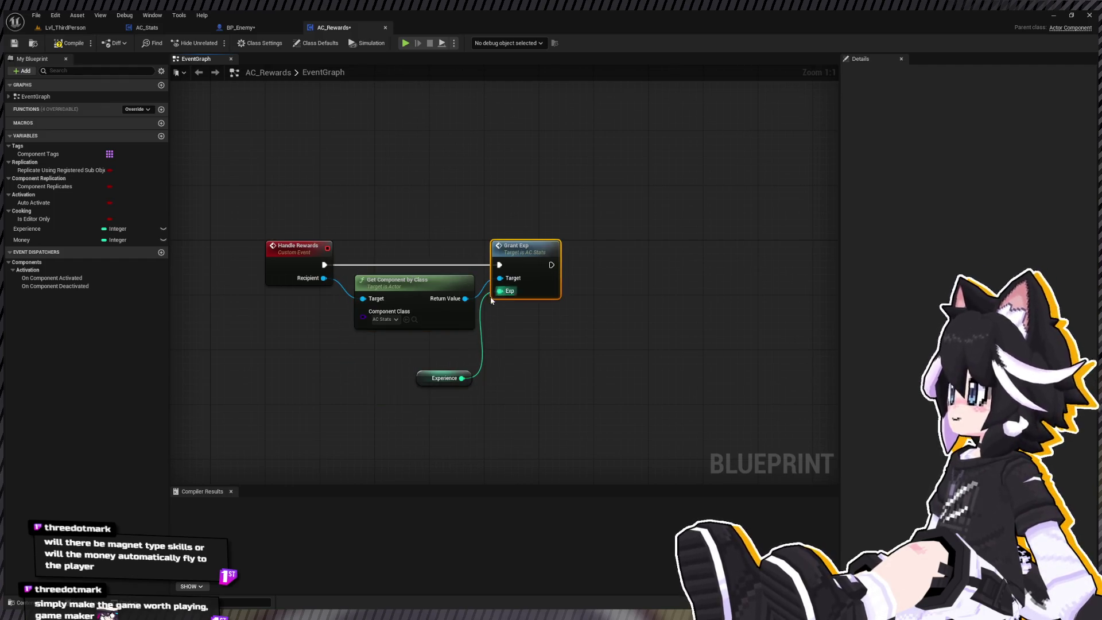
drag(444, 377, 444, 344)
click(577, 342)
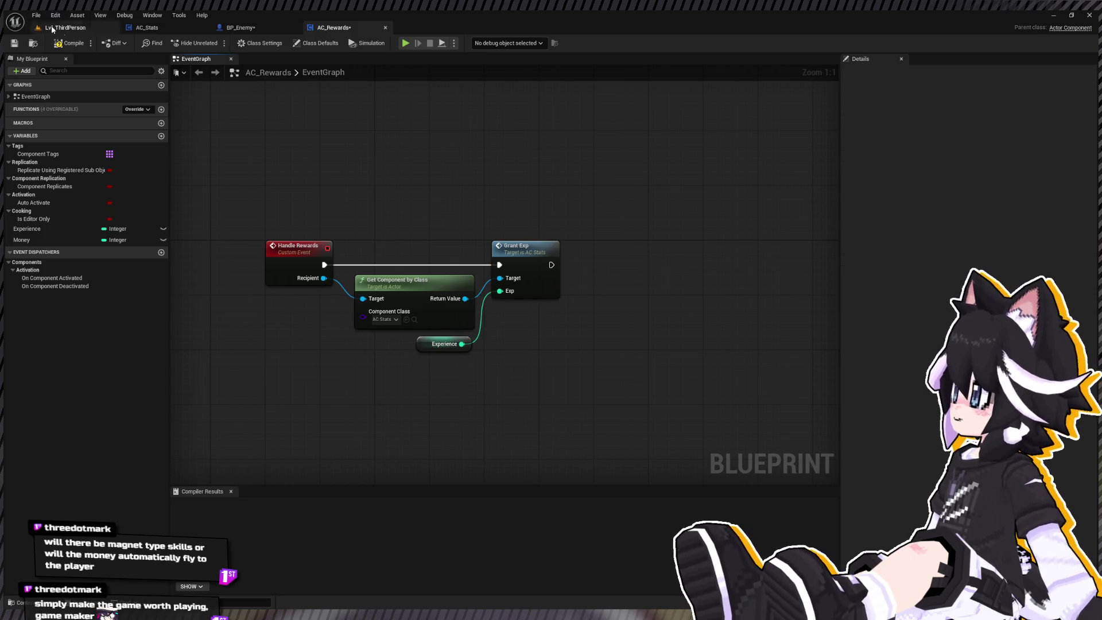
Compile and save the AC_Rewards blueprint
click(69, 43)
click(15, 43)
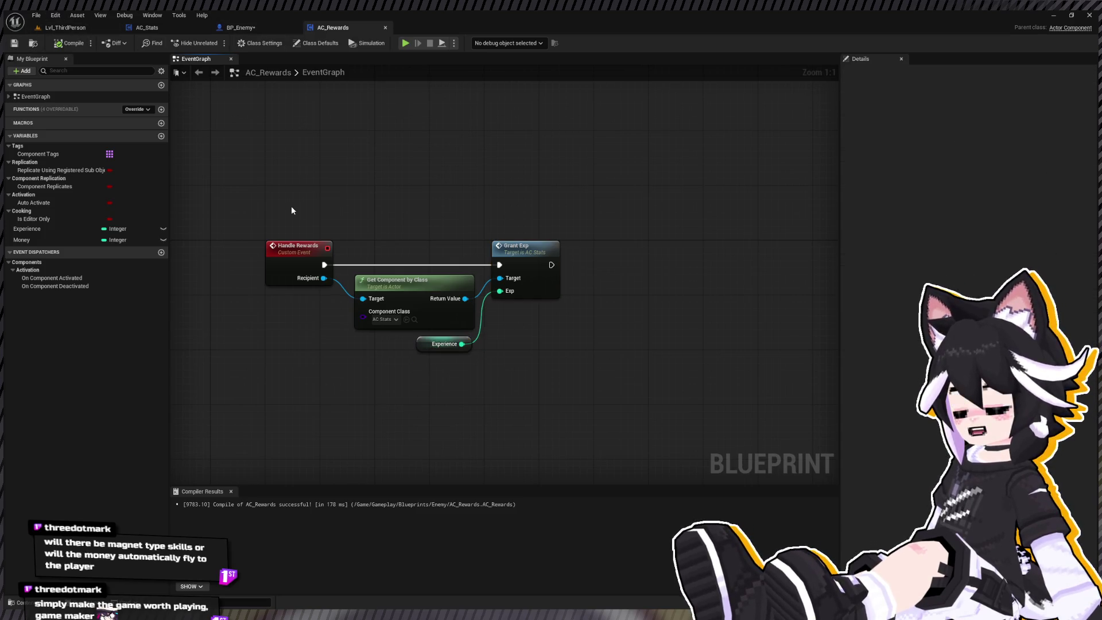
key(ctrl+space)
Open WB_PlayerHUD from Gameplay/Blueprints/Player/Widgets and switch to its event graph
click(26, 550)
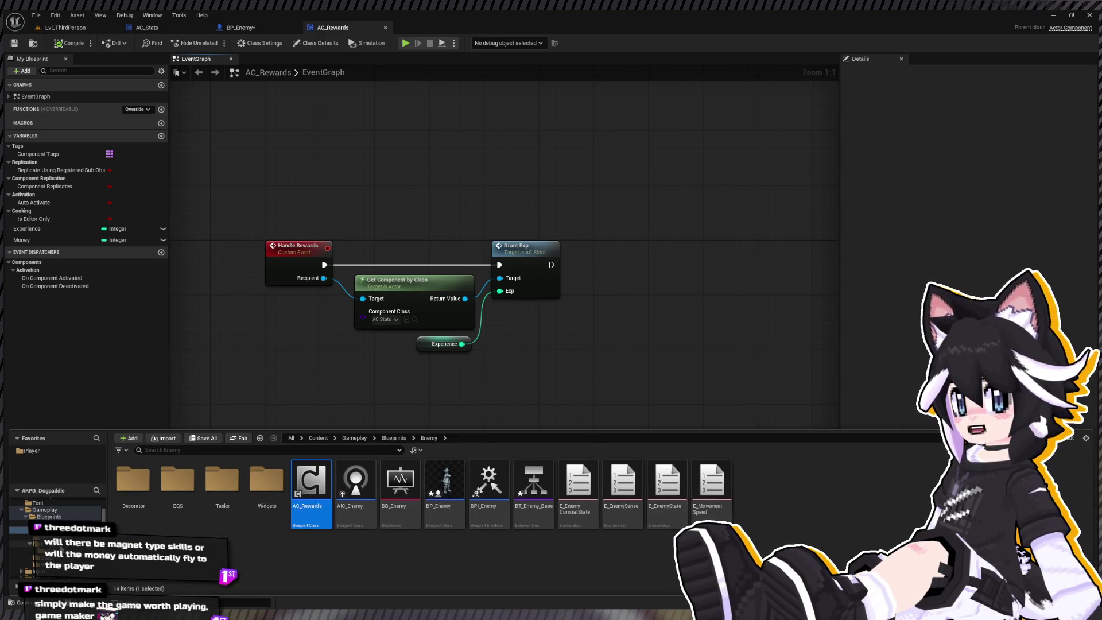
double_click(214, 503)
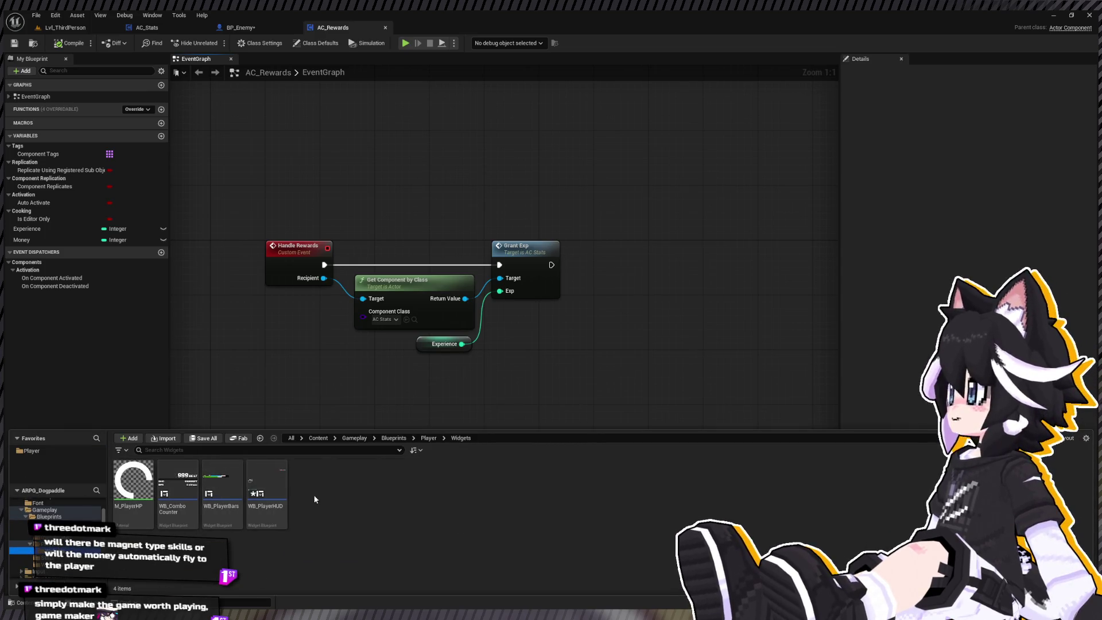
click(277, 483)
double_click(277, 483)
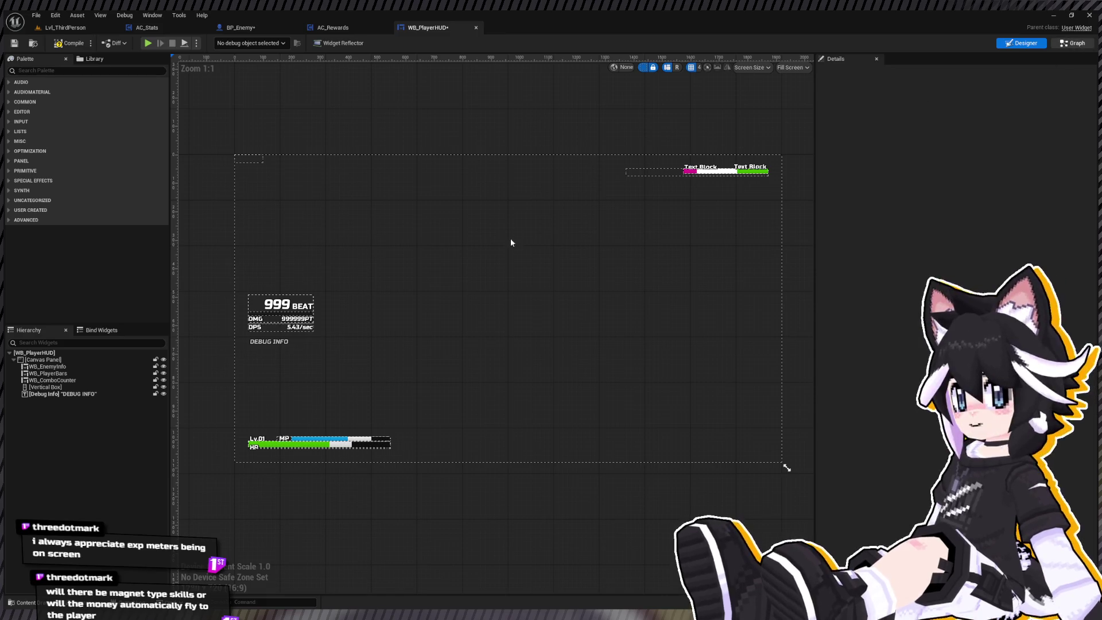
key(ctrl+shift+g)
Append the line 'Lv.{Lv} Exp: {A} / {B}' to the debug Format Text node's format
scroll(down, 3)
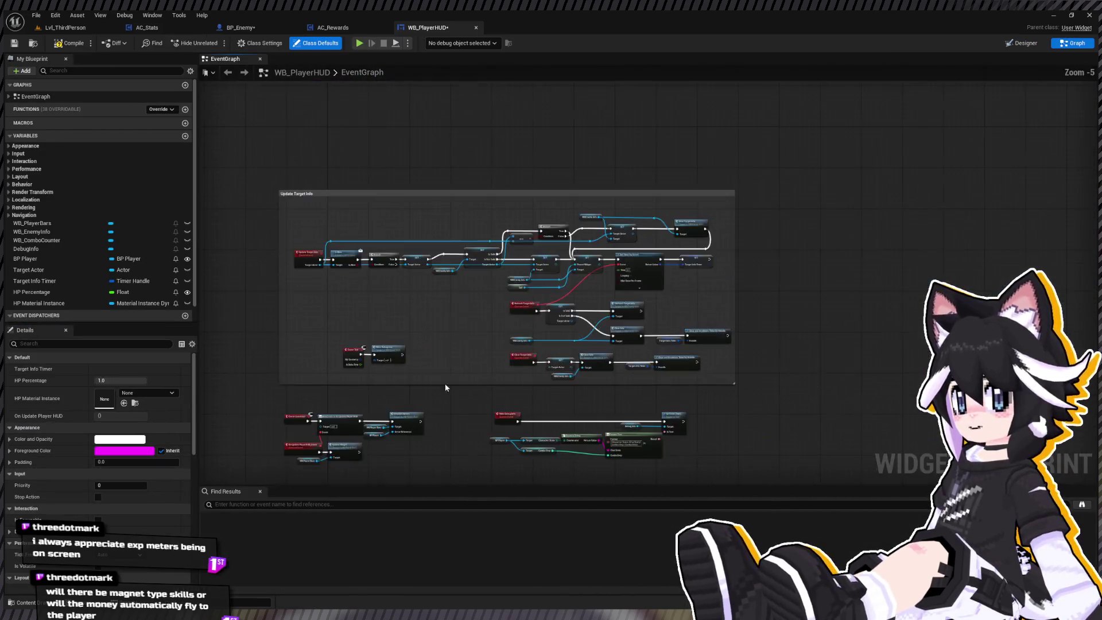
scroll(up, 3)
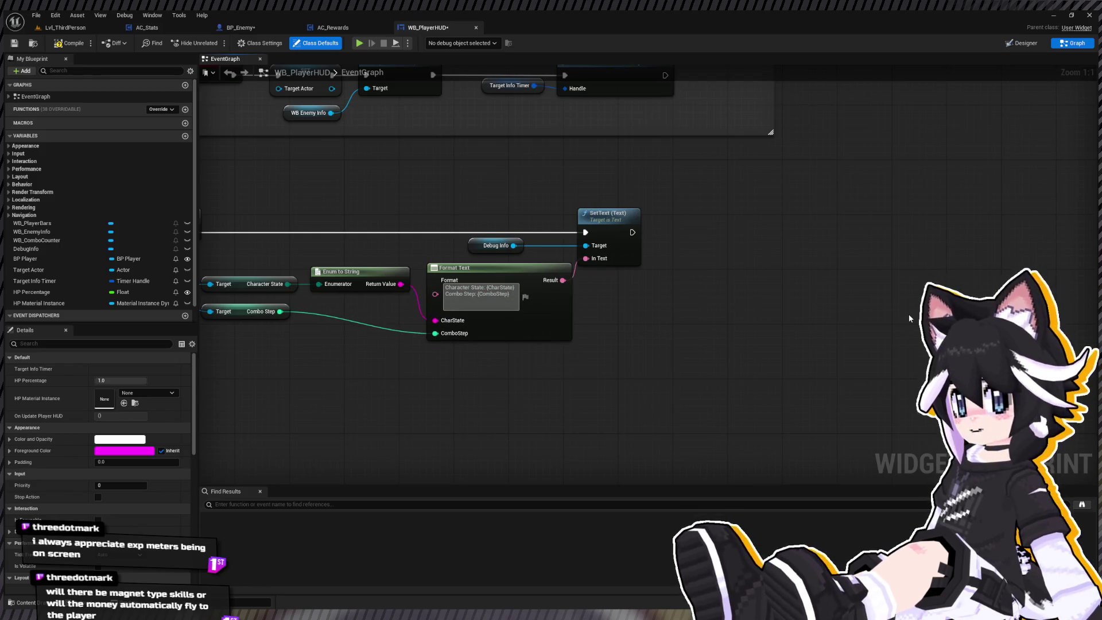
text(LV)
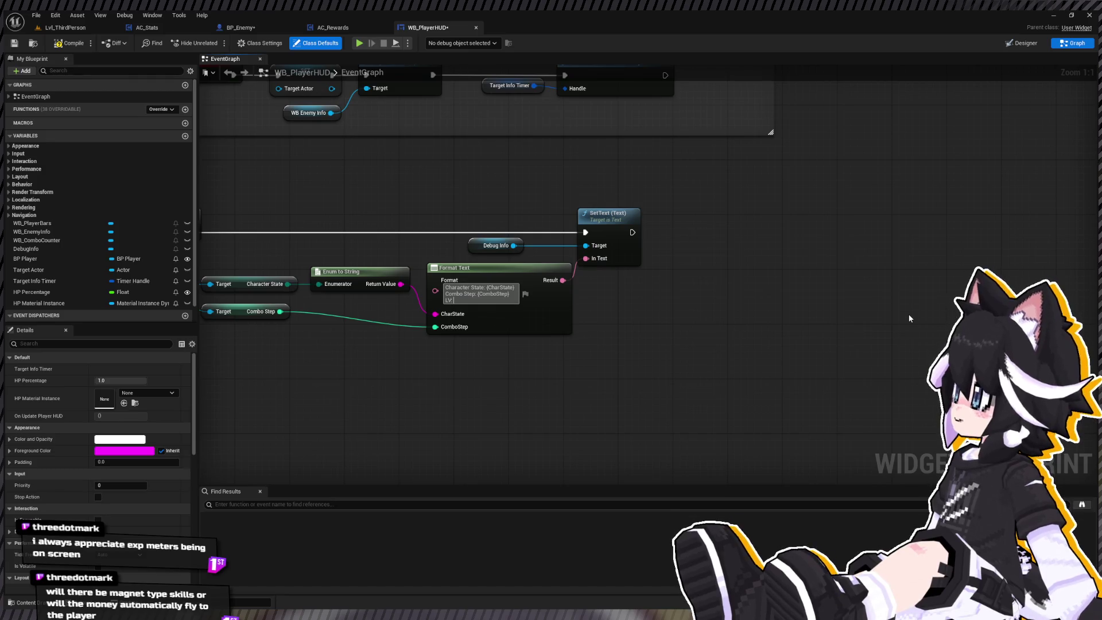
key(BackSpace)
text(v)
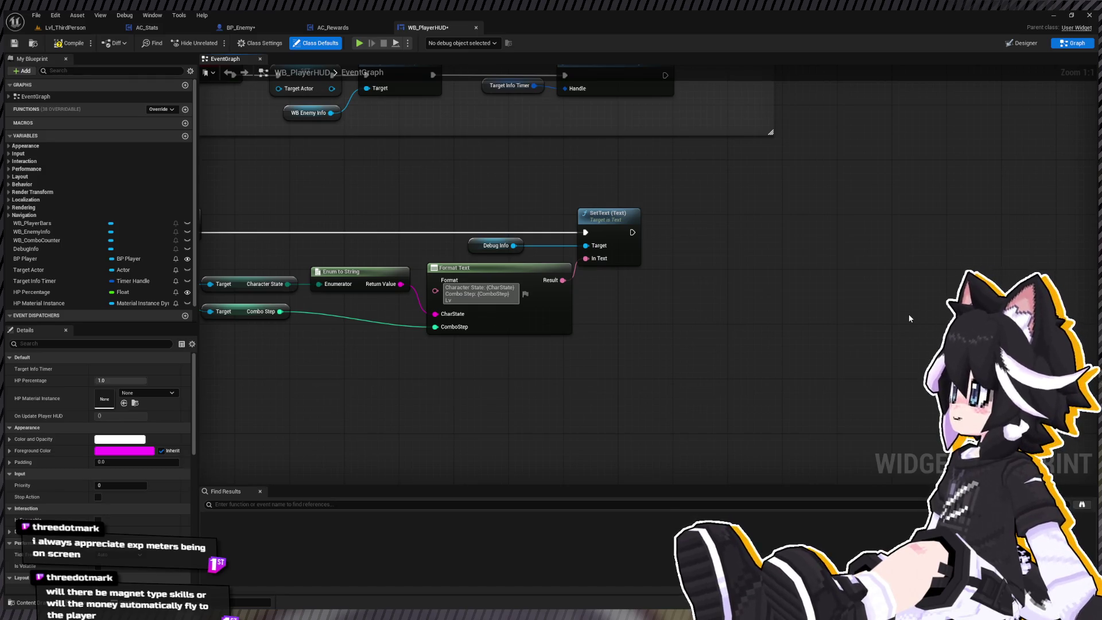
text(.{A})
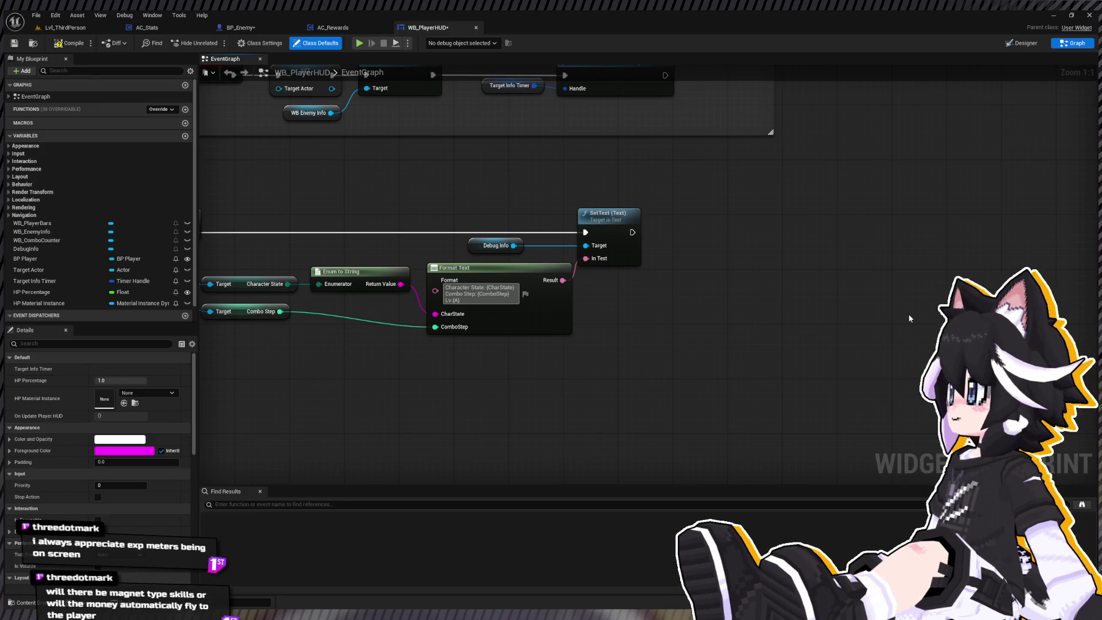
text( Exp)
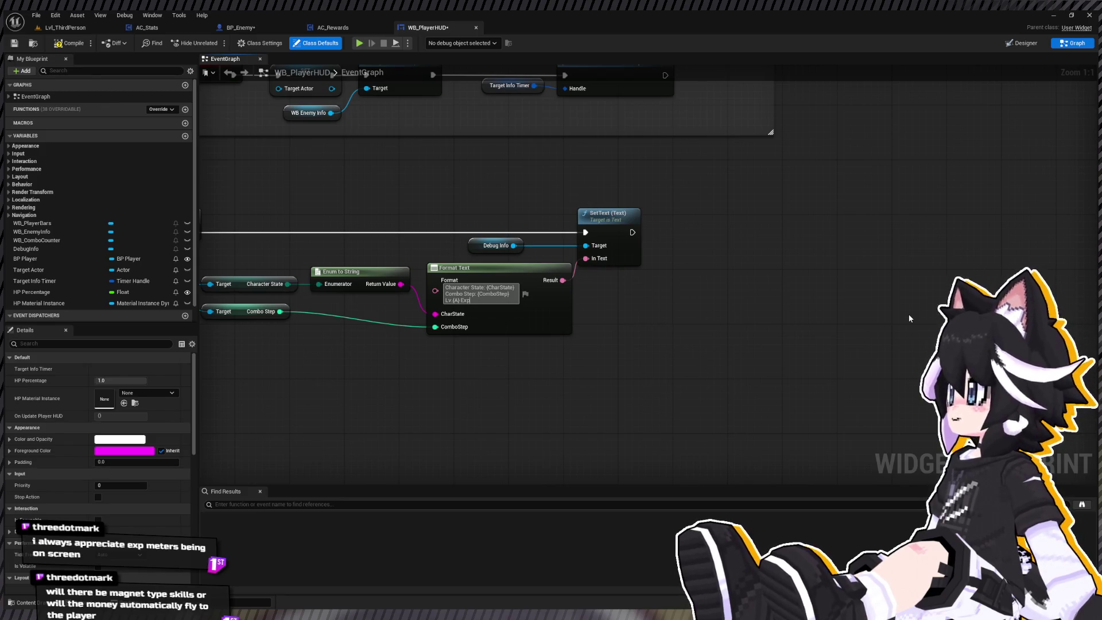
text(: {A} /)
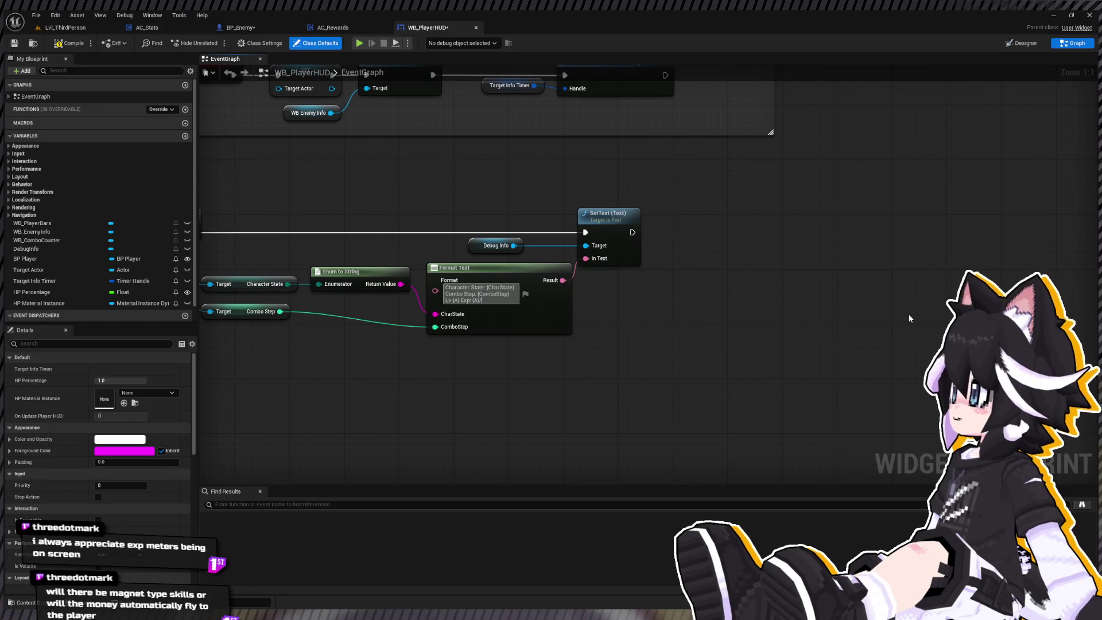
text( {B)
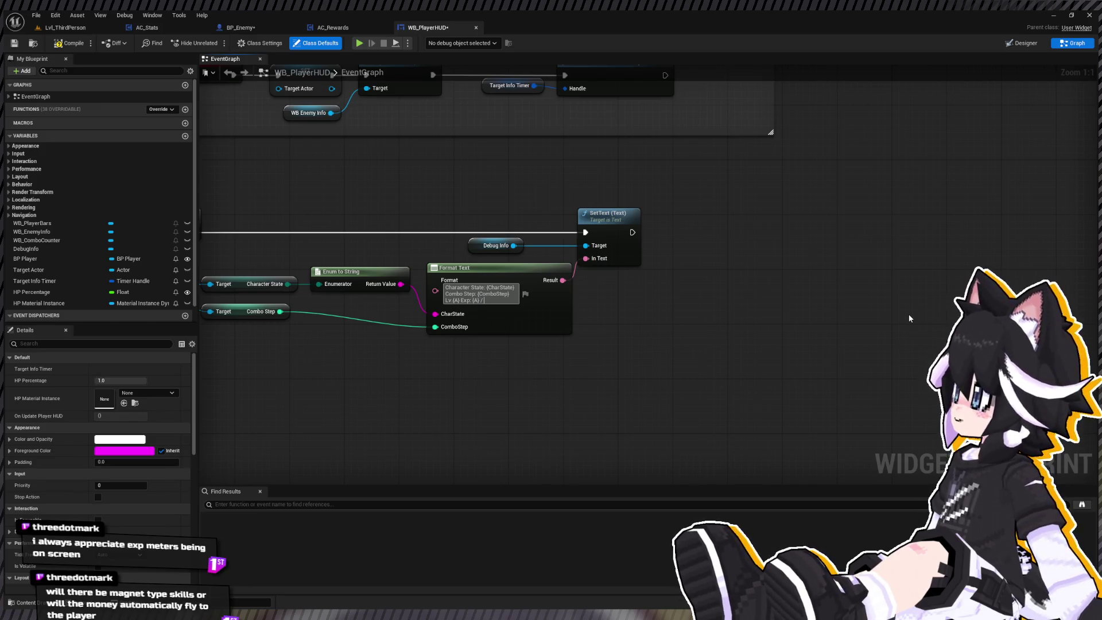
text(})
key(Return)
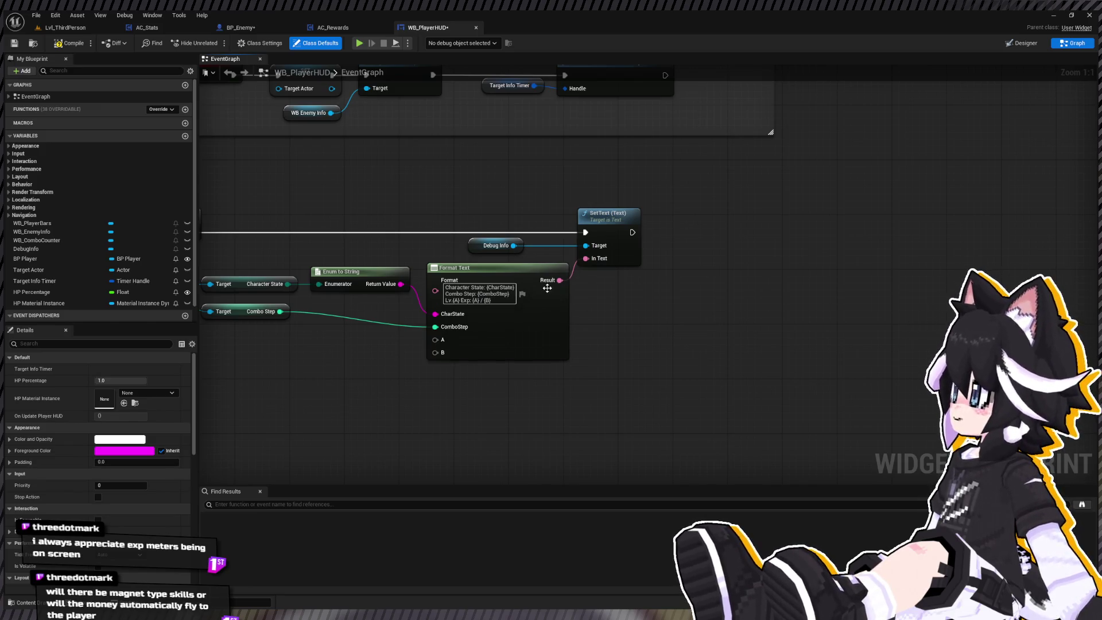
double_click(456, 300)
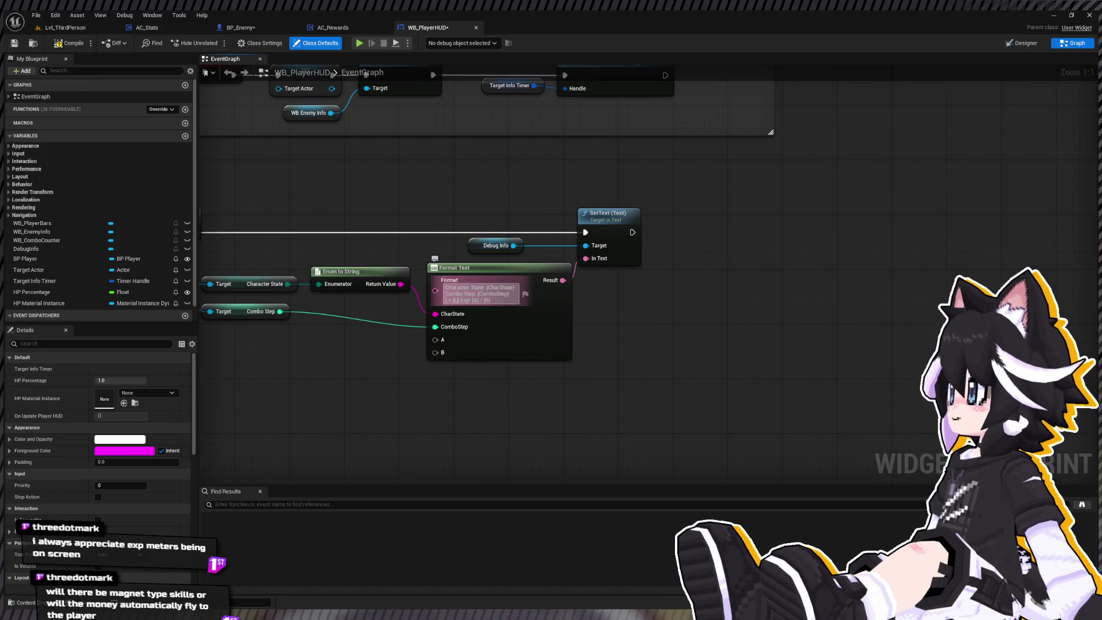
text(Lv)
key(Return)
drag(195, 282, 357, 403)
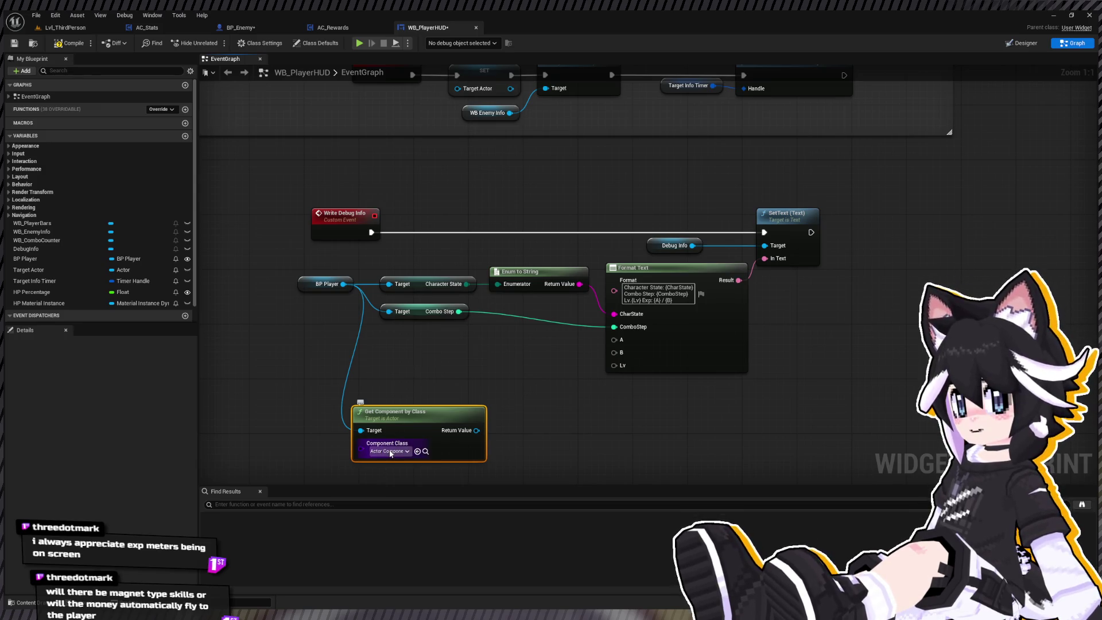
Set Get Component by Class to AC Stats and get its Stats map
click(390, 451)
click(389, 480)
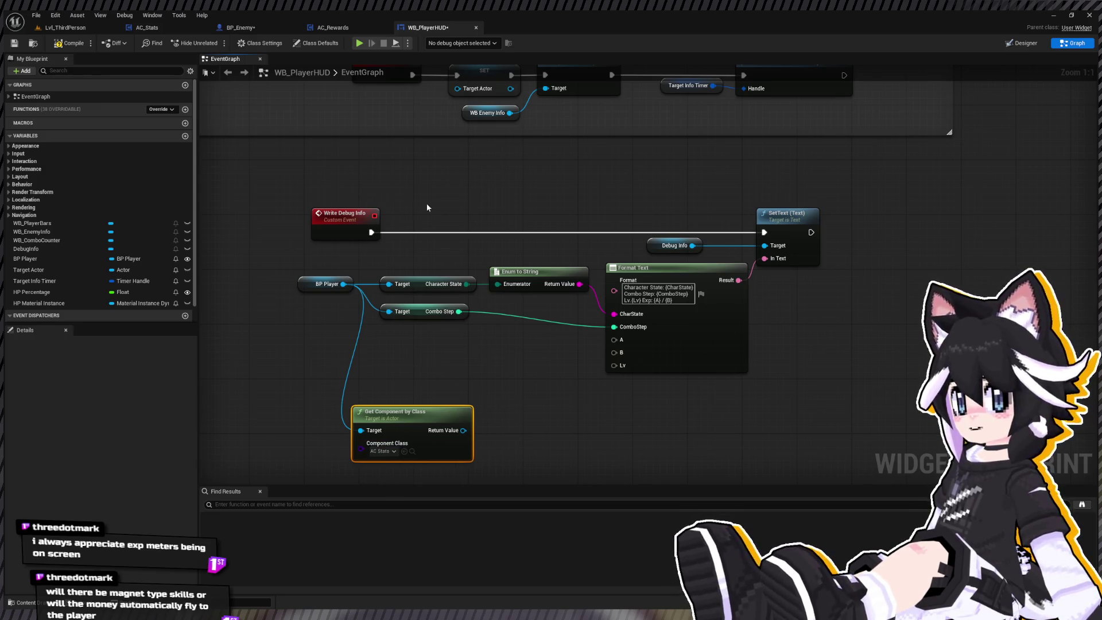
drag(417, 421, 445, 428)
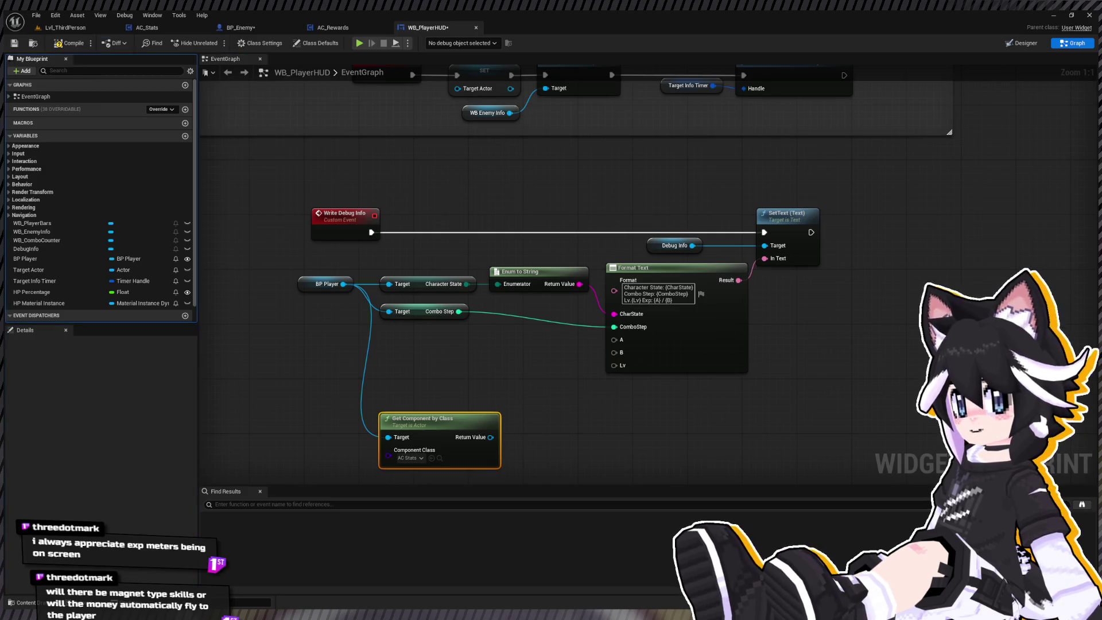
drag(452, 429, 527, 445)
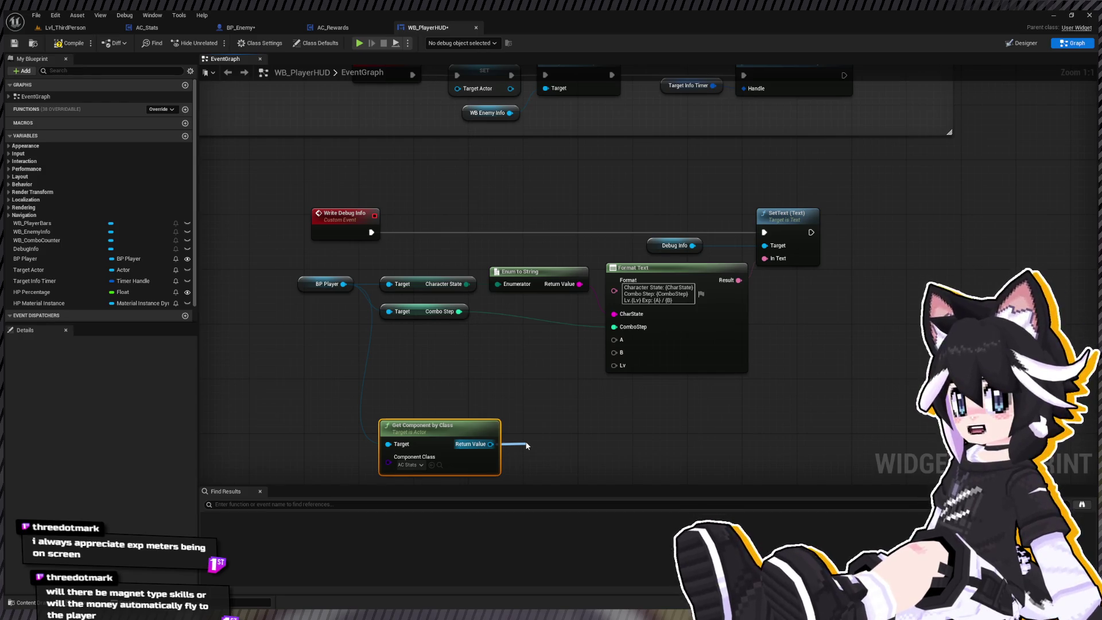
drag(527, 445, 525, 442)
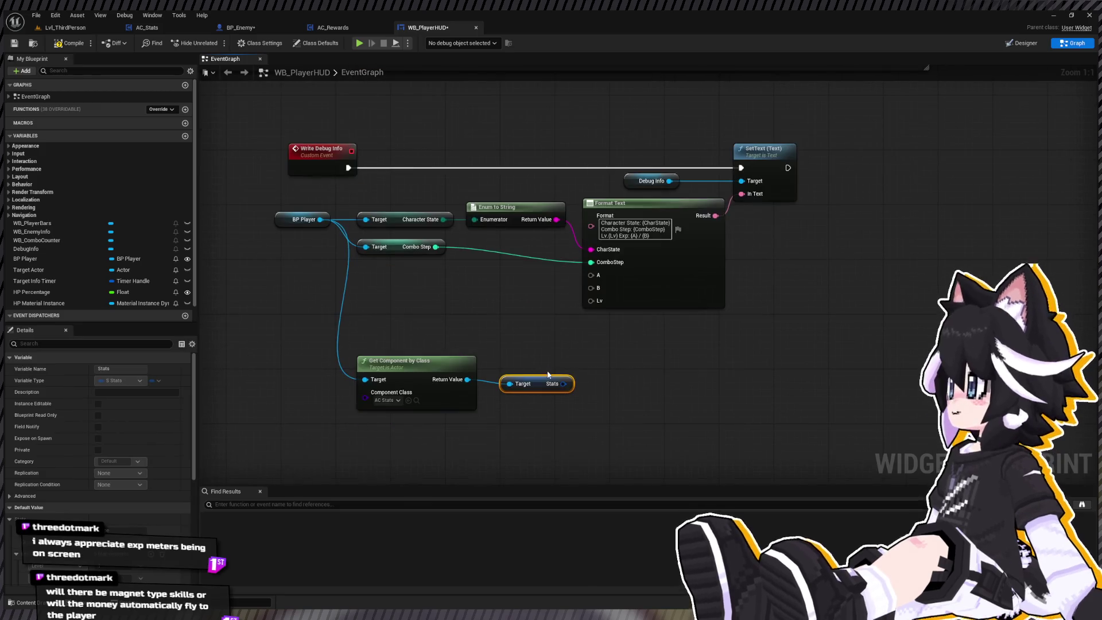
drag(584, 387, 566, 384)
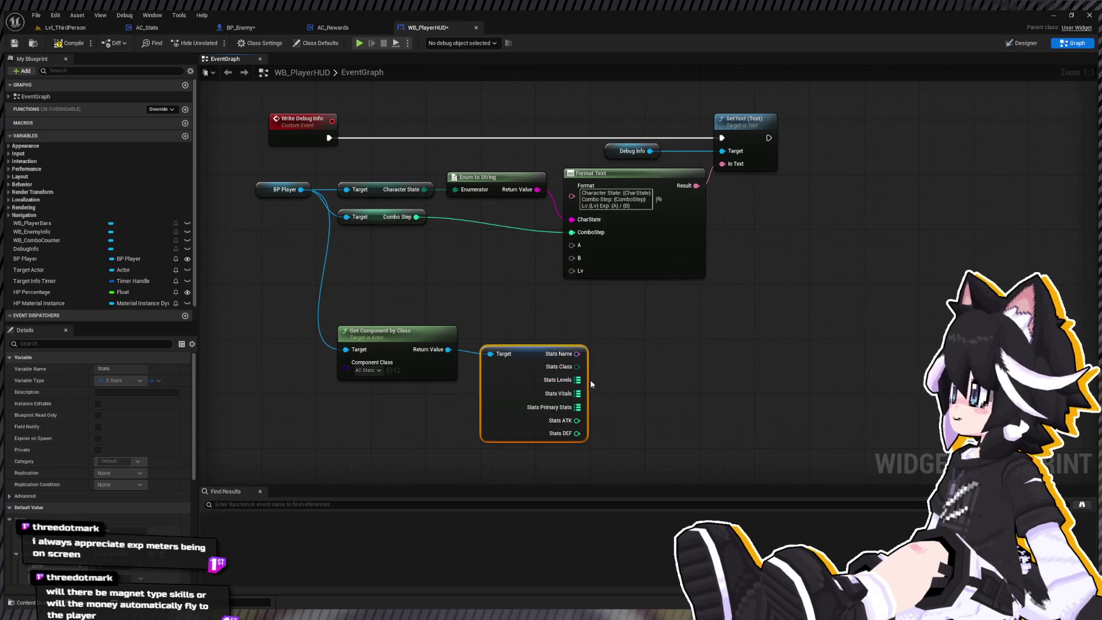
Add Find lookups on the Stats map for Level, Experience and Exp to Next
drag(578, 380, 603, 383)
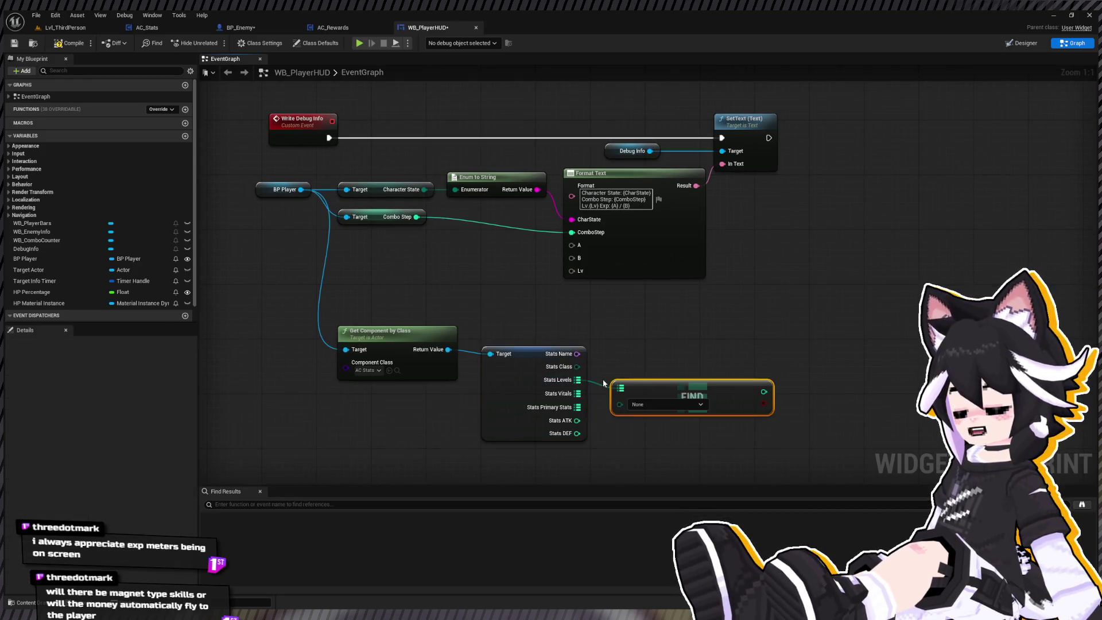
click(653, 408)
click(646, 427)
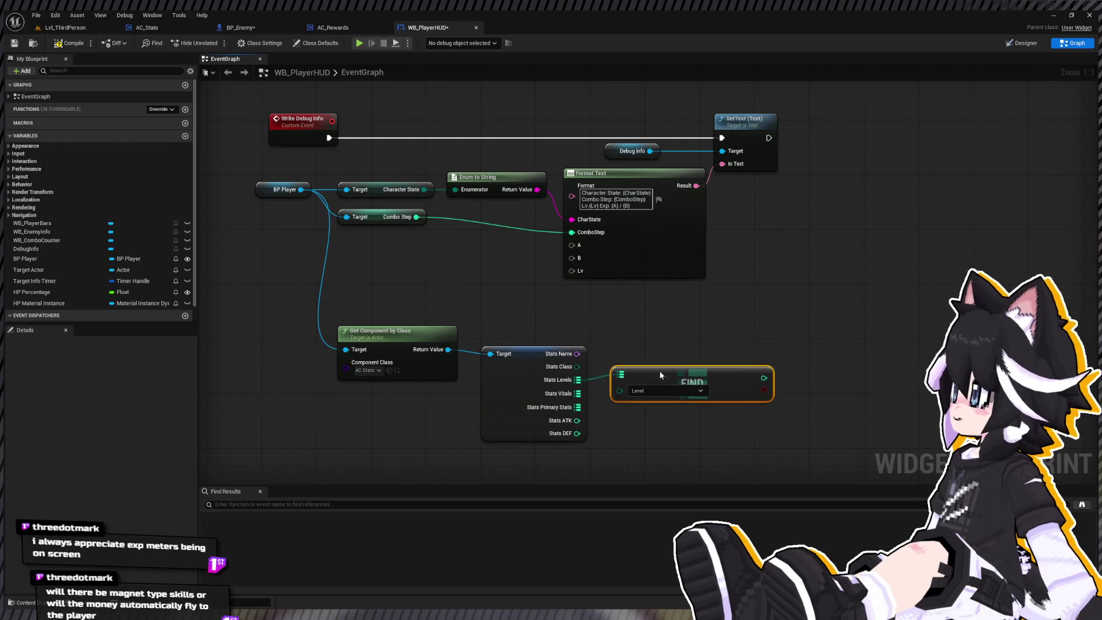
key(ctrl+v)
drag(578, 393, 612, 430)
click(596, 348)
click(579, 369)
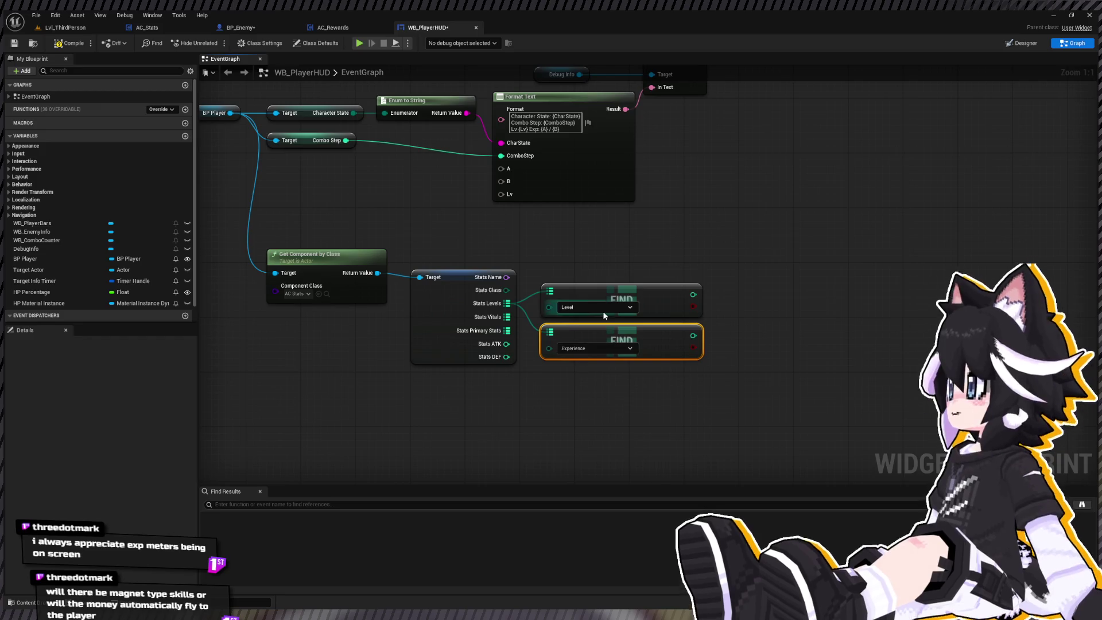
key(ctrl+v)
drag(603, 381, 507, 317)
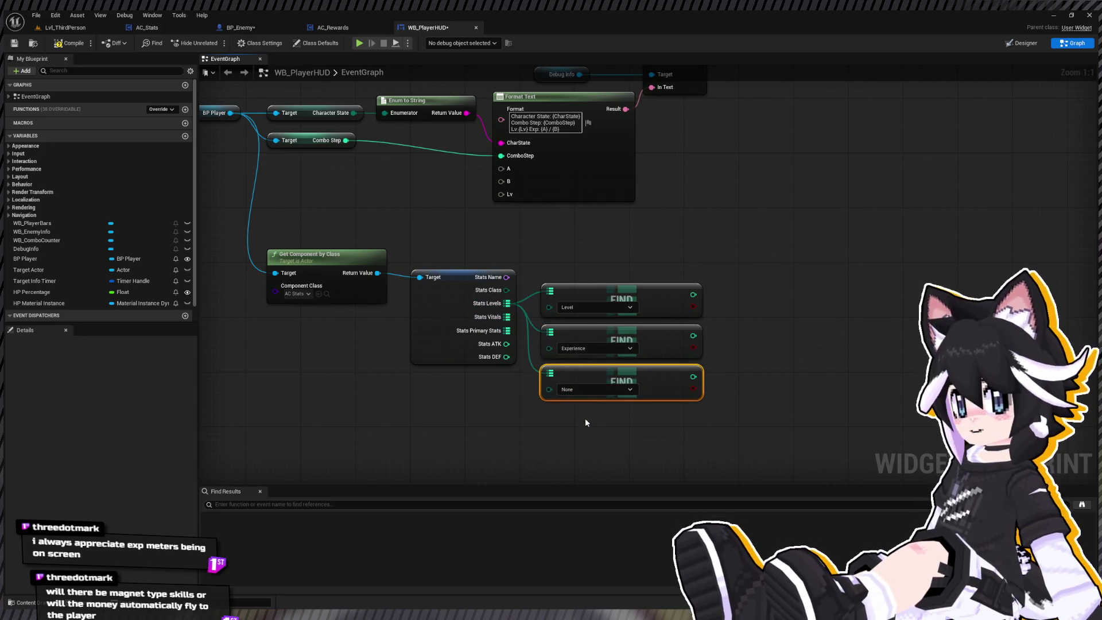
Wire Level into Lv, Experience into A and Exp to Next into B on Format Text
drag(587, 268, 672, 330)
drag(782, 357, 585, 256)
drag(777, 396, 586, 230)
drag(777, 438, 585, 242)
Compile and save WB_PlayerHUD, then switch to the BP_Enemy blueprint
click(68, 43)
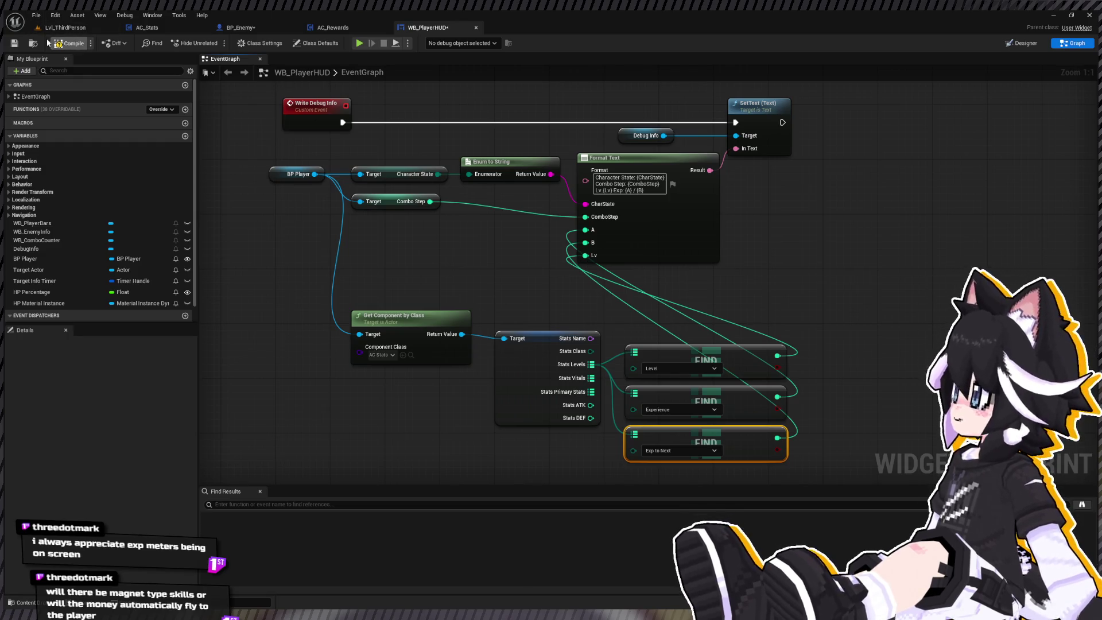
click(13, 44)
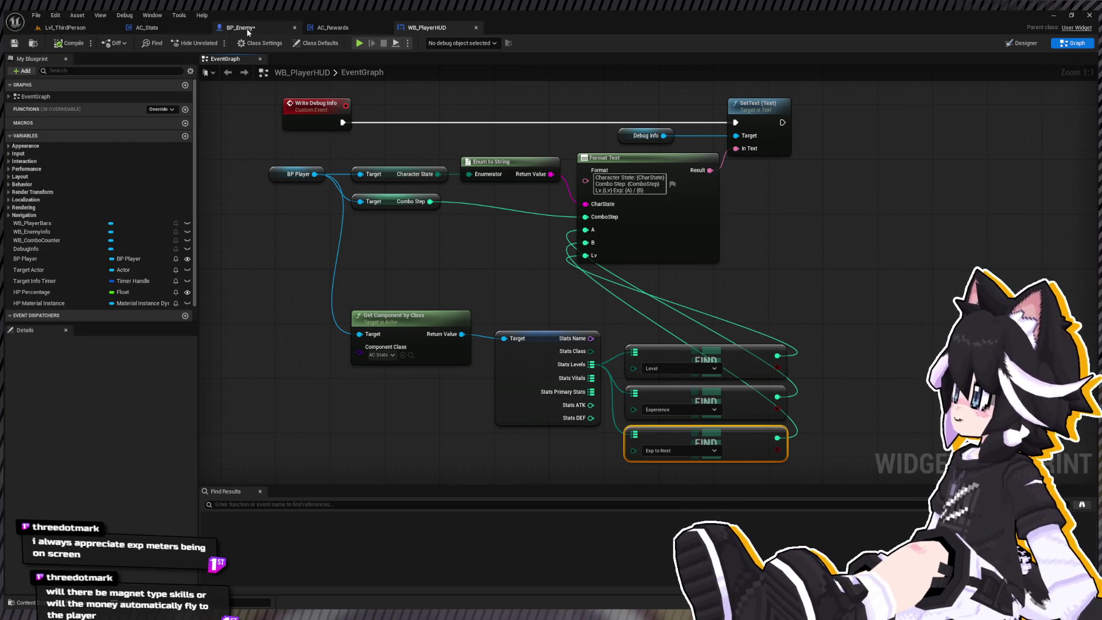
click(247, 29)
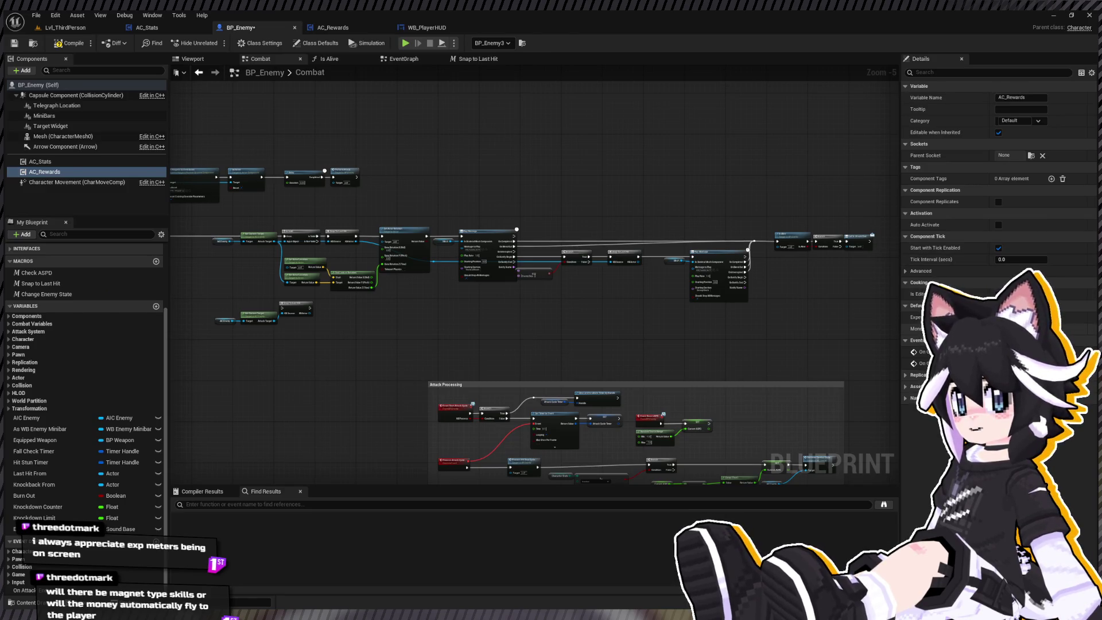
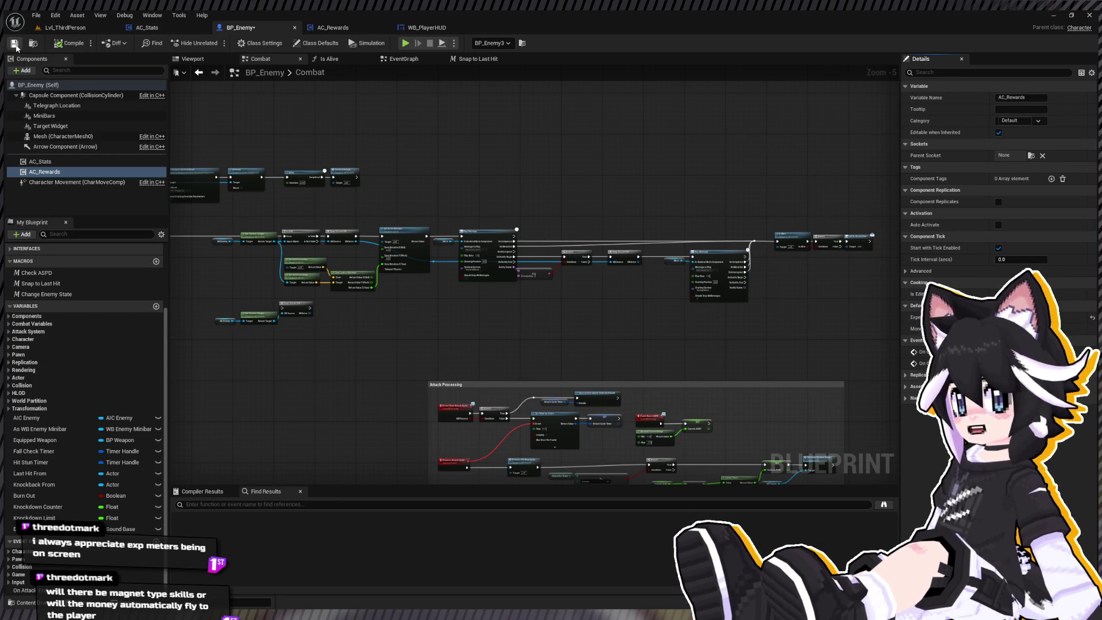
Save BP_Enemy and open BP_Player from the Player folder in the Content Drawer
click(15, 43)
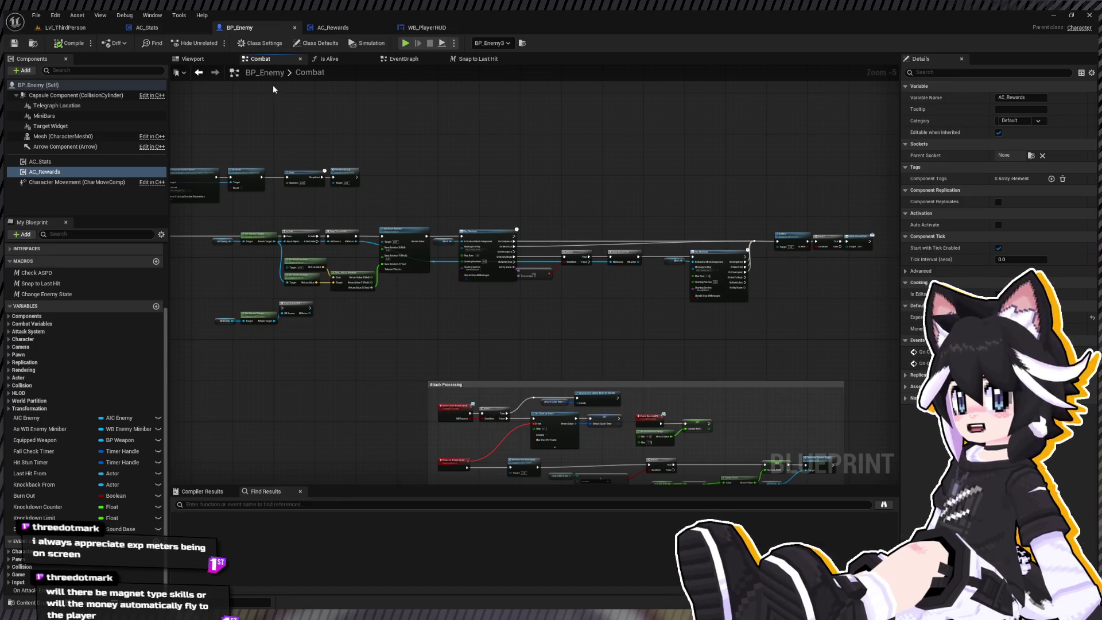
key(ctrl+space)
click(51, 453)
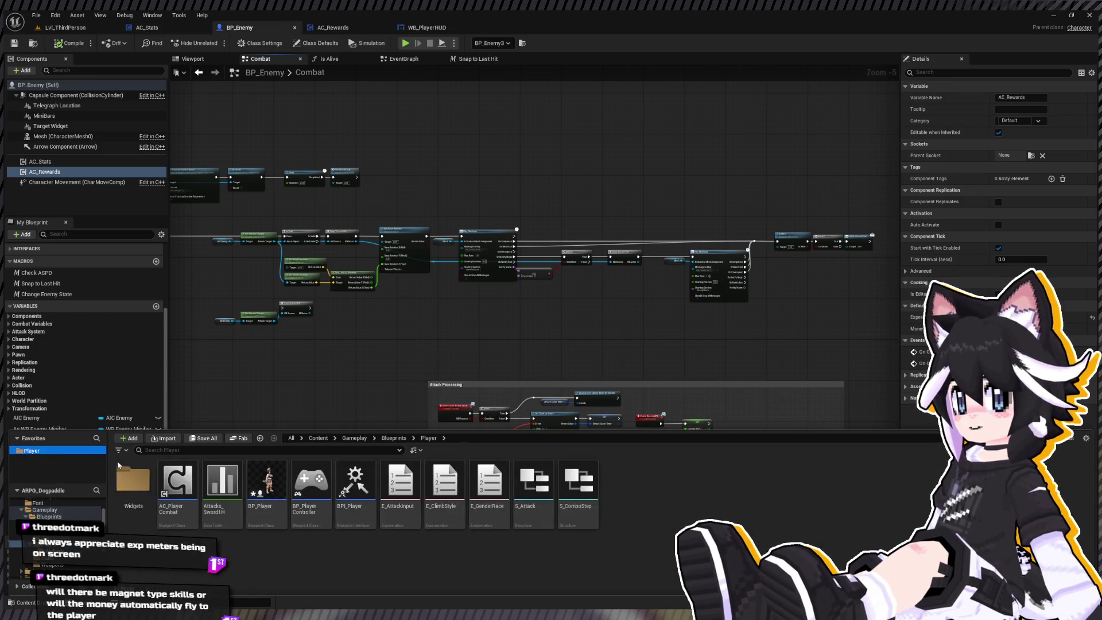
double_click(265, 482)
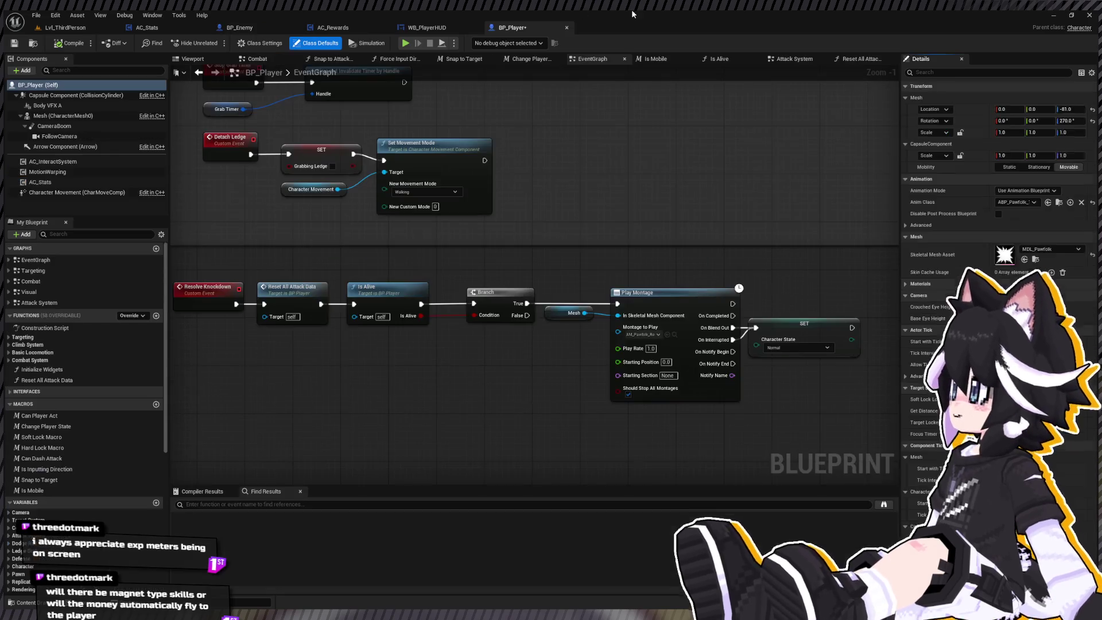
scroll(down, 3)
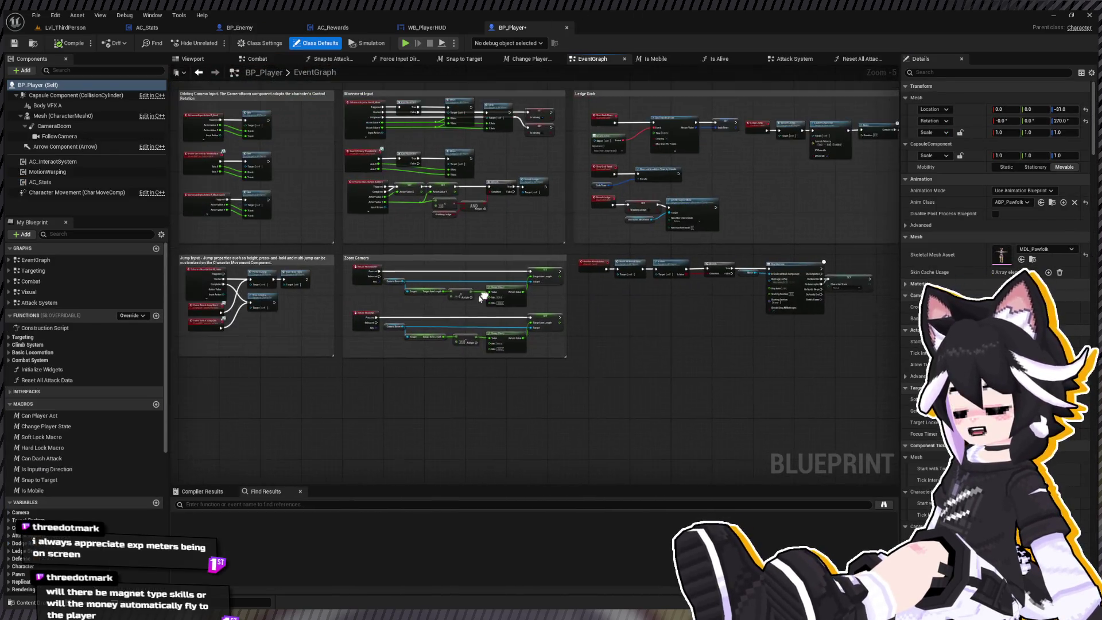
scroll(up, 3)
scroll(down, 3)
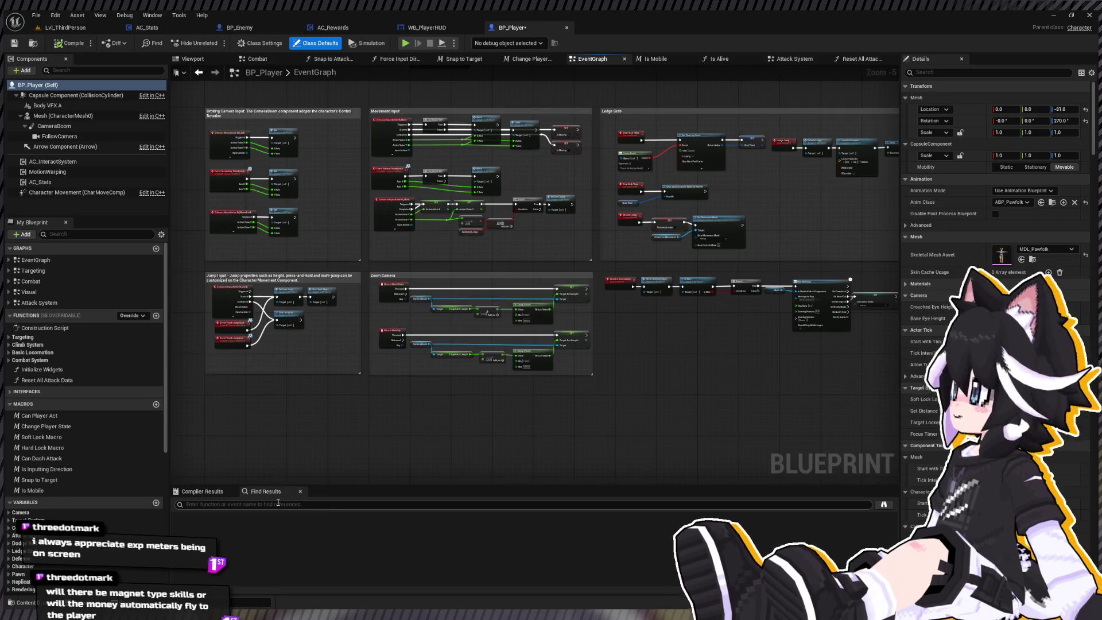
Search BP_Player for 'Respawn' and jump to the R key debug respawn node
click(277, 502)
text(R)
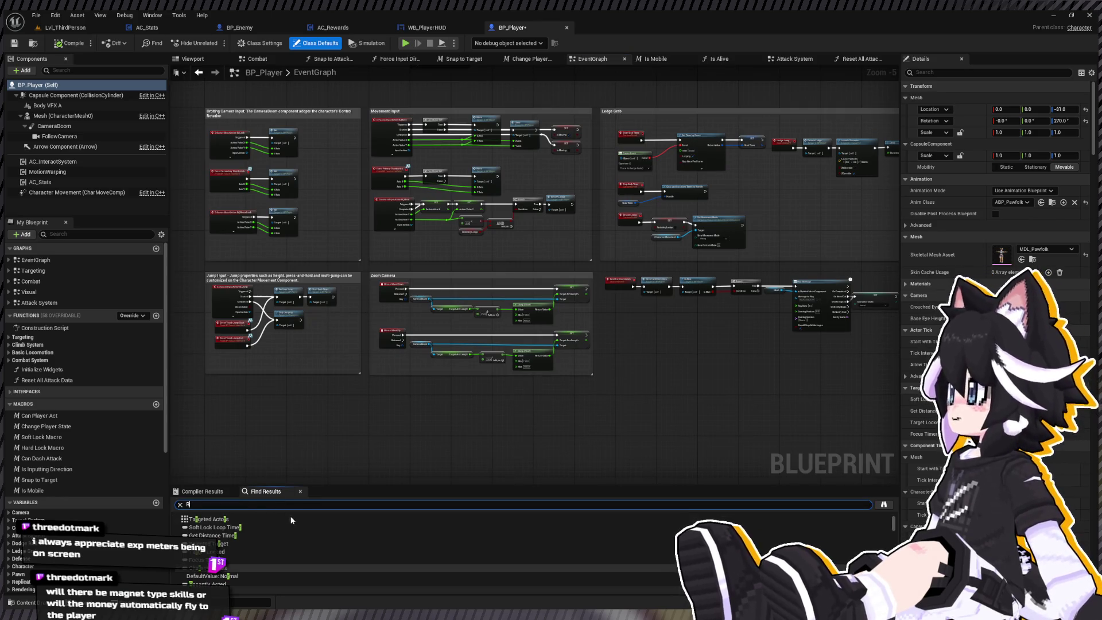
click(260, 447)
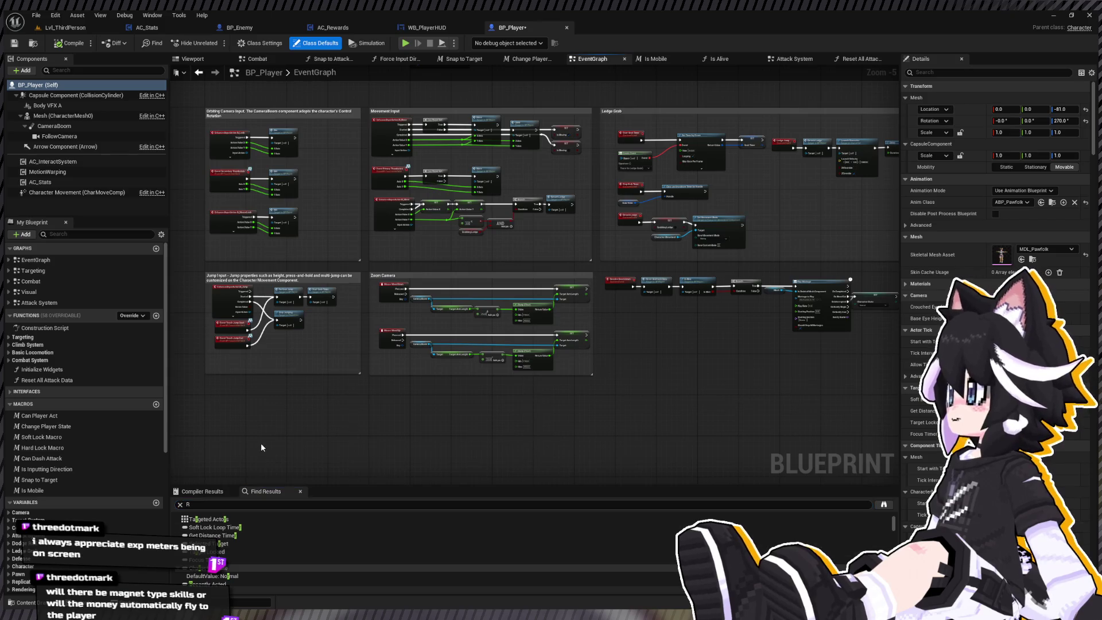
click(67, 260)
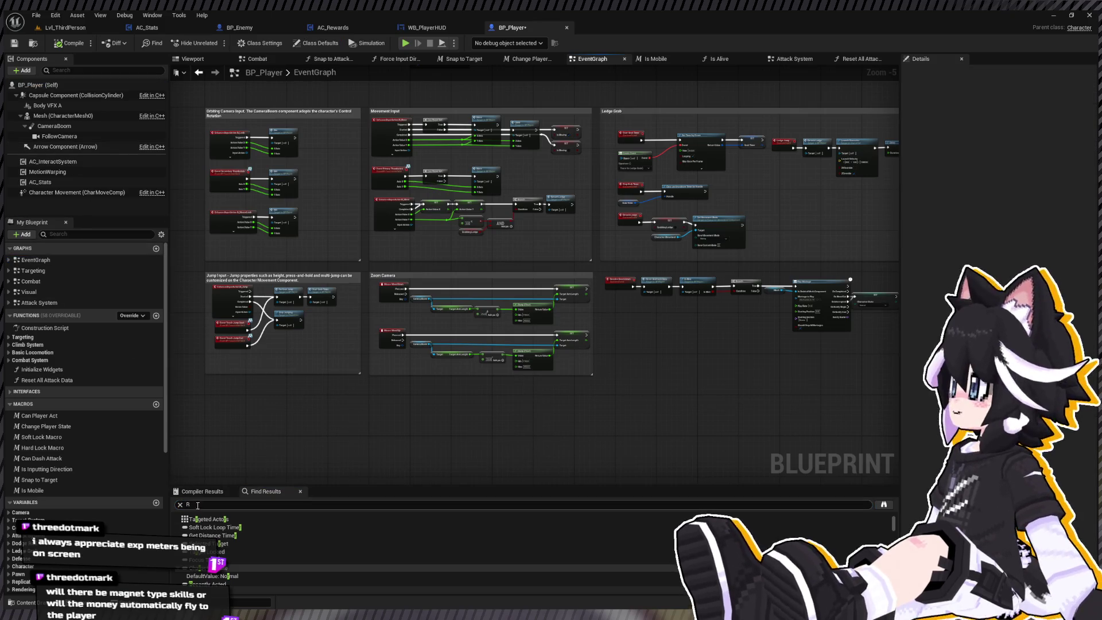
click(197, 504)
text(espawn)
key(Return)
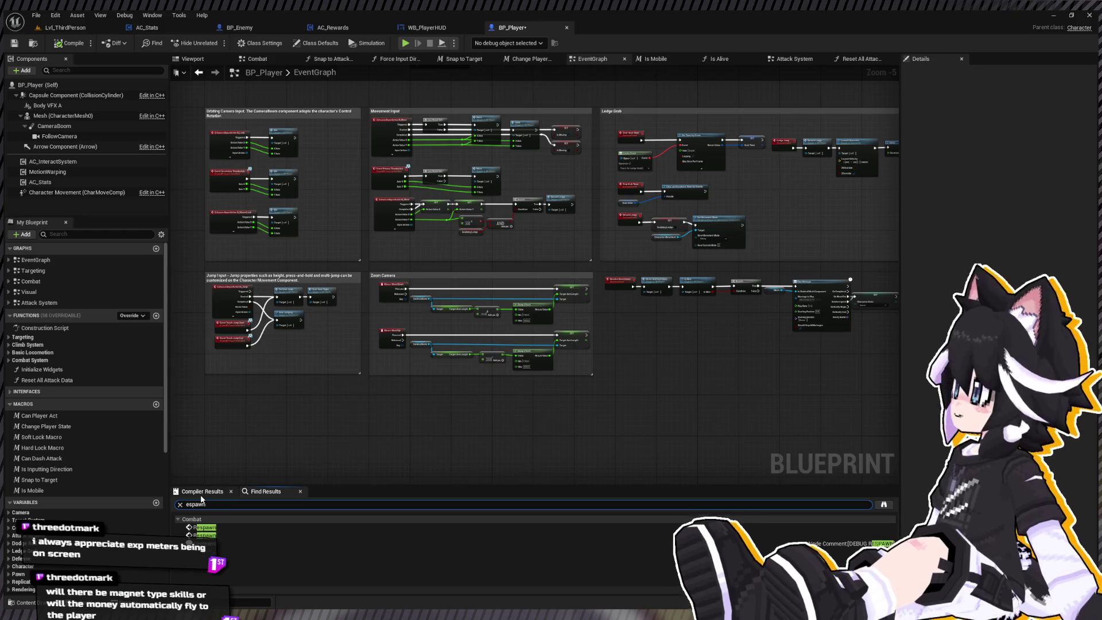
double_click(204, 527)
double_click(204, 535)
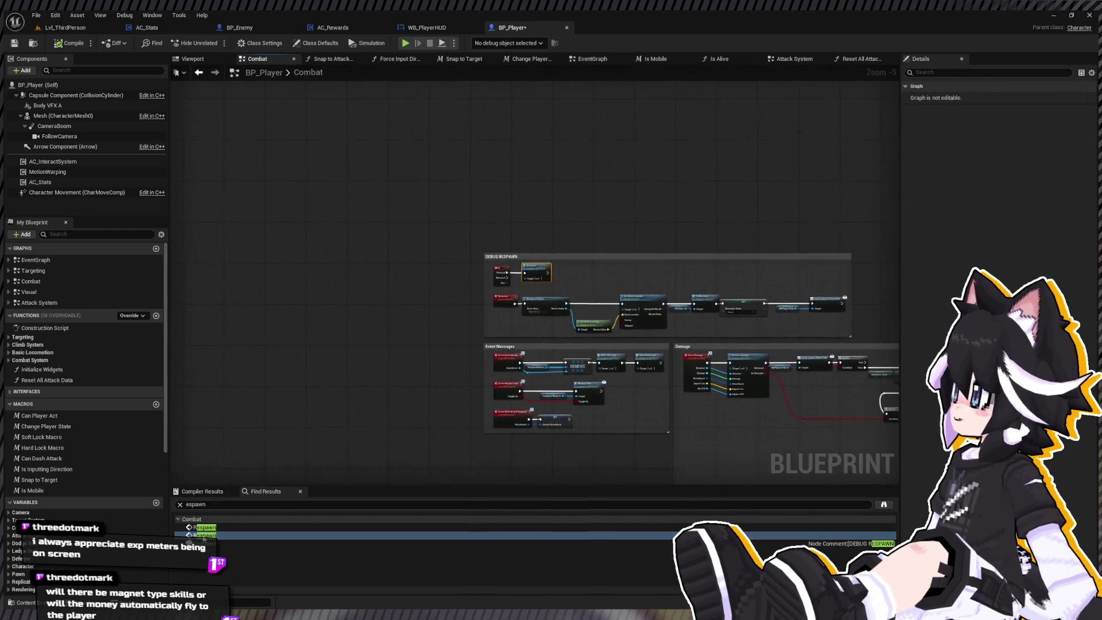
Duplicate the R key event and set the copy's input key to T
drag(473, 269, 451, 370)
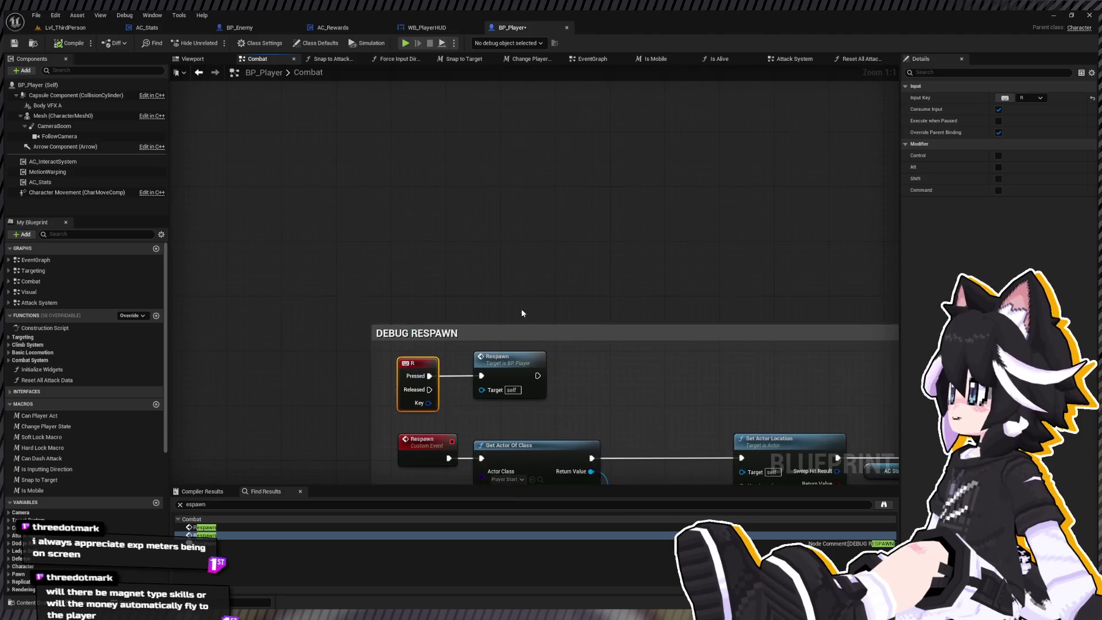
key(ctrl+c)
key(ctrl+v)
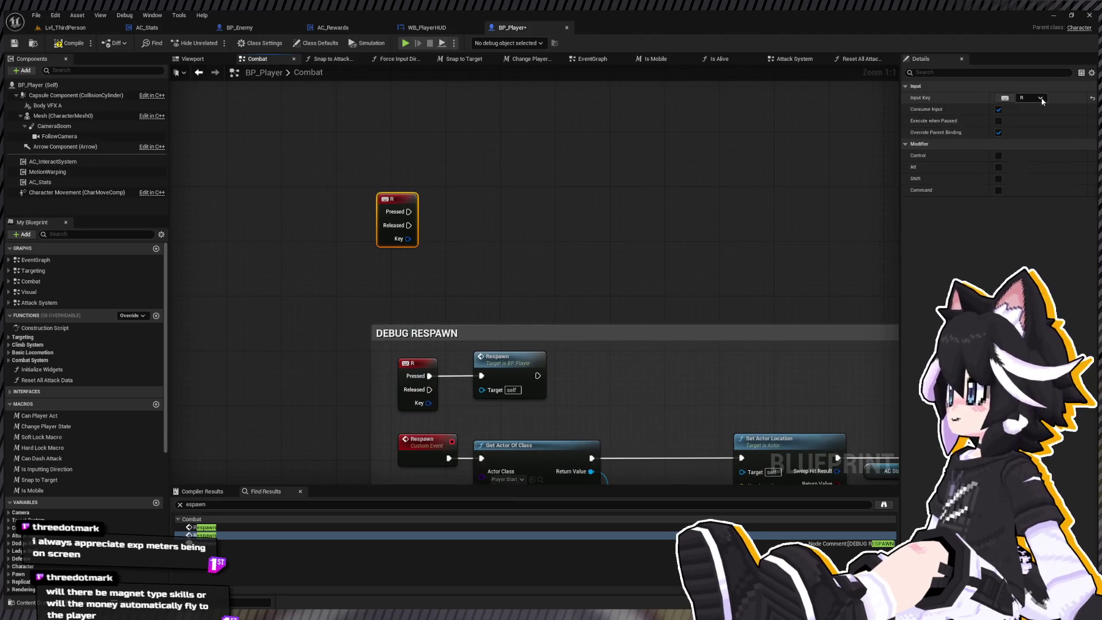
click(1005, 98)
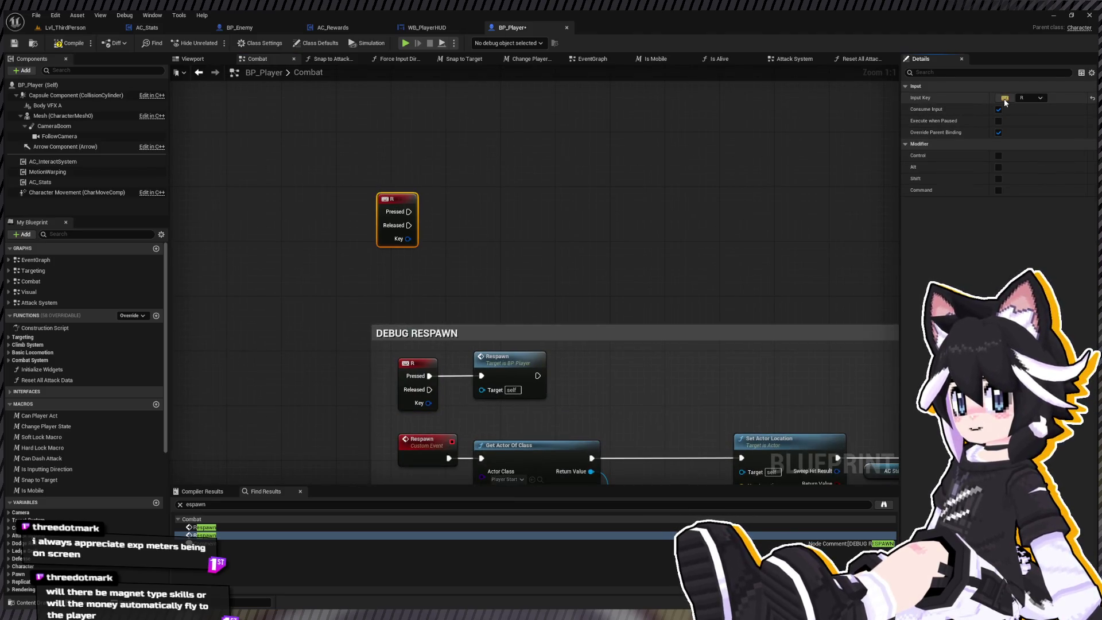
key(t)
click(570, 172)
Wire T Pressed into Spawn AI From Class with BP Enemy and the enemy behavior tree
drag(409, 212, 526, 207)
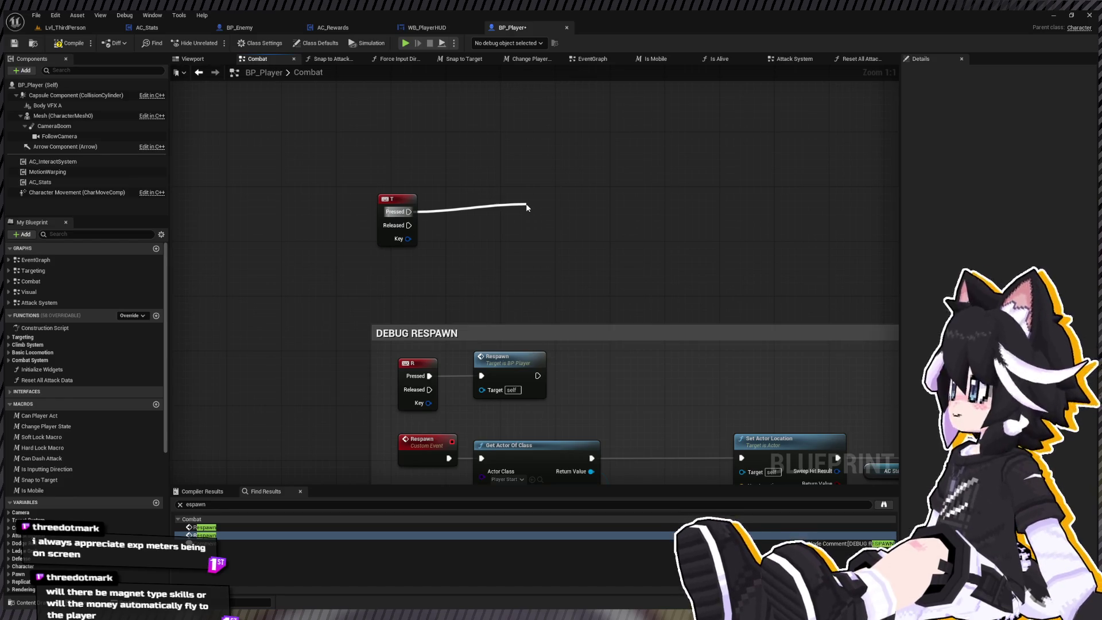
drag(559, 208, 577, 134)
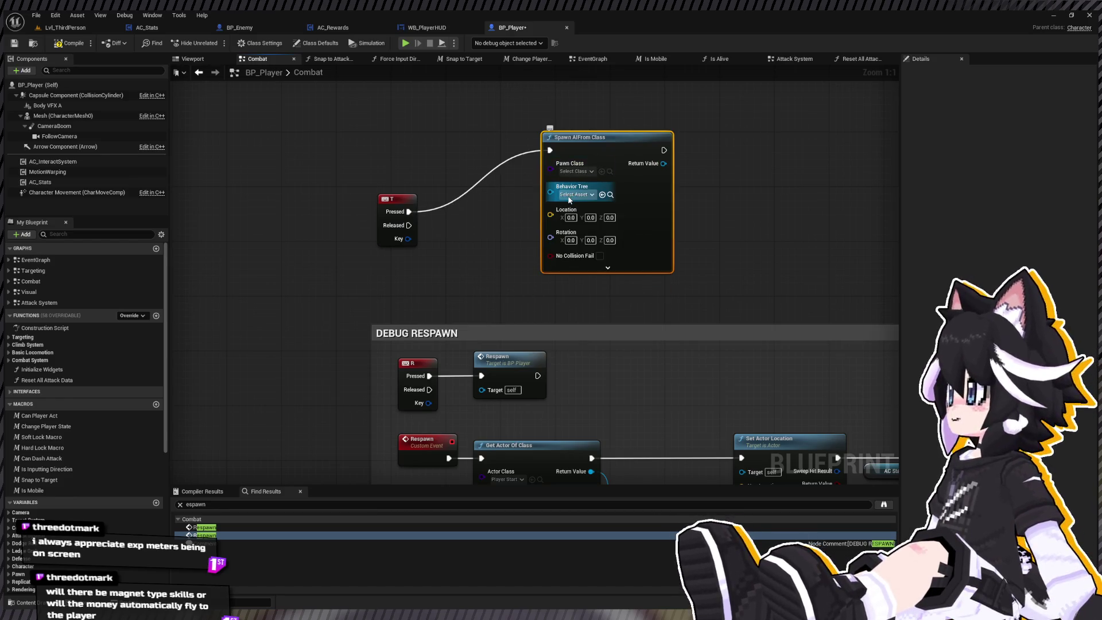
click(602, 194)
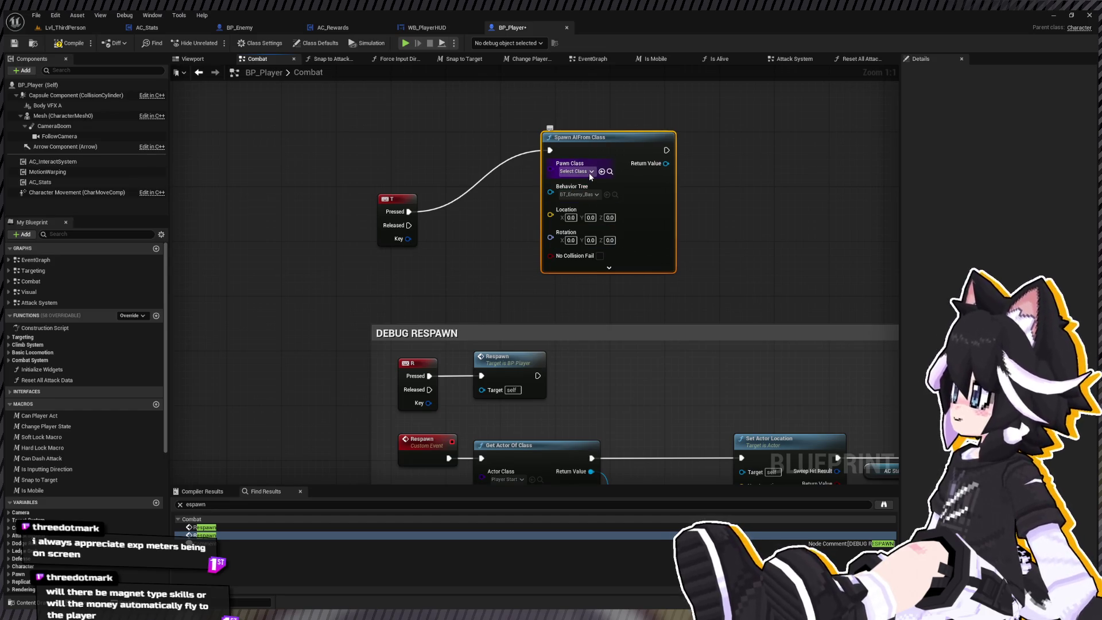
click(589, 173)
click(581, 198)
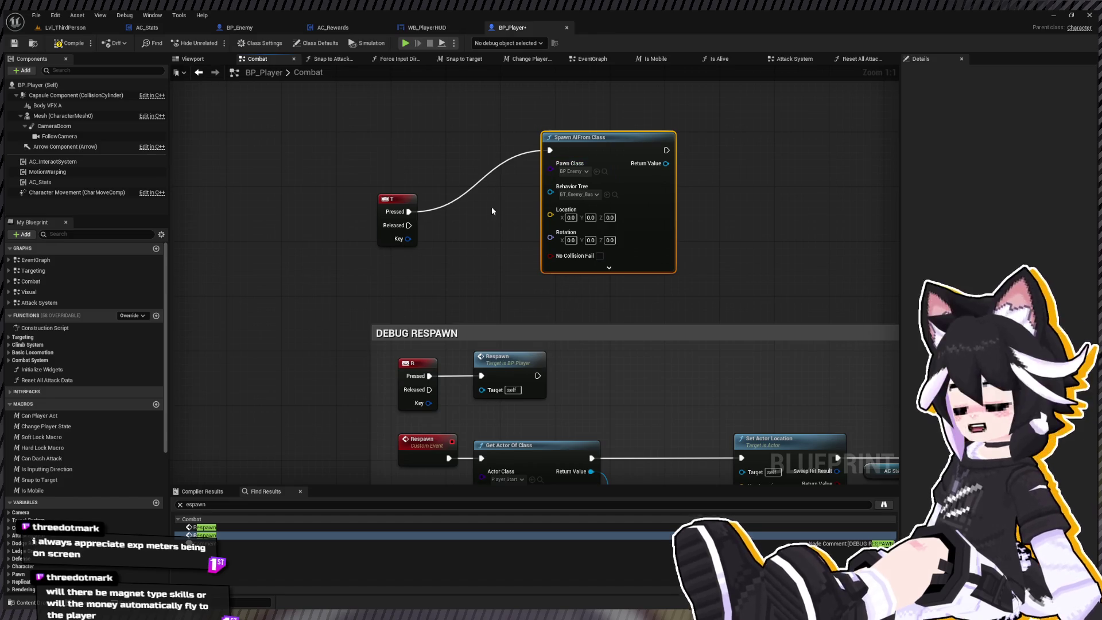
drag(402, 199, 333, 143)
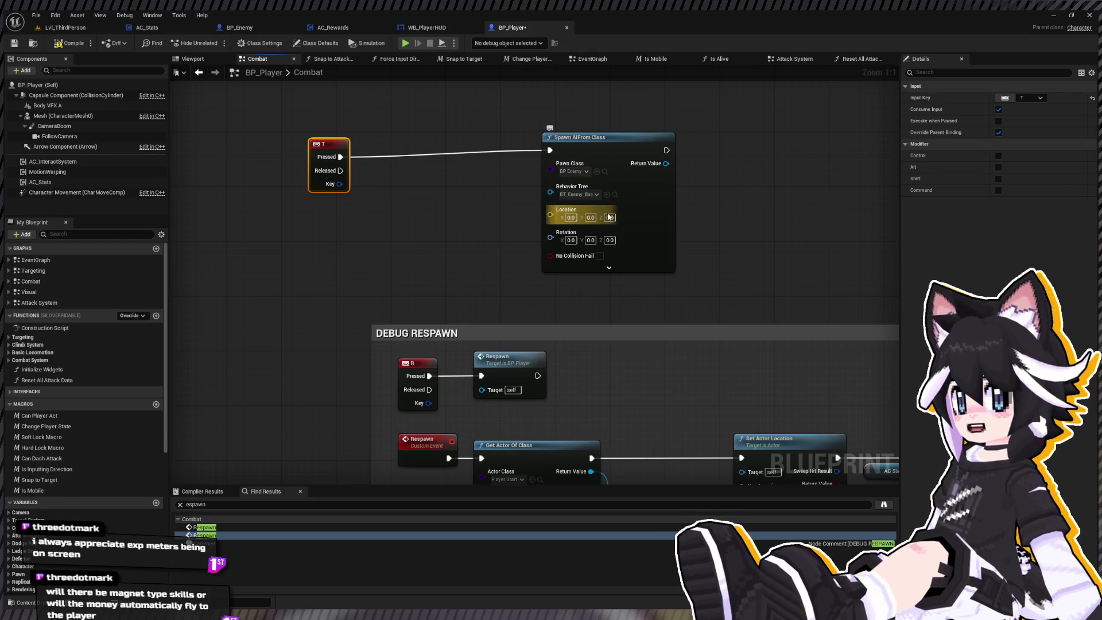
Set the spawn location's Z value to 1250 and tidy the T key node
click(610, 218)
text(900)
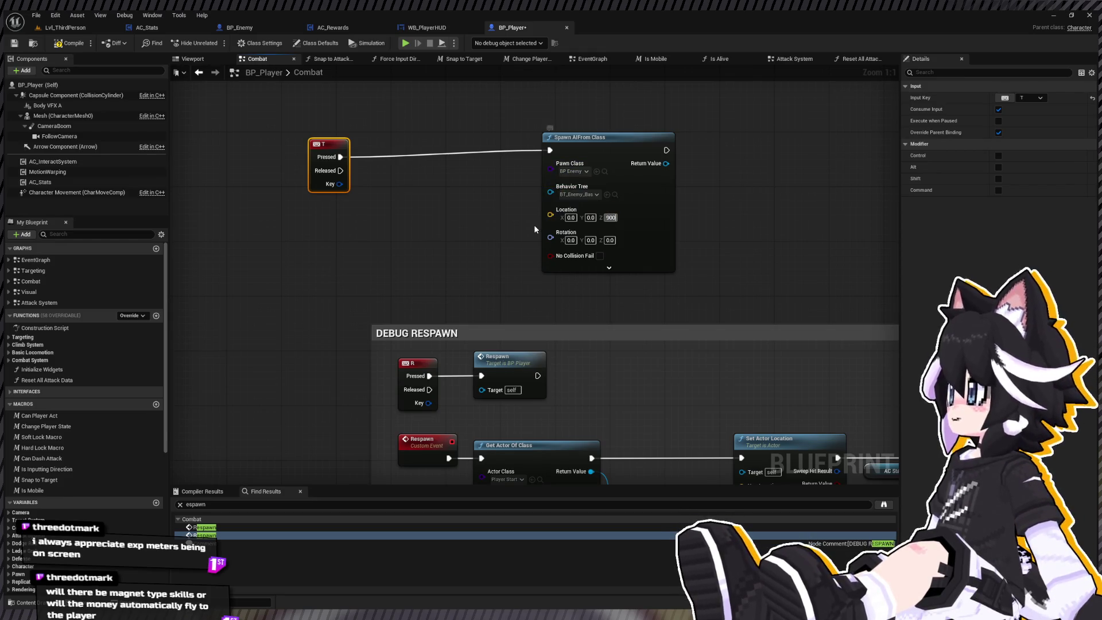
key(BackSpace)
key(BackSpace)
key(BackSpace)
text(1250)
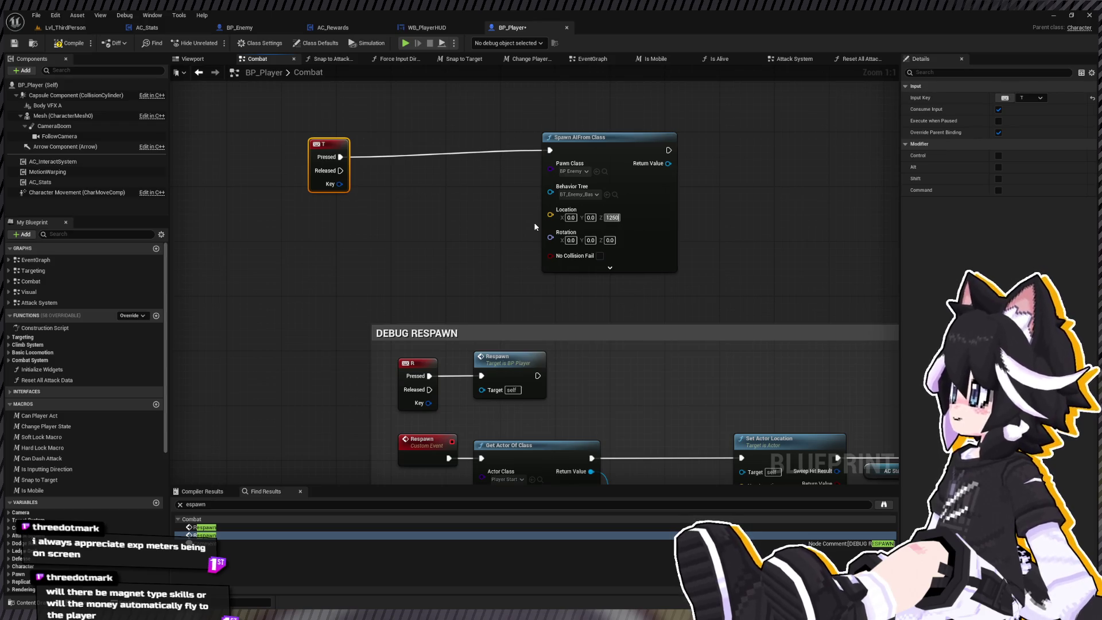
key(Return)
drag(336, 146, 398, 133)
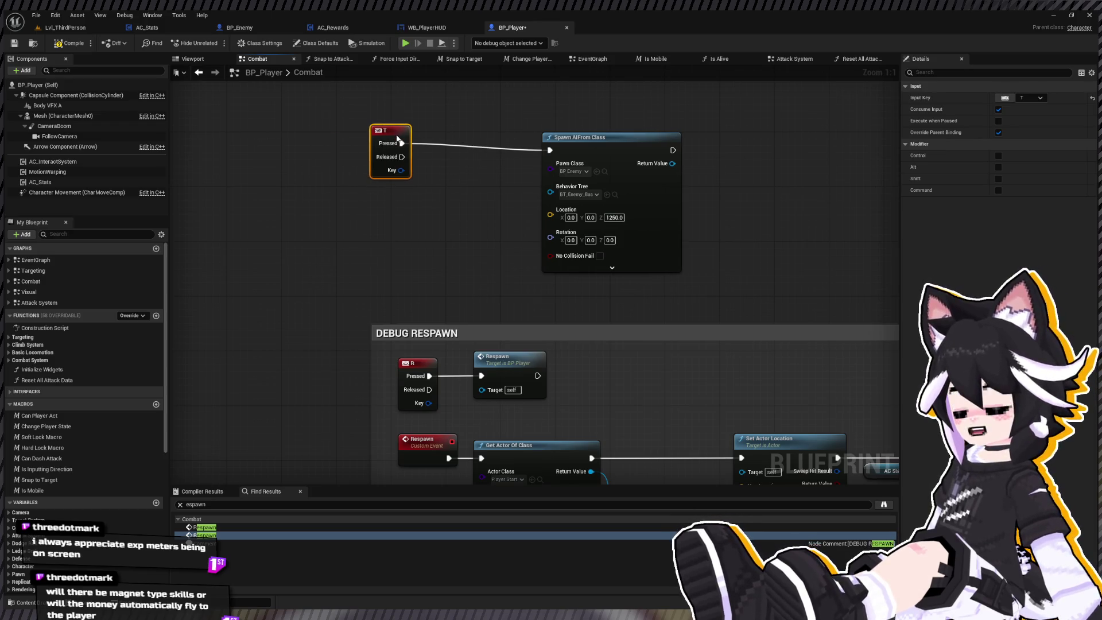
Play-test the level to see spawned enemies drop in, then stop and view WB_EnemyMinibar's graph
click(65, 28)
click(215, 43)
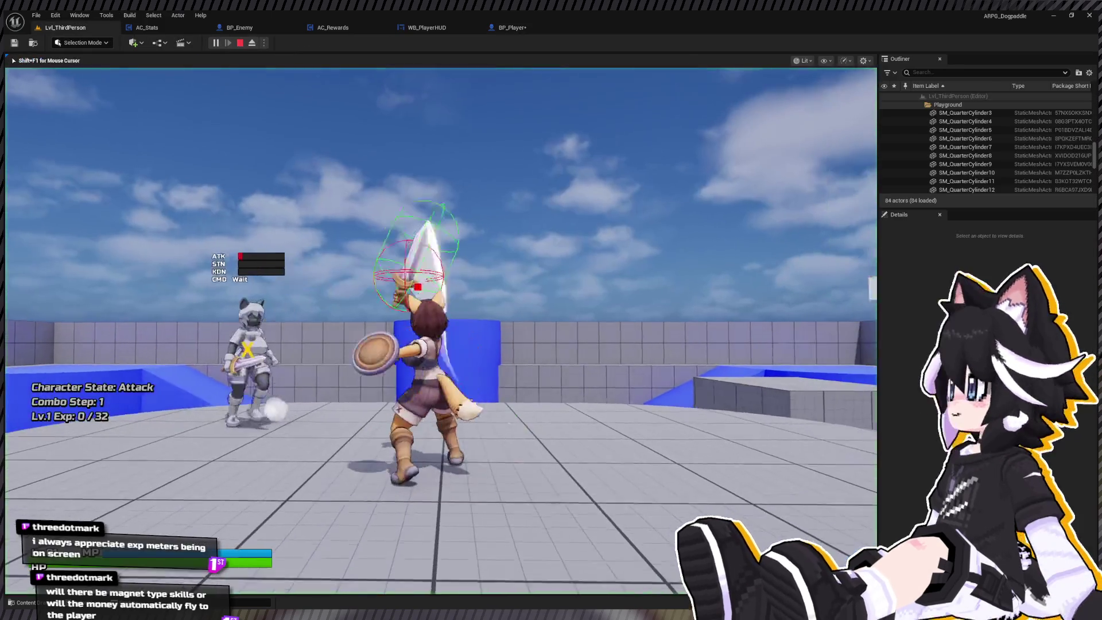
key(w)
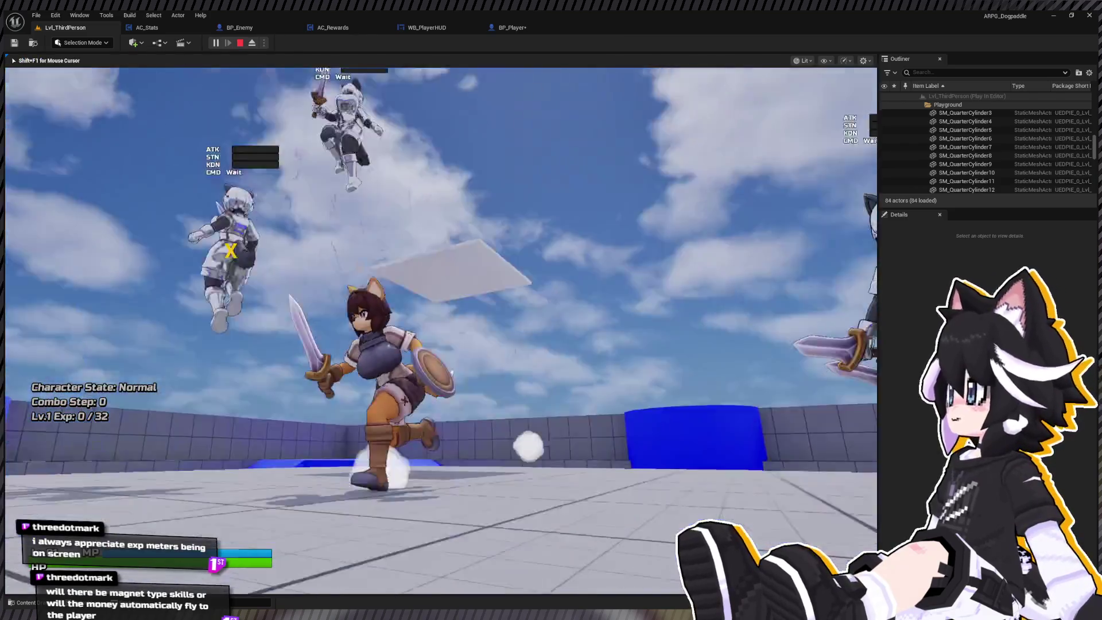
key(Escape)
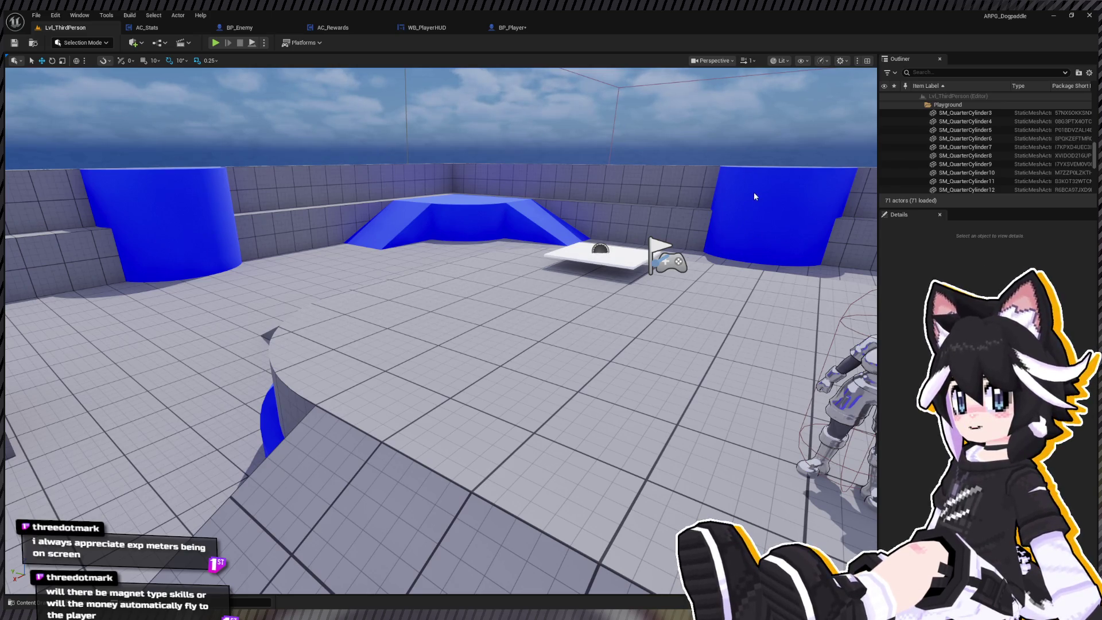
scroll(up, 3)
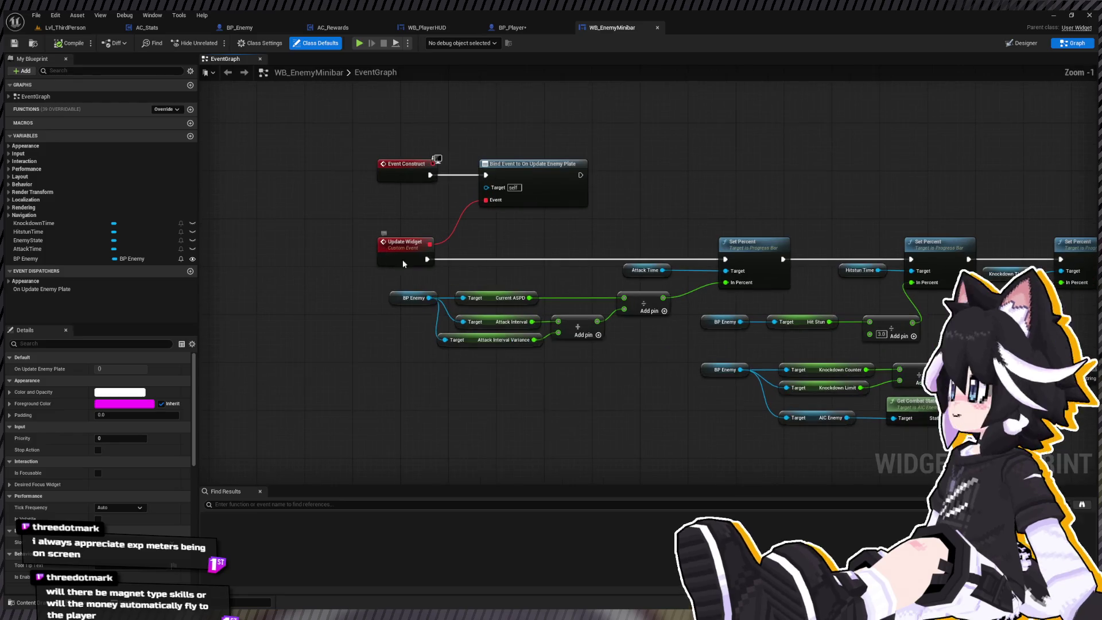
Make BP Enemy a validated get, routing Update Widget through it and Is Valid into Set Percent
click(390, 294)
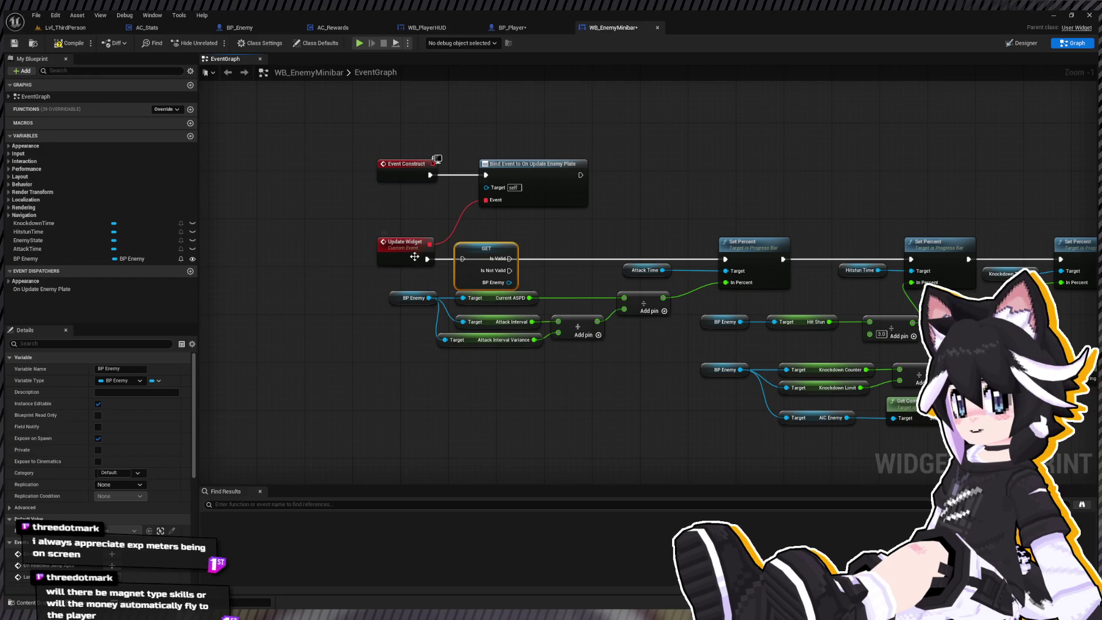
drag(427, 259, 462, 259)
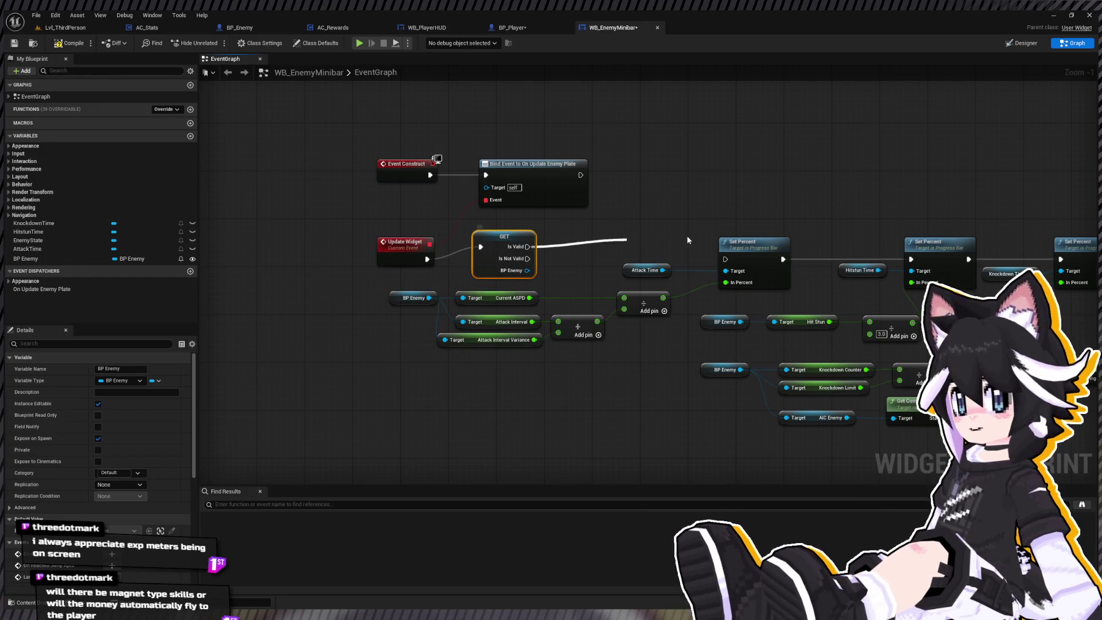
drag(729, 262, 727, 259)
Play-test the minibar fix, stop, and switch to the BP_Enemy editor
key(alt+p)
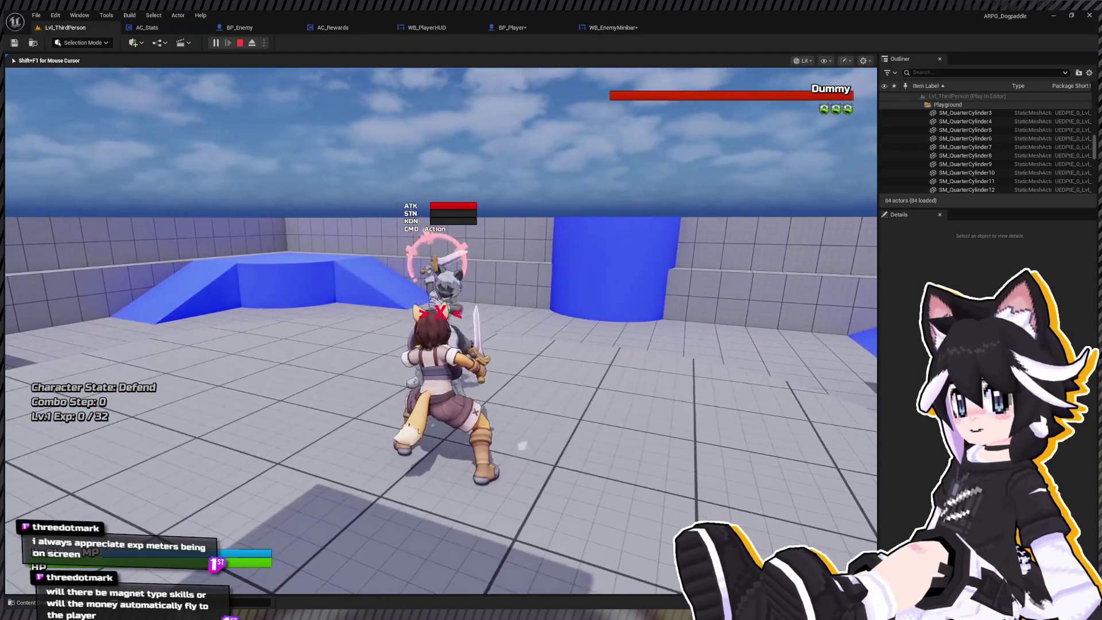
key(Escape)
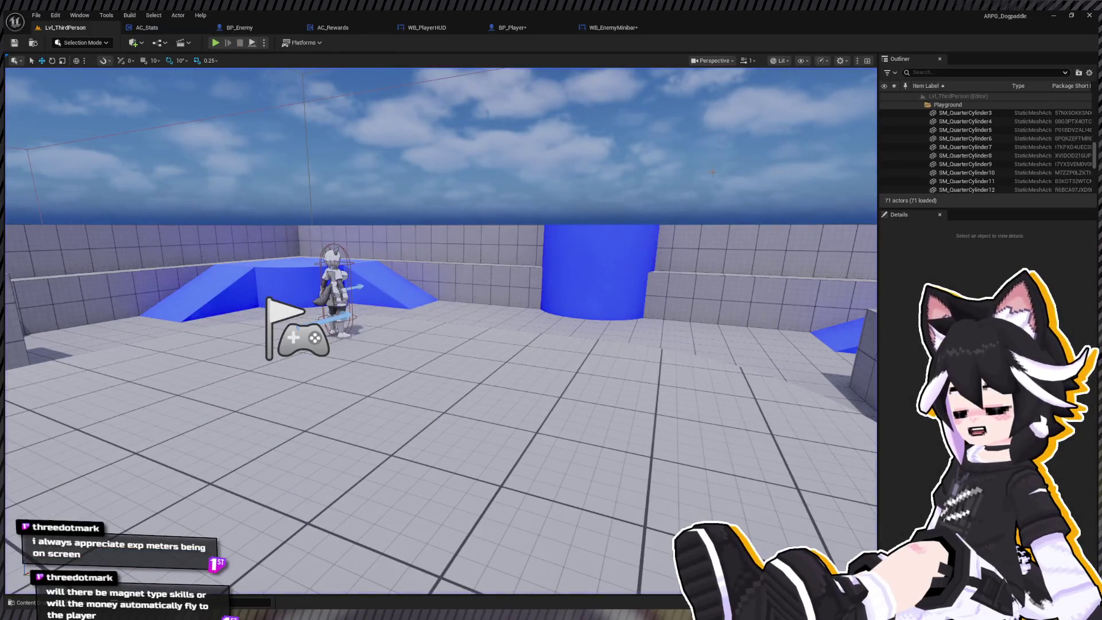
click(240, 28)
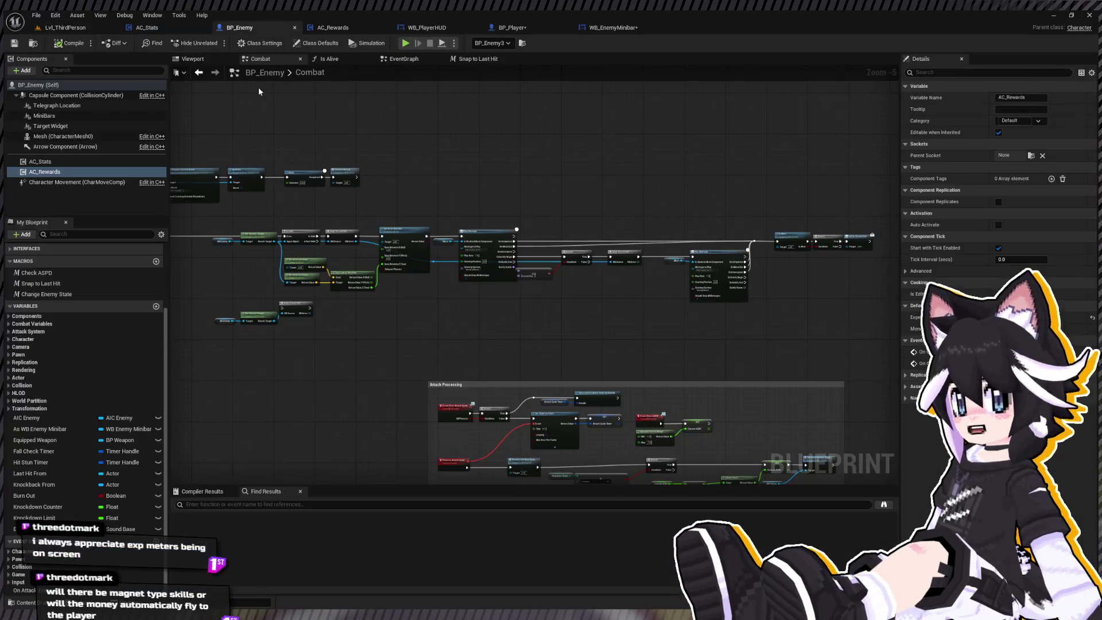
Inspect AC_Stats' Stats and Vitals defaults, then compile BP_Enemy and start a play test
click(83, 163)
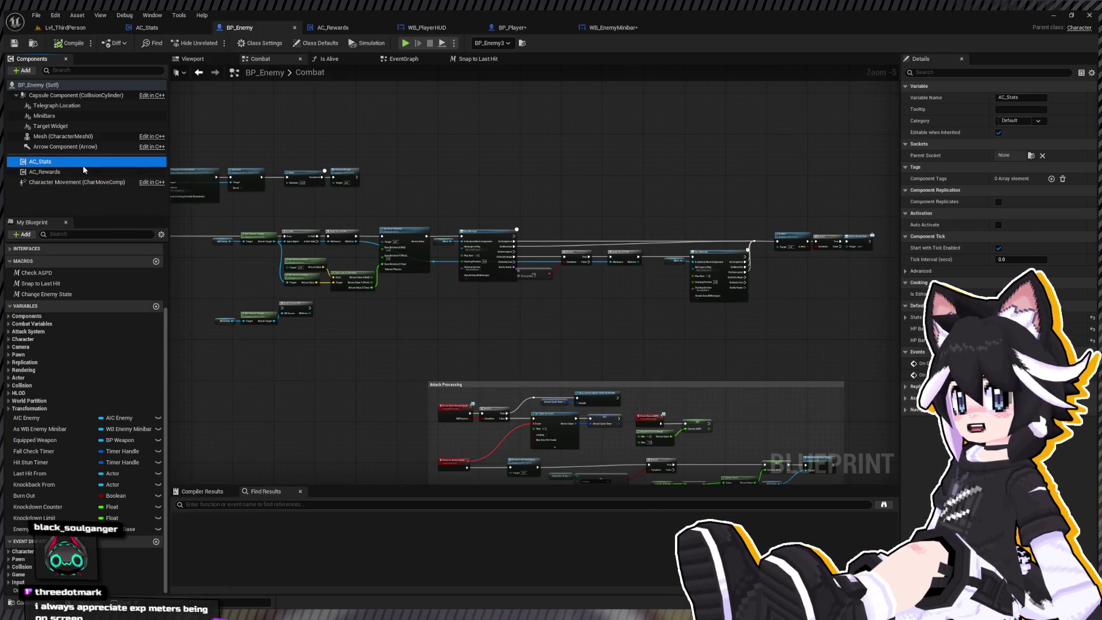
click(905, 316)
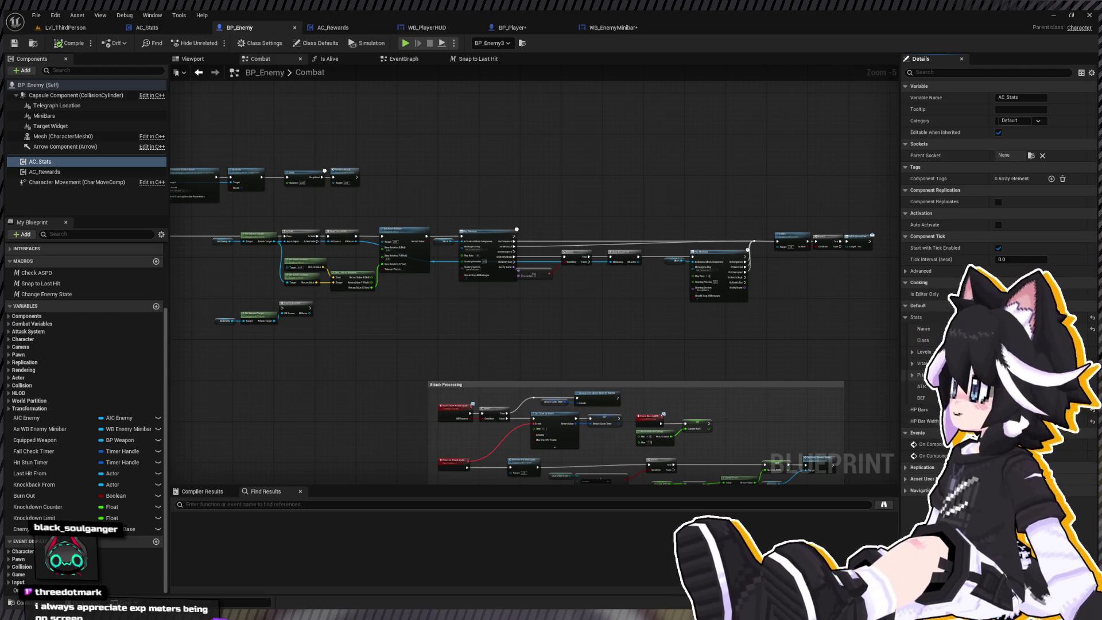
click(912, 365)
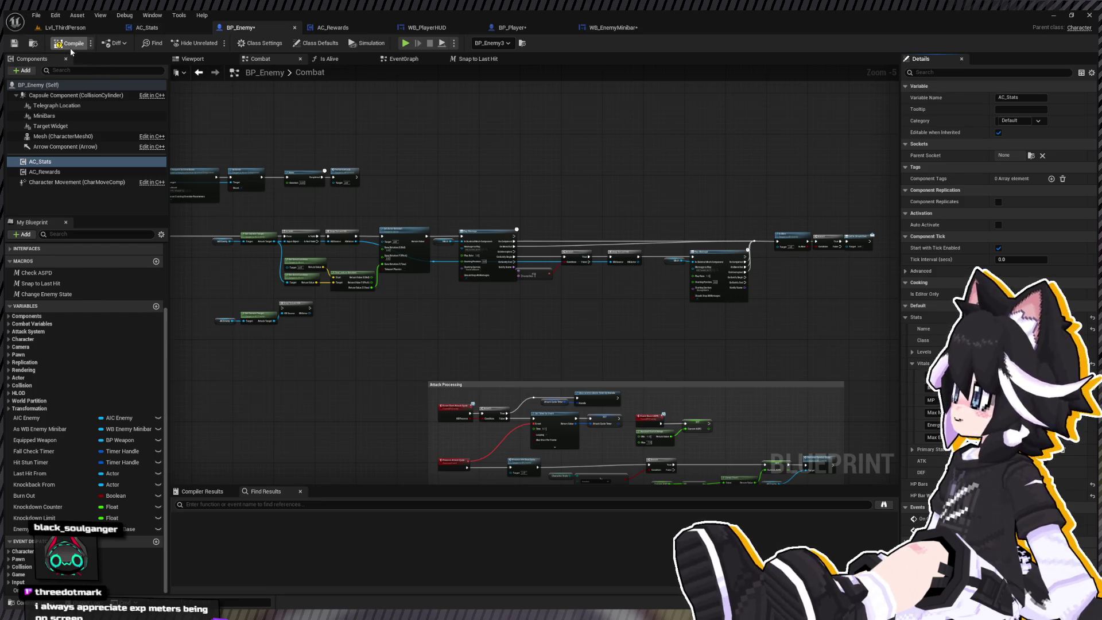
click(15, 45)
key(alt+p)
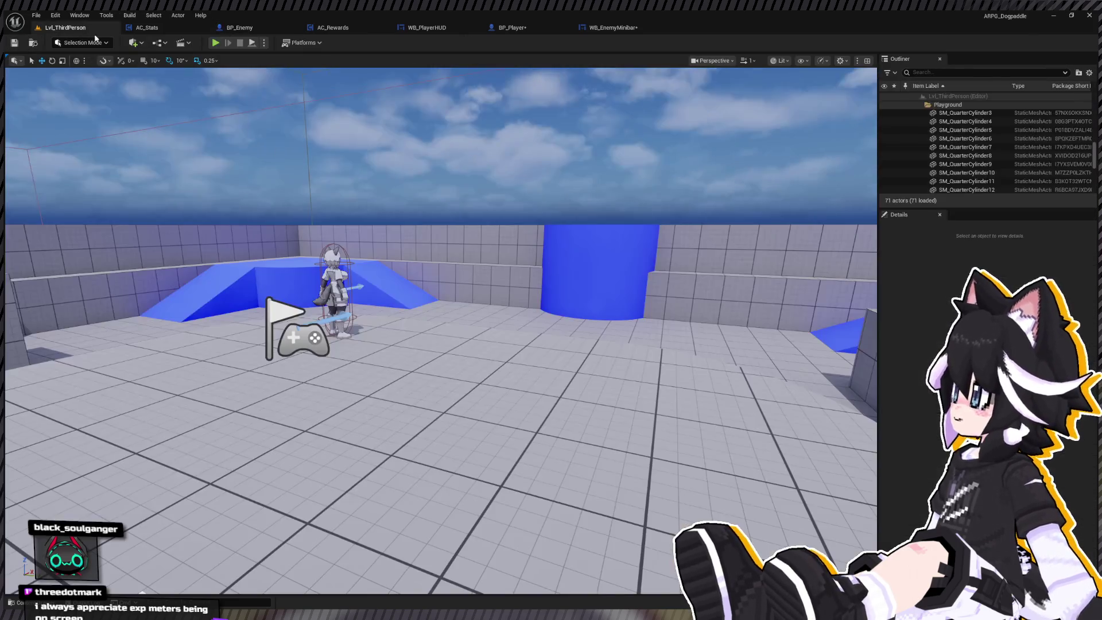
Run to the Dummy and hit it with a full attack combo
key(w)
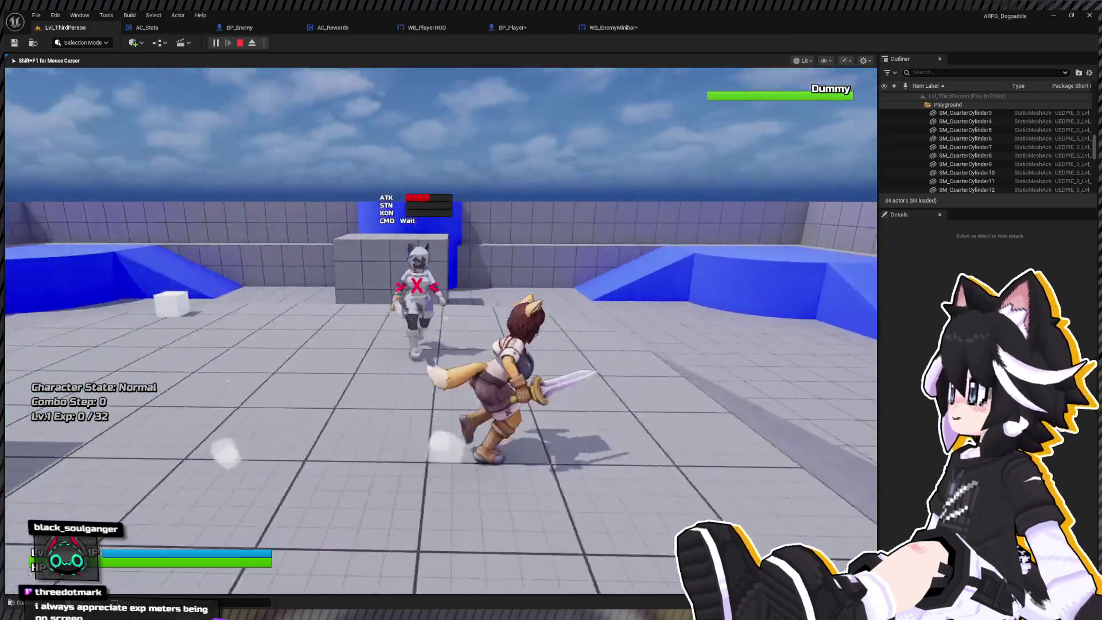
click(441, 330)
click(440, 331)
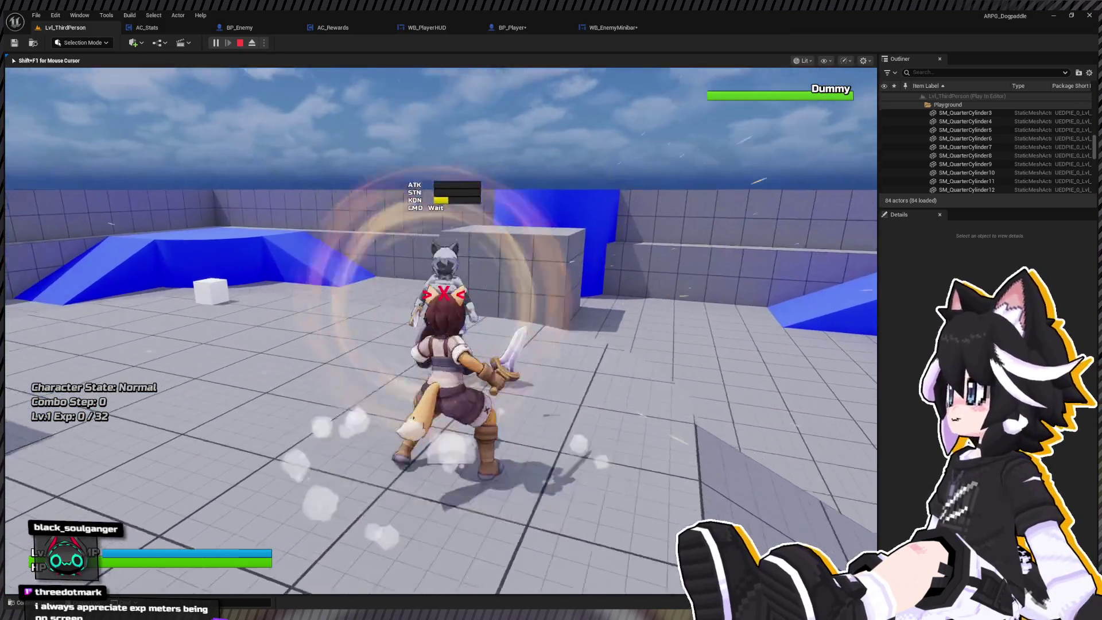
click(441, 330)
click(441, 330)
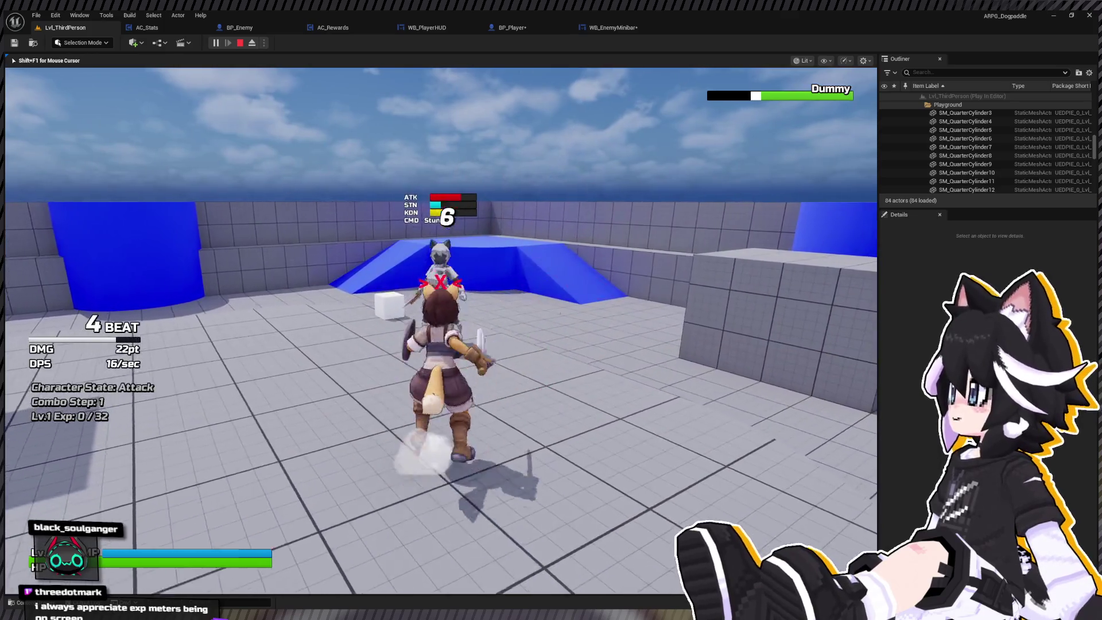
click(441, 330)
click(441, 330)
click(441, 330)
Land a second spin-attack combo on the Dummy, stop the test, and return to BP_Enemy
key(w)
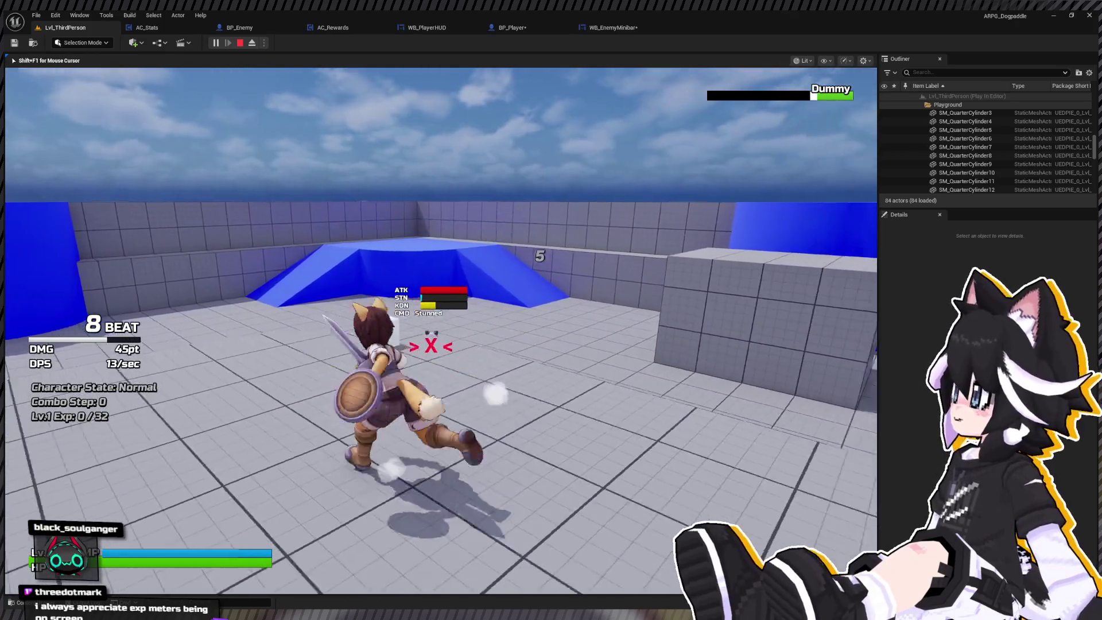
click(441, 331)
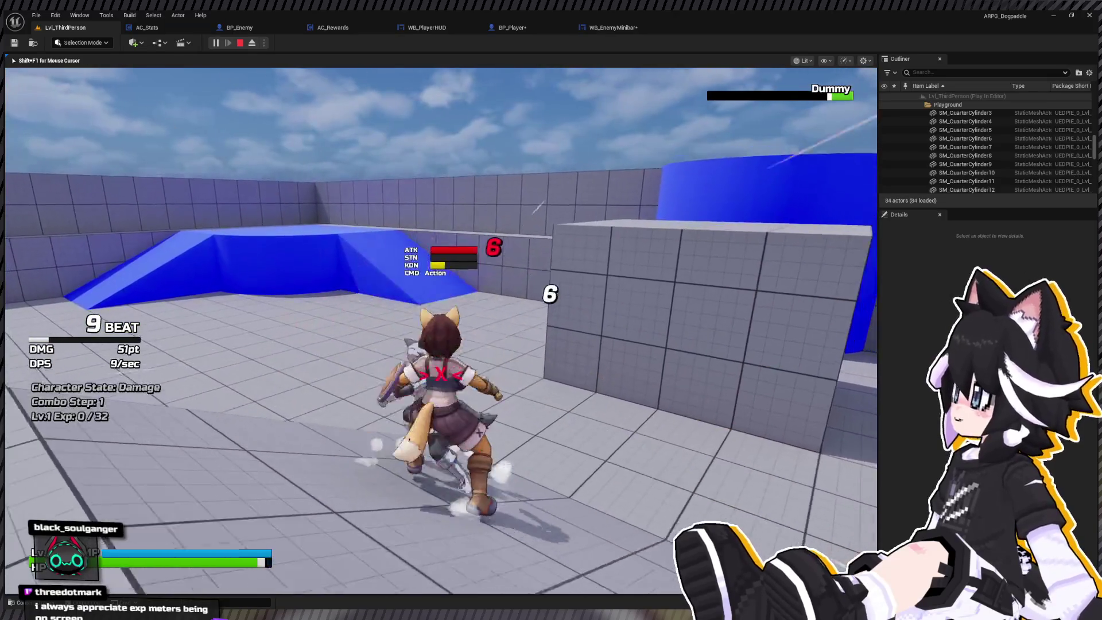
click(441, 330)
click(441, 331)
click(440, 331)
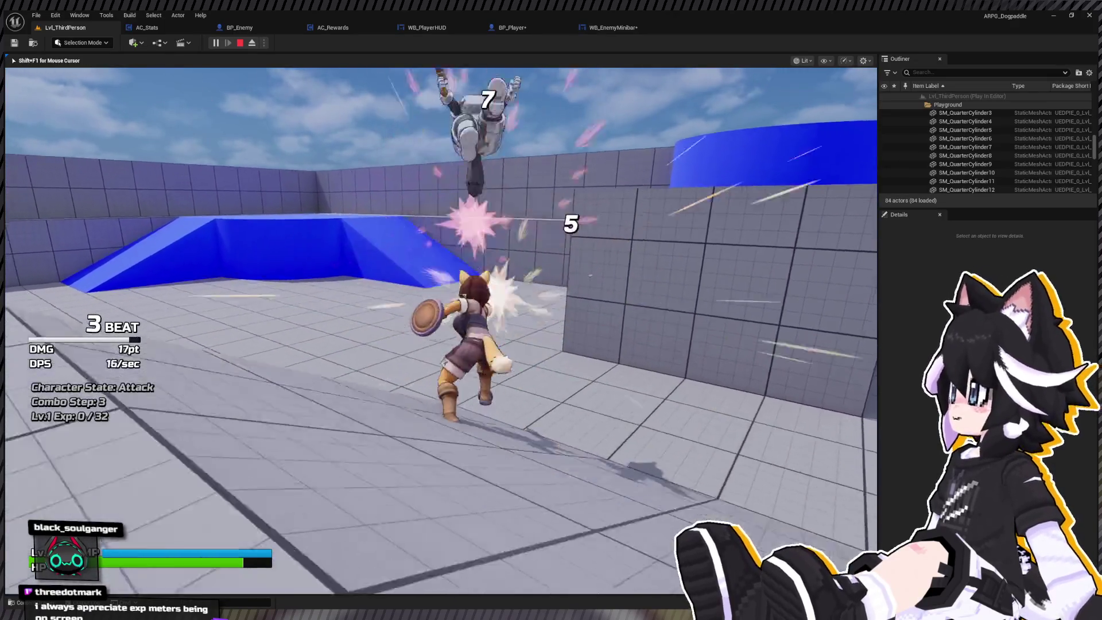
key(w)
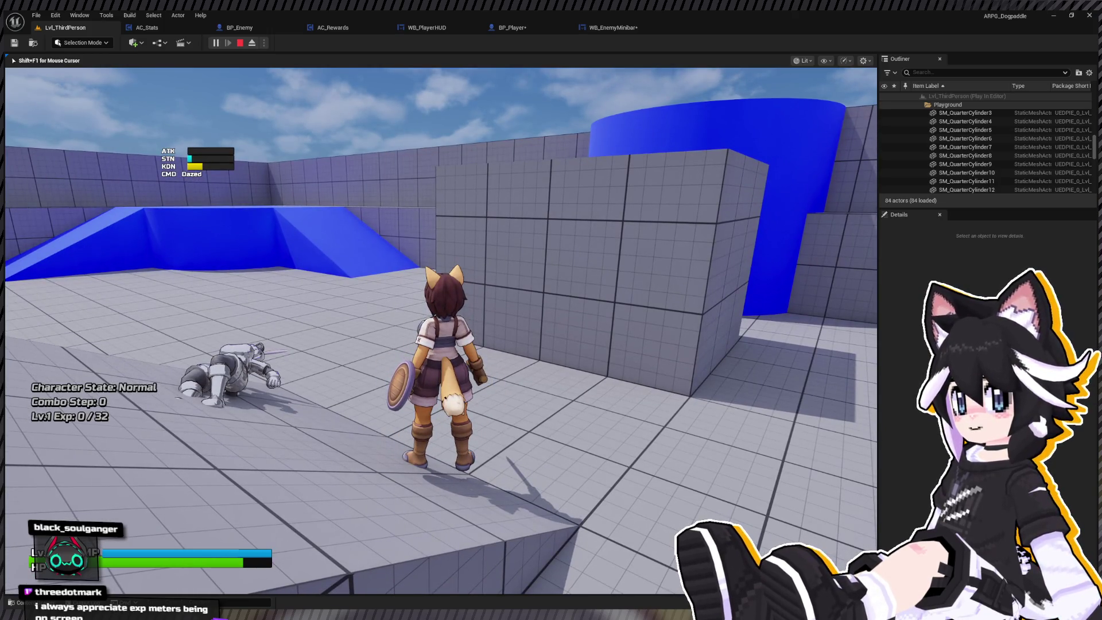
key(Escape)
click(238, 27)
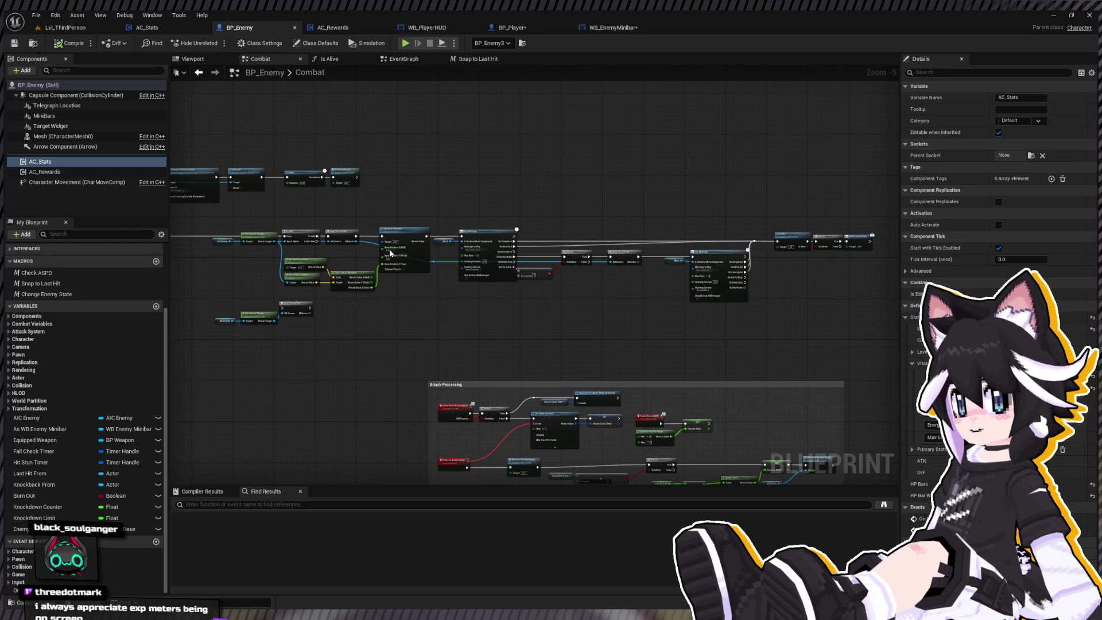
Find Death Event under Functions in My Blueprint and open its graph
drag(290, 344, 412, 328)
drag(164, 197, 111, 154)
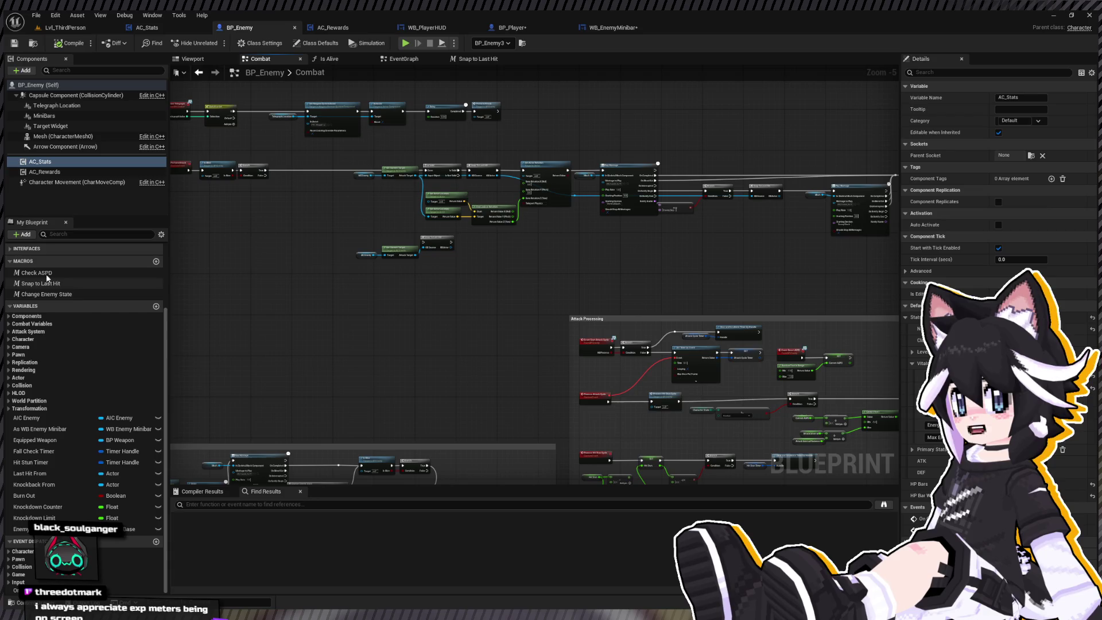
click(27, 249)
scroll(up, 3)
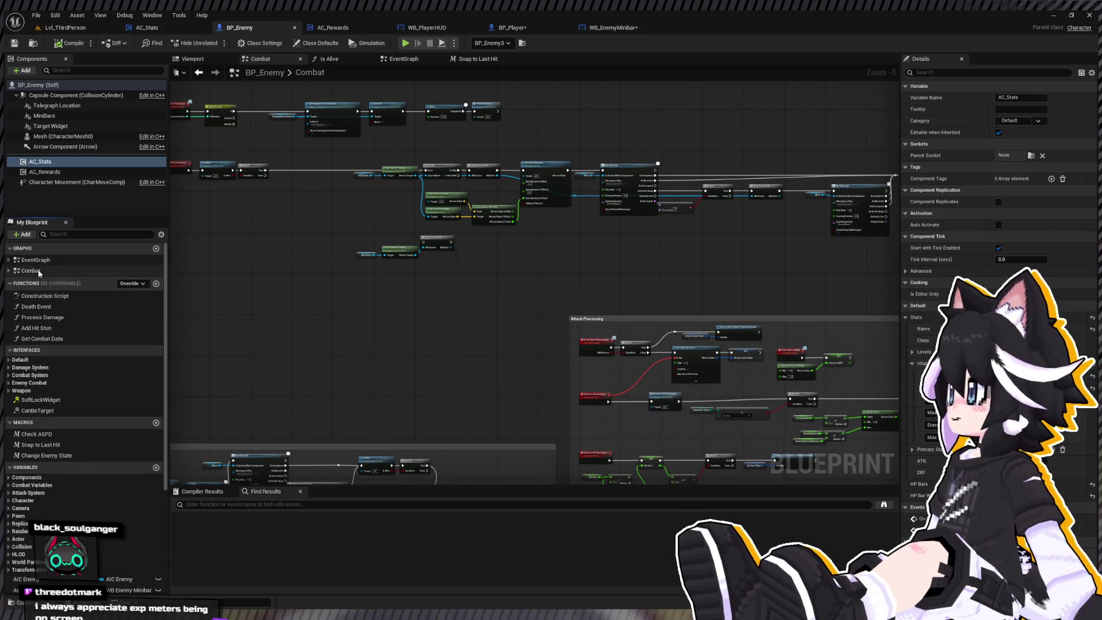
click(552, 309)
scroll(down, 3)
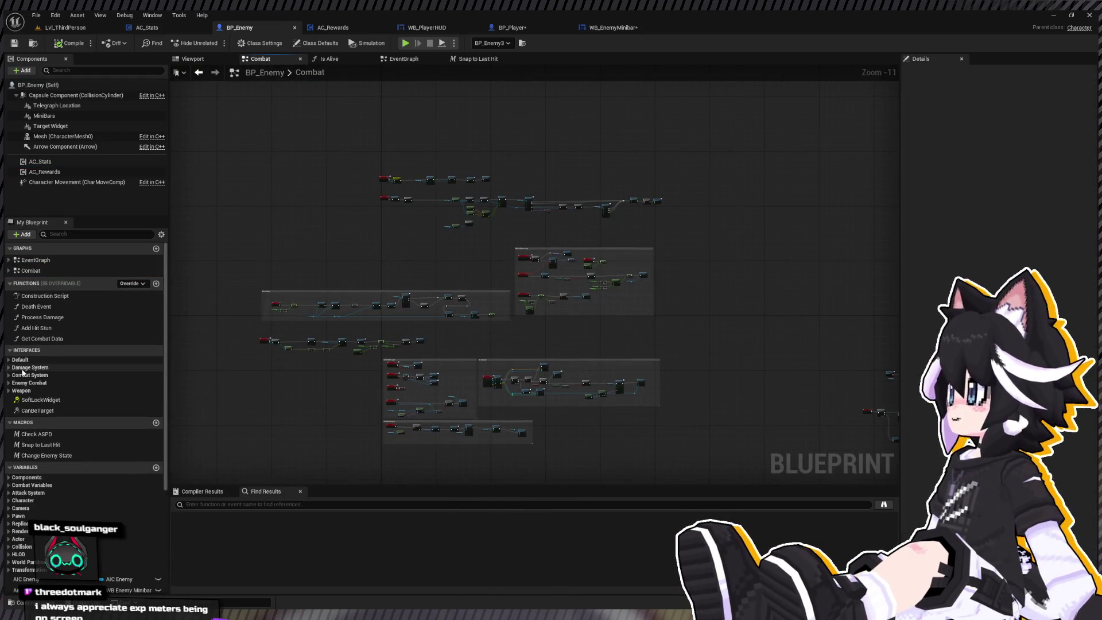
click(10, 375)
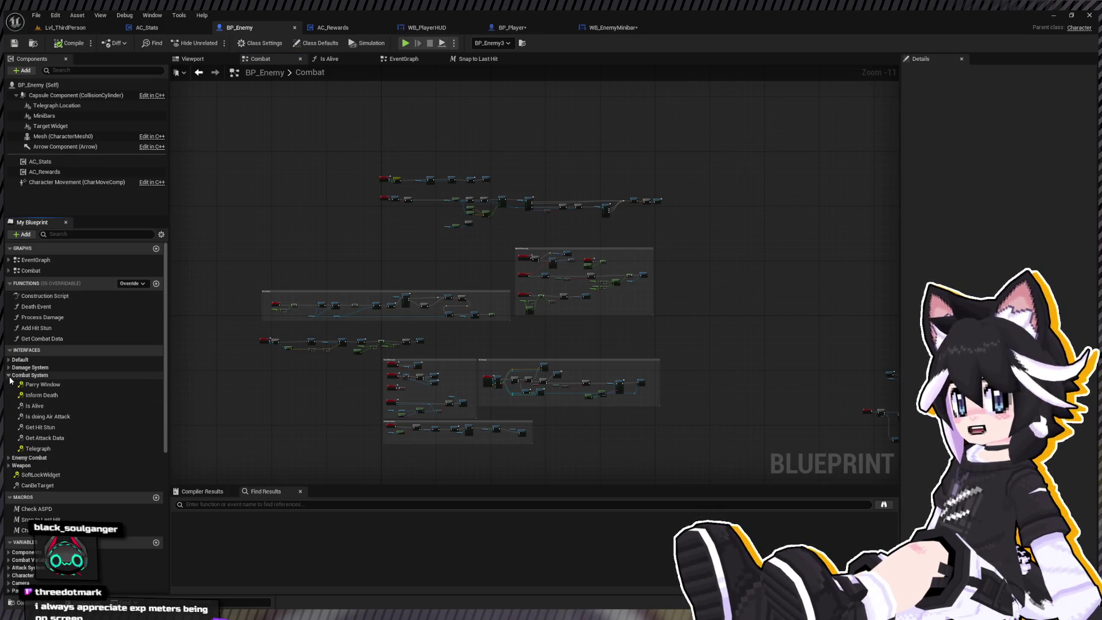
click(10, 376)
double_click(35, 307)
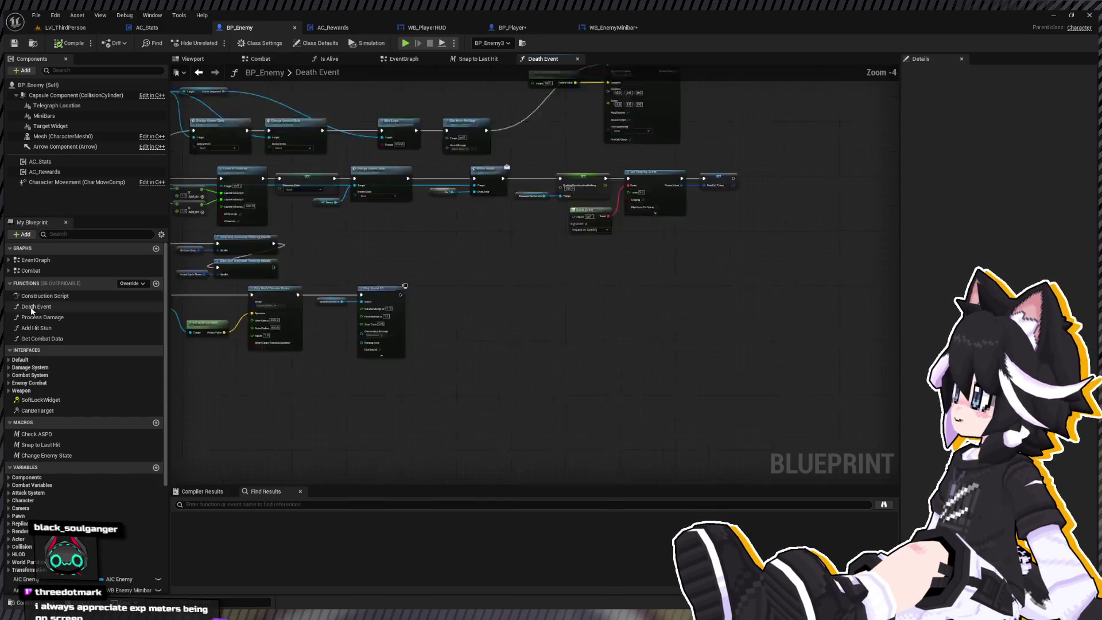
Route the AIC Enemy wire through a reroute point feeding Change Current State and Brain Component
scroll(up, 3)
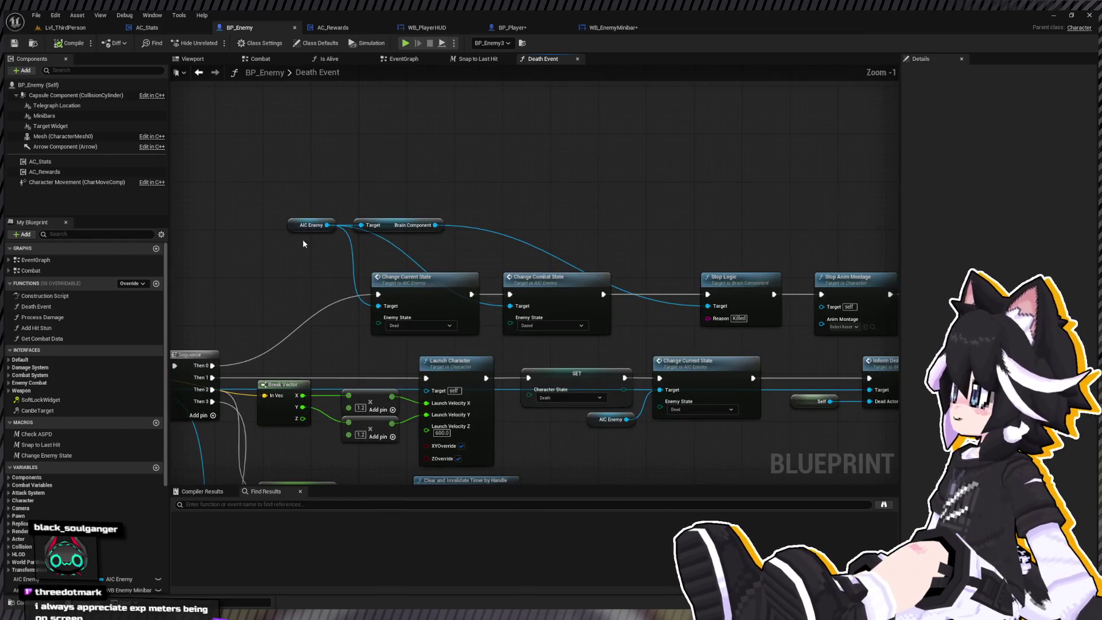
drag(302, 236, 241, 272)
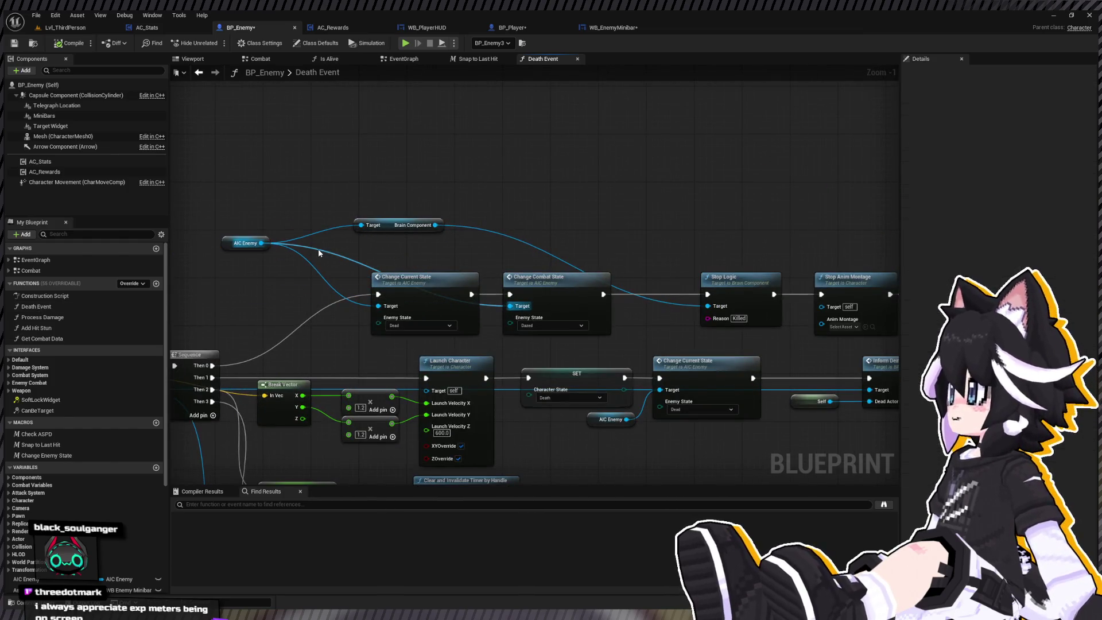
double_click(318, 249)
drag(317, 249, 488, 253)
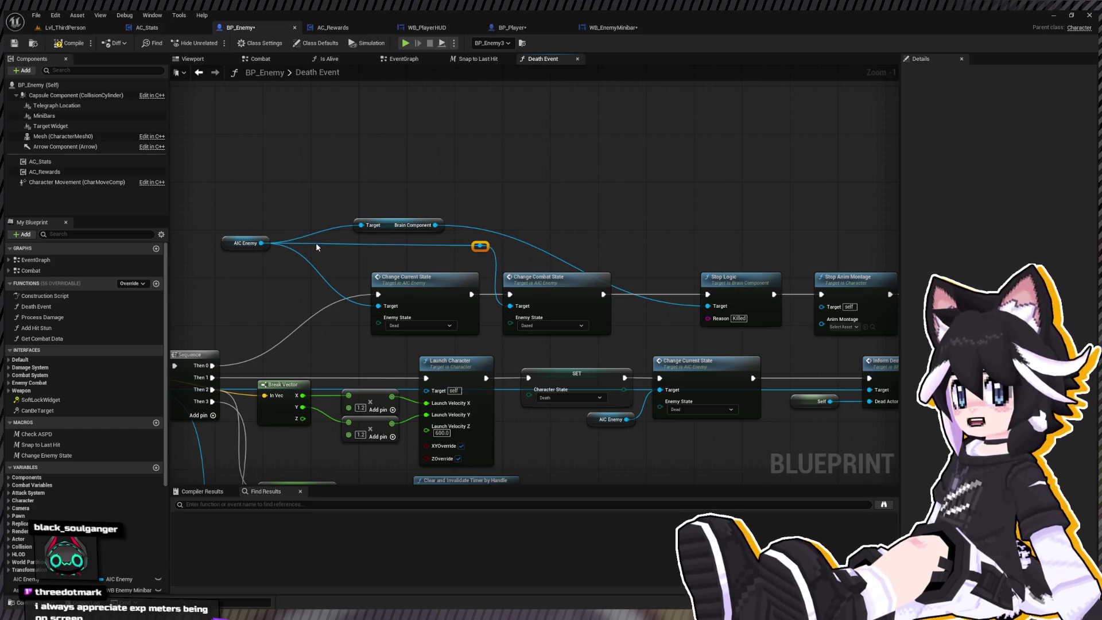
drag(312, 246, 378, 306)
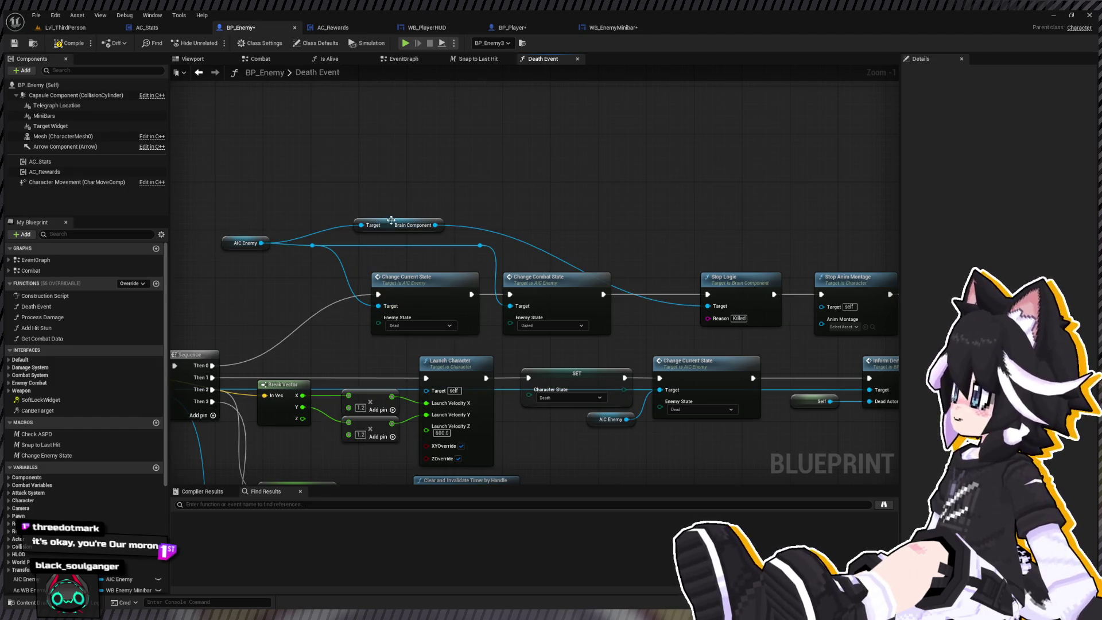
drag(391, 220, 566, 235)
drag(480, 246, 389, 251)
click(231, 213)
Rearrange Stop Logic, Stop Anim Montage and the death-effect Spawn System nodes
drag(537, 247, 478, 247)
drag(677, 241, 481, 235)
drag(469, 126, 585, 165)
drag(665, 157, 701, 183)
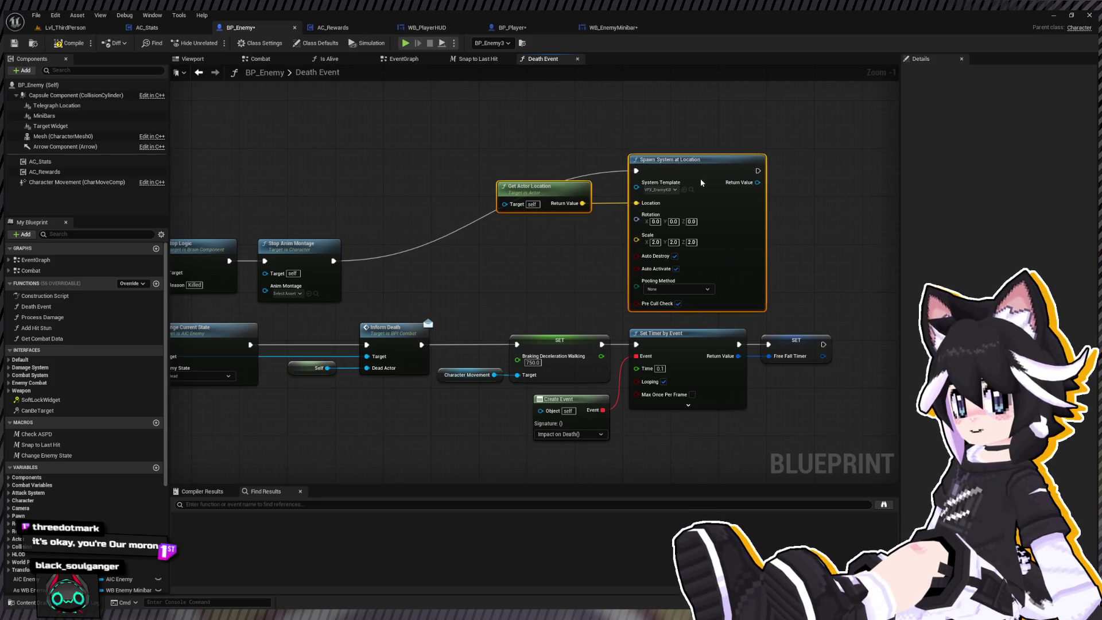
scroll(down, 3)
scroll(up, 3)
drag(435, 212, 512, 279)
scroll(up, 3)
scroll(down, 3)
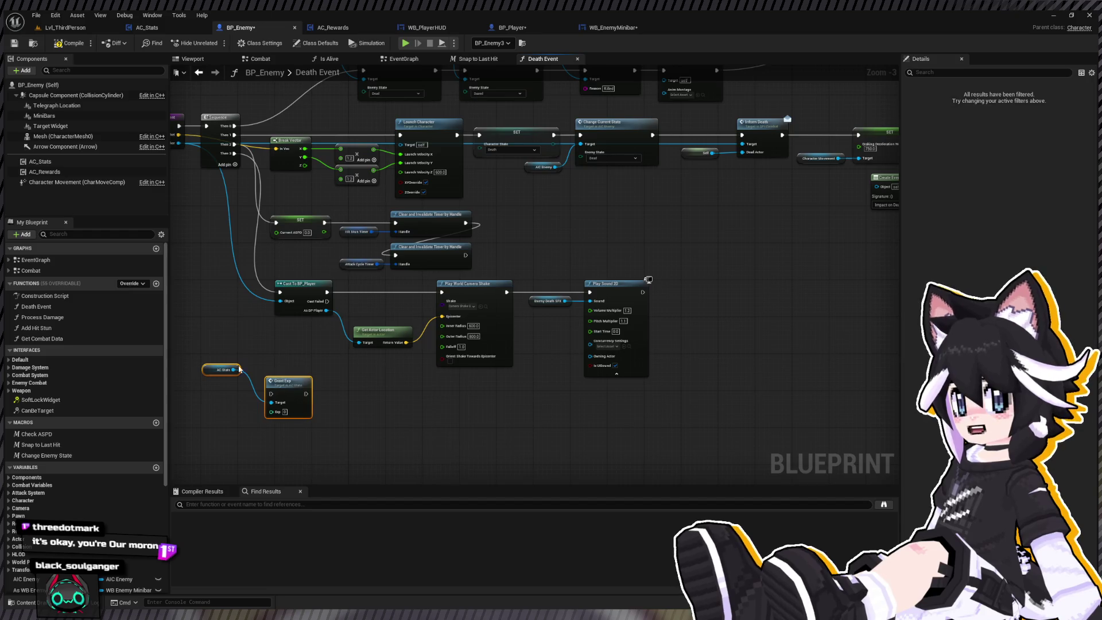
Review AC_Stats' Grant Exp function with its Branch and Level Up nodes
drag(272, 383, 269, 348)
scroll(up, 3)
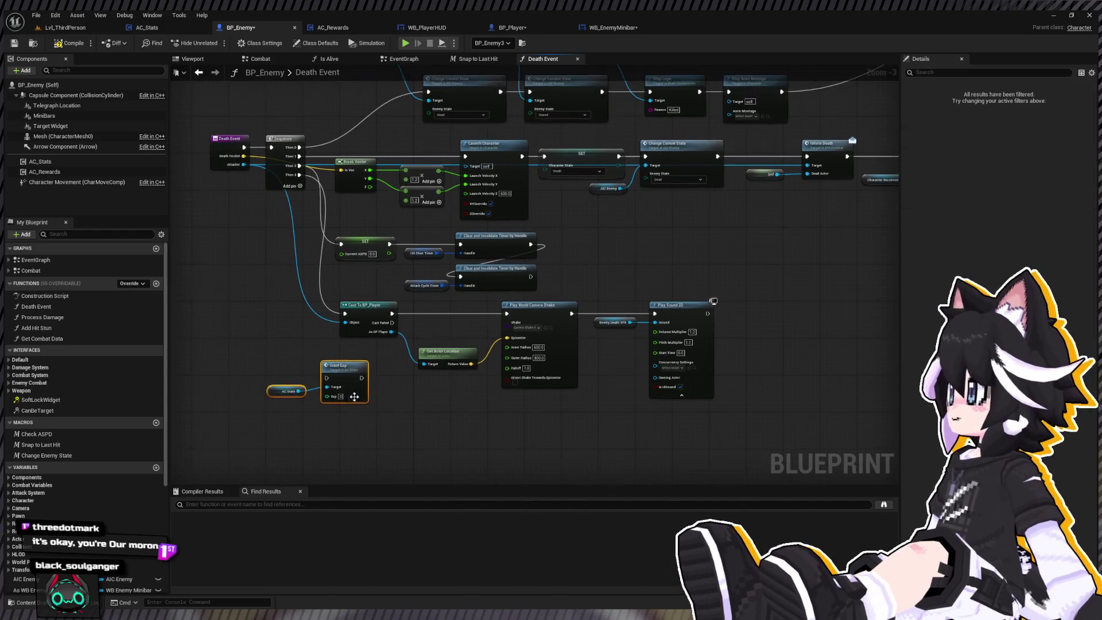
double_click(367, 367)
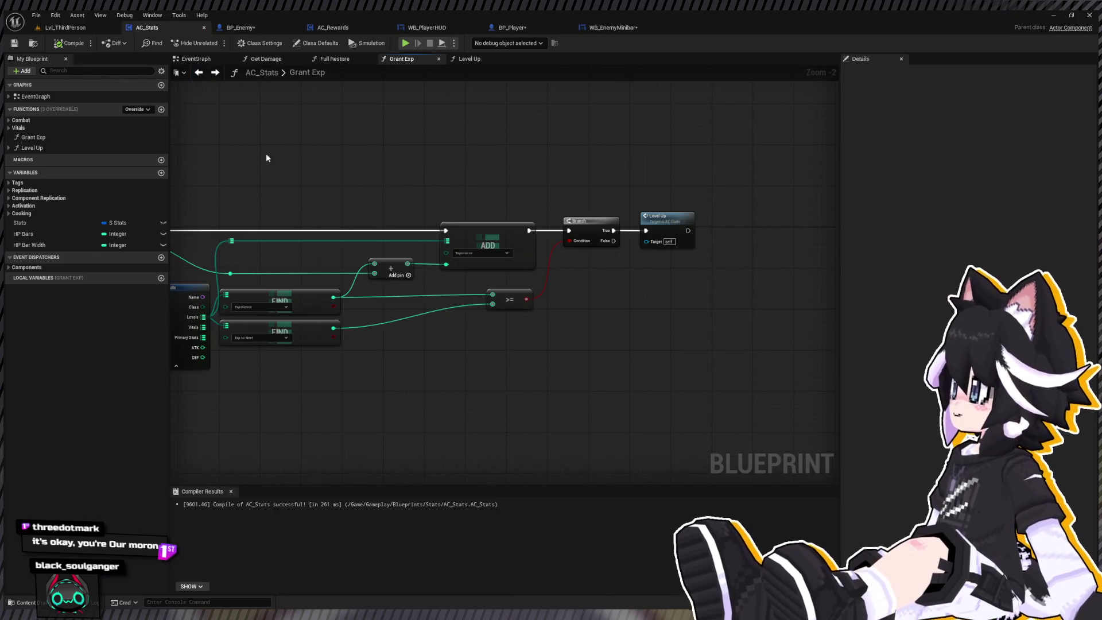
drag(266, 155, 506, 261)
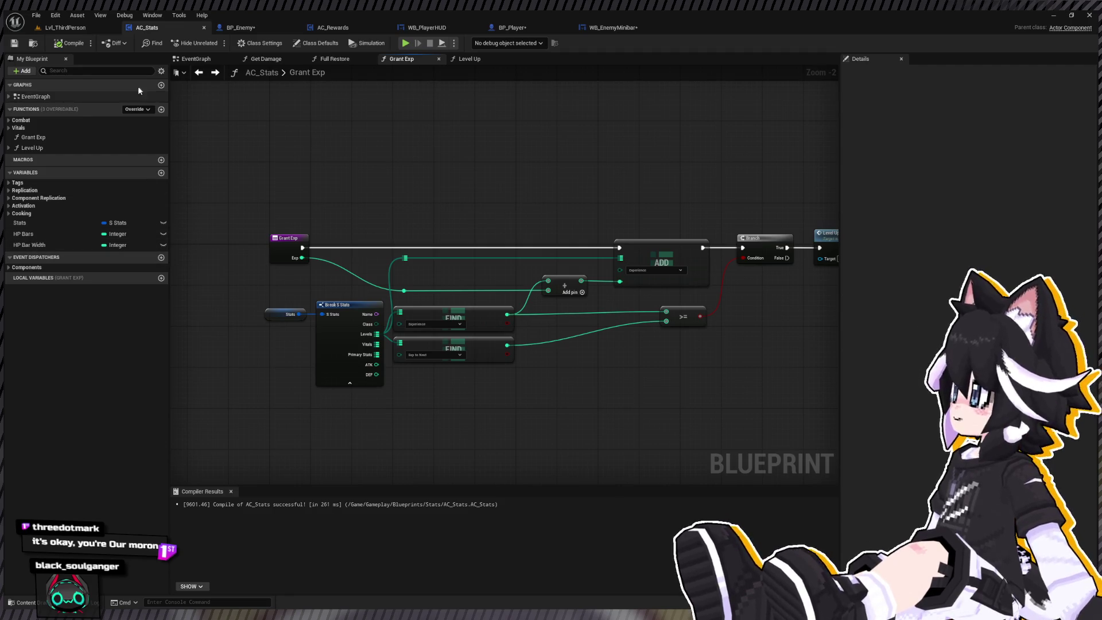
click(65, 28)
click(241, 28)
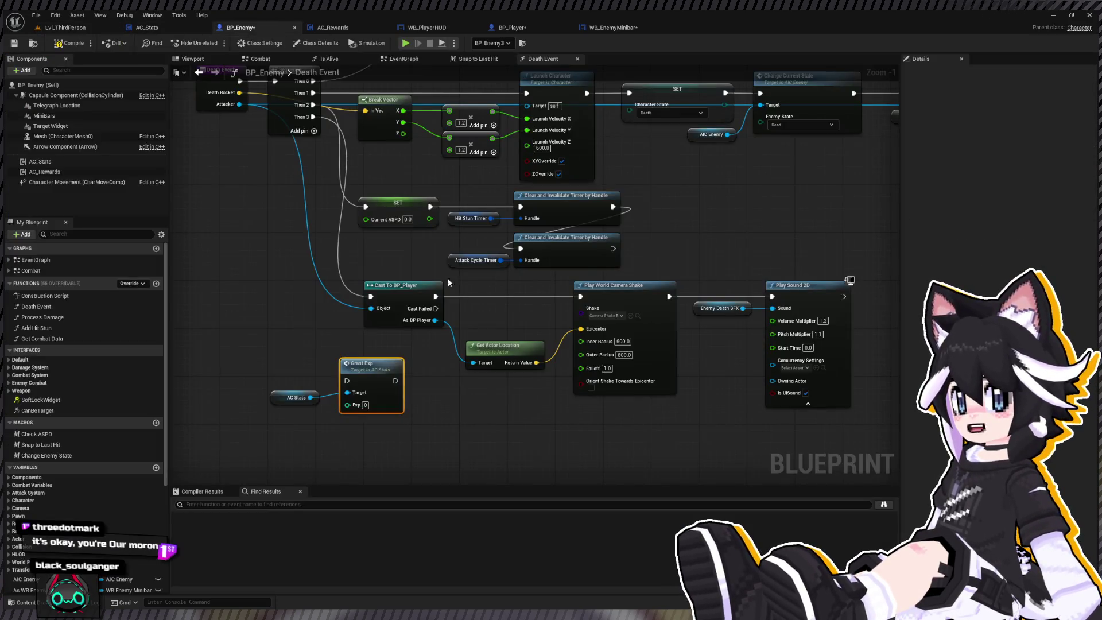
Replace Grant Exp with AC Rewards' Handle Rewards, given the cast player, between cast and camera shake
key(Delete)
drag(67, 175, 322, 373)
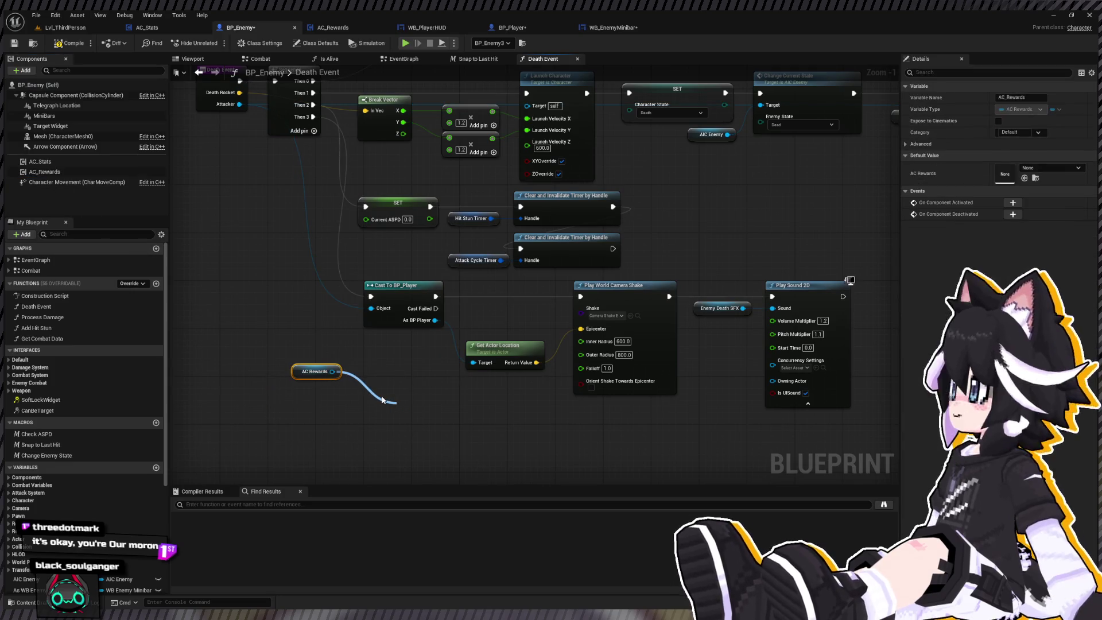
drag(382, 400, 392, 402)
click(315, 372)
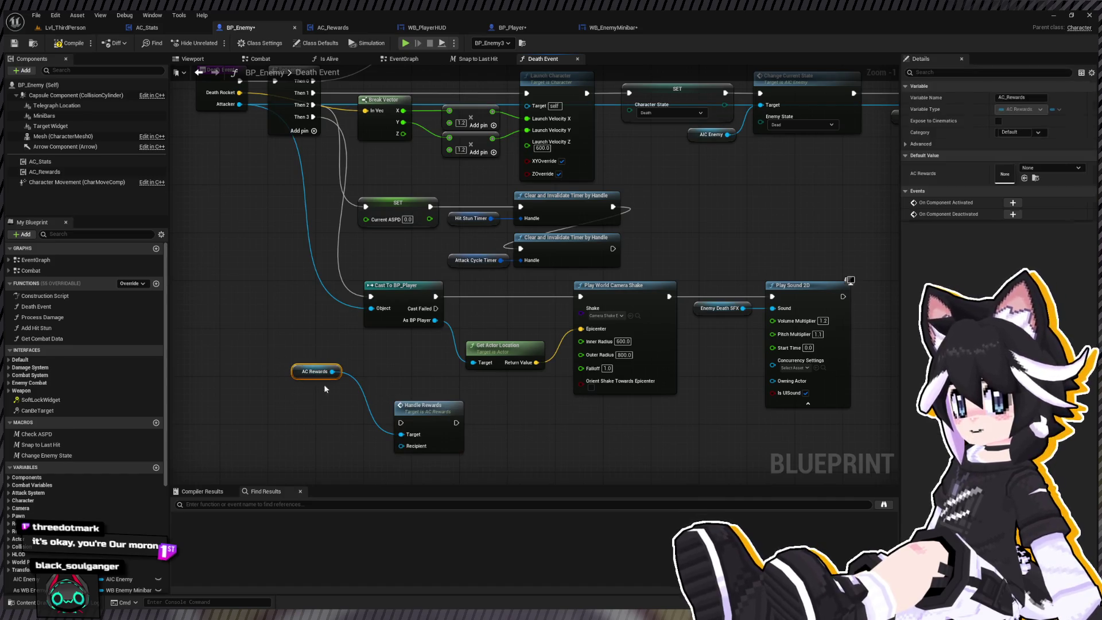
drag(434, 320, 402, 445)
click(429, 446)
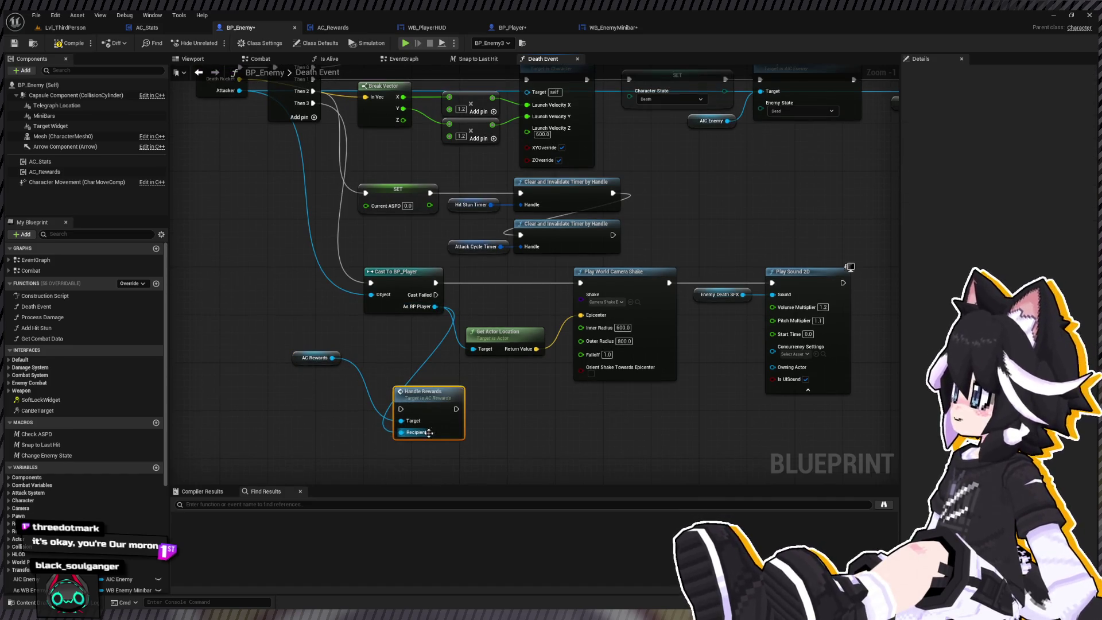
drag(427, 396, 479, 283)
drag(300, 360, 398, 335)
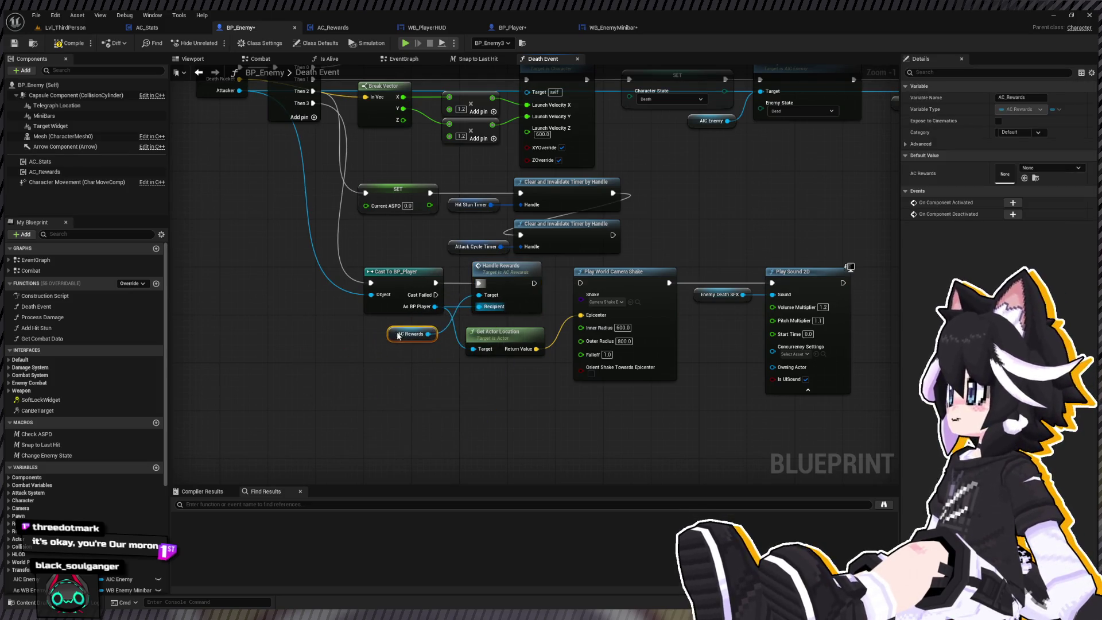
drag(534, 283, 581, 283)
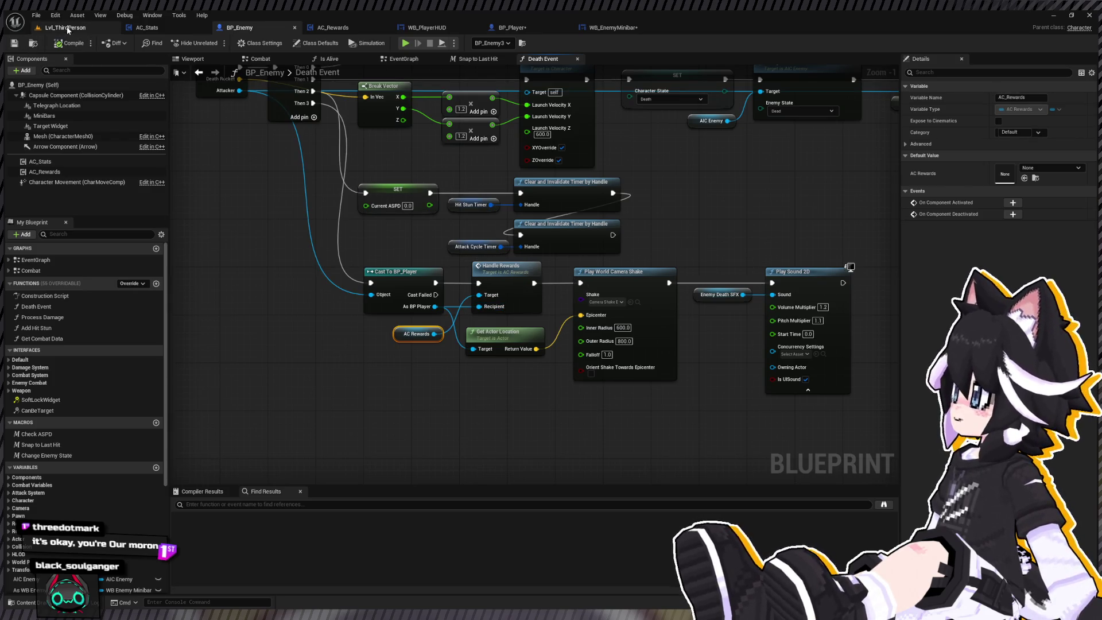
click(67, 30)
Play-test and defeat the Dummy until Exp reads 40 / 33, then stop and return to BP_Enemy
click(221, 45)
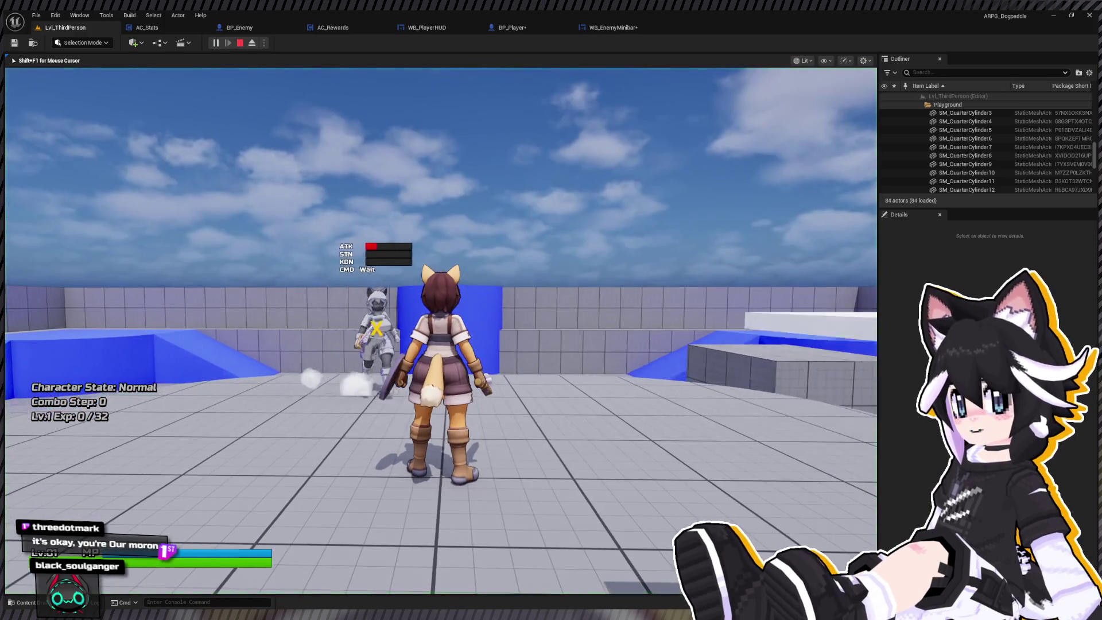
key(w)
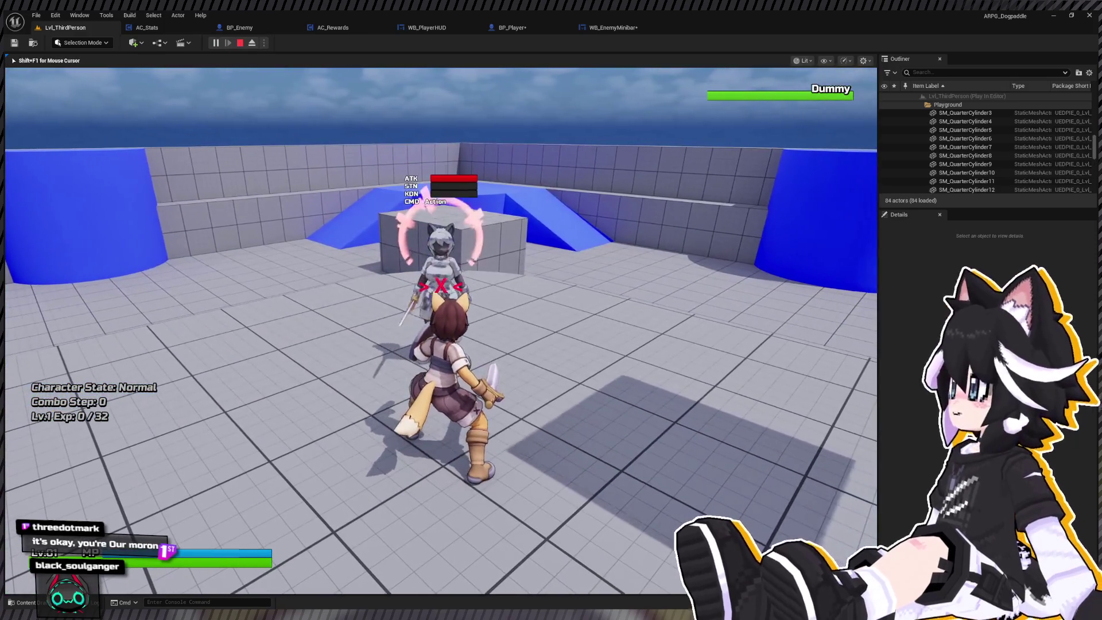
key(w)
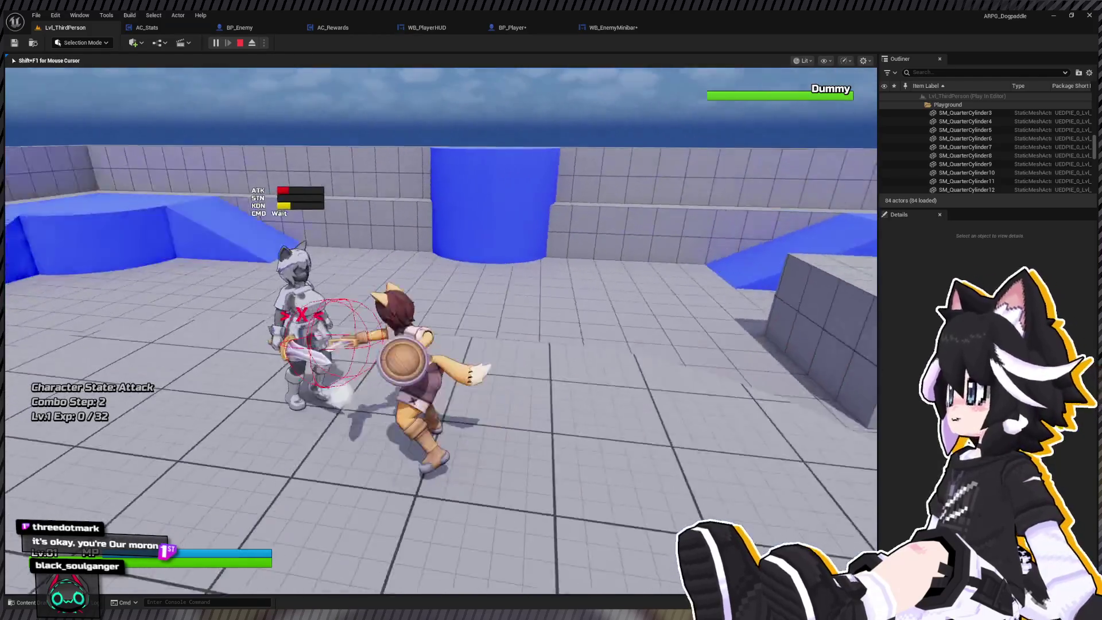
key(w)
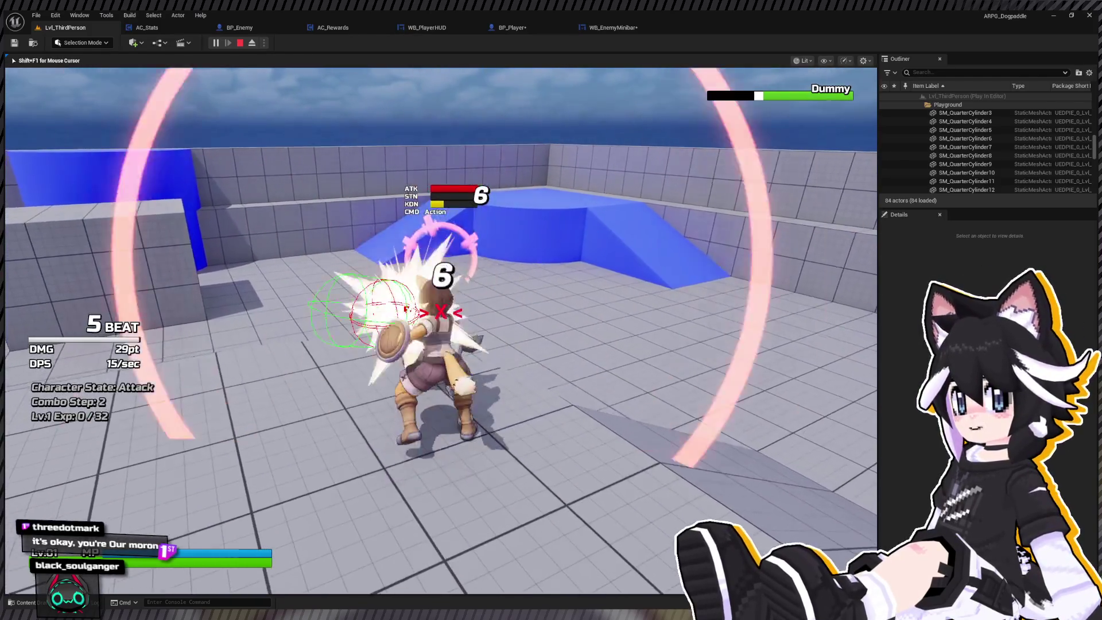
key(w)
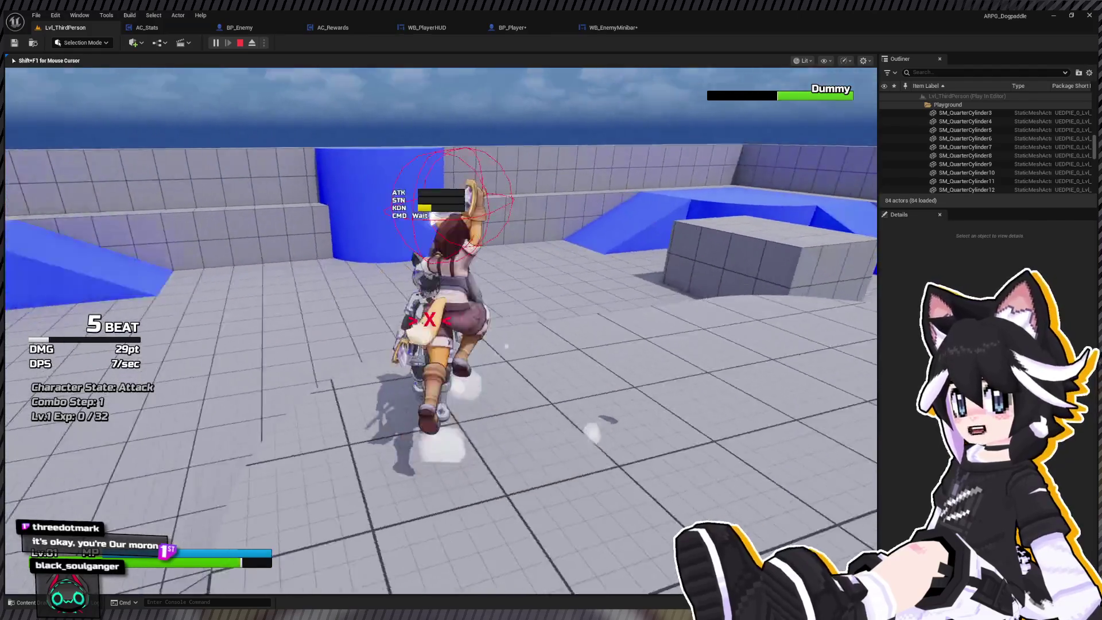
key(w)
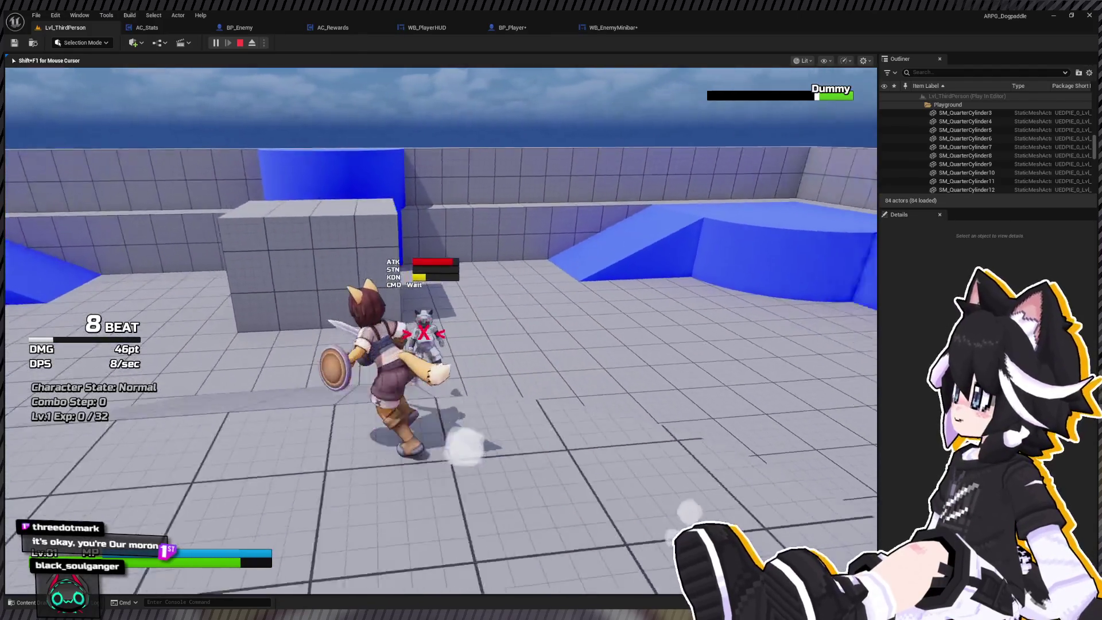
key(w)
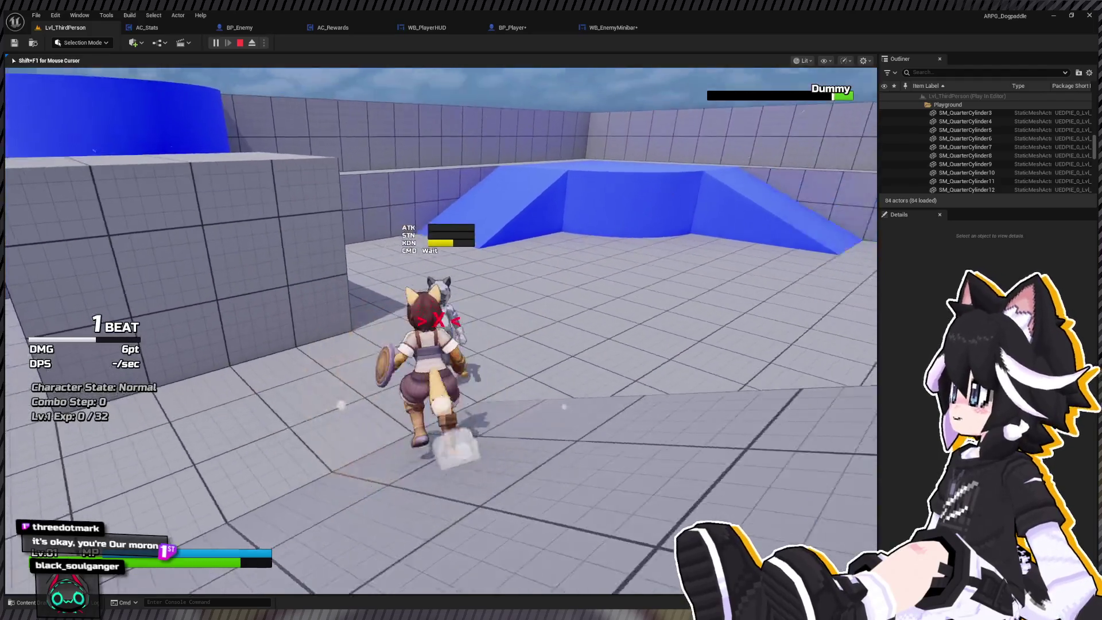
key(w)
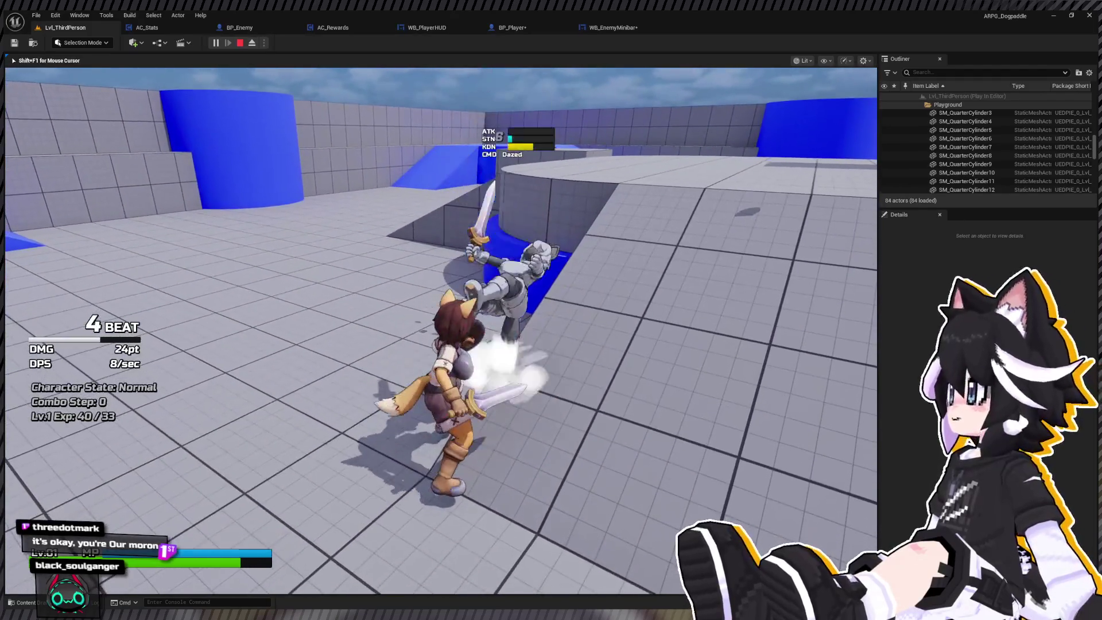
key(w)
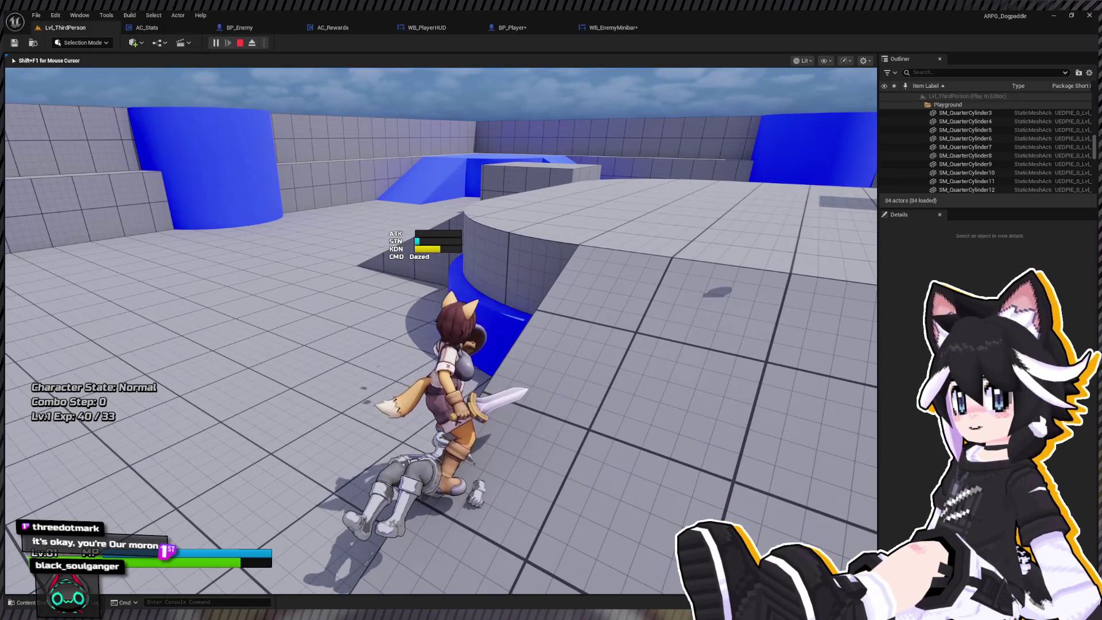
key(w)
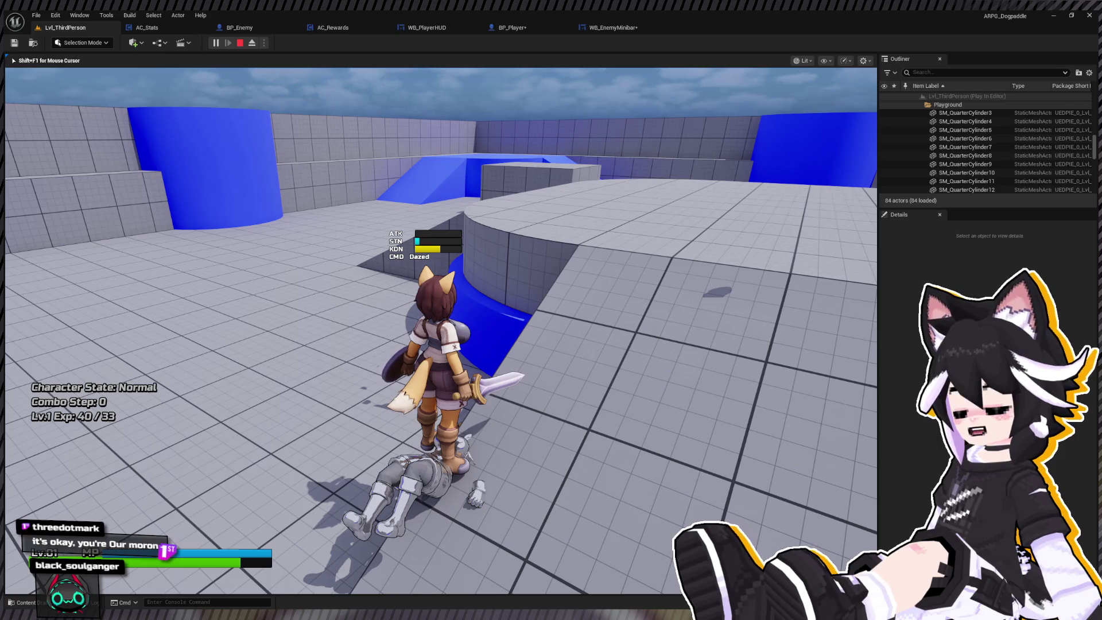
key(Escape)
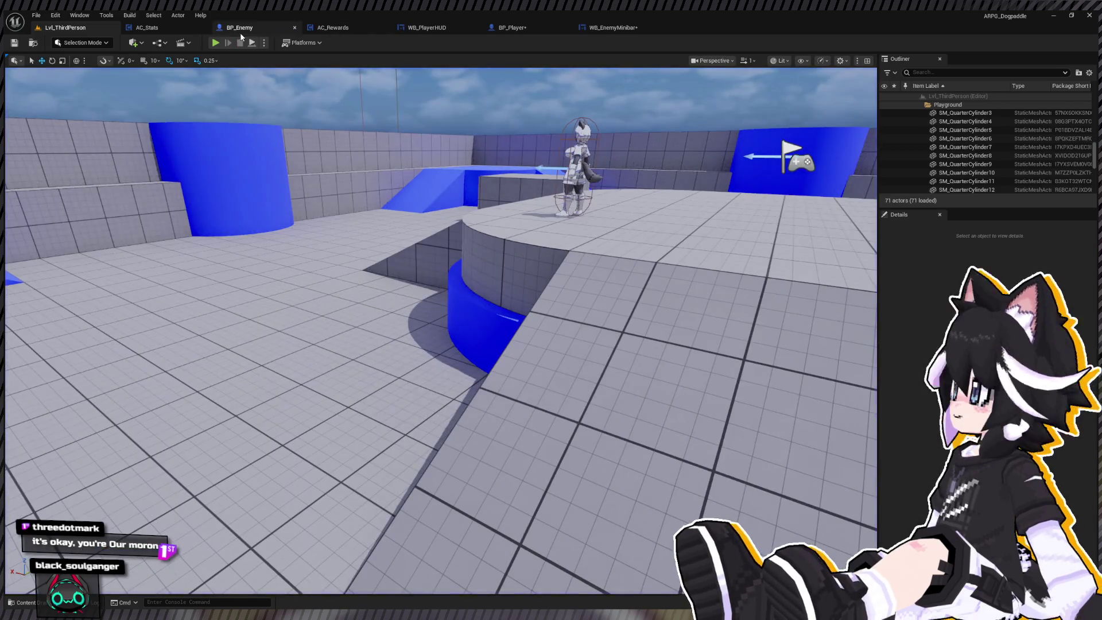
click(240, 32)
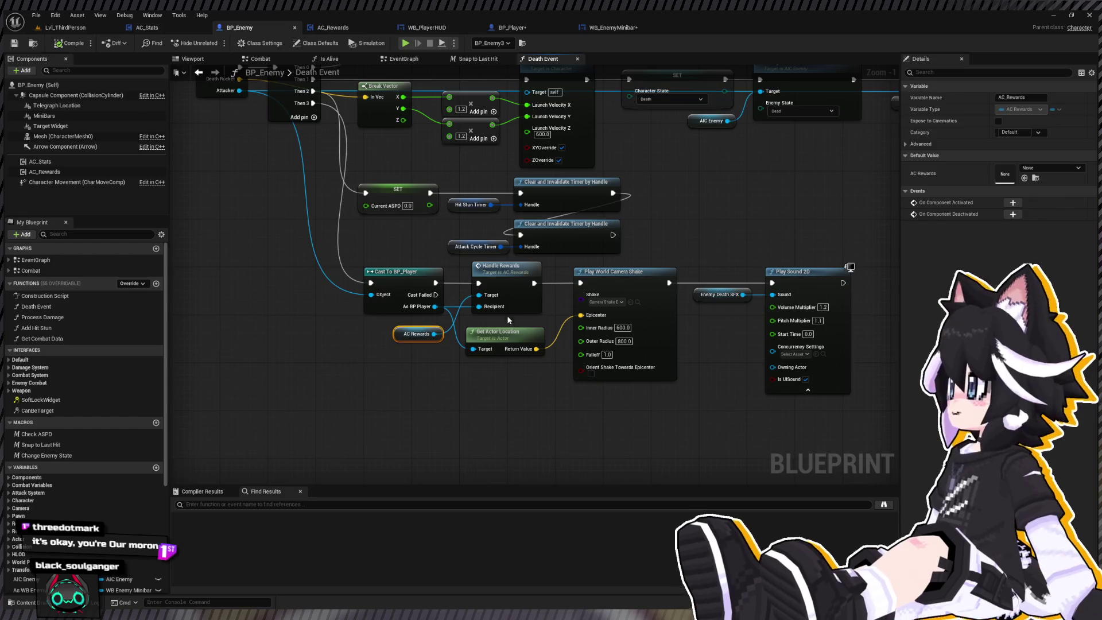
Delete Handle Rewards and AC Rewards and link the cast directly to the camera shake
click(508, 315)
key(Delete)
scroll(down, 3)
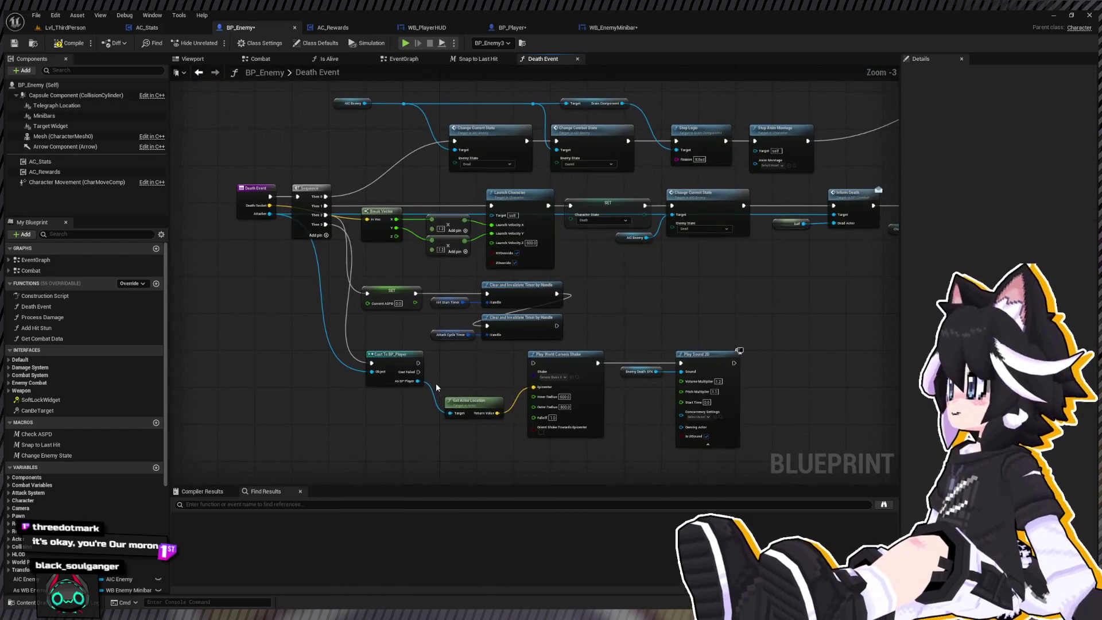
drag(418, 363, 533, 363)
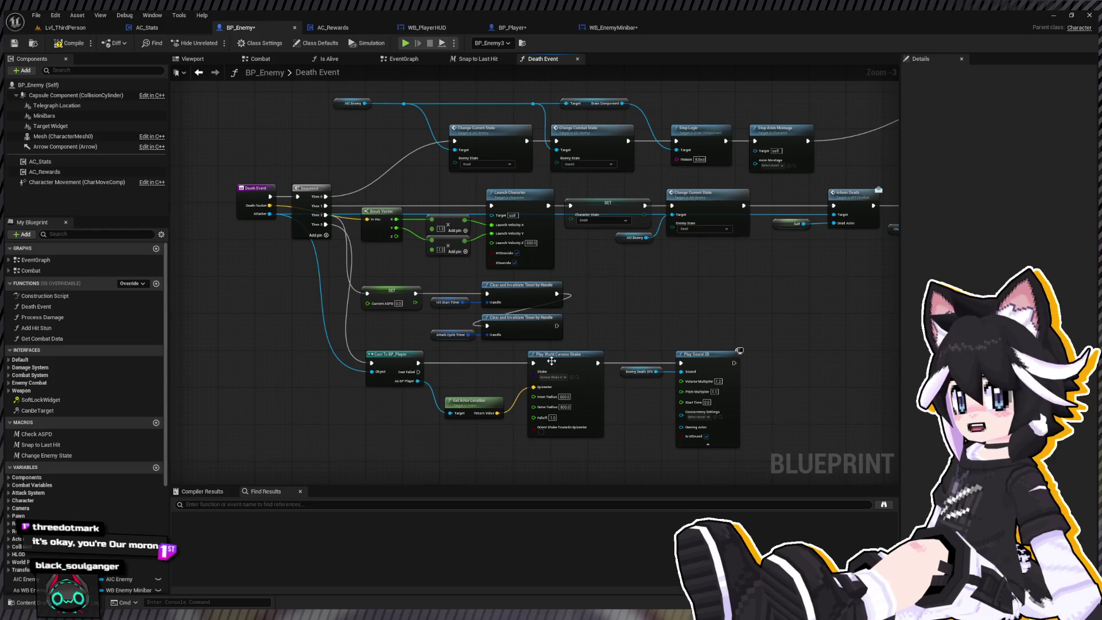
Move Death Event further left and add a Do Once node beside it
drag(694, 367, 646, 274)
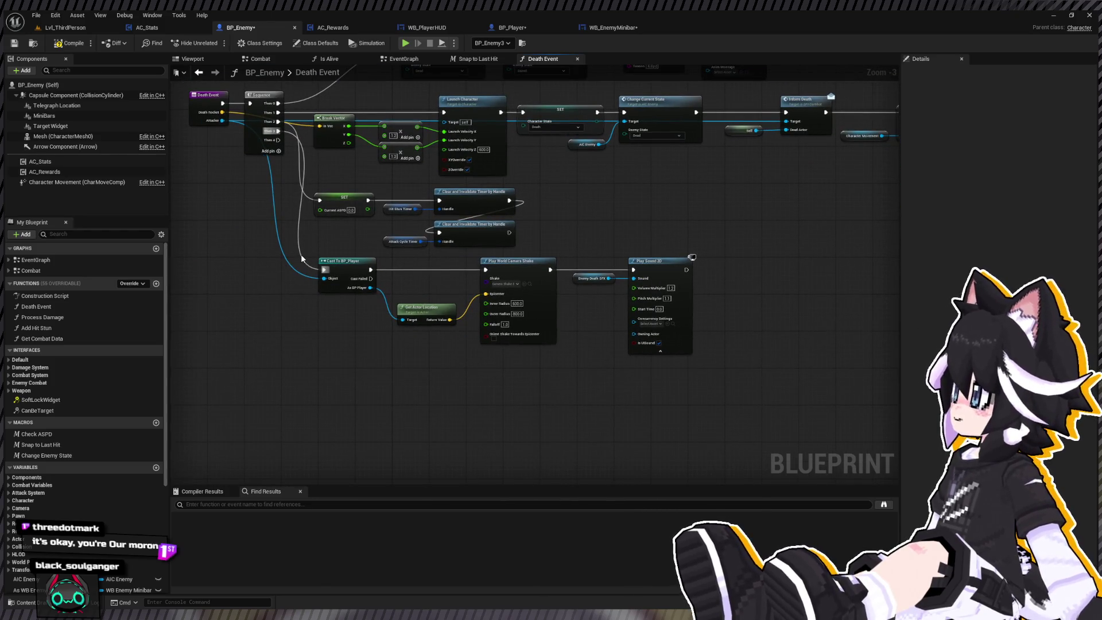
drag(448, 315, 311, 365)
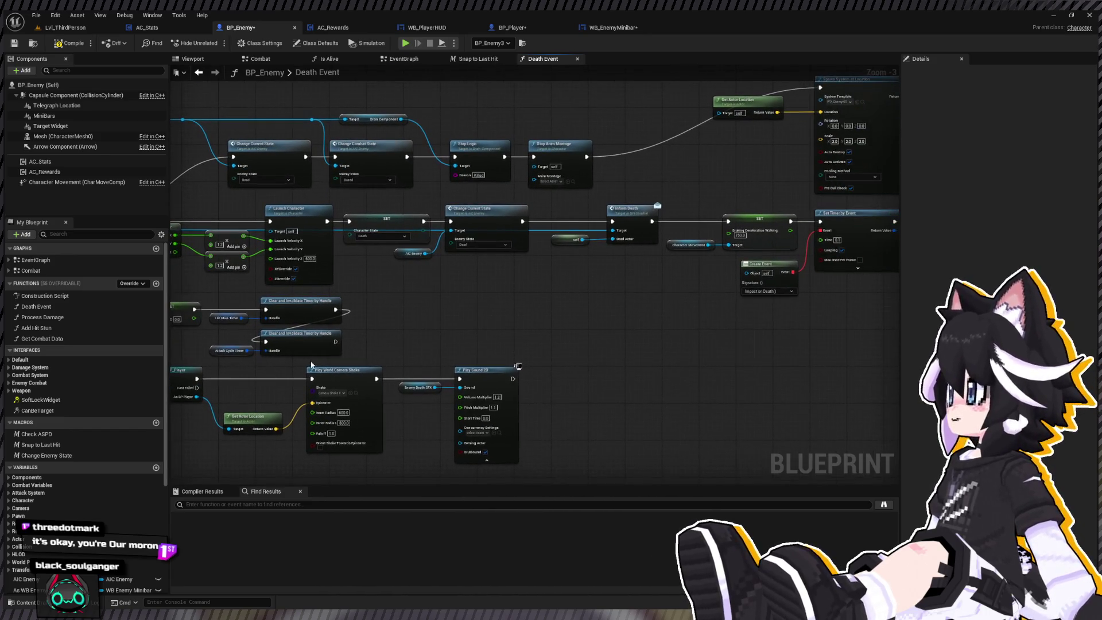
drag(412, 365, 465, 396)
scroll(down, 3)
scroll(up, 3)
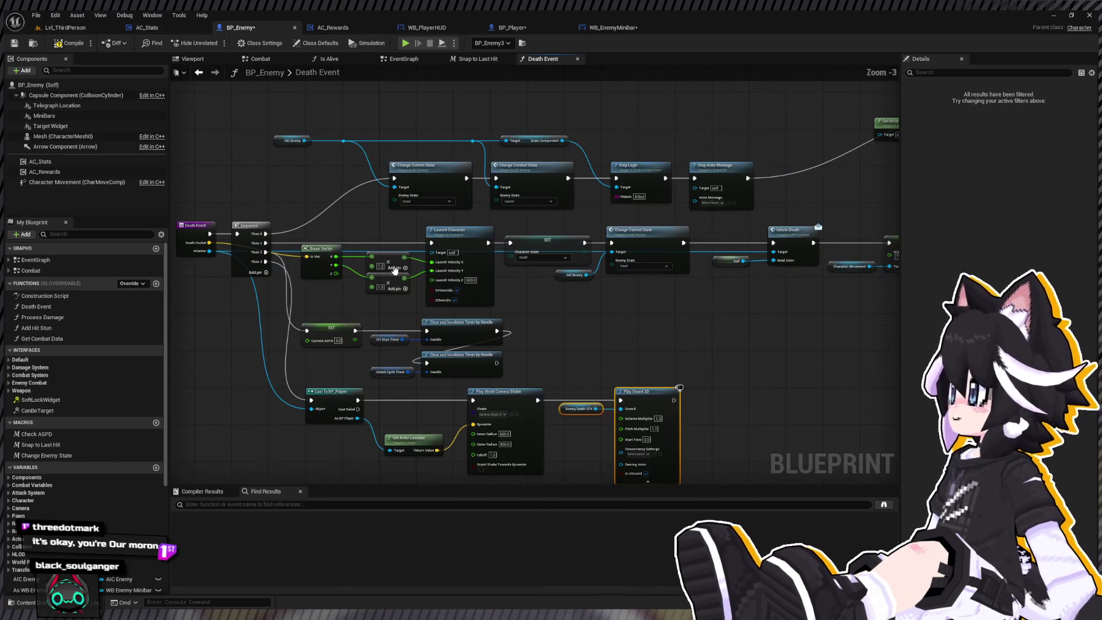
drag(473, 278, 499, 259)
scroll(up, 3)
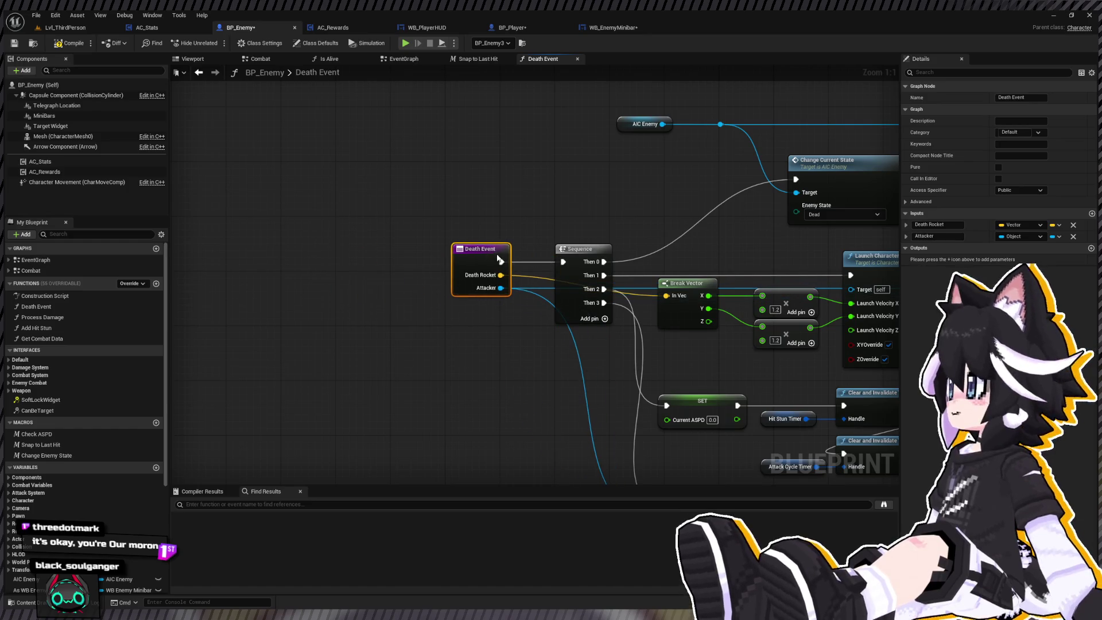
scroll(down, 3)
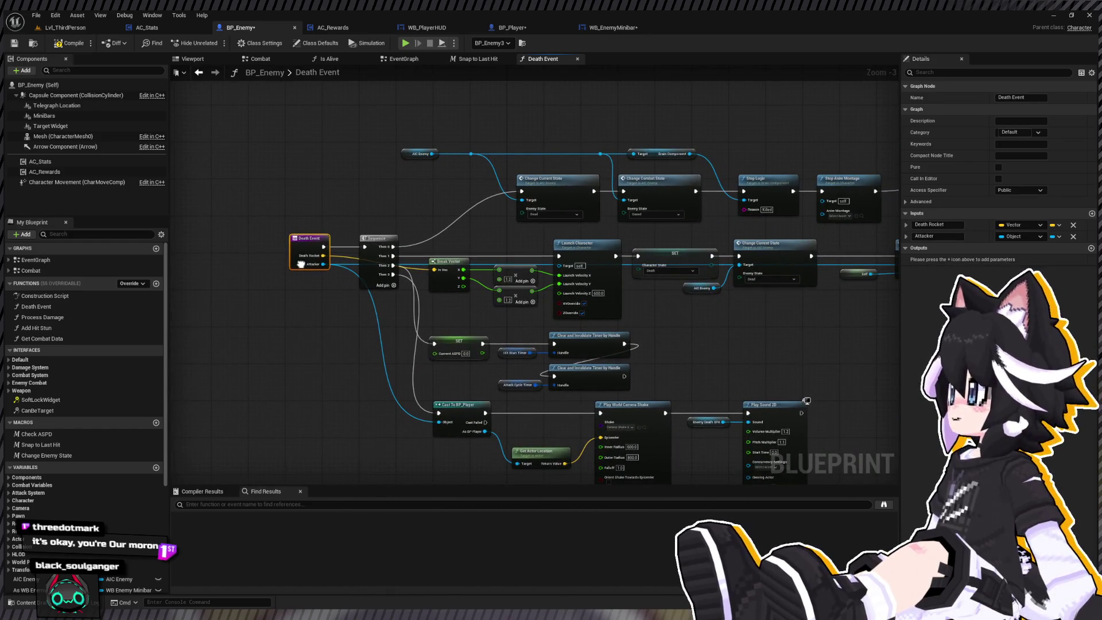
drag(301, 264, 263, 259)
scroll(up, 3)
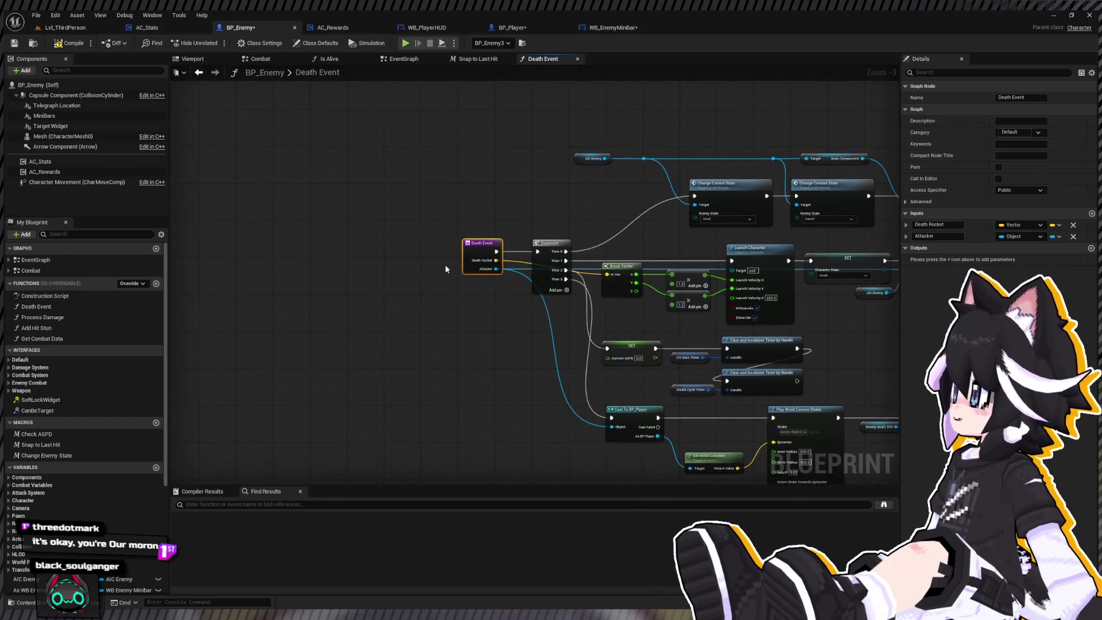
drag(526, 230, 325, 231)
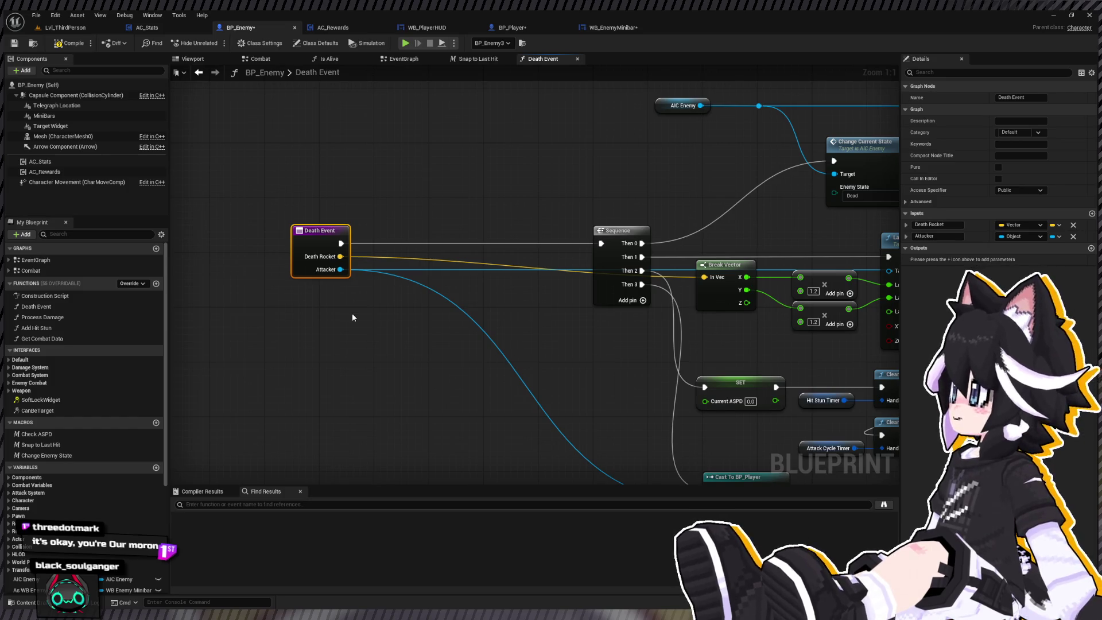
click(353, 317)
drag(380, 326, 397, 236)
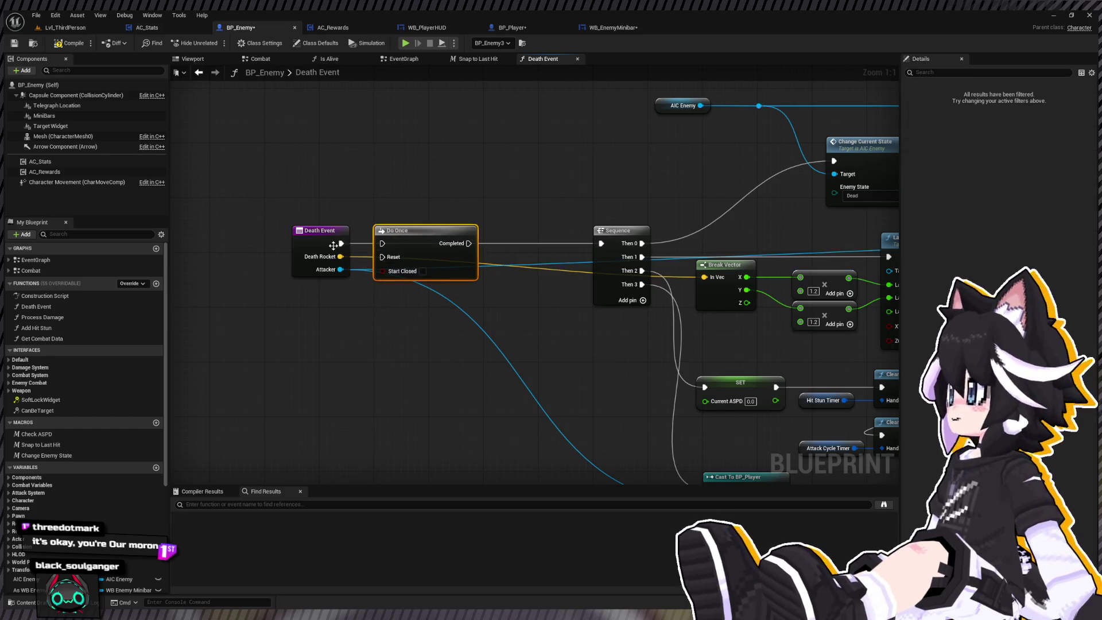
drag(426, 275, 366, 275)
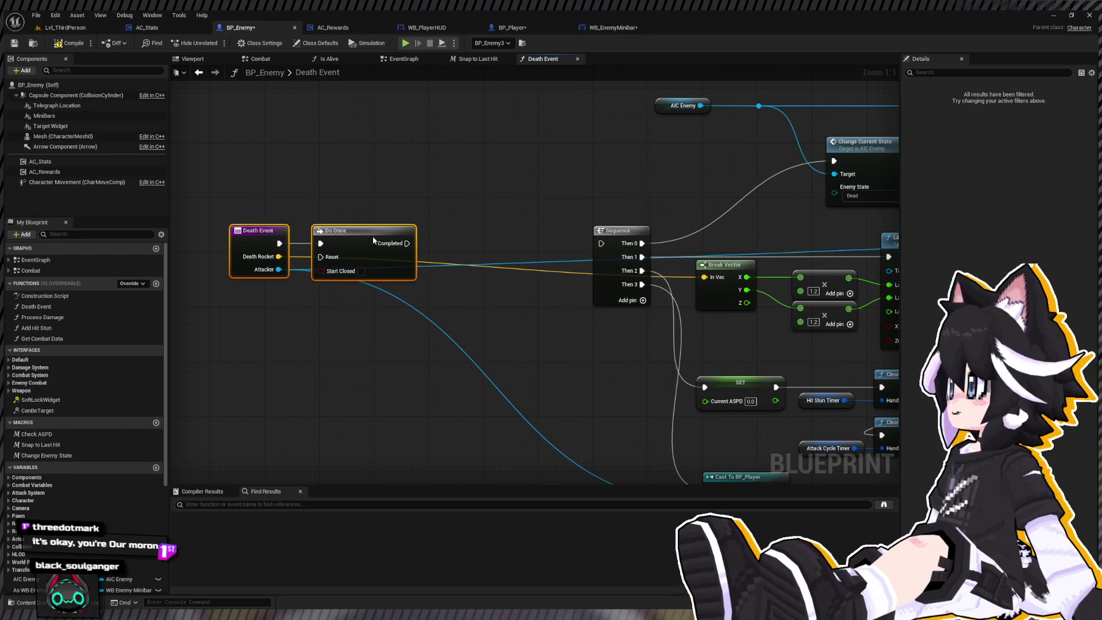
Paste Handle Rewards and AC Rewards between Do Once and Sequence, passing Attacker as recipient
click(484, 263)
key(ctrl+v)
drag(569, 239, 526, 239)
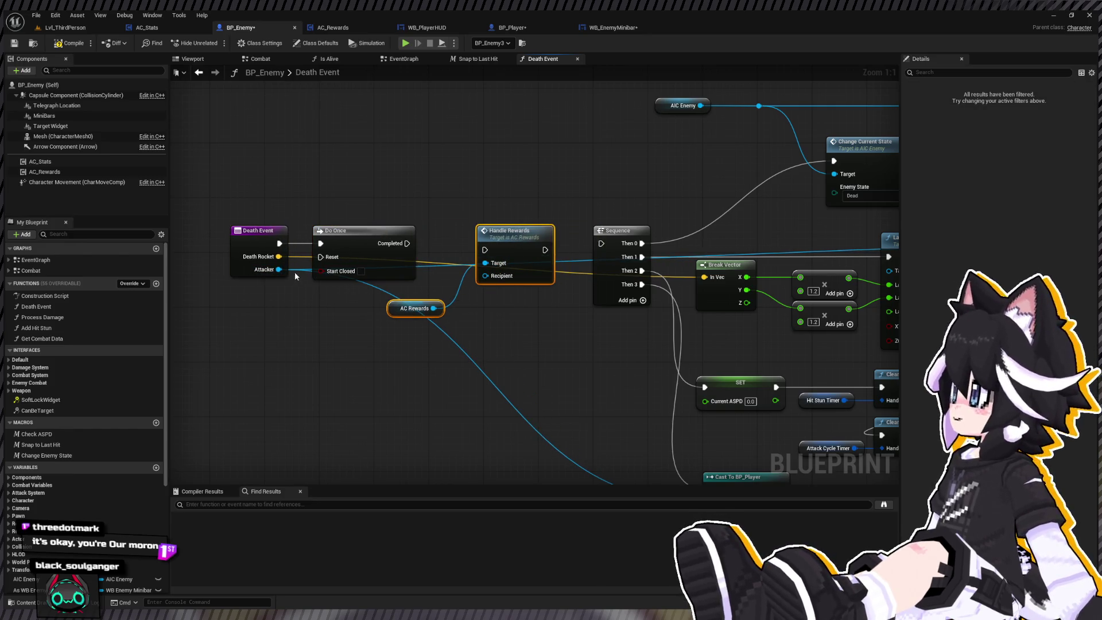
drag(279, 269, 503, 279)
click(464, 273)
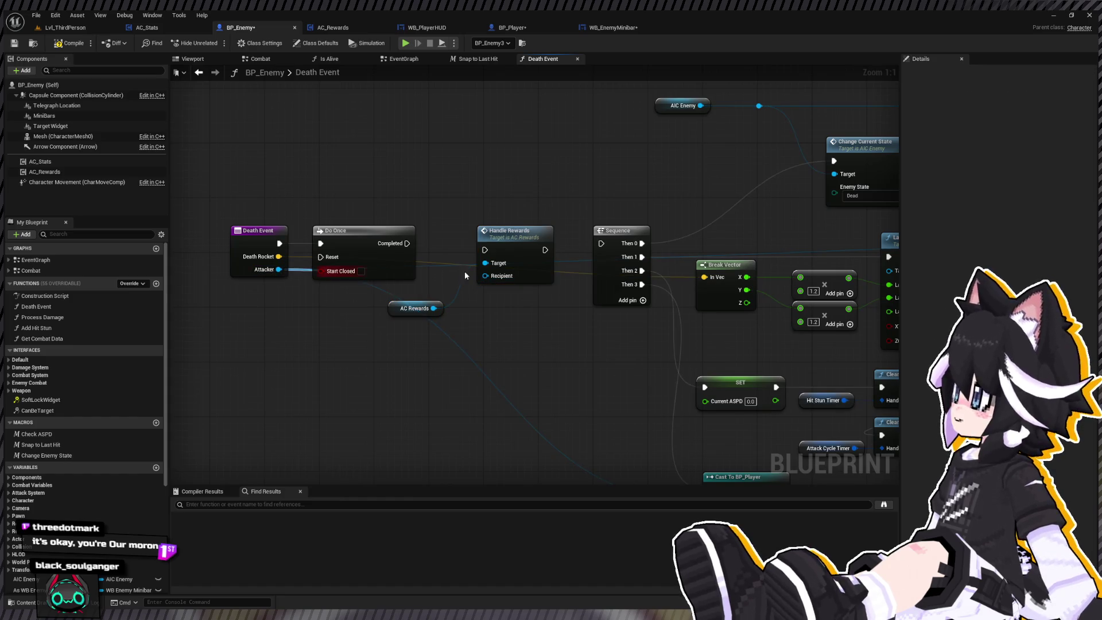
Adjust the reroute point on the Attacker wire
drag(320, 370, 355, 307)
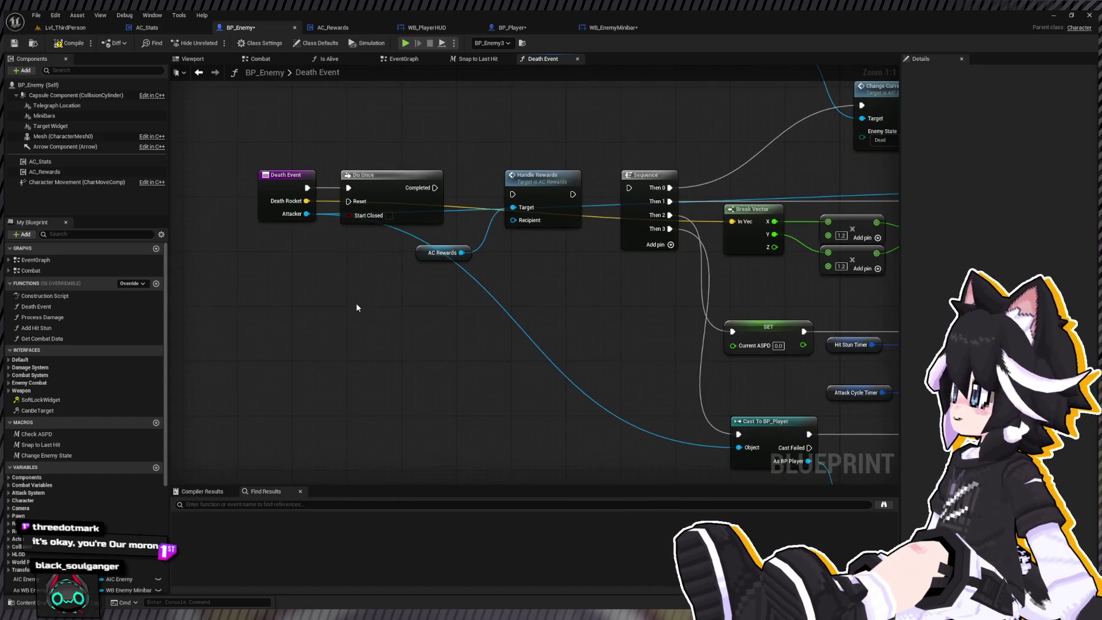
drag(542, 353, 515, 309)
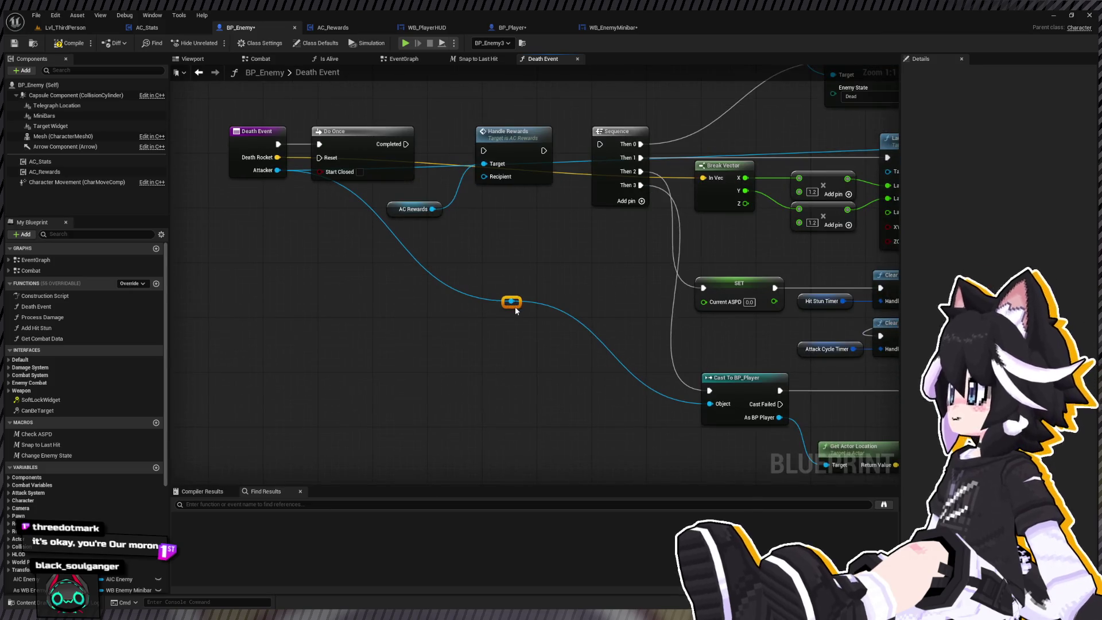
drag(458, 416, 459, 408)
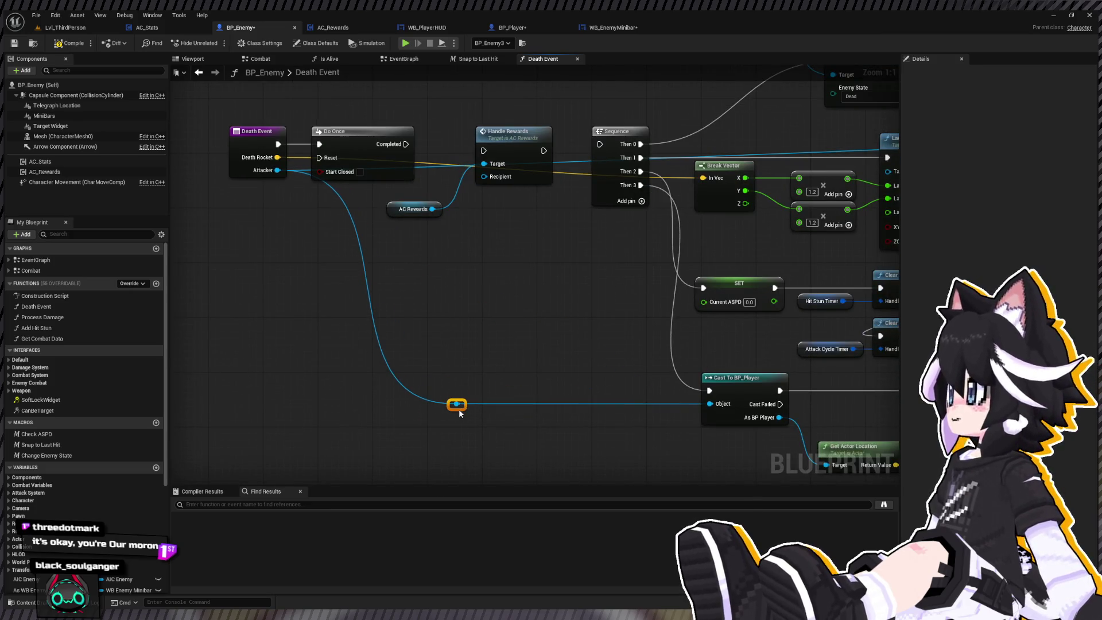
scroll(down, 3)
scroll(up, 3)
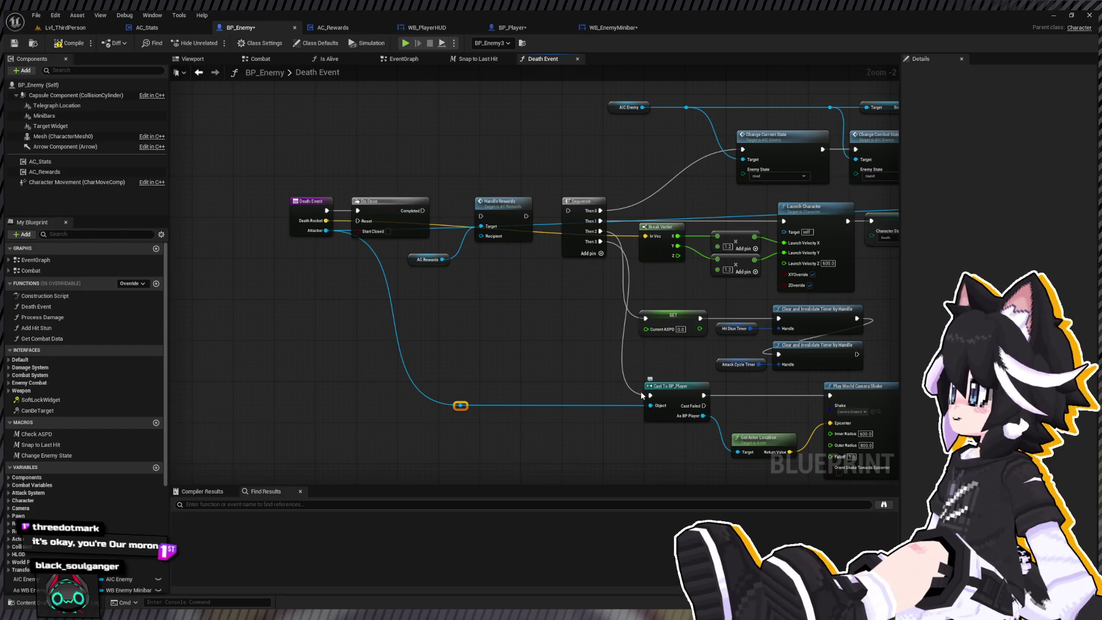
scroll(up, 3)
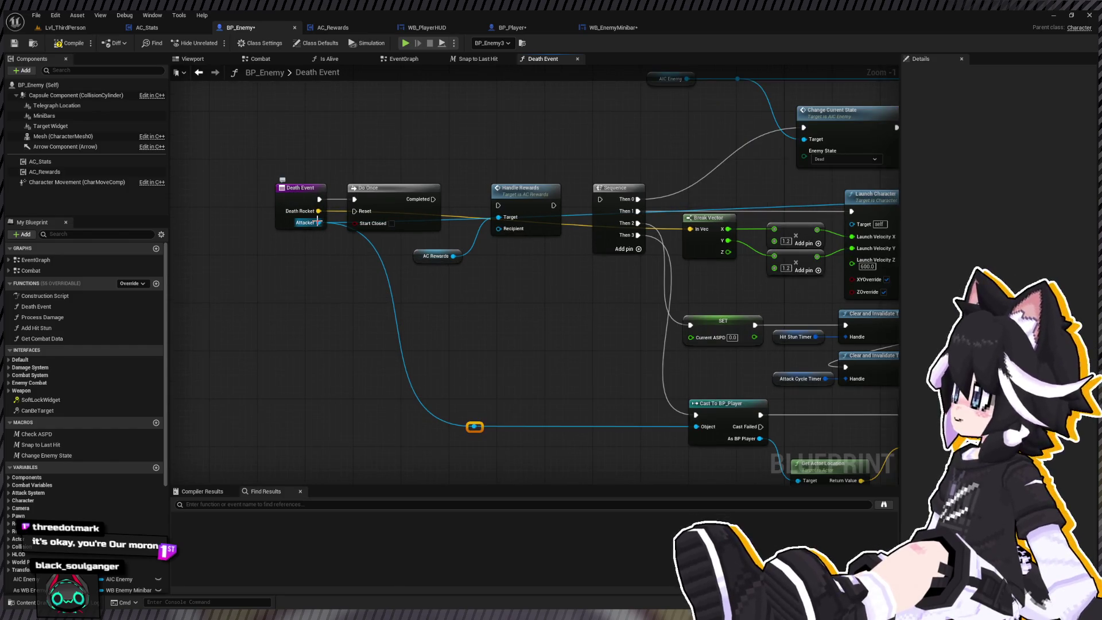
Reposition Death Event and Do Once, adding a reroute point on the Death Rocket wire
drag(385, 187, 396, 116)
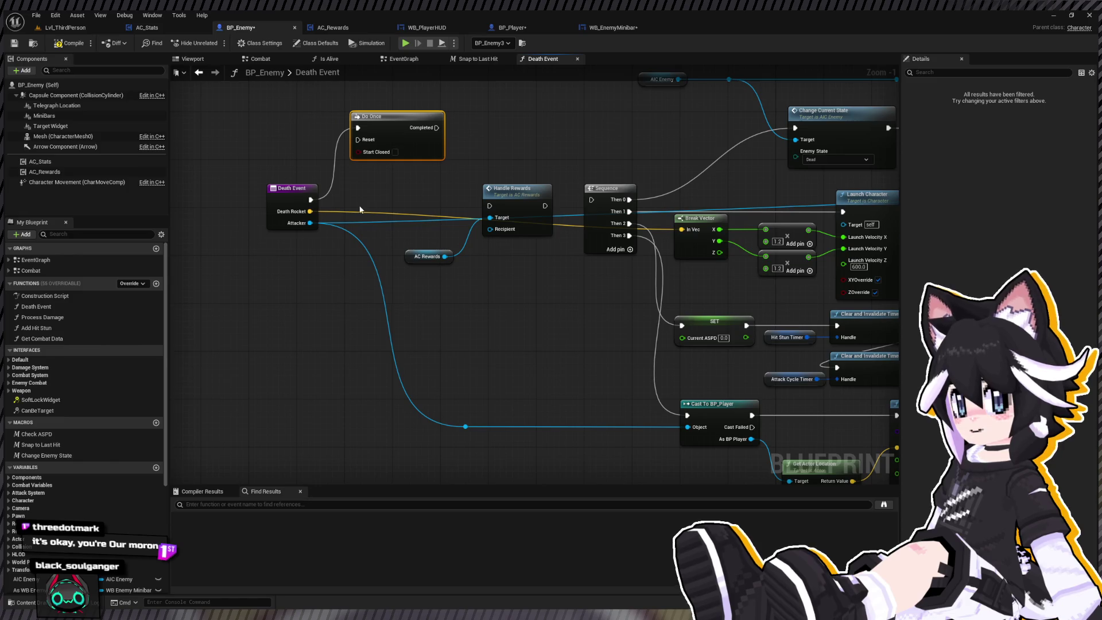
click(365, 217)
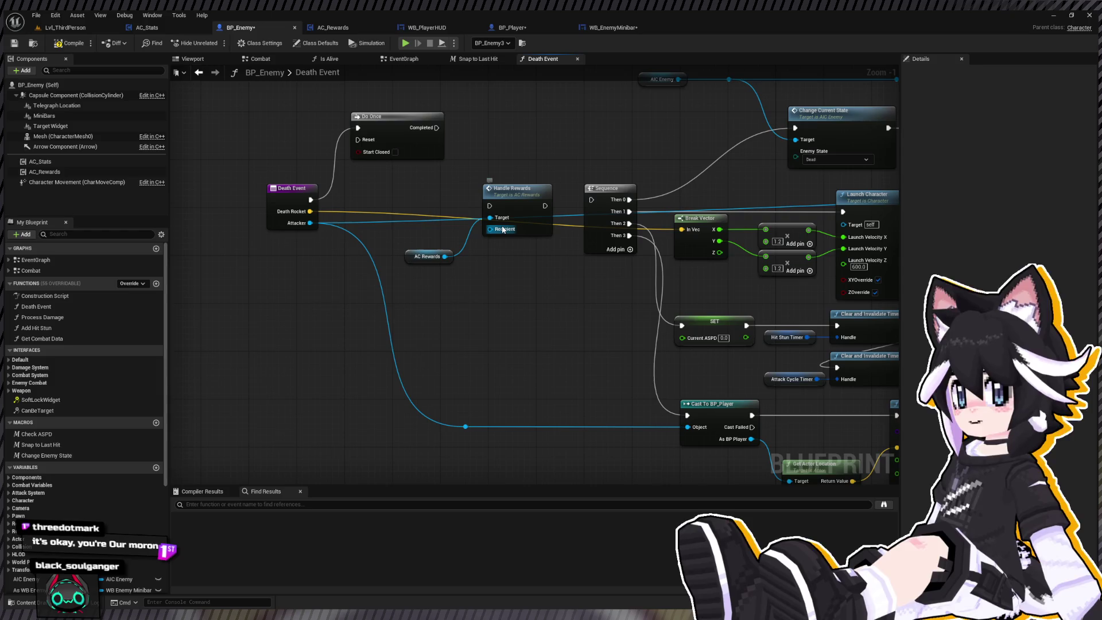
drag(294, 184, 293, 185)
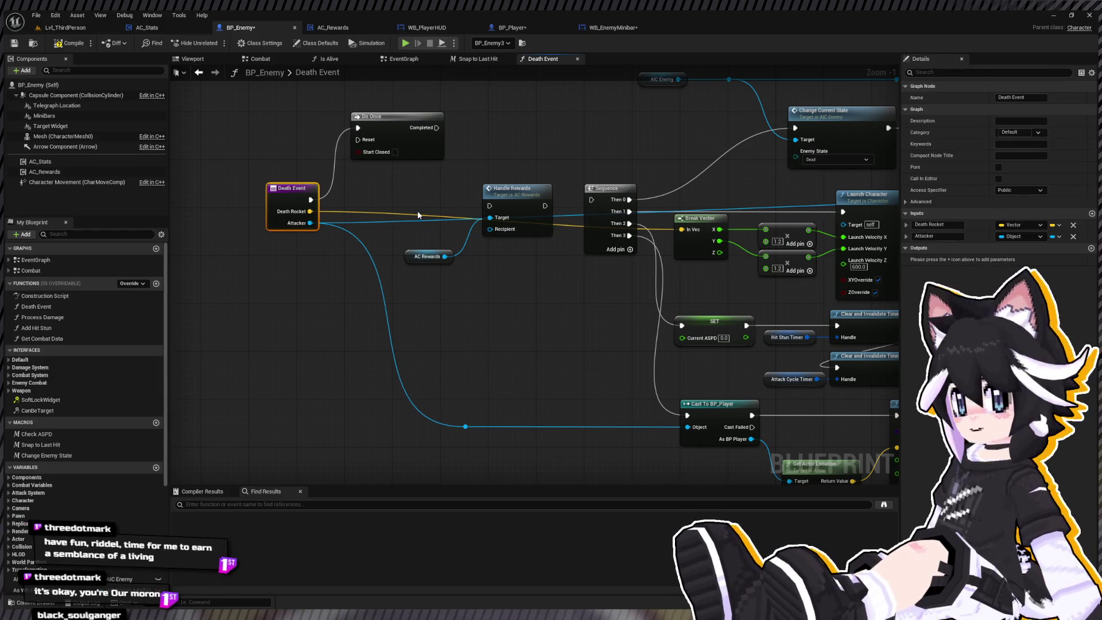
double_click(508, 236)
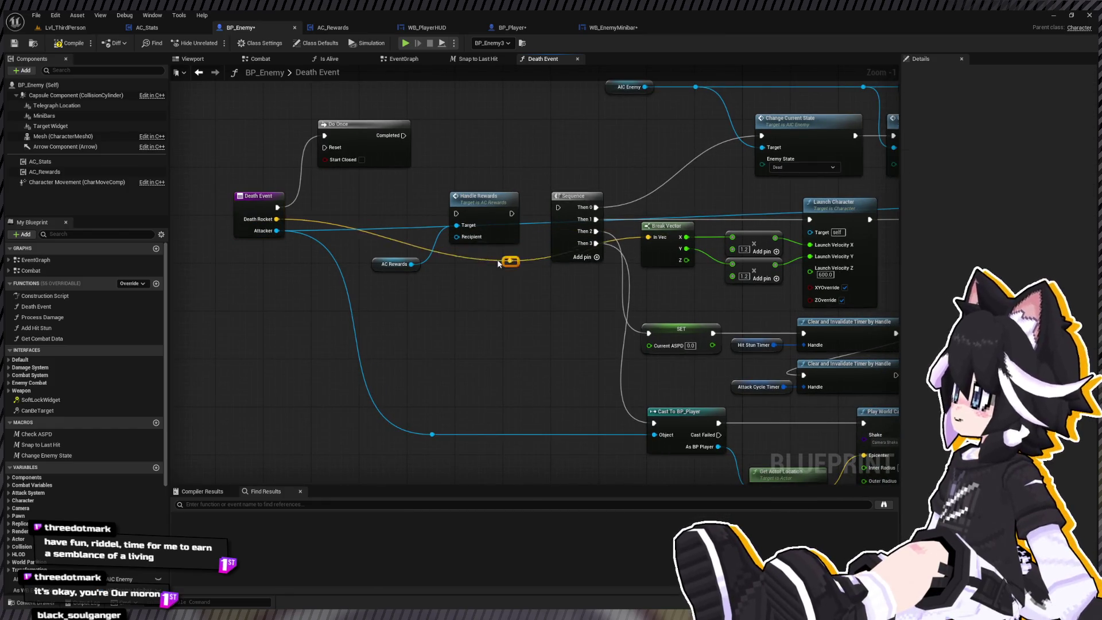
drag(511, 259, 350, 244)
drag(268, 202, 278, 174)
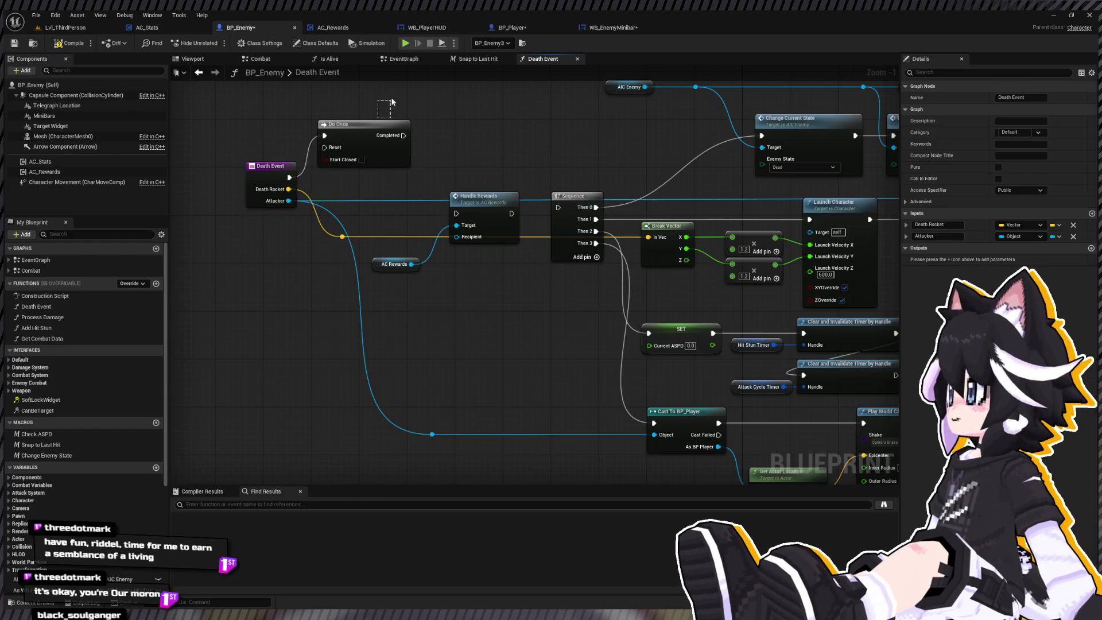
drag(392, 102, 390, 103)
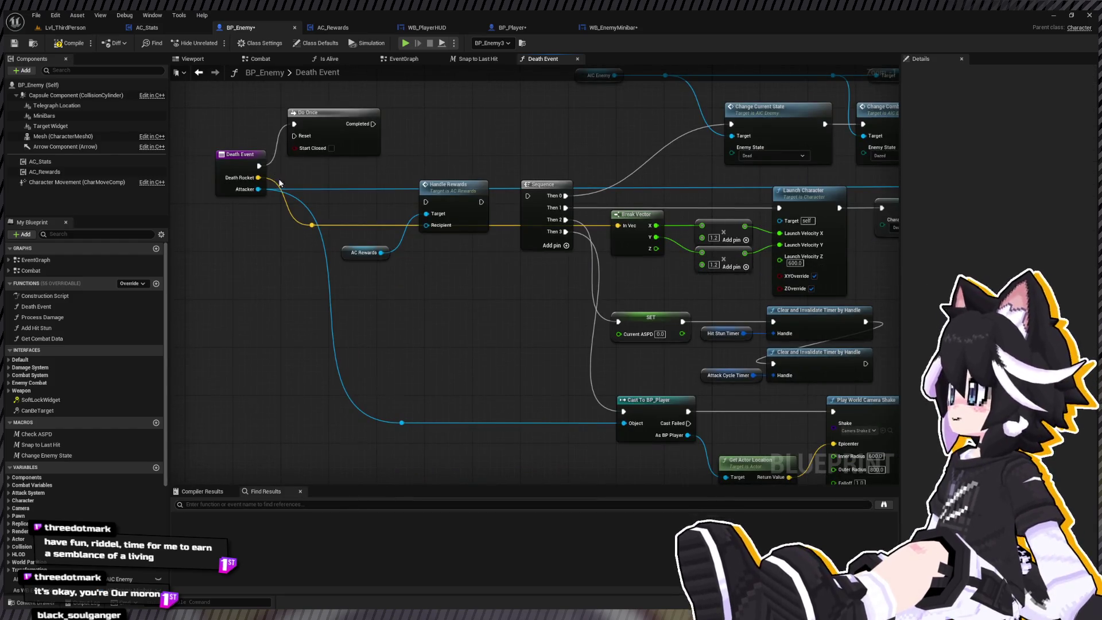
drag(348, 175, 359, 211)
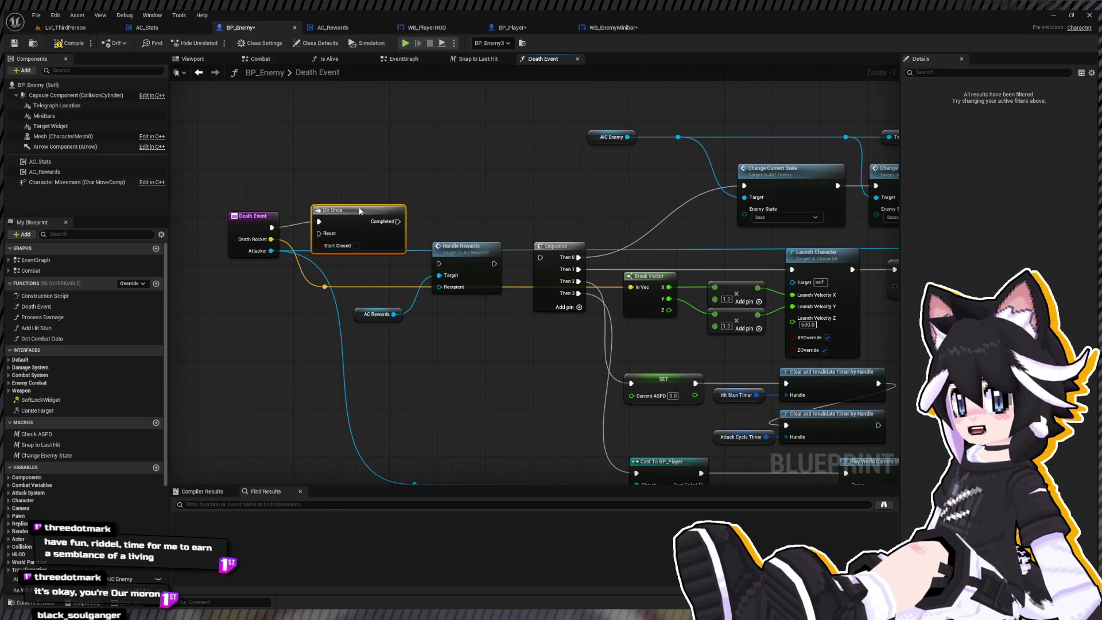
Move Handle Rewards and AC Rewards below the chain and straighten their link with Q
drag(484, 297, 370, 341)
drag(458, 260, 210, 399)
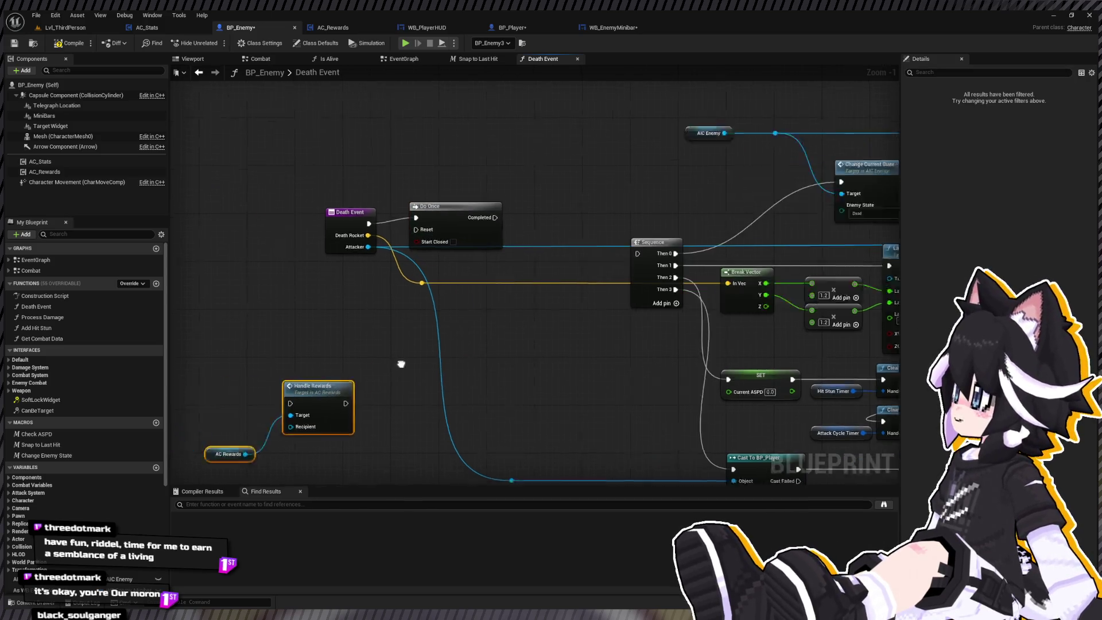
drag(402, 364, 490, 344)
drag(401, 241, 506, 194)
drag(438, 337, 330, 331)
drag(189, 444, 354, 365)
key(q)
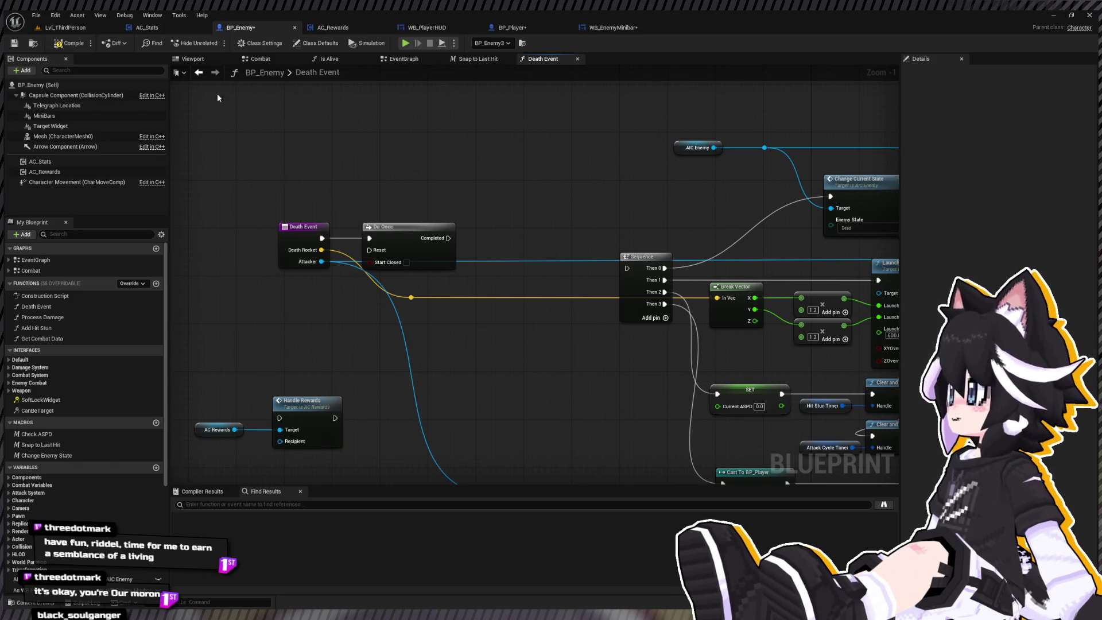
click(333, 28)
drag(409, 237, 520, 238)
drag(411, 263, 342, 265)
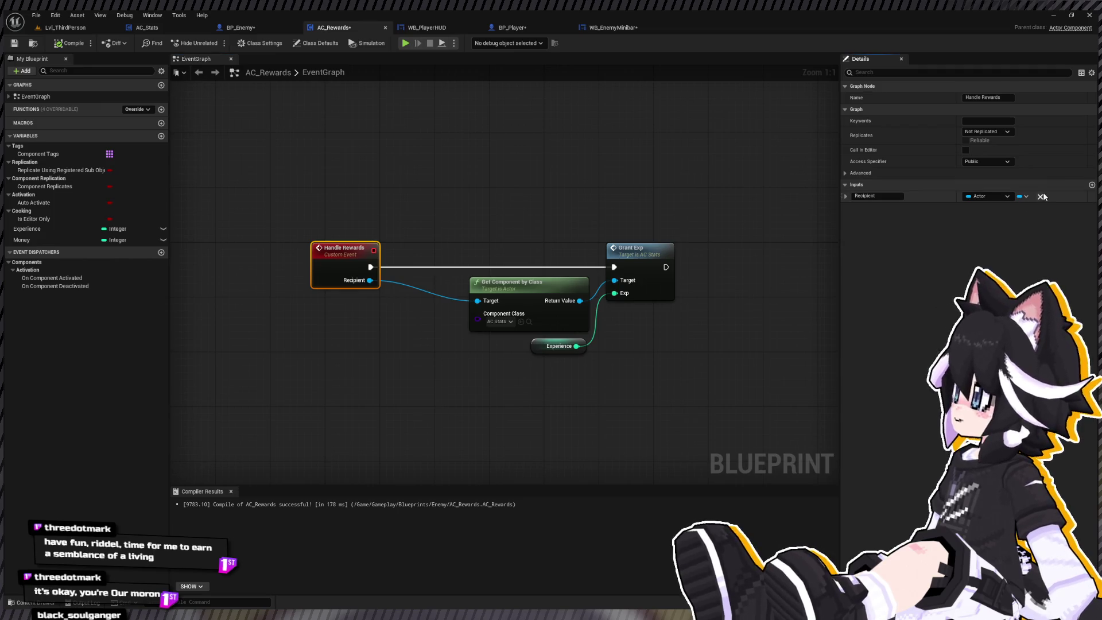
click(1041, 197)
click(316, 295)
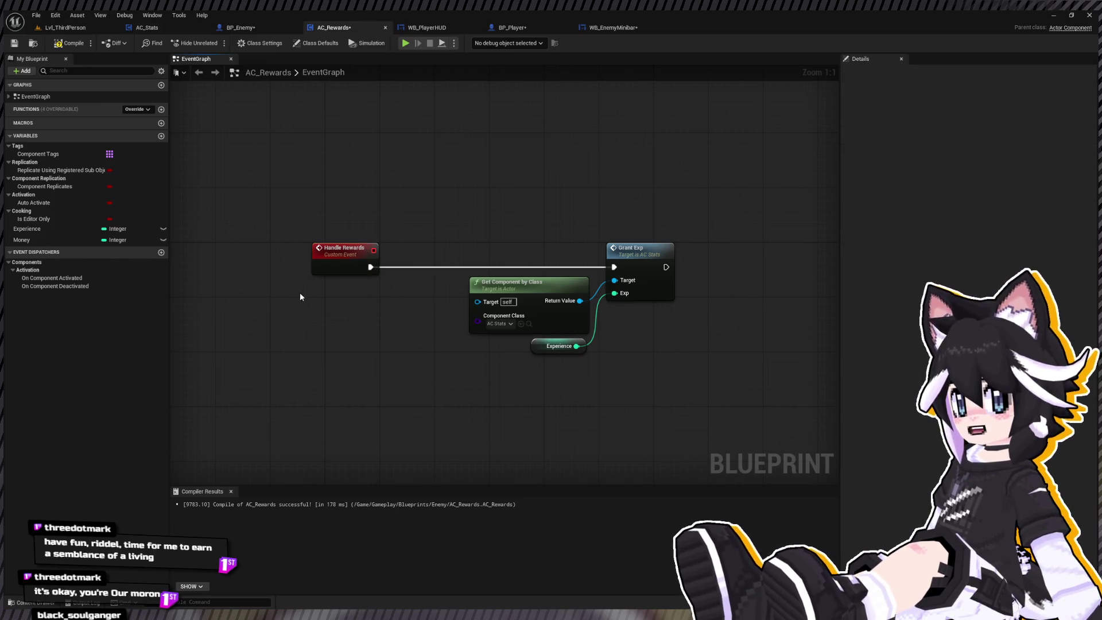
key(ctrl+z)
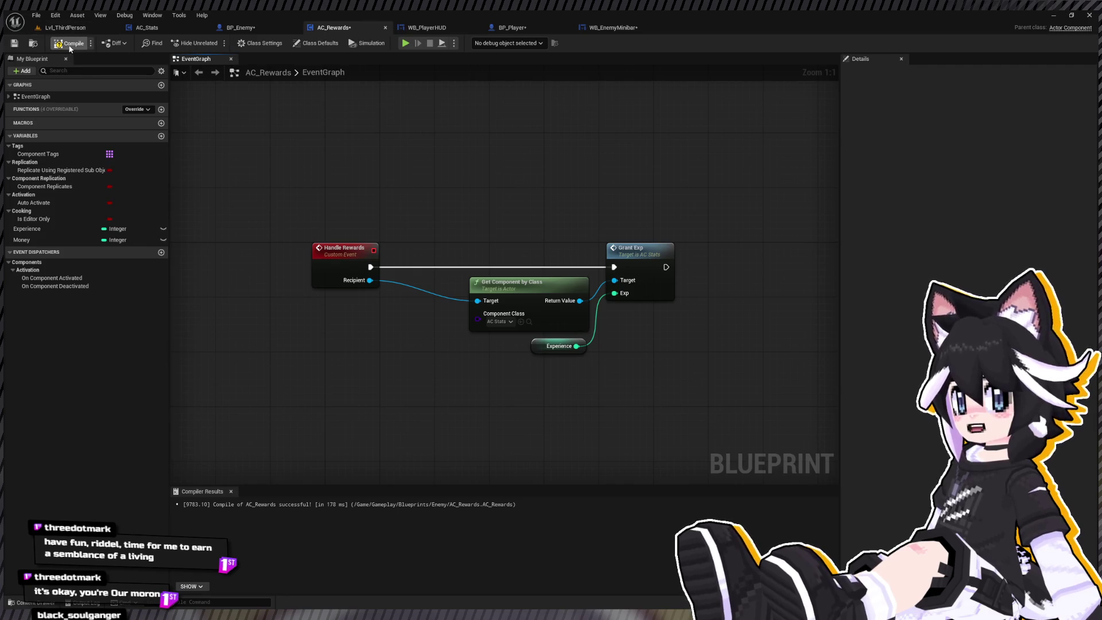
click(247, 29)
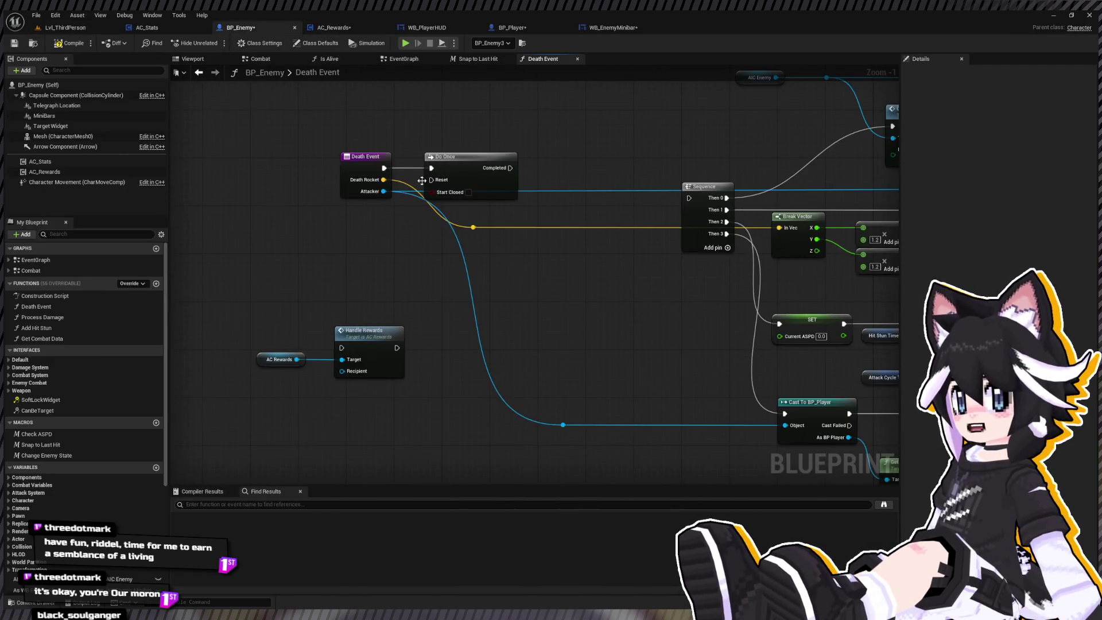
Duplicate Cast To BP_Player, wire Attacker to its Object, and place it after Do Once
drag(310, 300, 266, 363)
drag(454, 157, 496, 156)
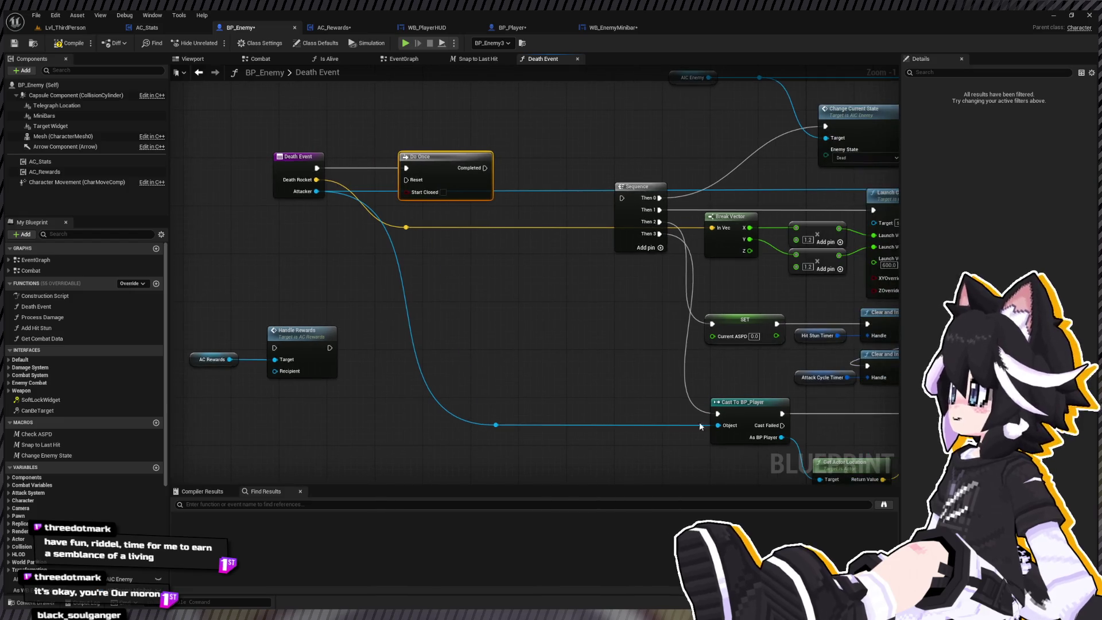
click(741, 413)
key(ctrl+c)
key(ctrl+v)
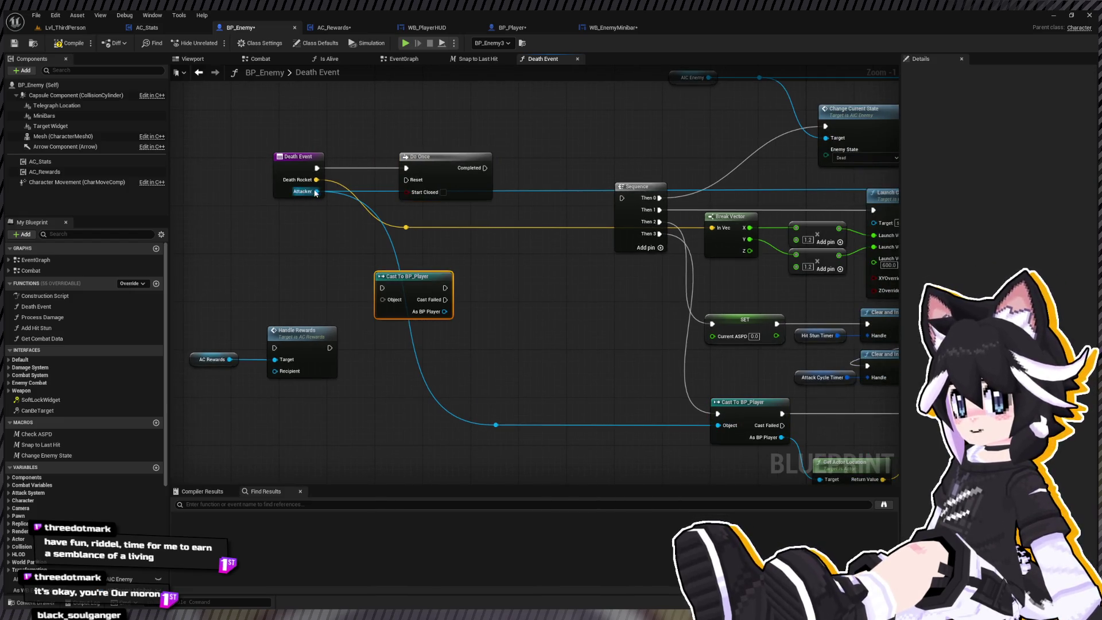
drag(315, 192, 383, 300)
drag(447, 161, 405, 162)
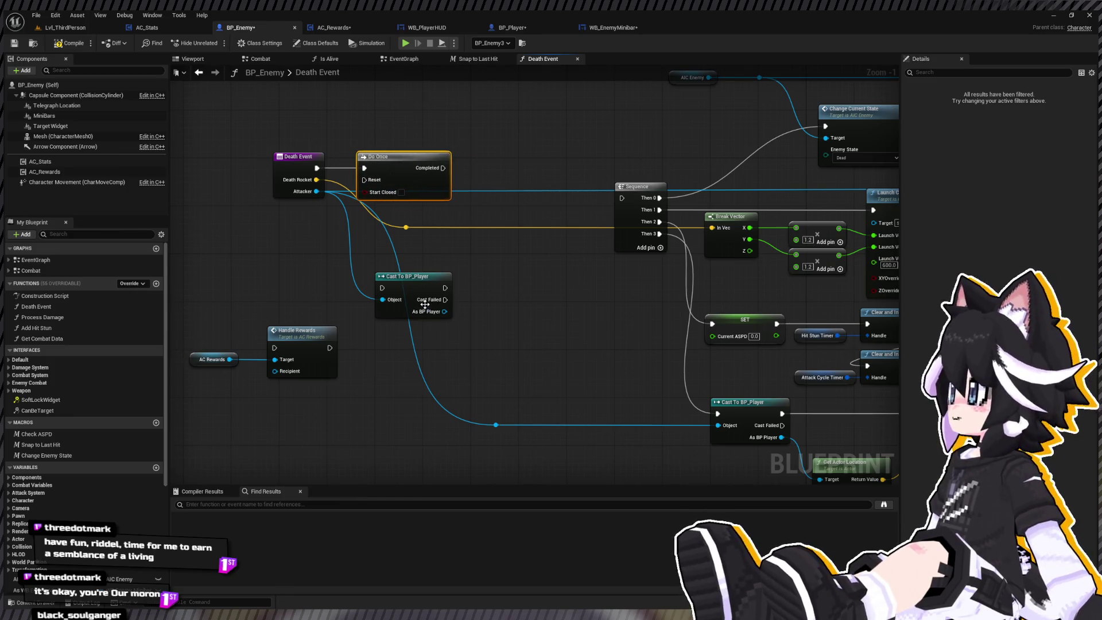
drag(425, 305, 514, 190)
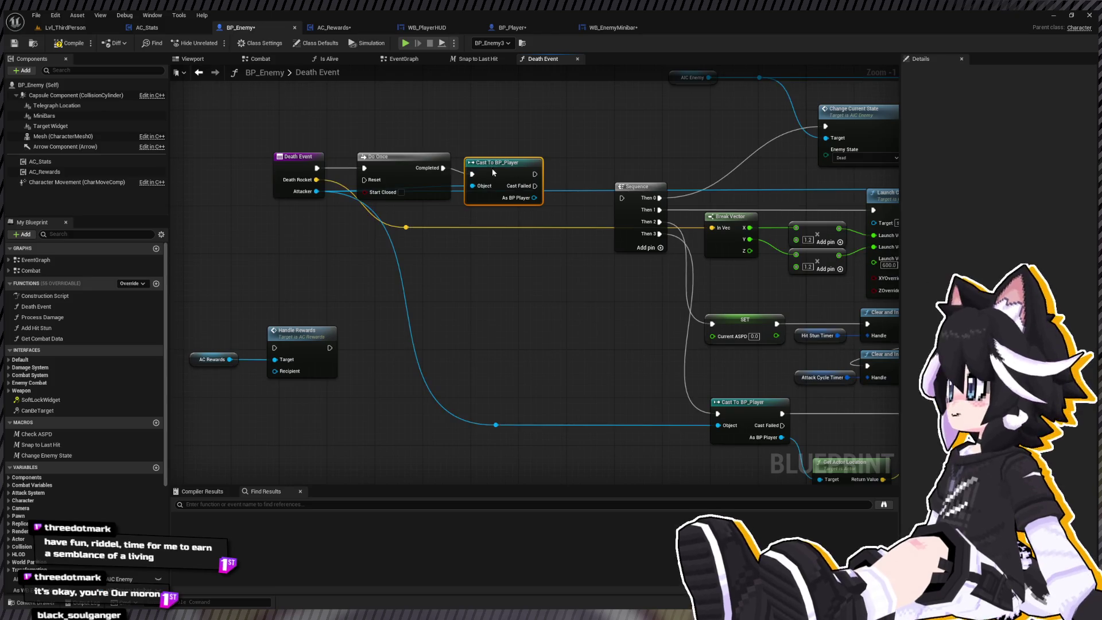
Run Handle Rewards after the successful cast and place it with AC Rewards beside the cast
drag(380, 357, 660, 80)
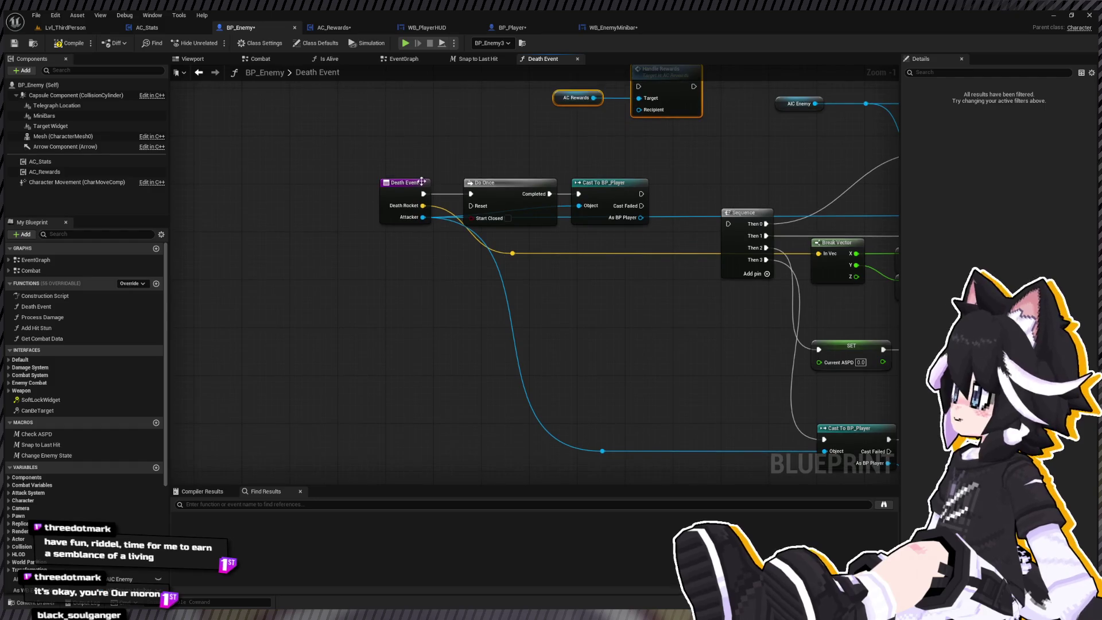
drag(368, 264, 620, 217)
drag(375, 166, 655, 235)
drag(608, 182, 515, 240)
drag(532, 146, 491, 218)
drag(463, 254, 460, 253)
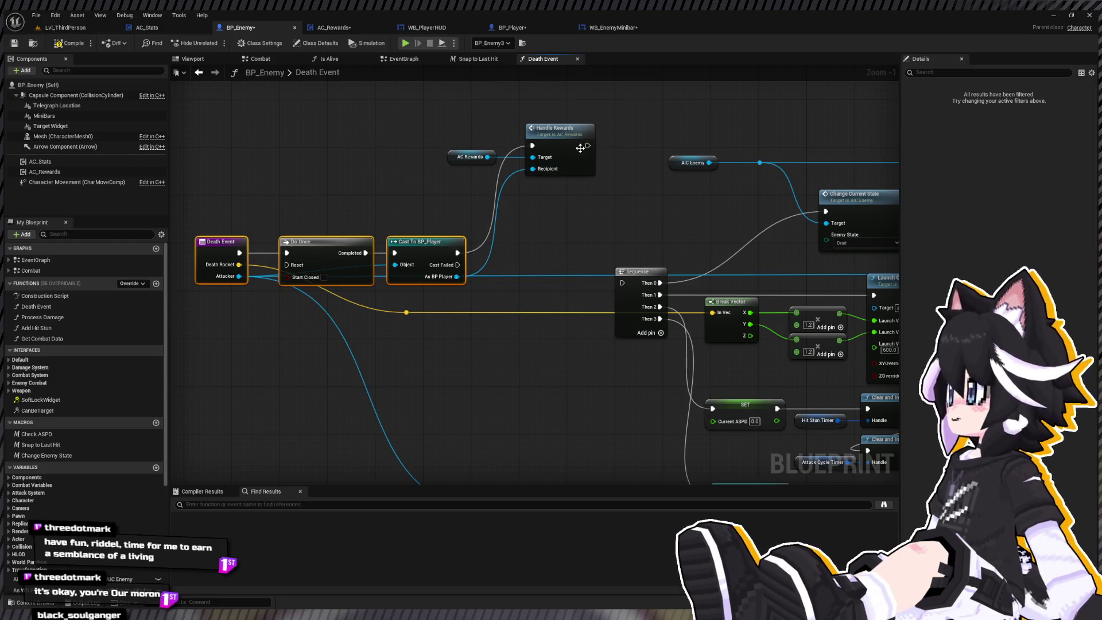
drag(580, 148, 580, 213)
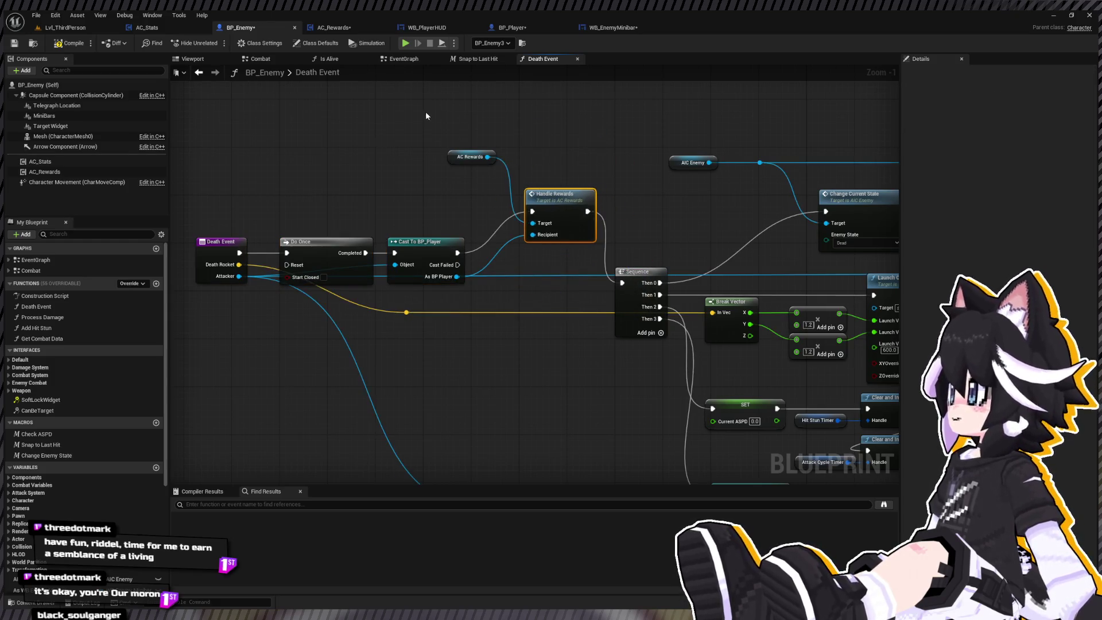
drag(425, 116, 562, 250)
click(498, 259)
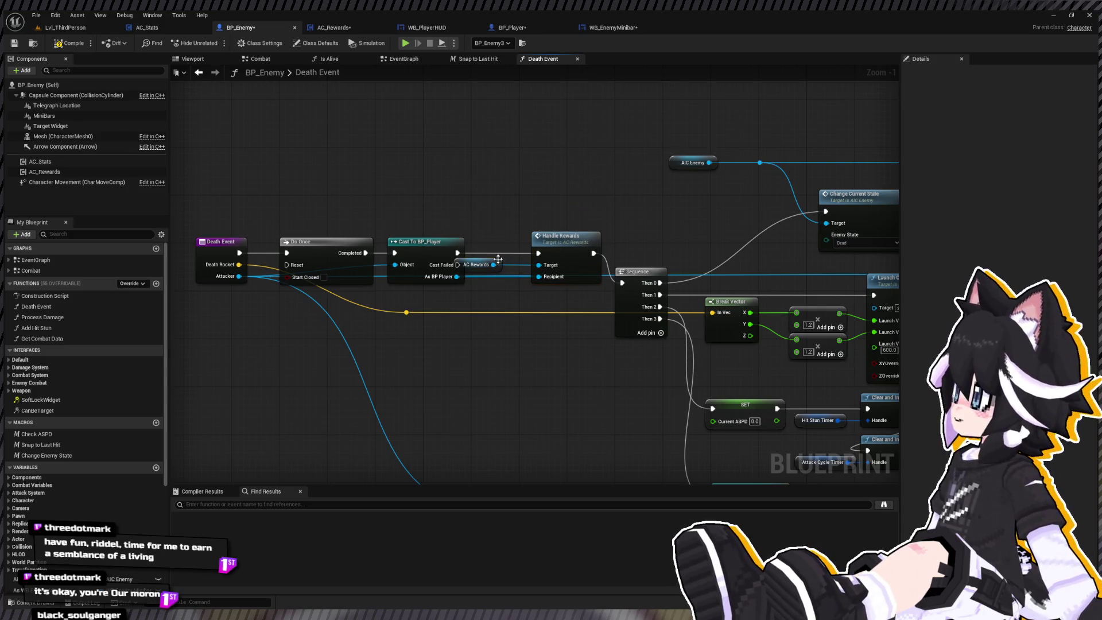
drag(498, 258, 583, 269)
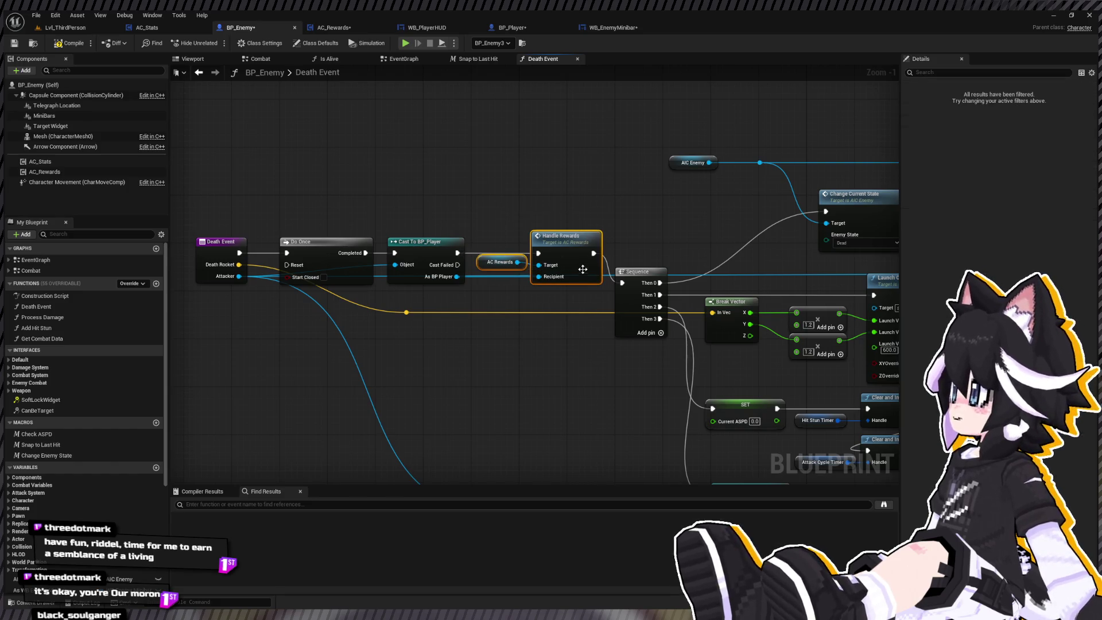
scroll(down, 3)
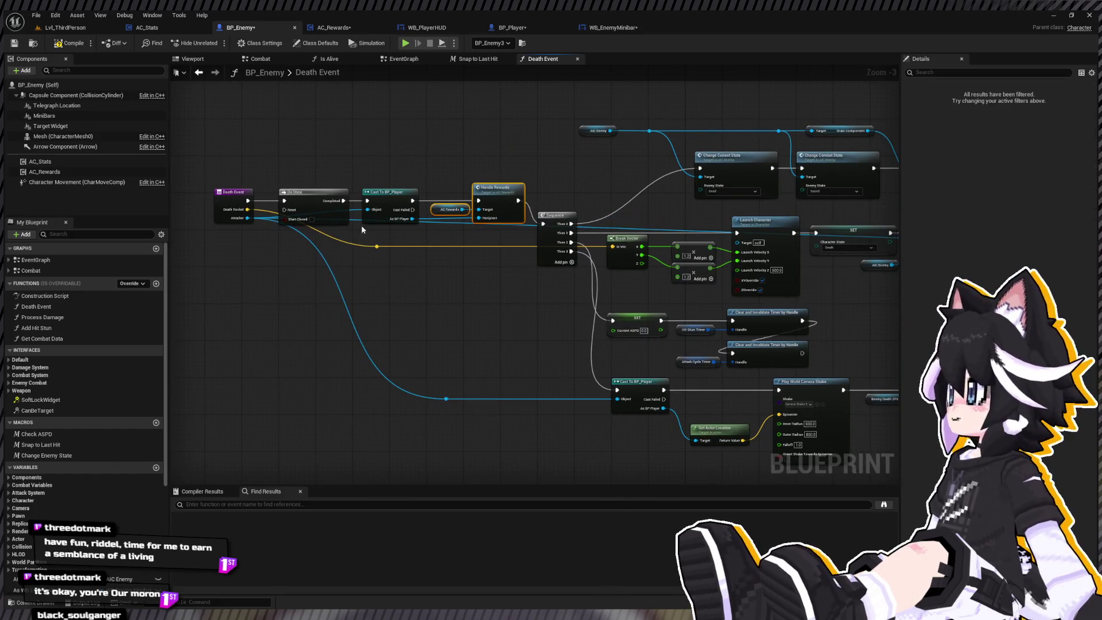
Feed the cast player into Get Actor Location, link Then 3 to the shake, and delete the redundant cast and reroute
drag(416, 218, 699, 444)
click(446, 398)
key(Delete)
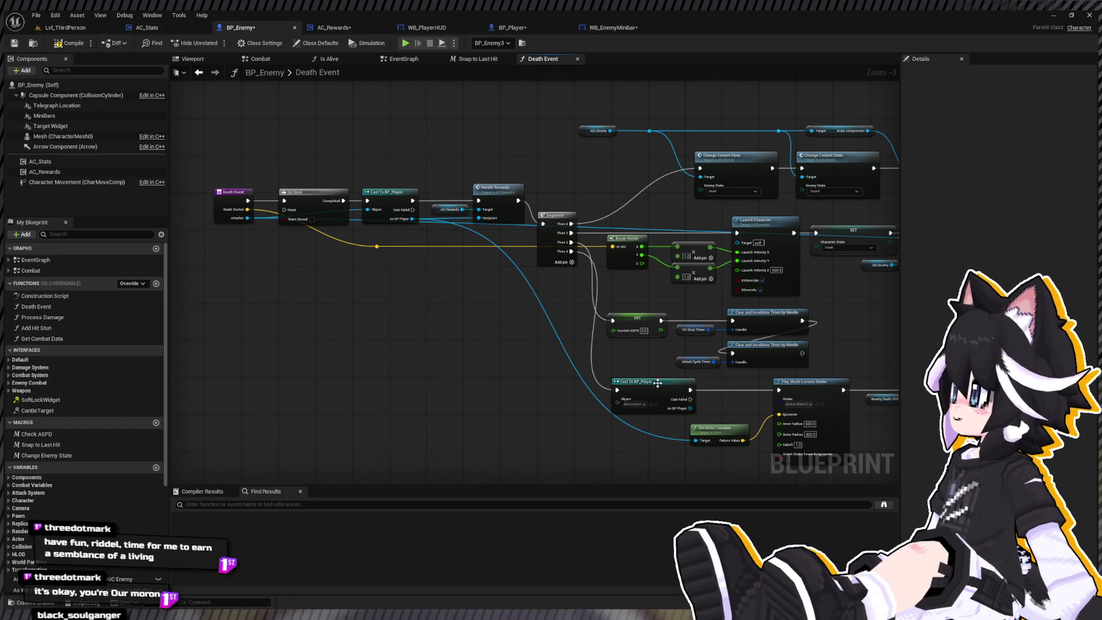
drag(571, 251, 779, 390)
click(637, 382)
key(Delete)
Move the camera shake and death sound nodes left and align Get Actor Location with Epicenter
drag(505, 295, 813, 405)
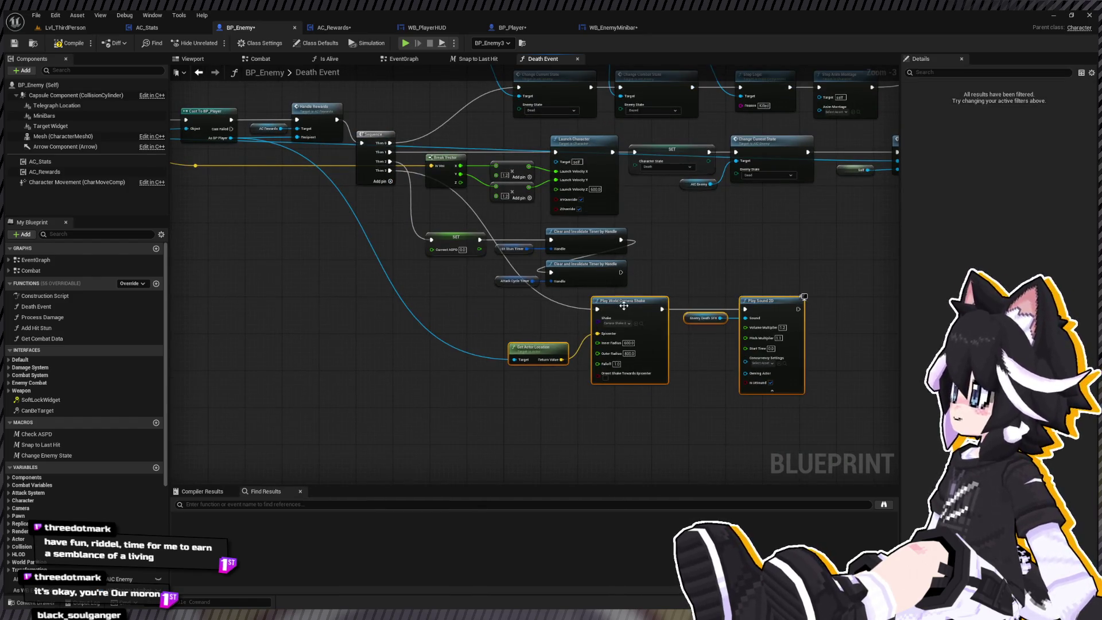
drag(622, 309, 453, 306)
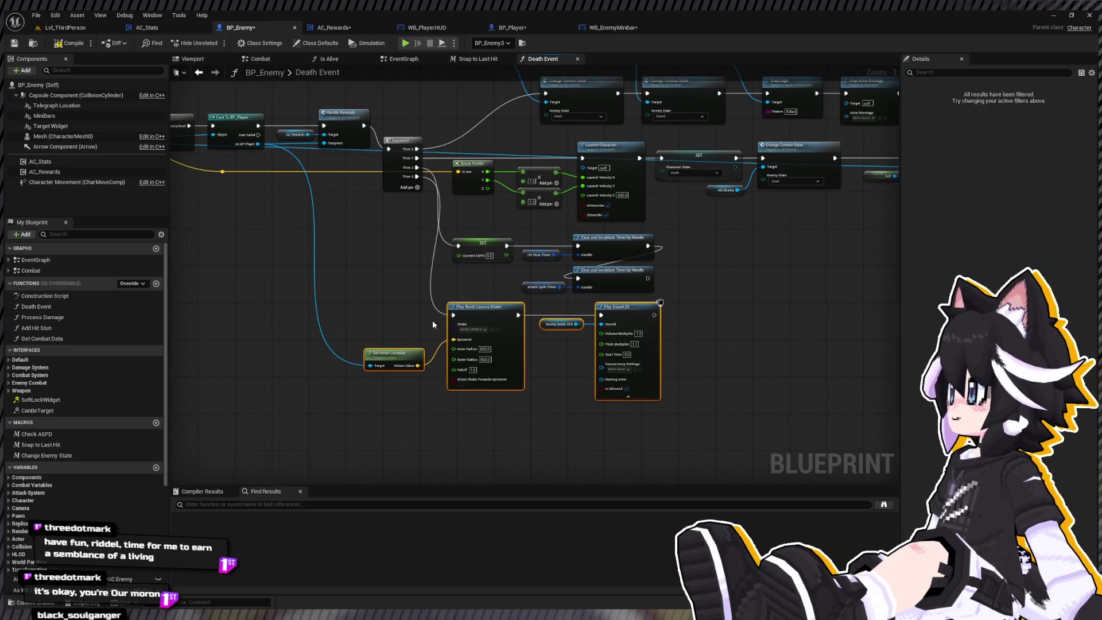
key(q)
drag(561, 319, 569, 350)
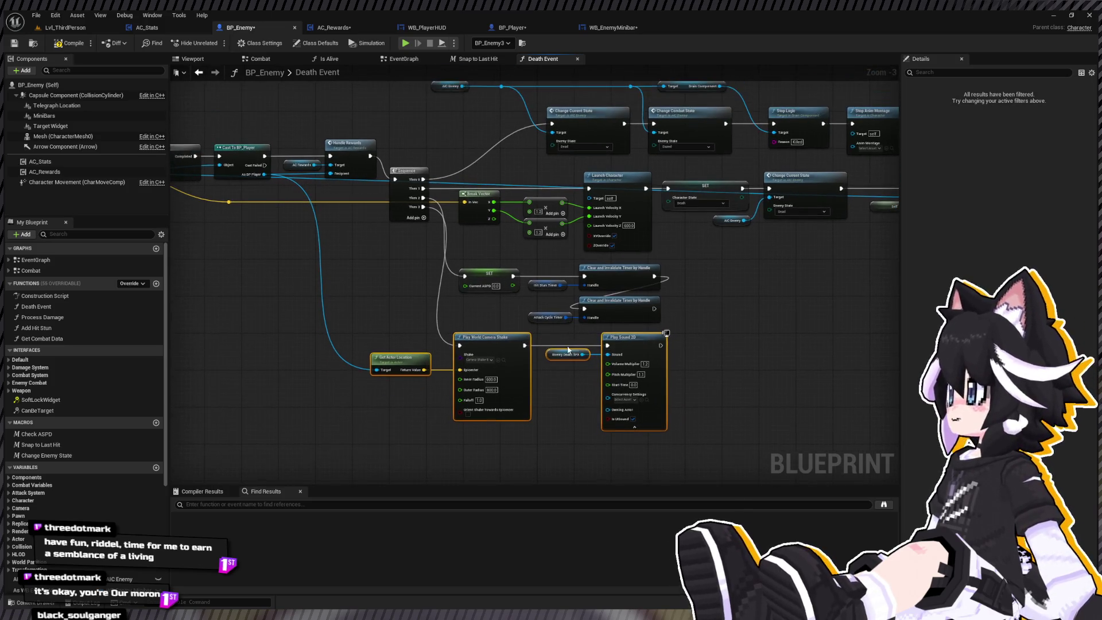
drag(593, 264, 666, 348)
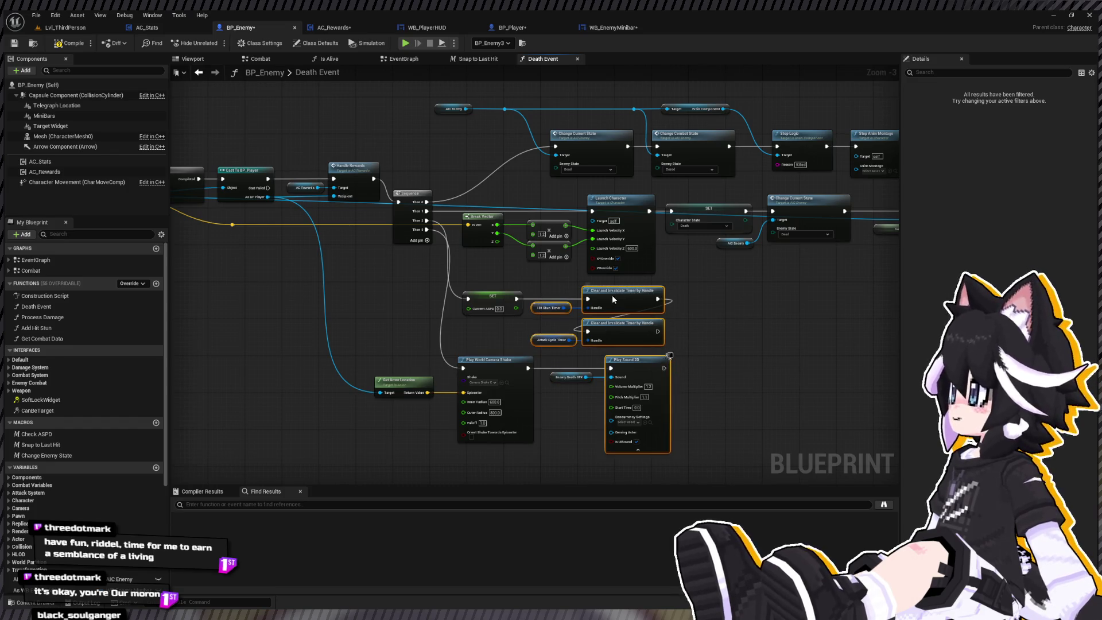
drag(592, 294, 644, 343)
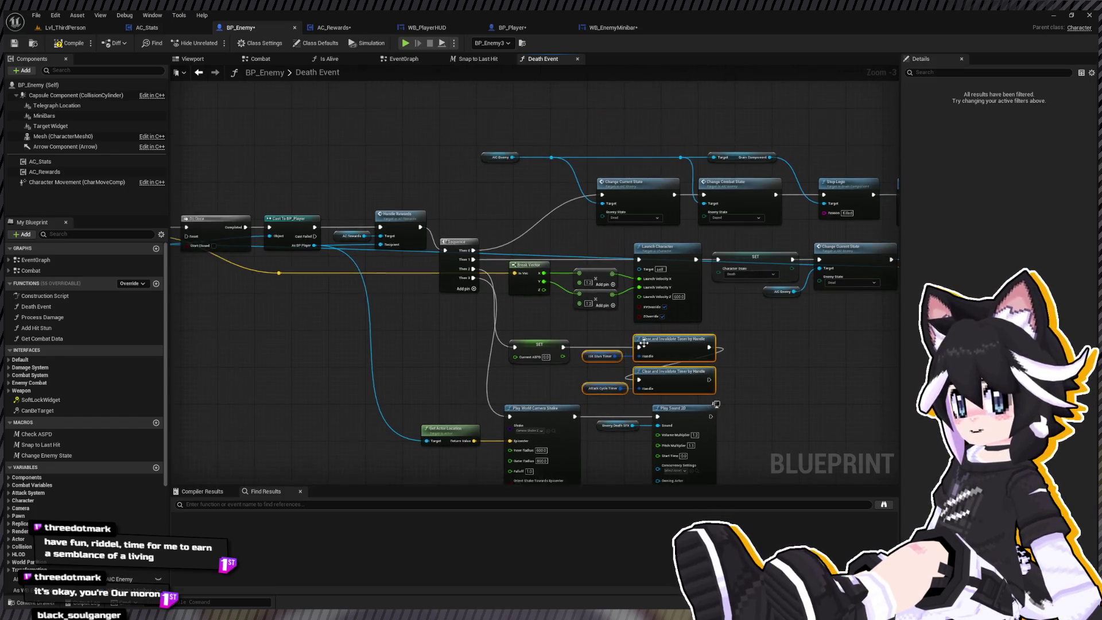
scroll(down, 3)
drag(654, 302, 342, 295)
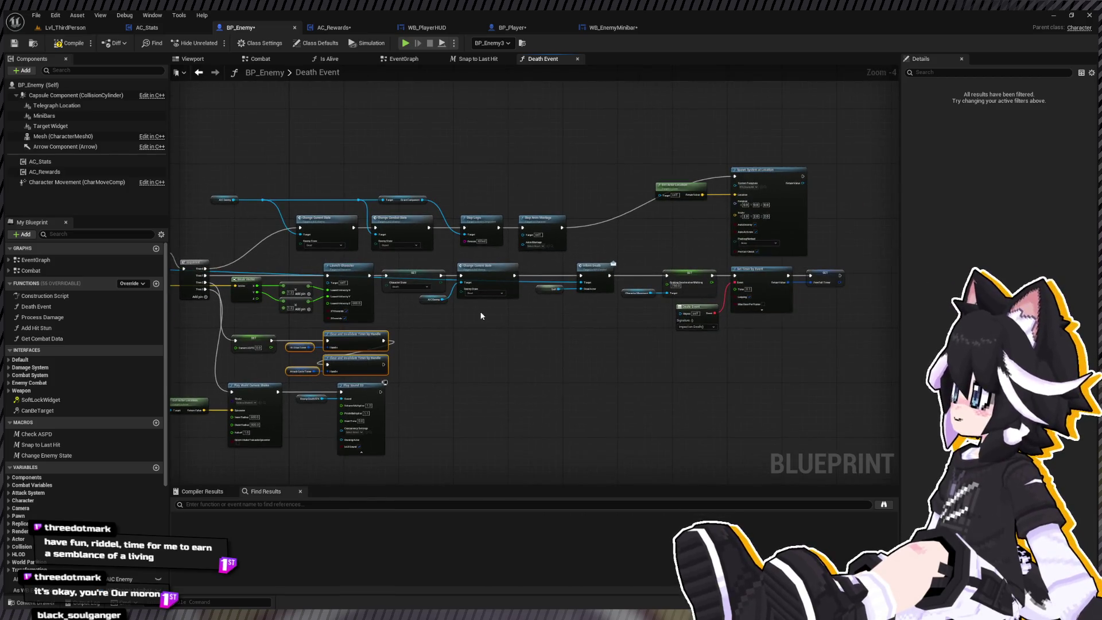
scroll(up, 3)
Remove Inform Death and Self, link Change Current State to the braking SET, and close the gaps
drag(557, 264, 636, 291)
key(Delete)
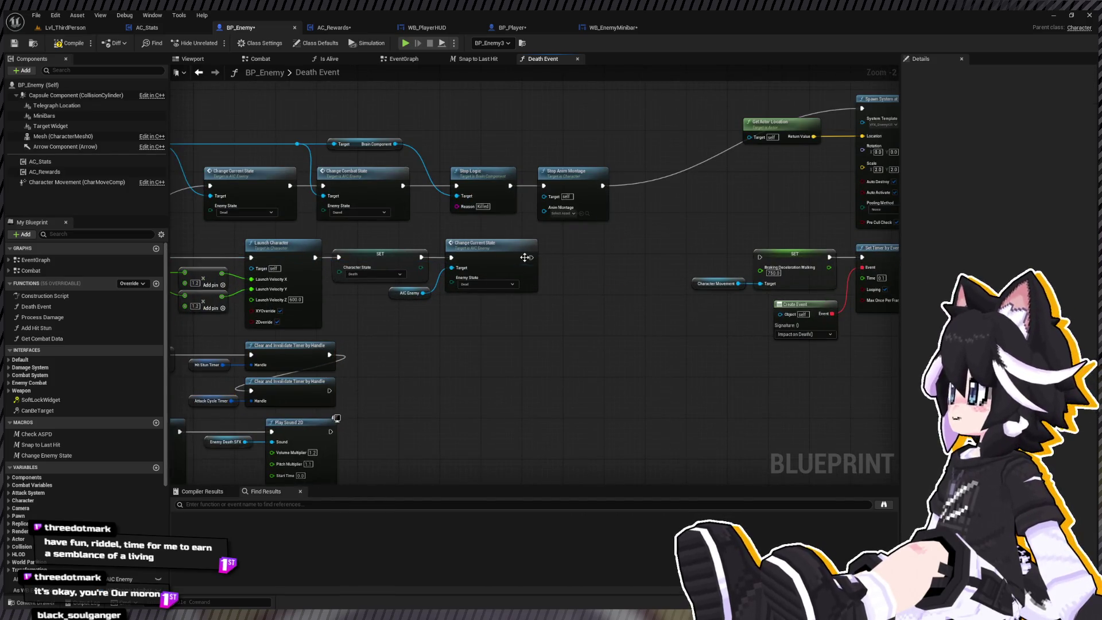
drag(527, 257, 760, 257)
drag(683, 238, 895, 344)
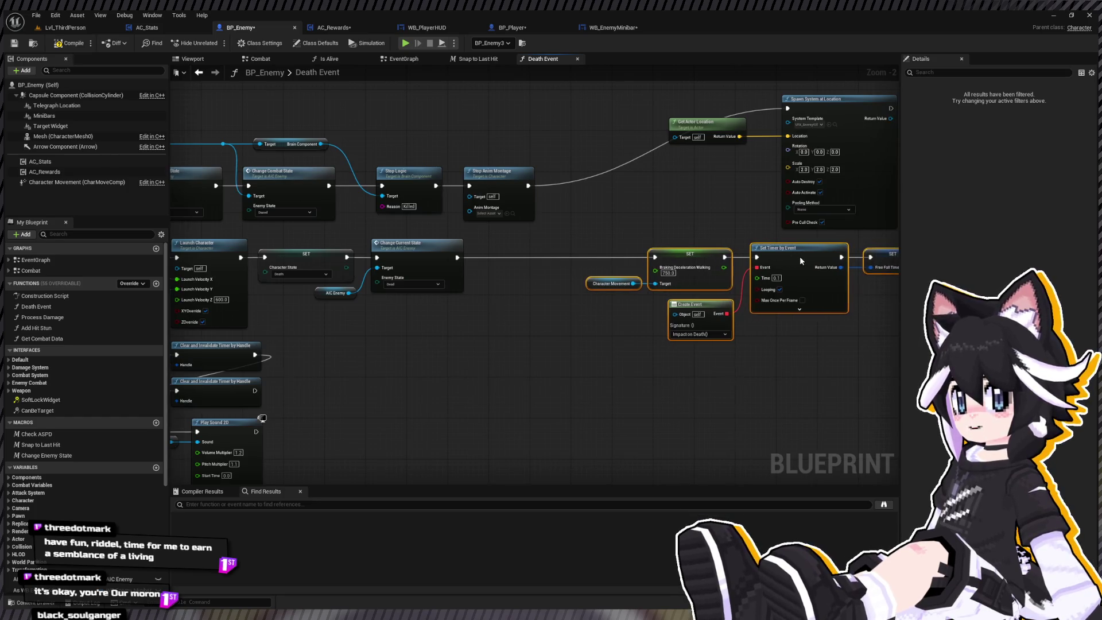
drag(800, 256, 692, 257)
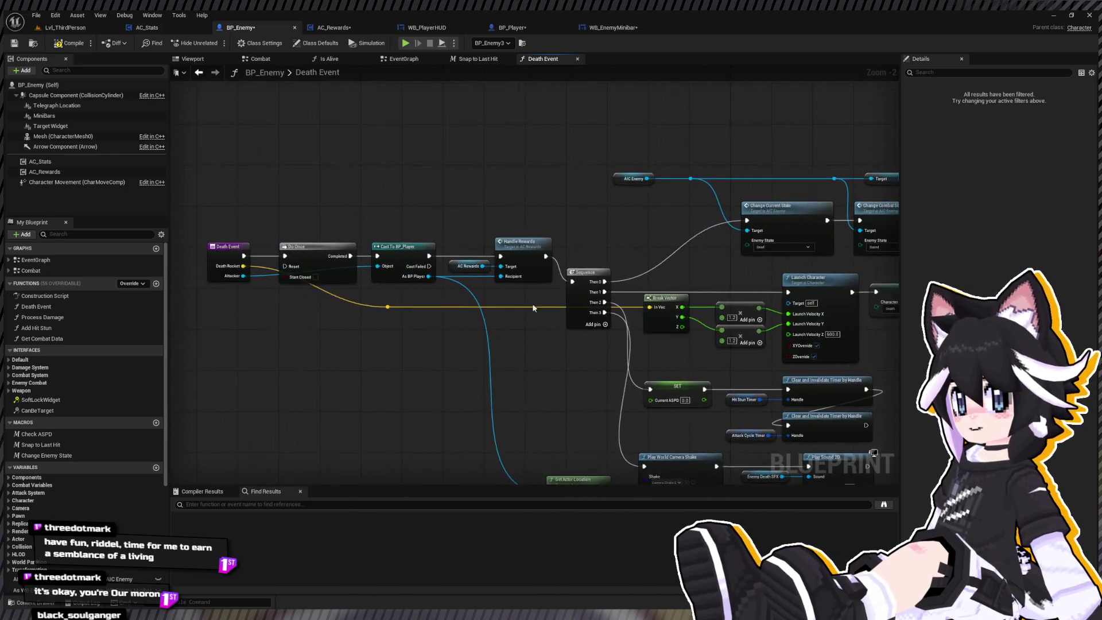
drag(532, 303, 676, 313)
drag(250, 202, 585, 336)
drag(539, 260, 528, 261)
Paste Inform Death after the cast and connect it to Handle Rewards
key(ctrl+v)
drag(551, 221, 543, 268)
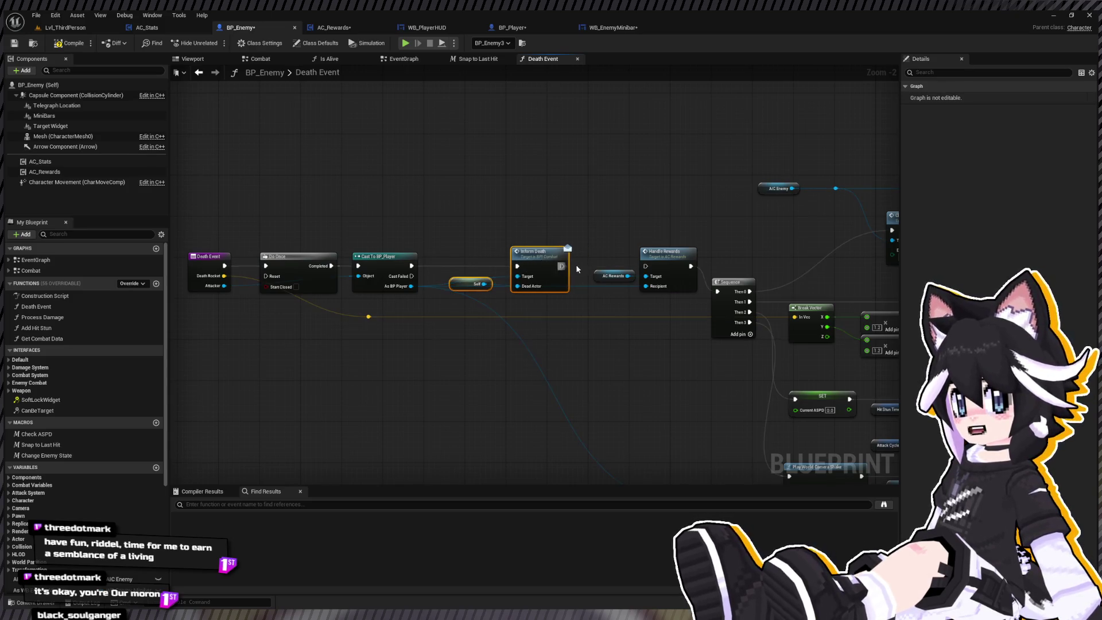
drag(645, 268, 645, 266)
click(526, 298)
Add reroute points on the player wire and route Get Actor Location's Target through them
scroll(up, 3)
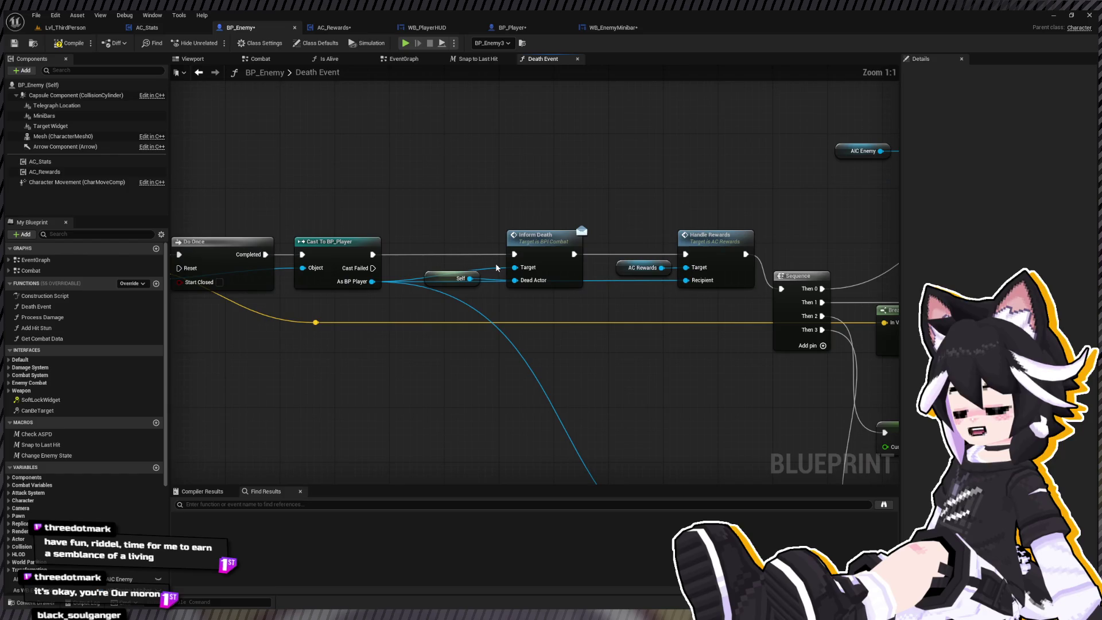
double_click(612, 280)
drag(613, 281, 666, 296)
double_click(610, 291)
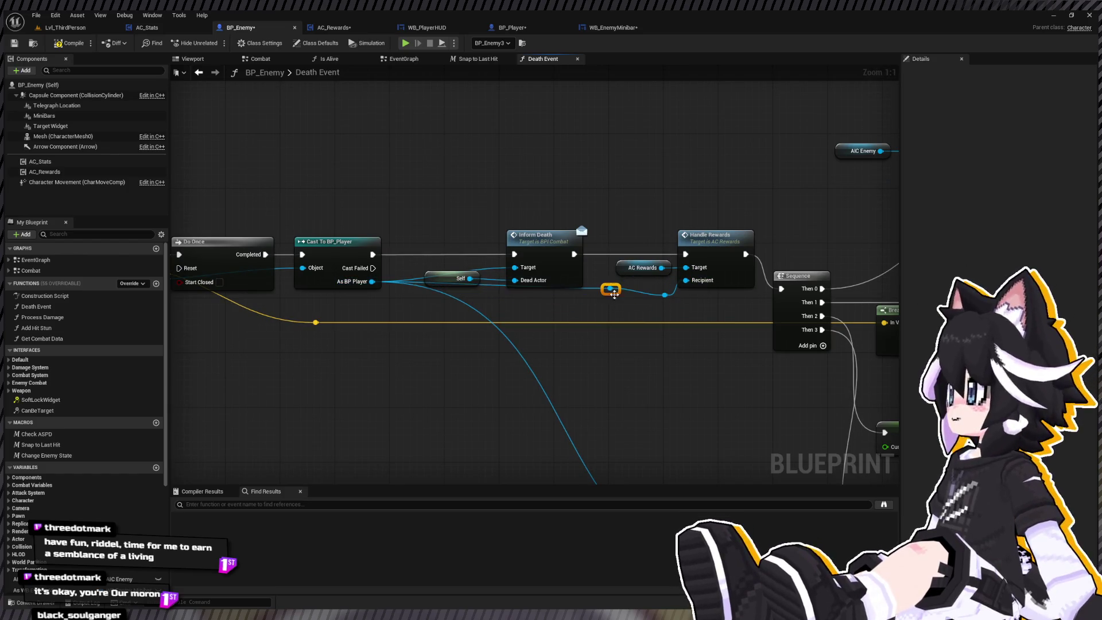
drag(578, 305, 515, 268)
click(520, 270)
scroll(down, 3)
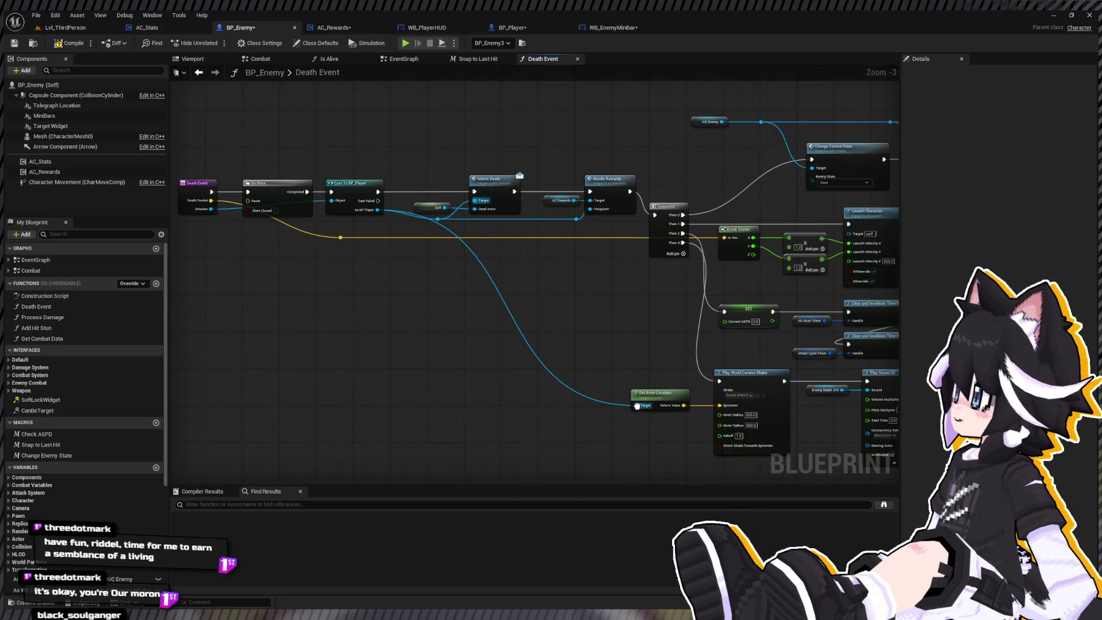
click(637, 406)
drag(635, 405, 576, 220)
Open the Handle Rewards function and start a Play-in-Editor test with Alt+P
scroll(down, 3)
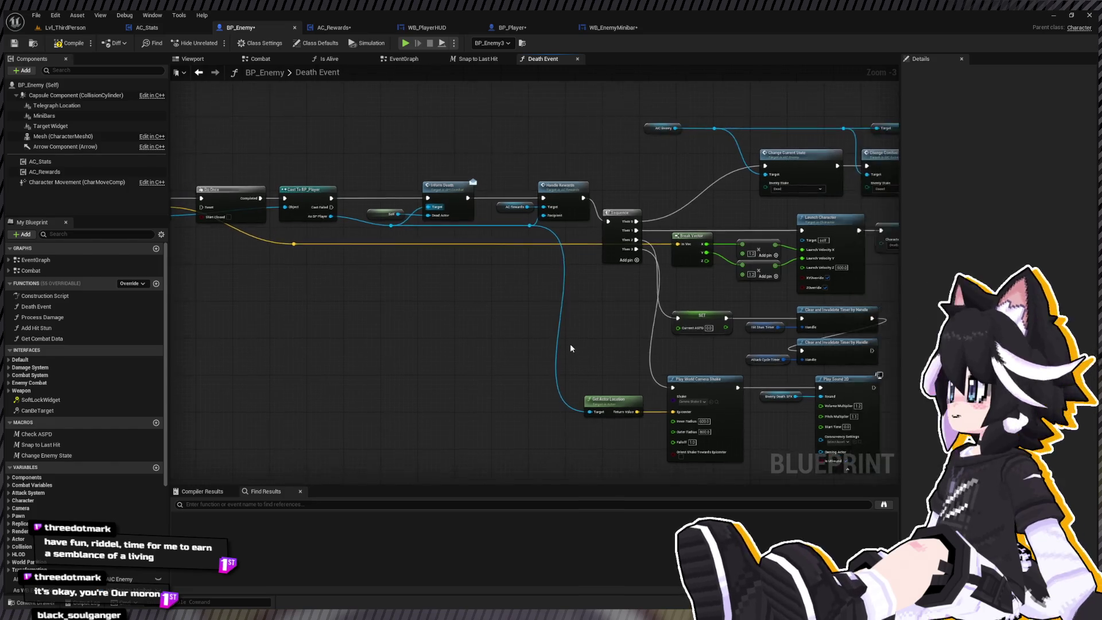
scroll(down, 3)
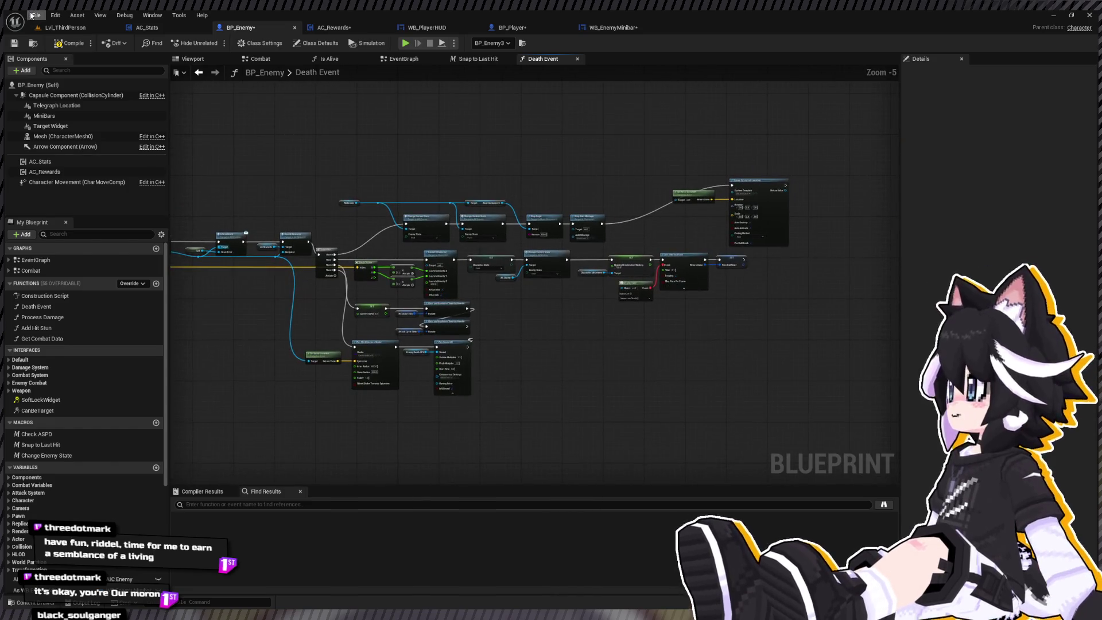
scroll(up, 3)
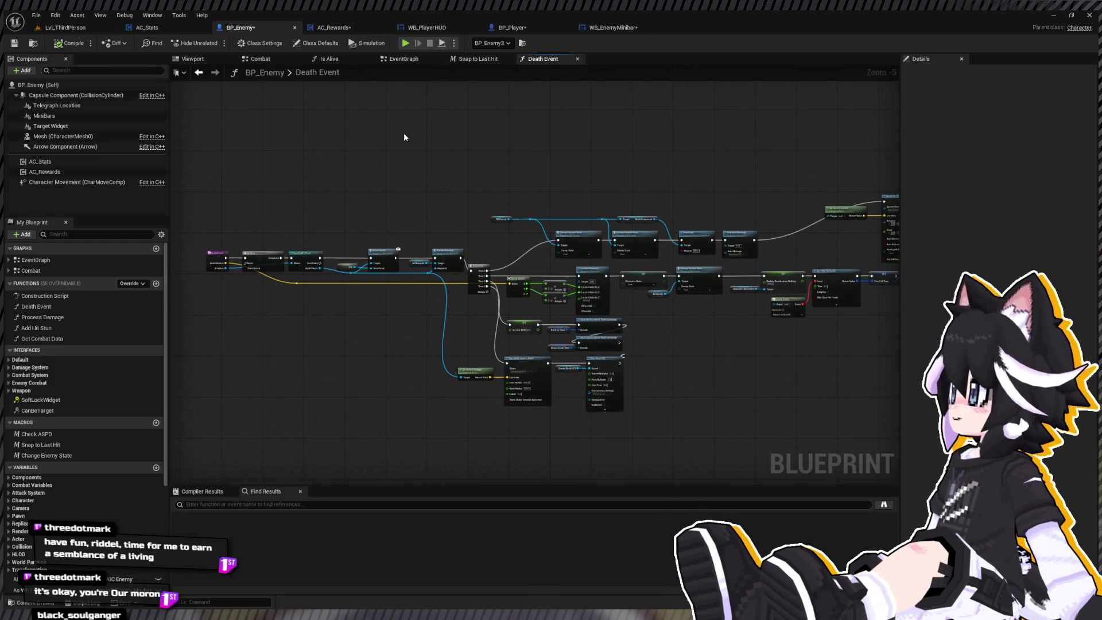
scroll(up, 3)
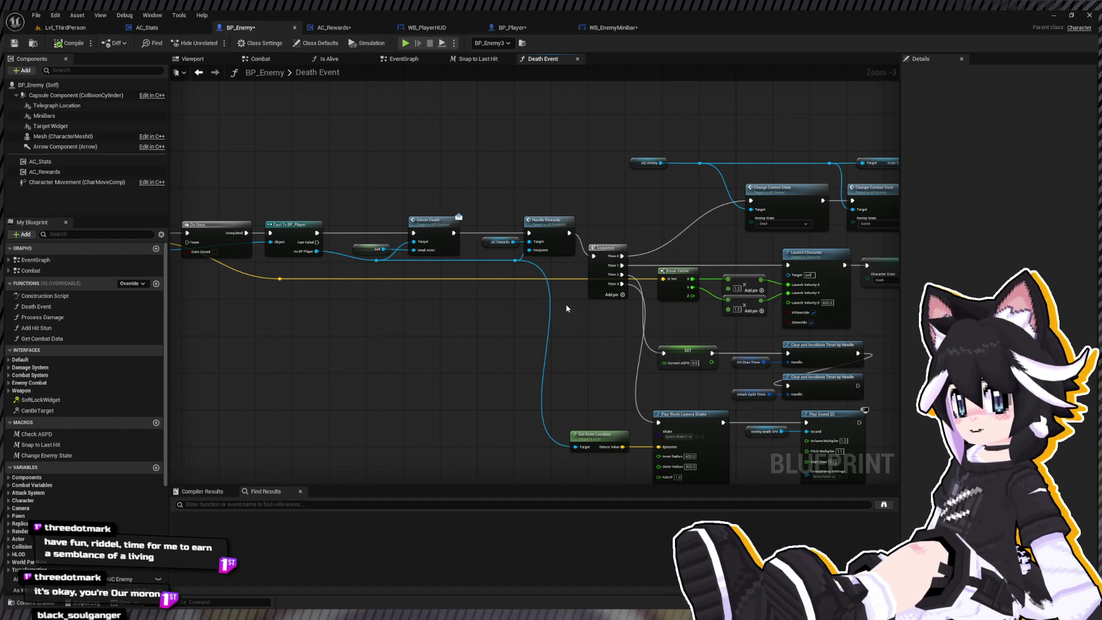
double_click(523, 221)
key(alt+p)
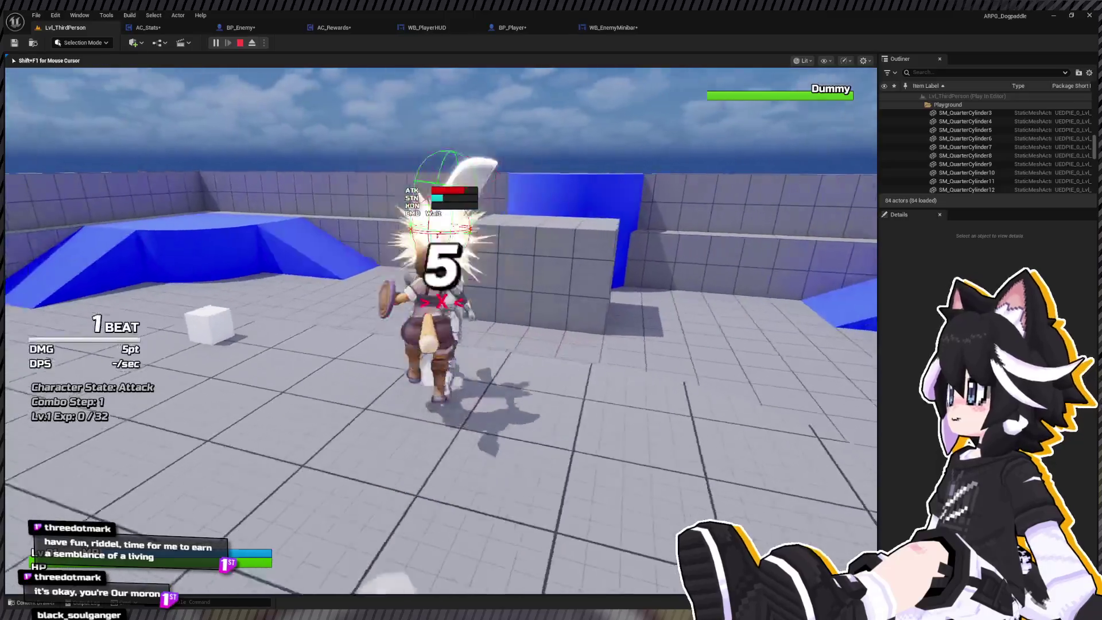
Attack the Dummy until it dies, bringing Exp to 40 / 33, then stop with Esc
key(w)
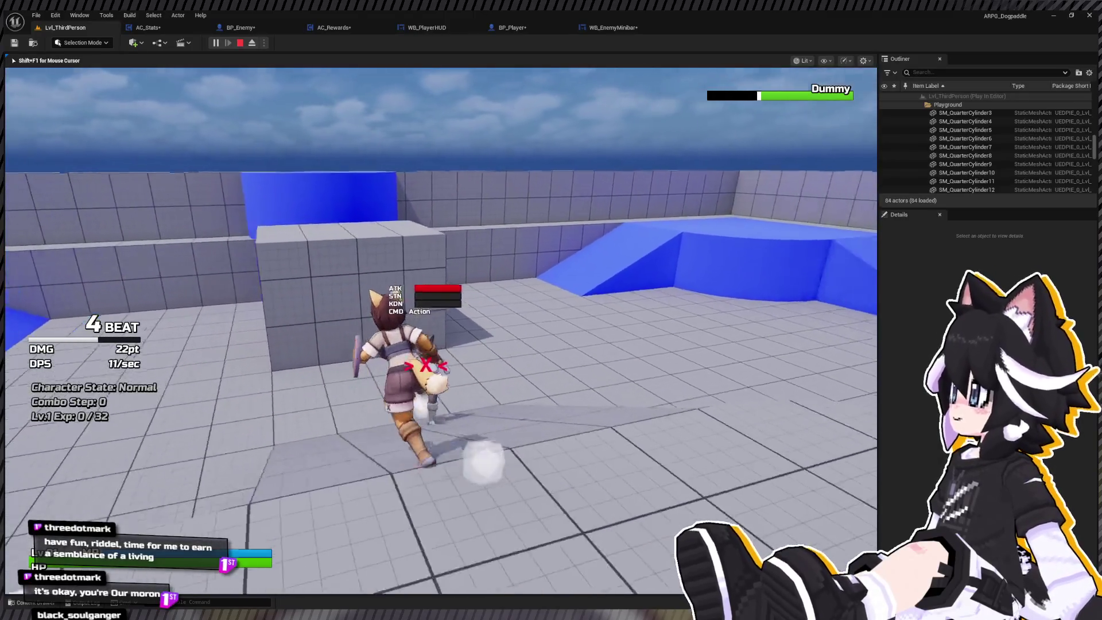
key(w)
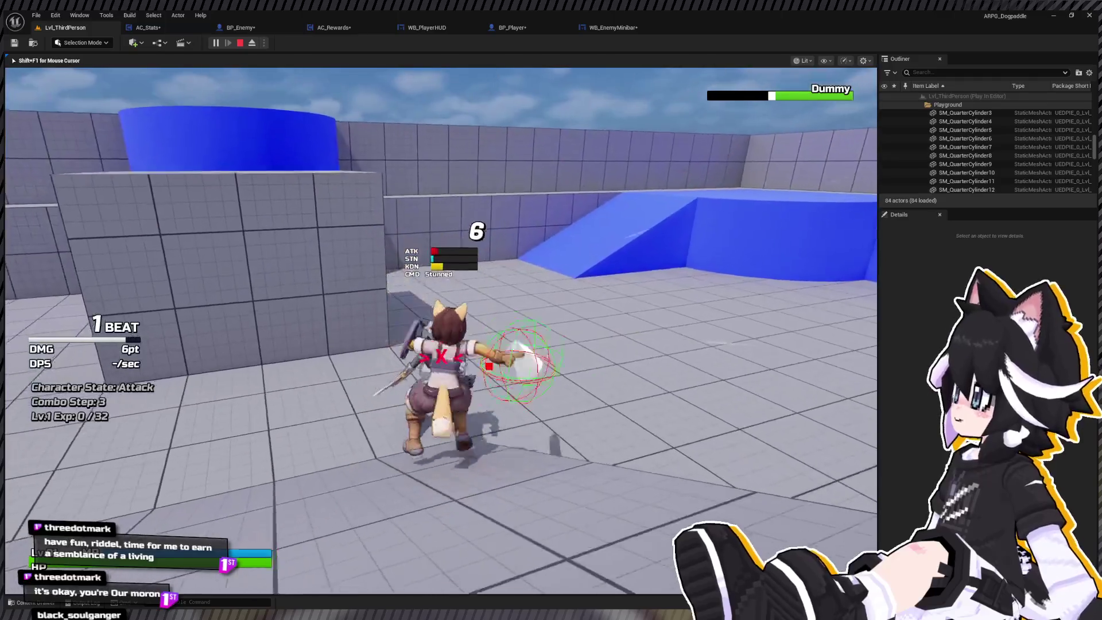
key(w)
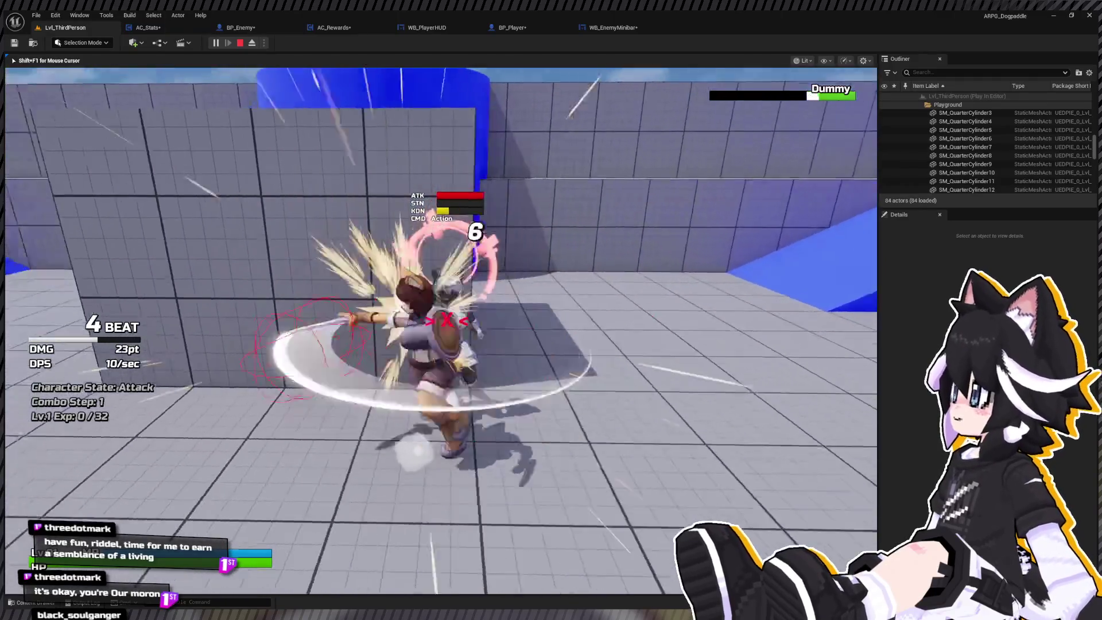
click(441, 331)
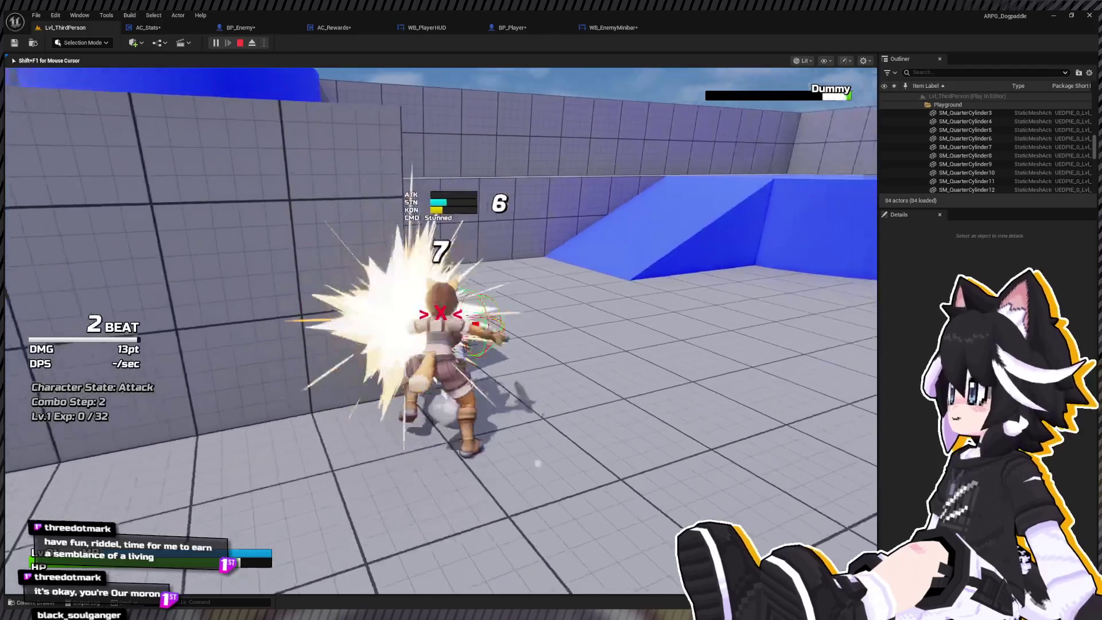
key(w)
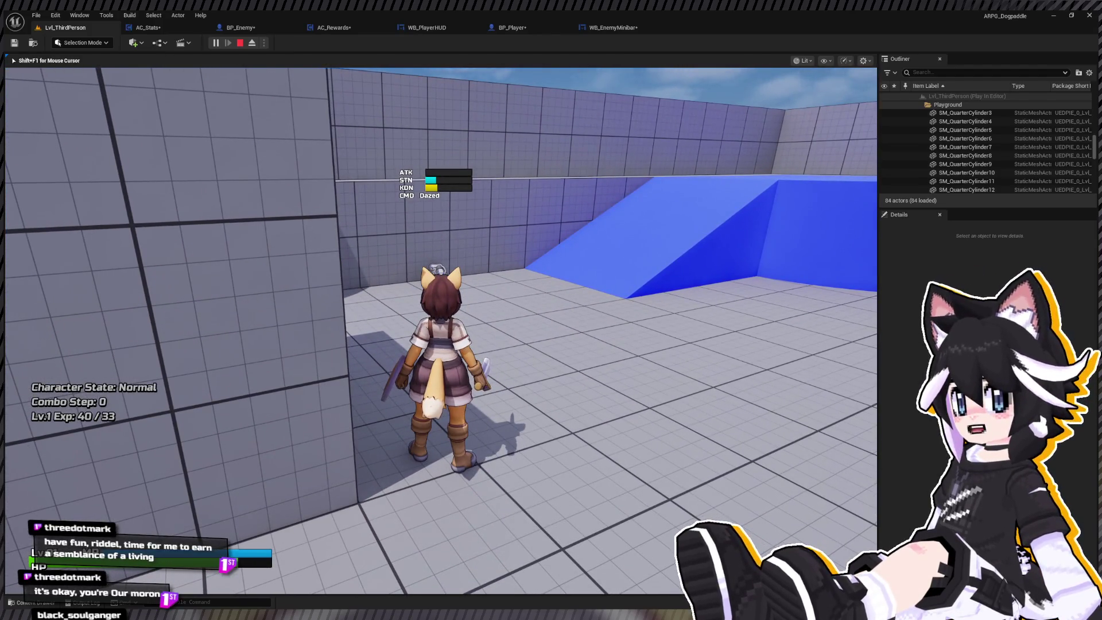
key(Escape)
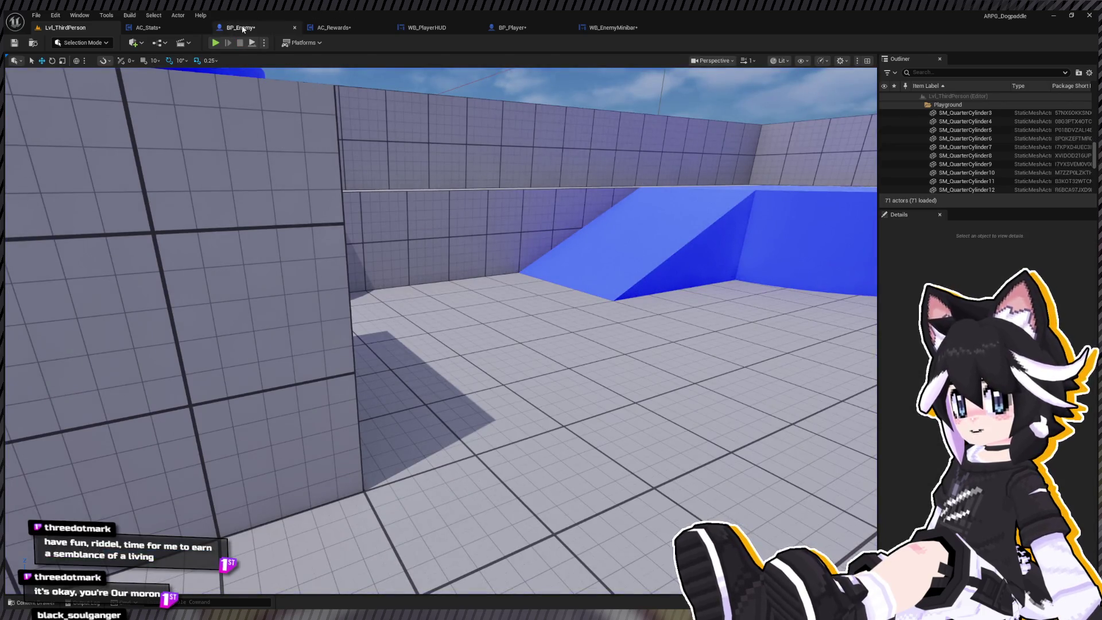
Remove Do Once from the Death Event function, reconnecting Death Event to the cast, and paste it into Combat
click(242, 29)
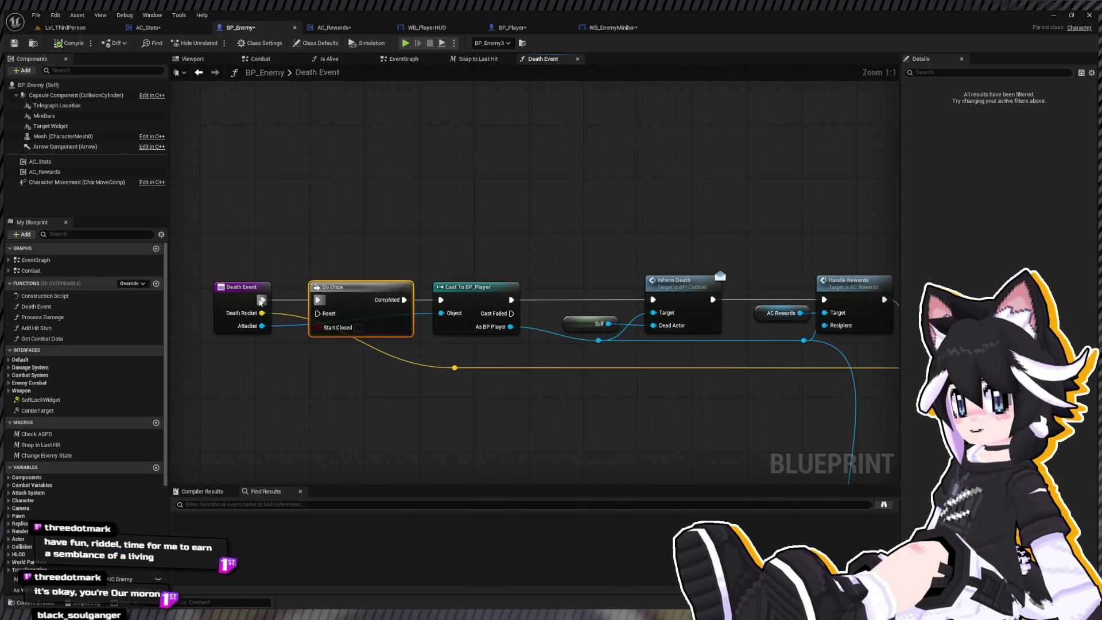
key(Delete)
drag(262, 301, 364, 287)
double_click(33, 269)
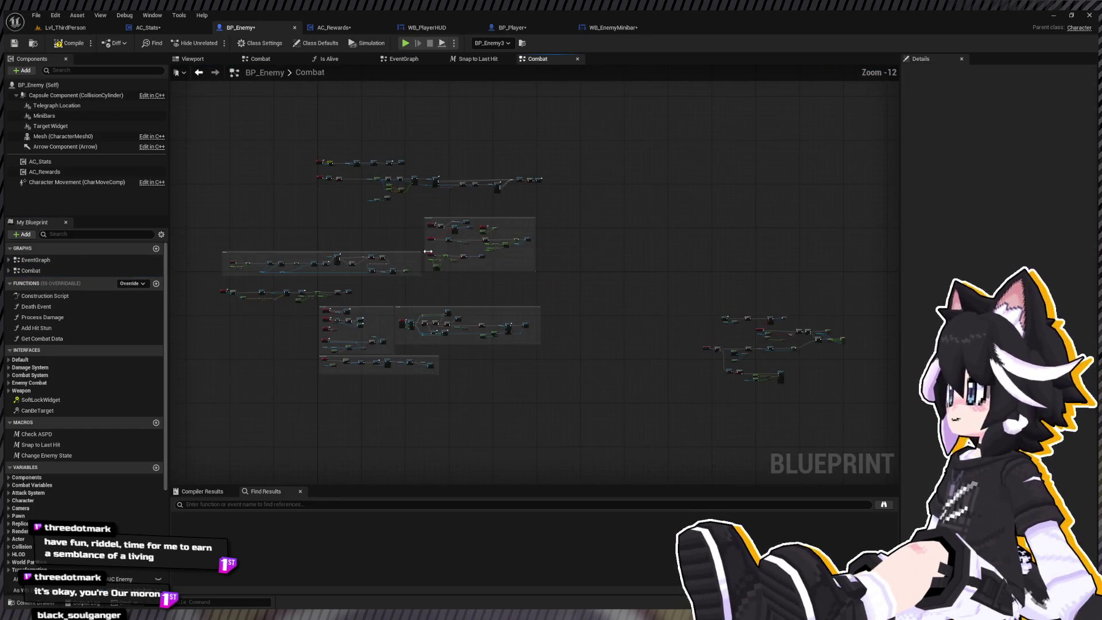
scroll(up, 3)
scroll(down, 3)
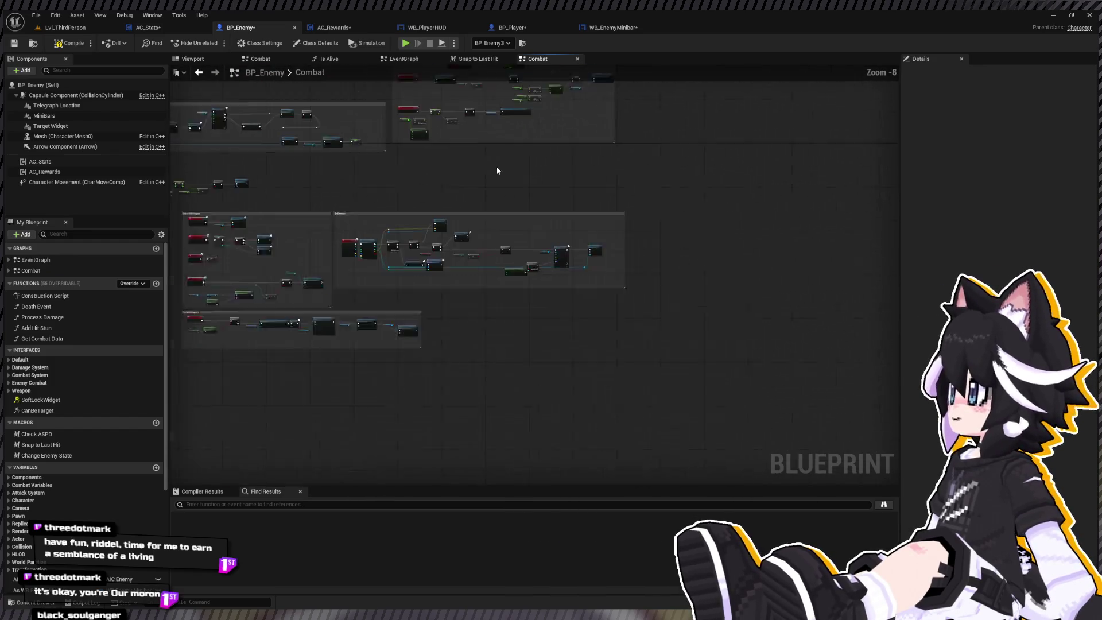
scroll(up, 3)
key(ctrl+v)
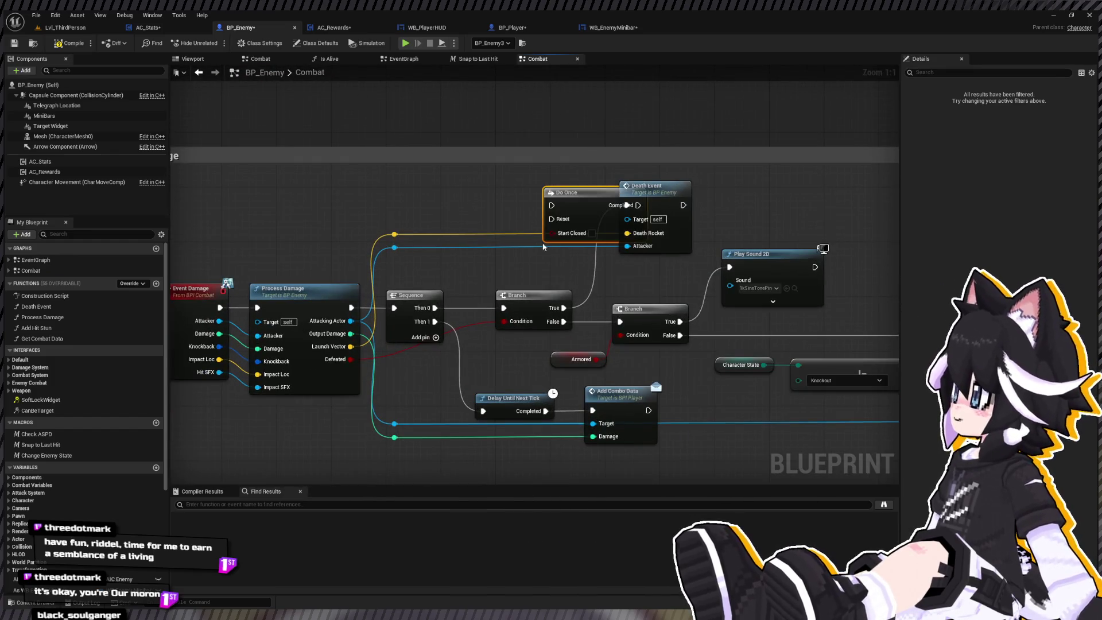
Place Do Once just before the Death Event call, moving Play Sound 2D right for space
drag(608, 276, 450, 282)
drag(406, 313, 395, 210)
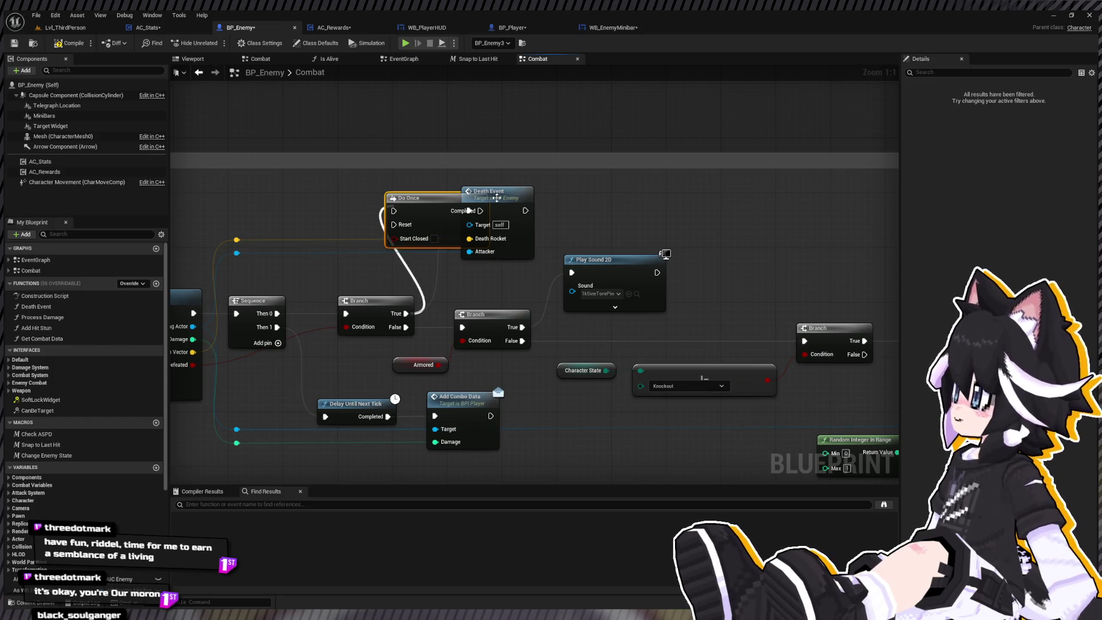
key(ctrl+z)
scroll(down, 3)
drag(471, 244, 661, 243)
drag(380, 189, 524, 188)
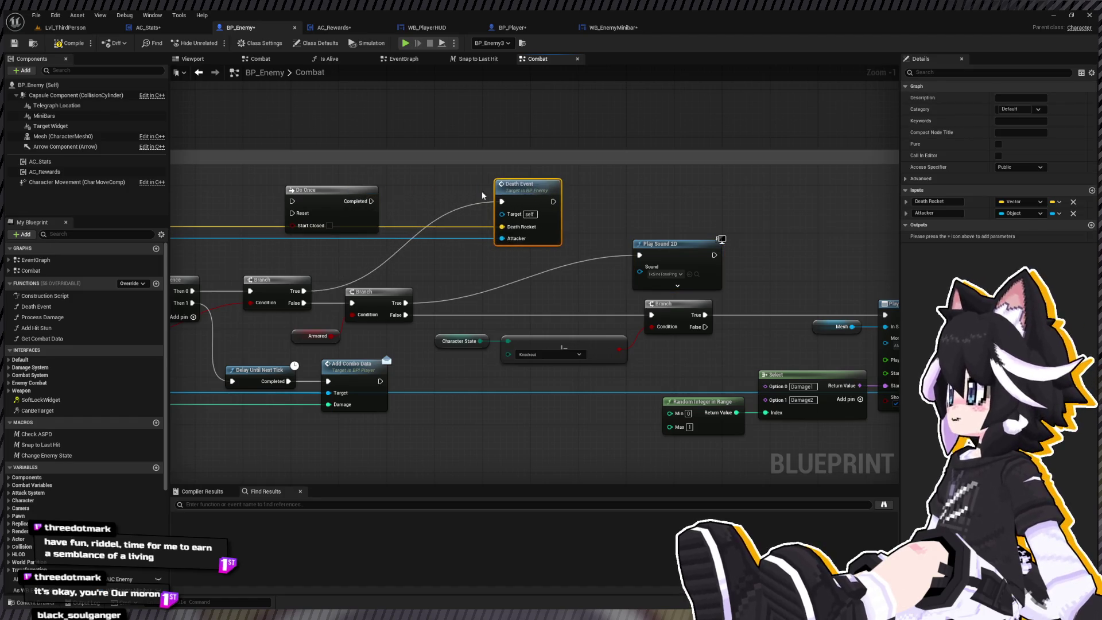
drag(334, 203, 453, 204)
drag(297, 296, 374, 244)
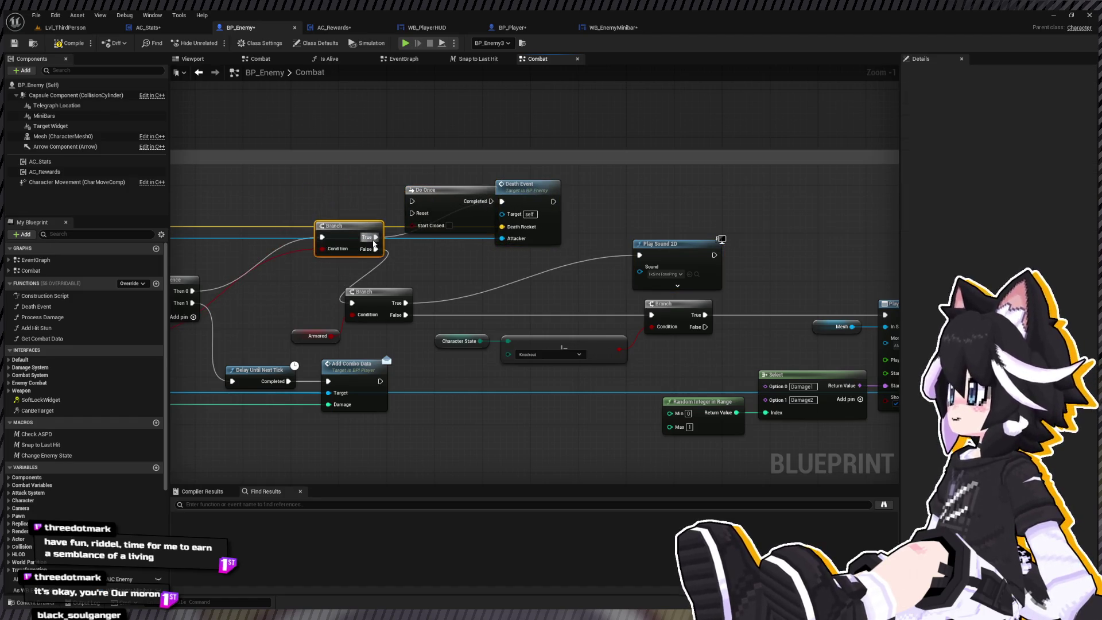
key(ctrl+z)
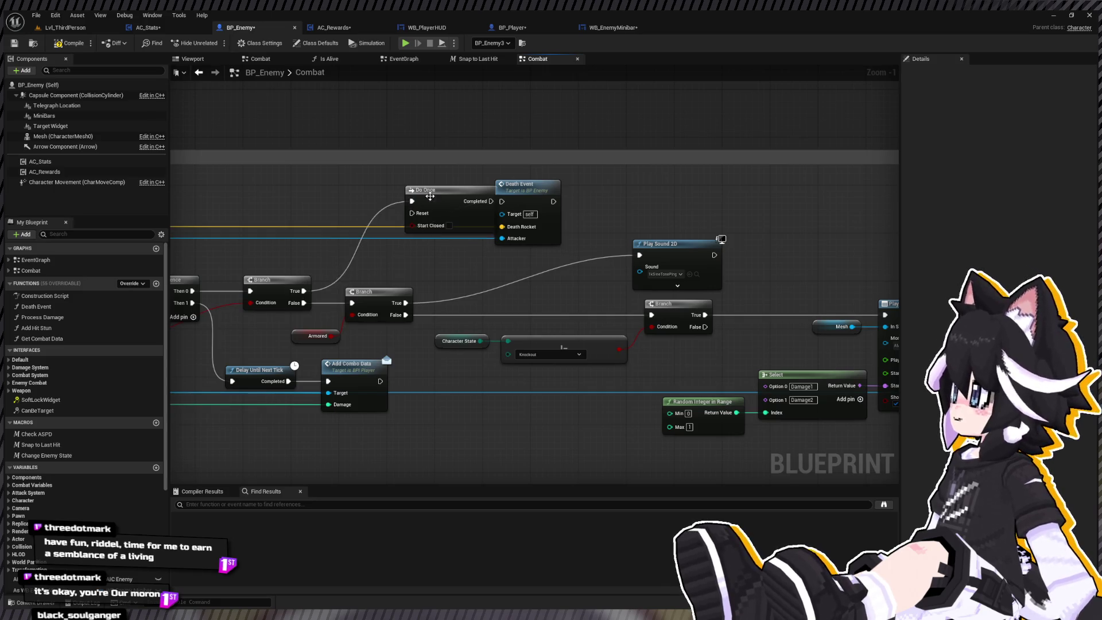
drag(471, 205, 485, 205)
drag(296, 174, 461, 201)
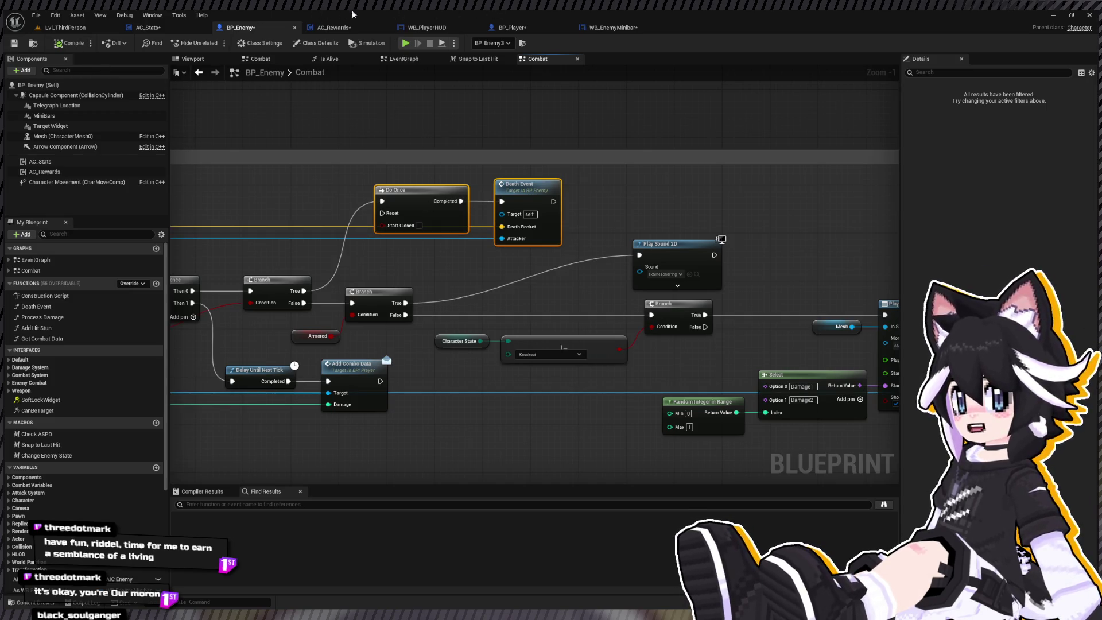
click(420, 28)
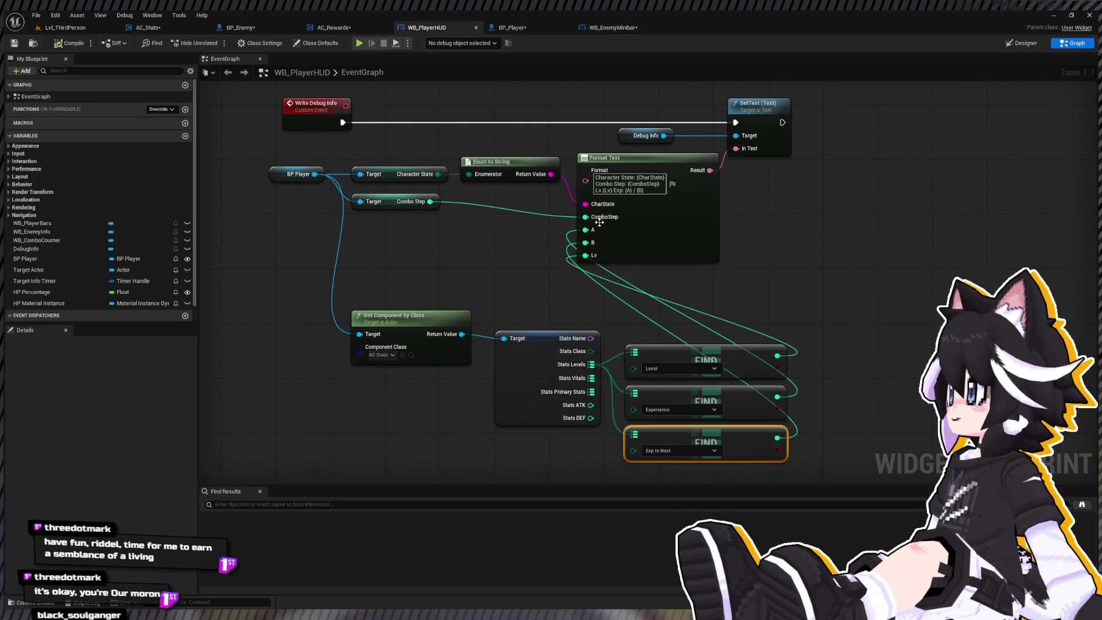
Start a Play In Editor test on Lvl_ThirdPerson and attack the training dummy
click(65, 28)
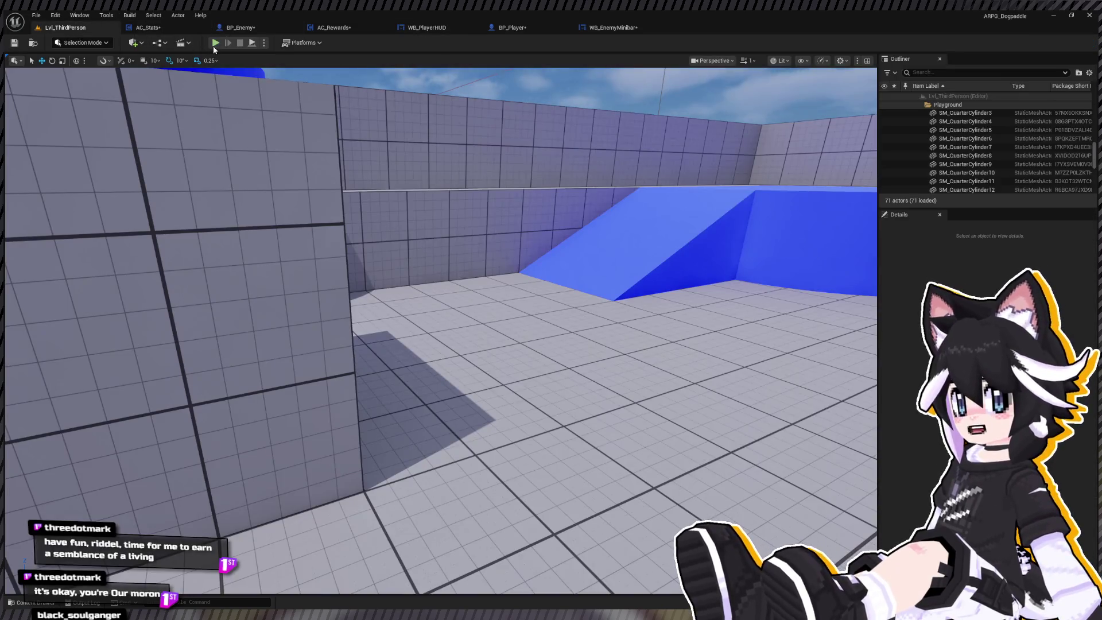
click(216, 44)
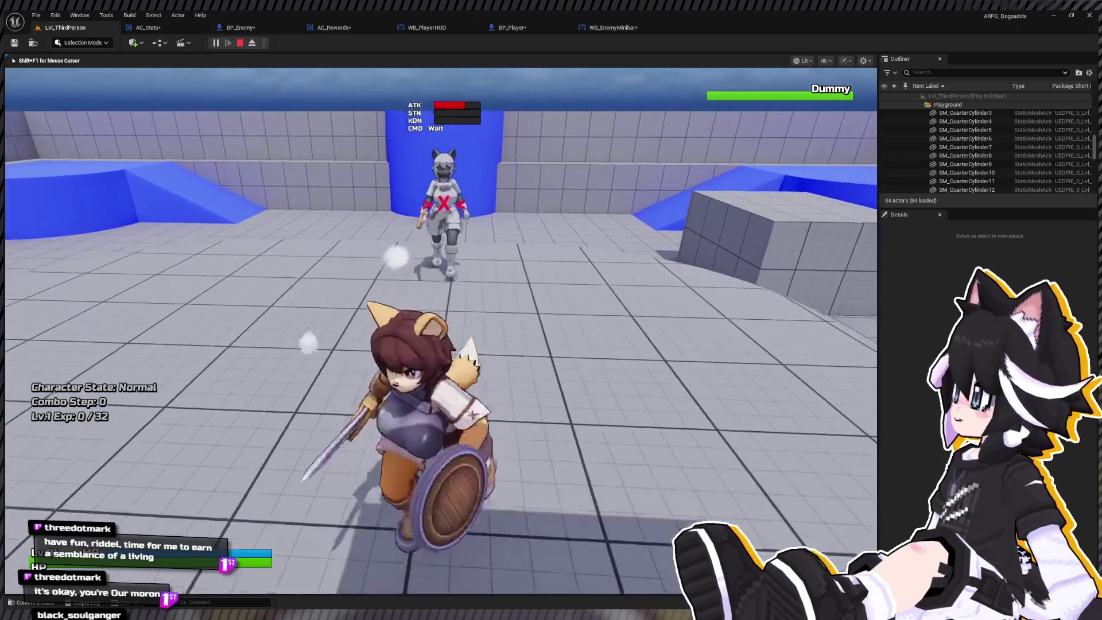
key(w)
click(440, 330)
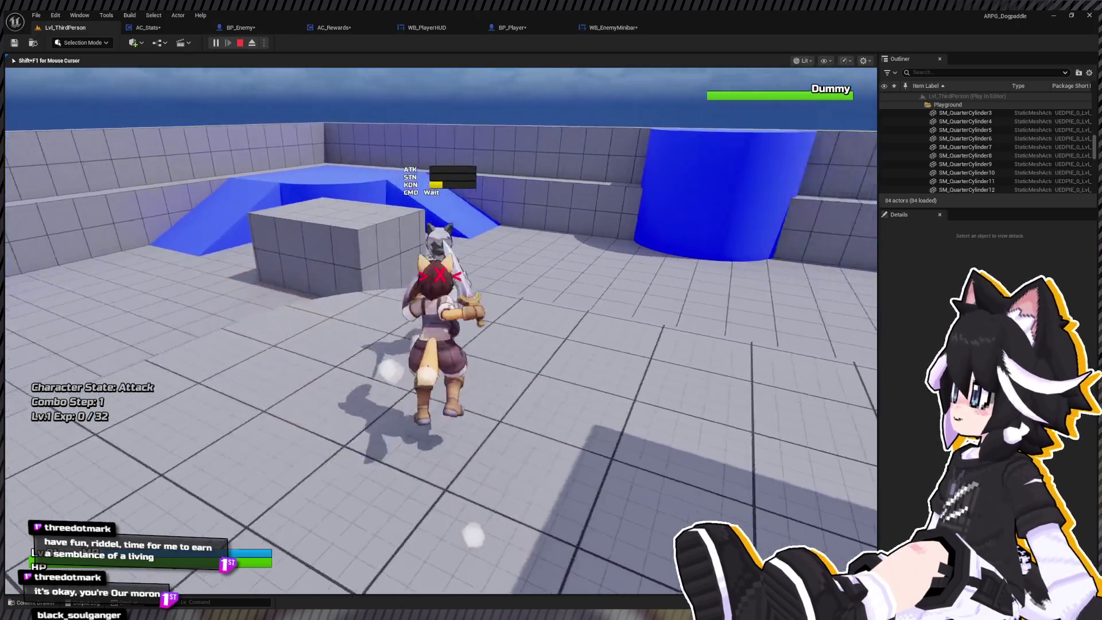
click(441, 330)
click(440, 330)
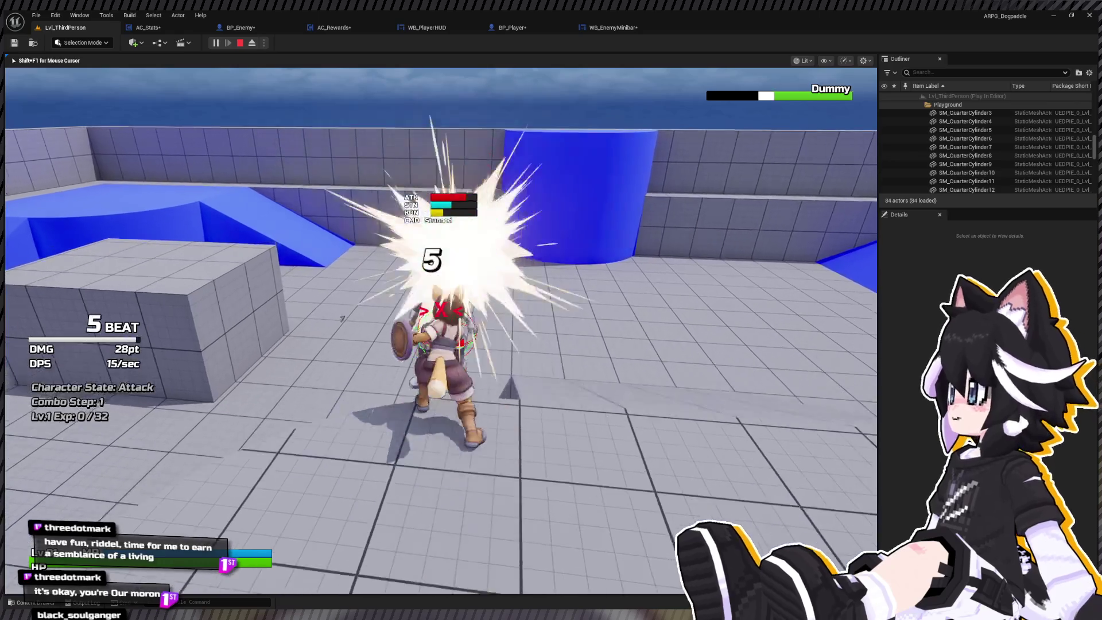
Defeat the dummy so the HUD reads Lv.1 Exp: 40 / 33, then stop play
key(w)
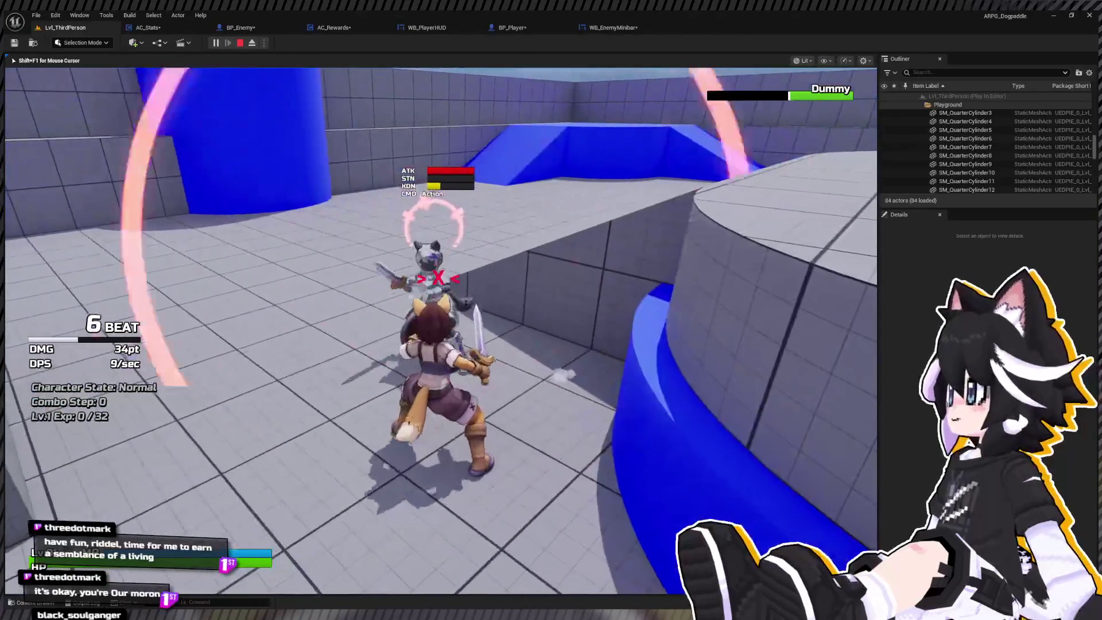
click(440, 330)
click(441, 330)
click(441, 330)
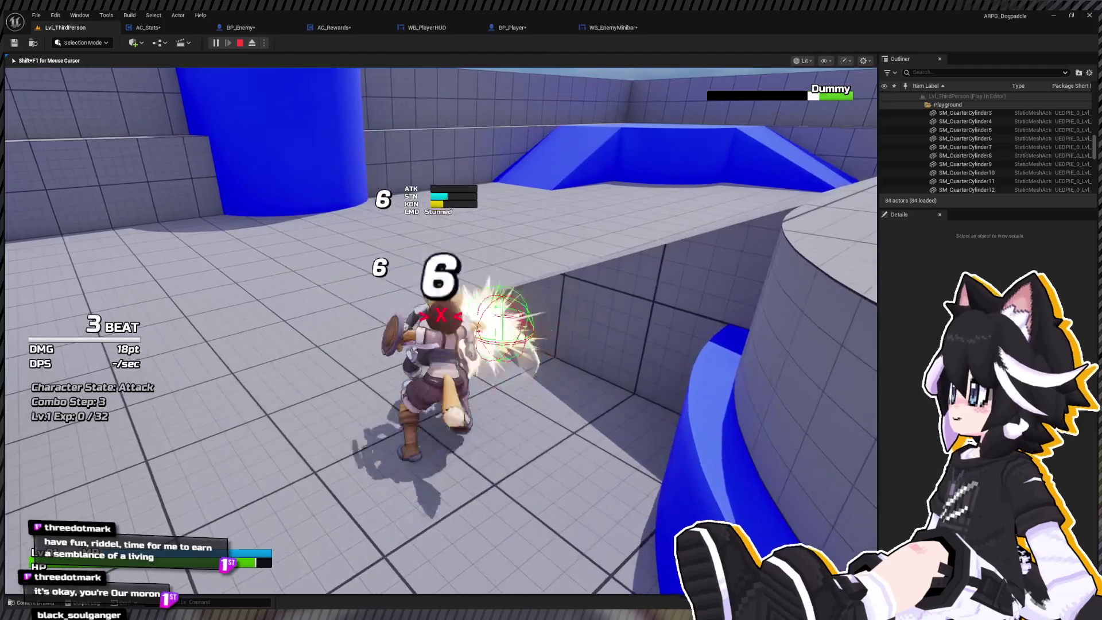
click(440, 330)
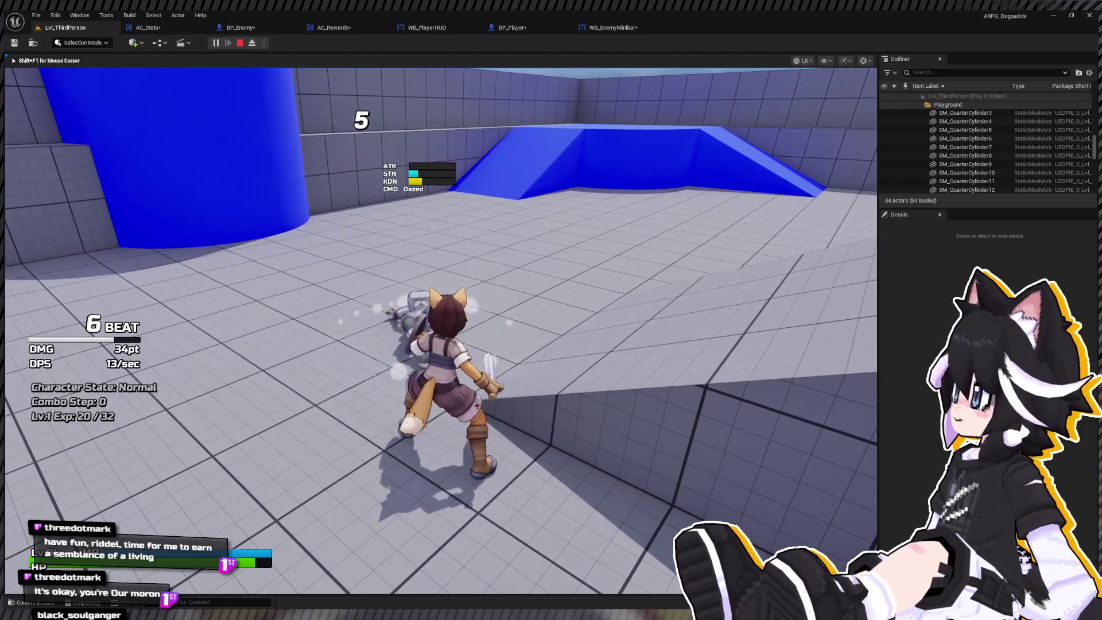
key(w)
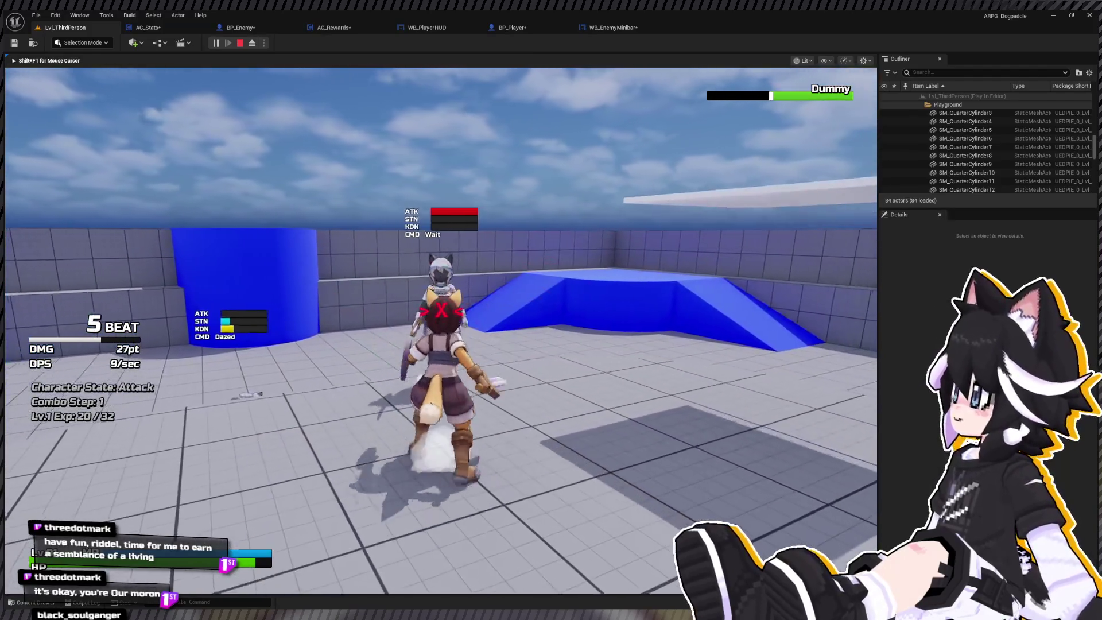
key(w)
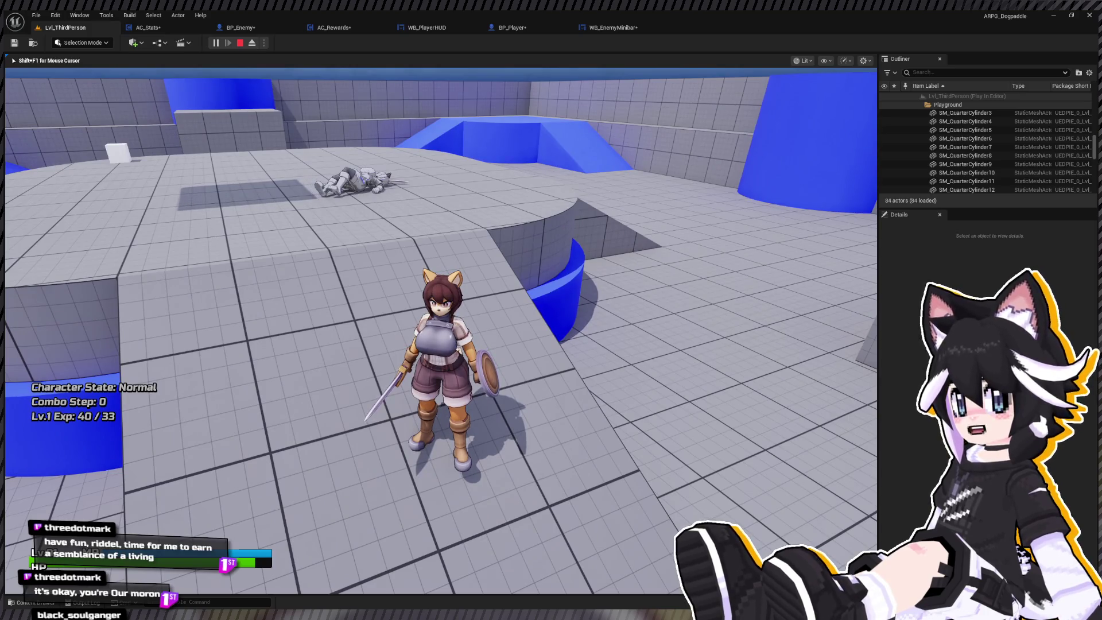
key(Escape)
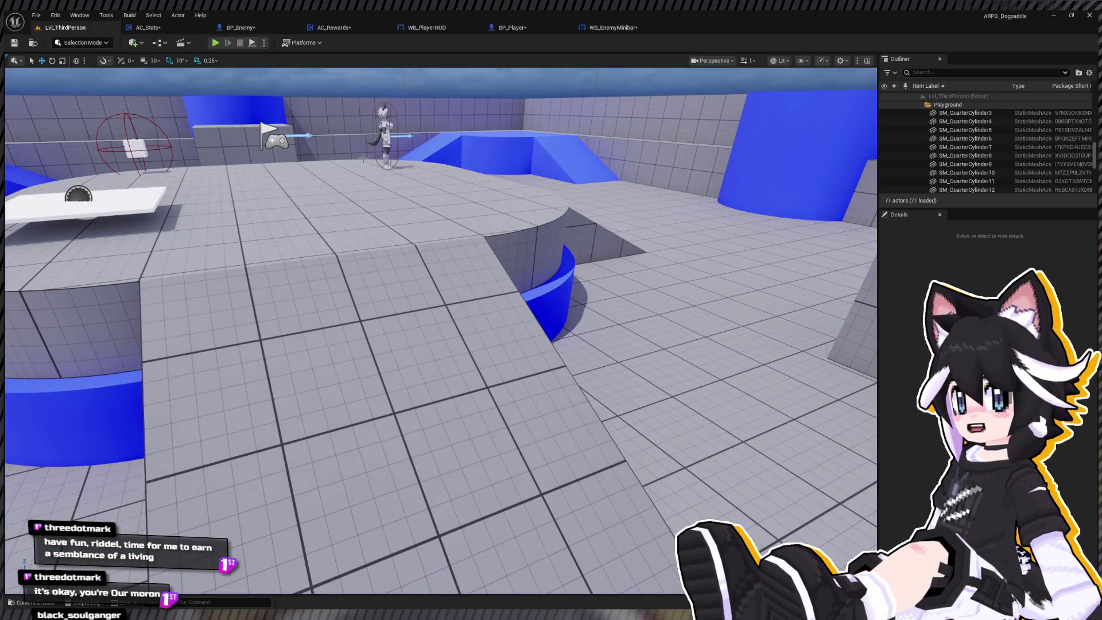
Duplicate the enemy in the level and place the copy beside the original
click(376, 137)
key(f)
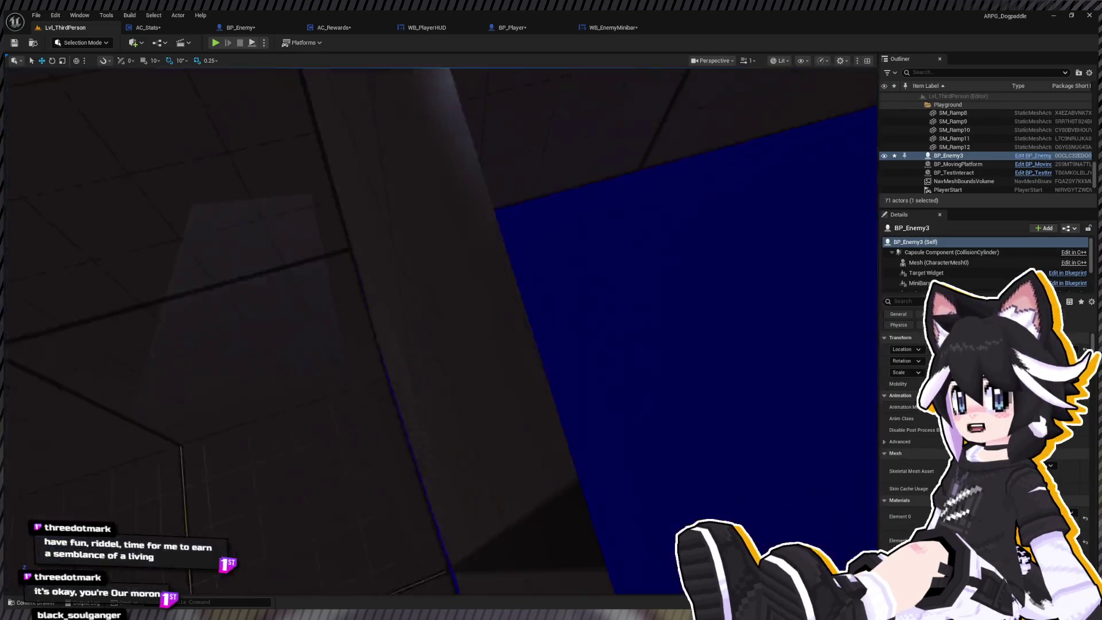
scroll(down, 3)
key(ctrl+d)
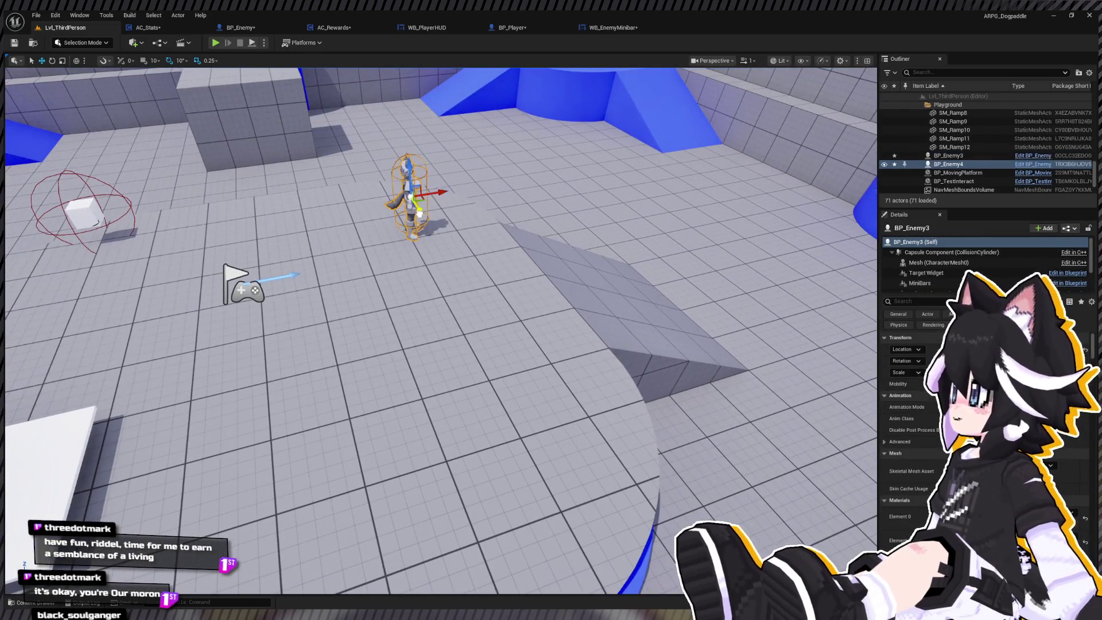
drag(419, 214, 461, 279)
In AC_Stats' Level Up graph, rearrange the level lookup and Add nodes
drag(147, 28, 253, 28)
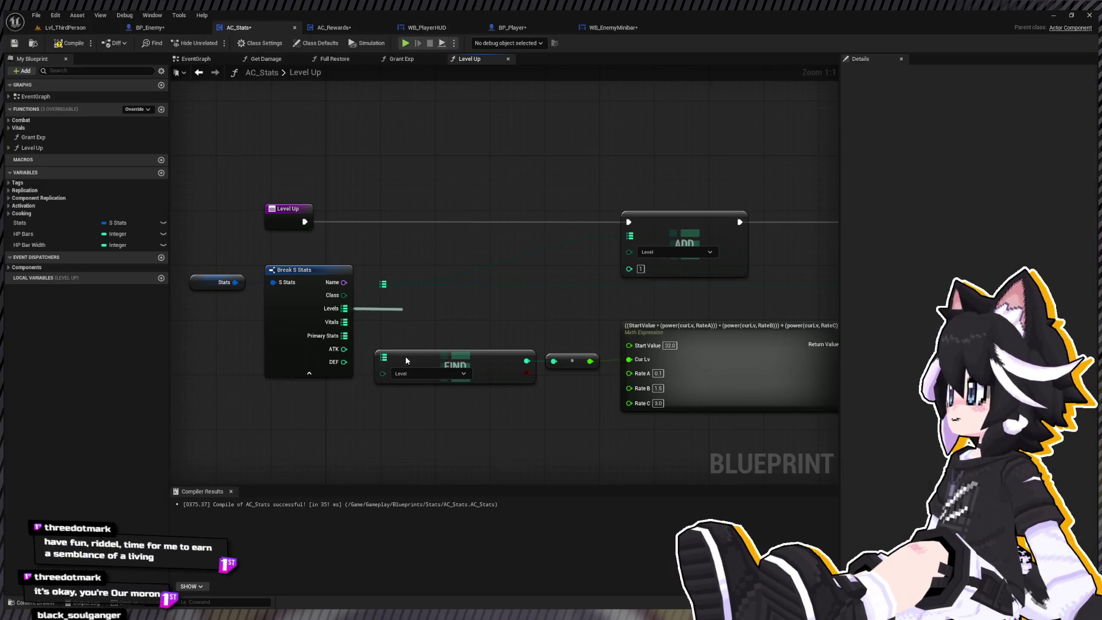
drag(461, 324, 426, 306)
drag(513, 306, 629, 267)
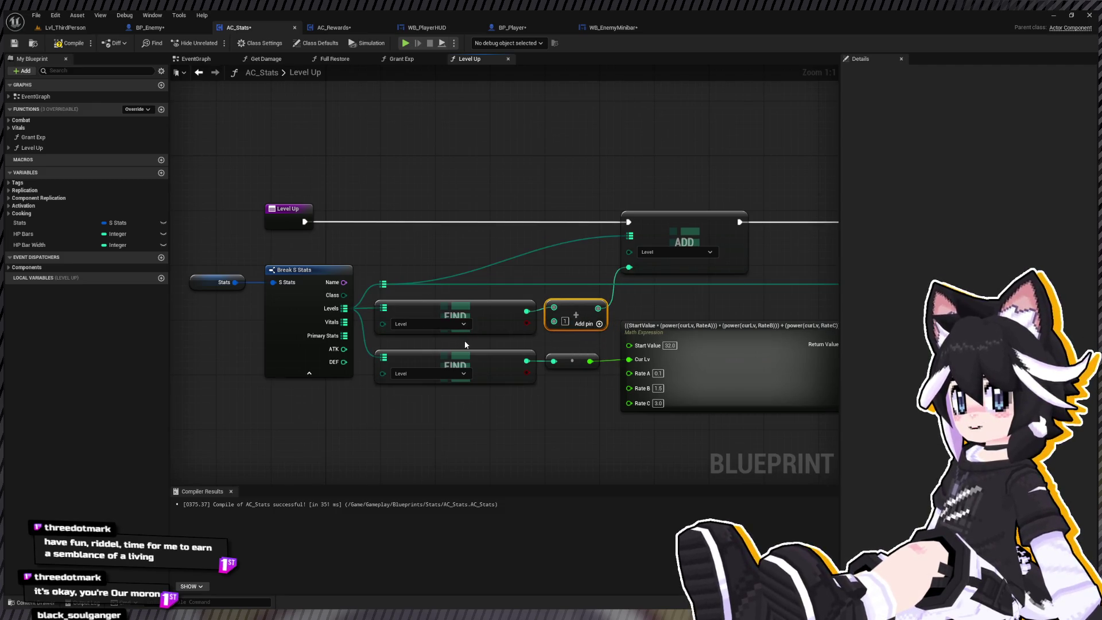
click(482, 312)
key(q)
drag(484, 307, 339, 343)
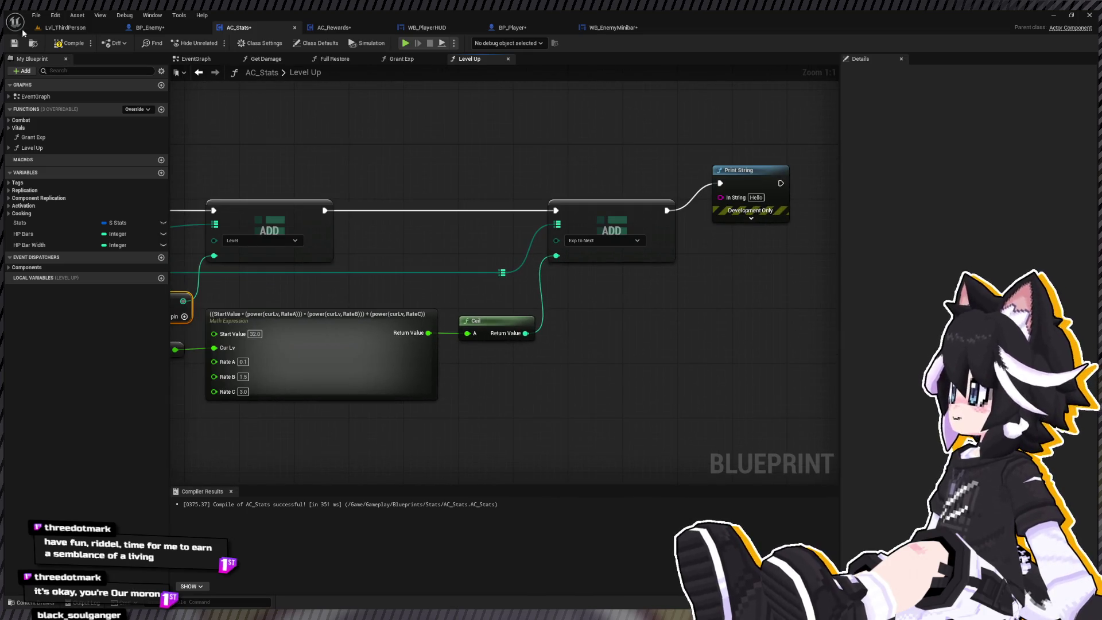
Wire the Add(+1) output into the formula's Cur Lv and delete the extra level Find node
scroll(down, 3)
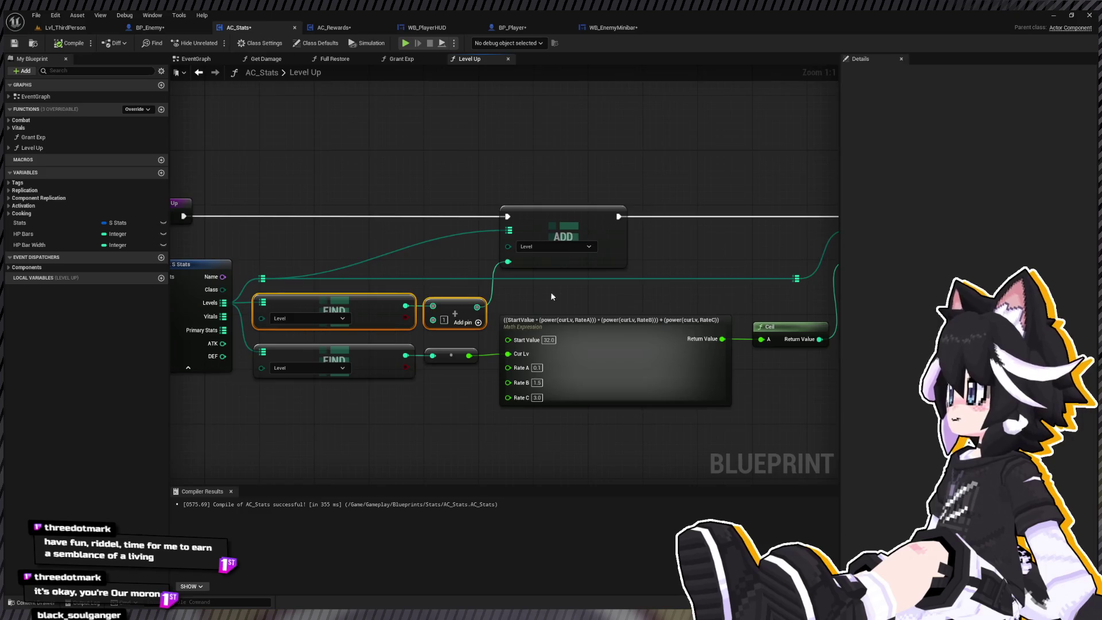
scroll(up, 3)
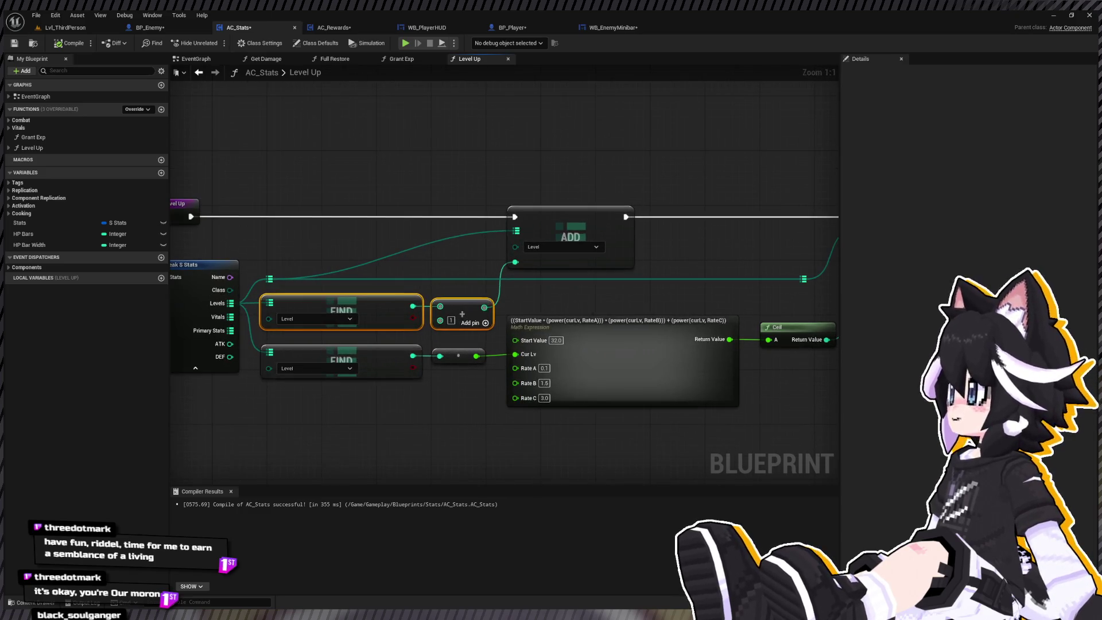
drag(447, 330, 528, 355)
click(442, 358)
key(Delete)
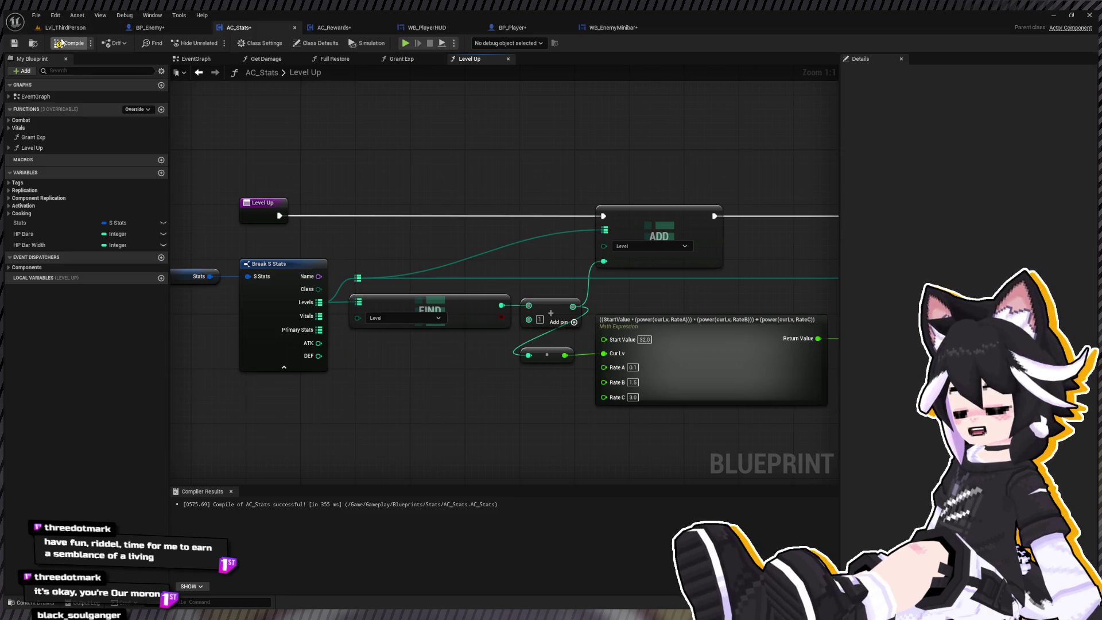
click(60, 30)
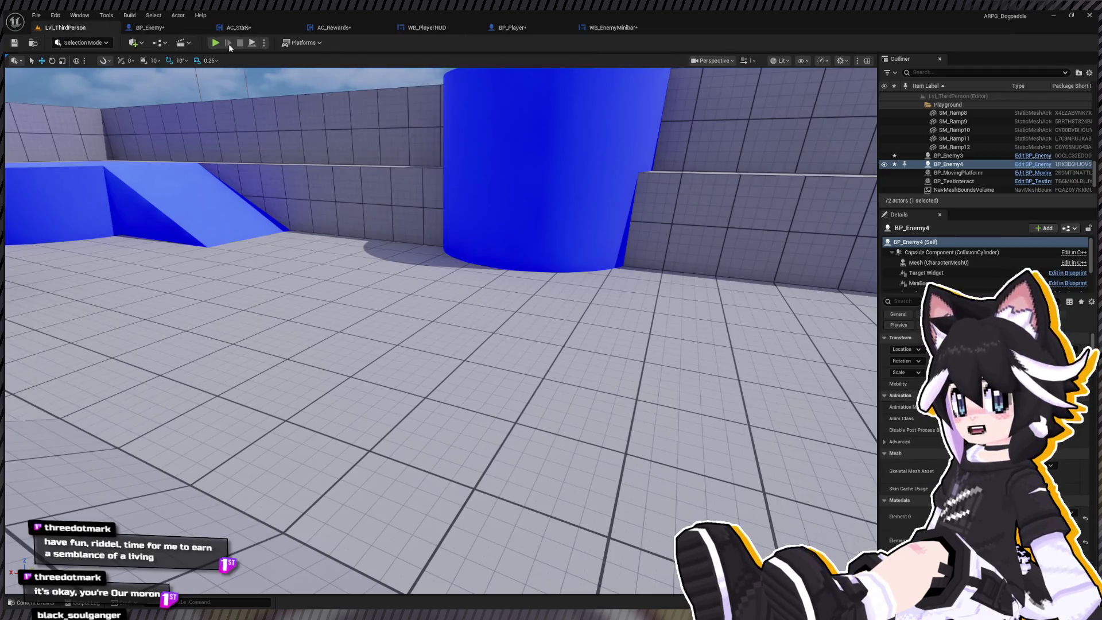
click(215, 43)
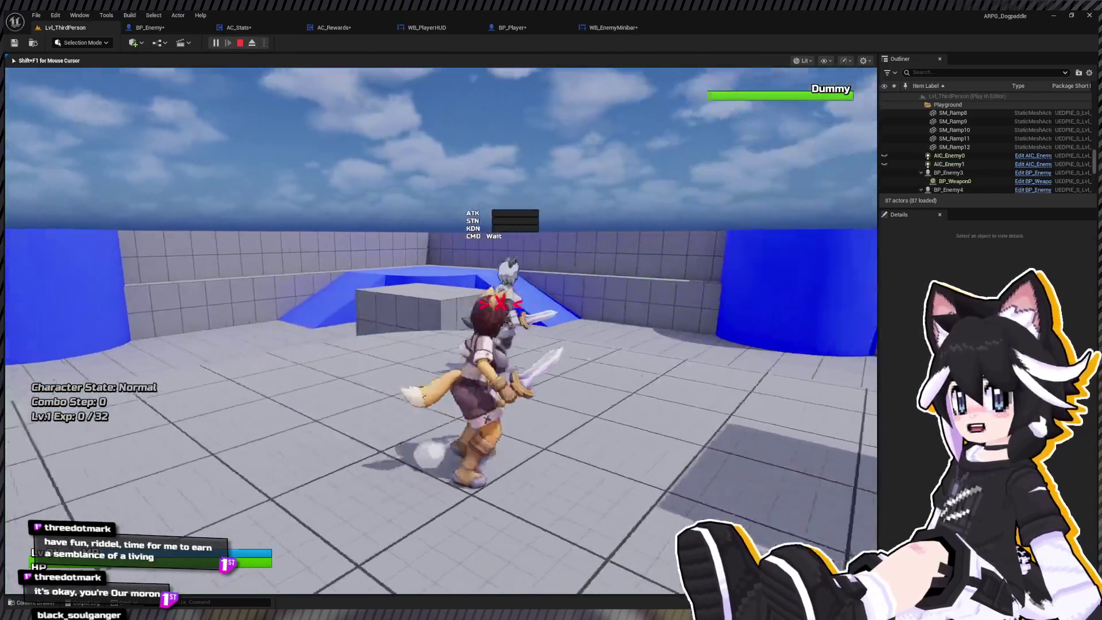
key(w)
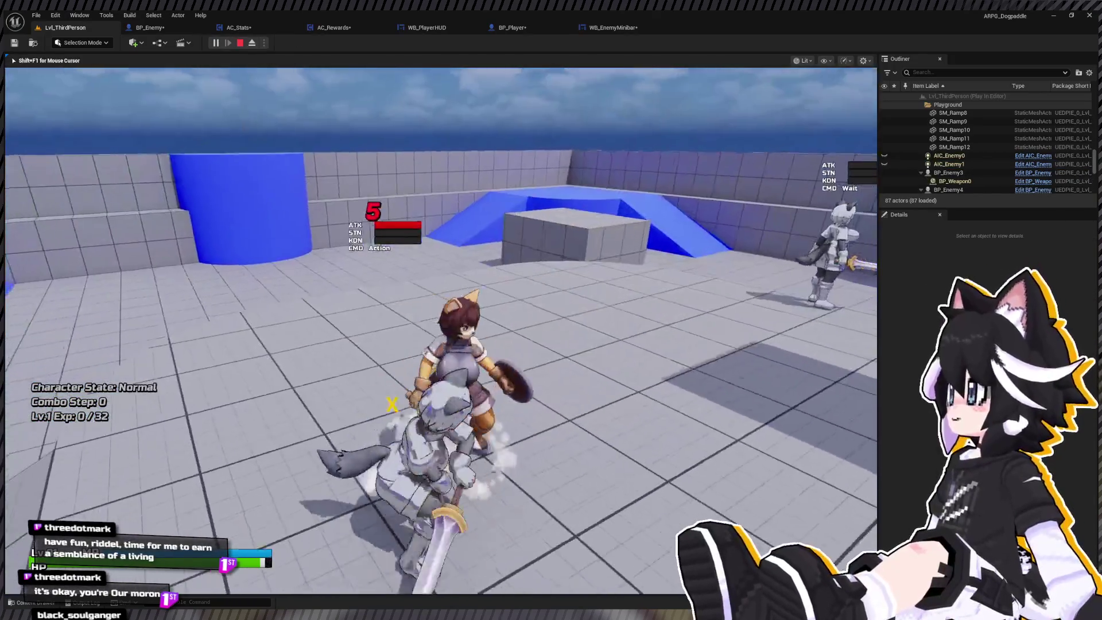
key(w)
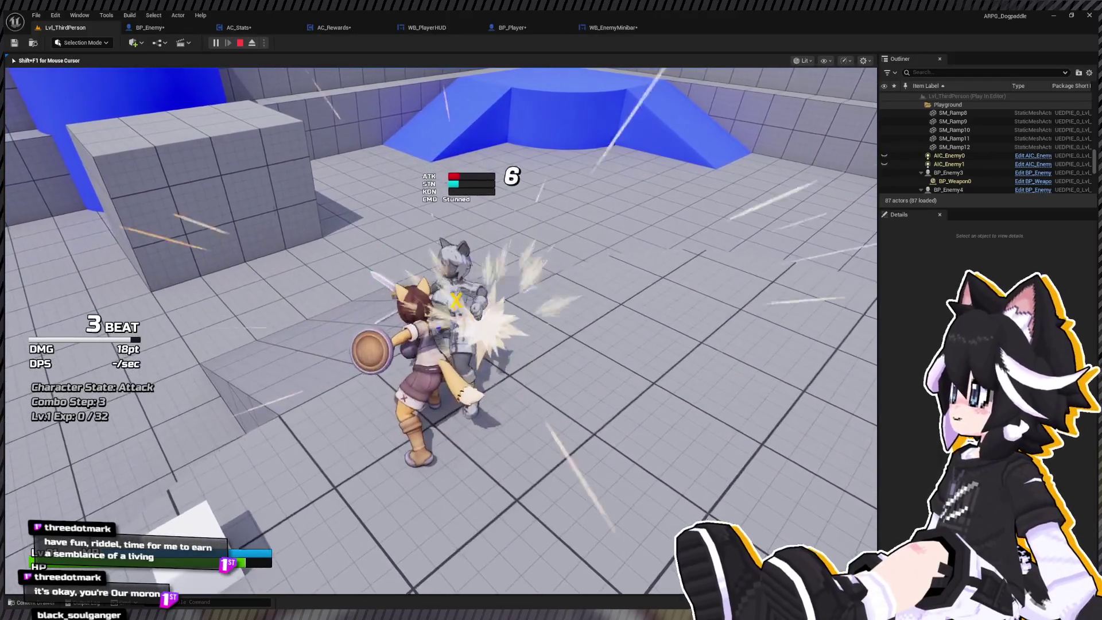
key(w)
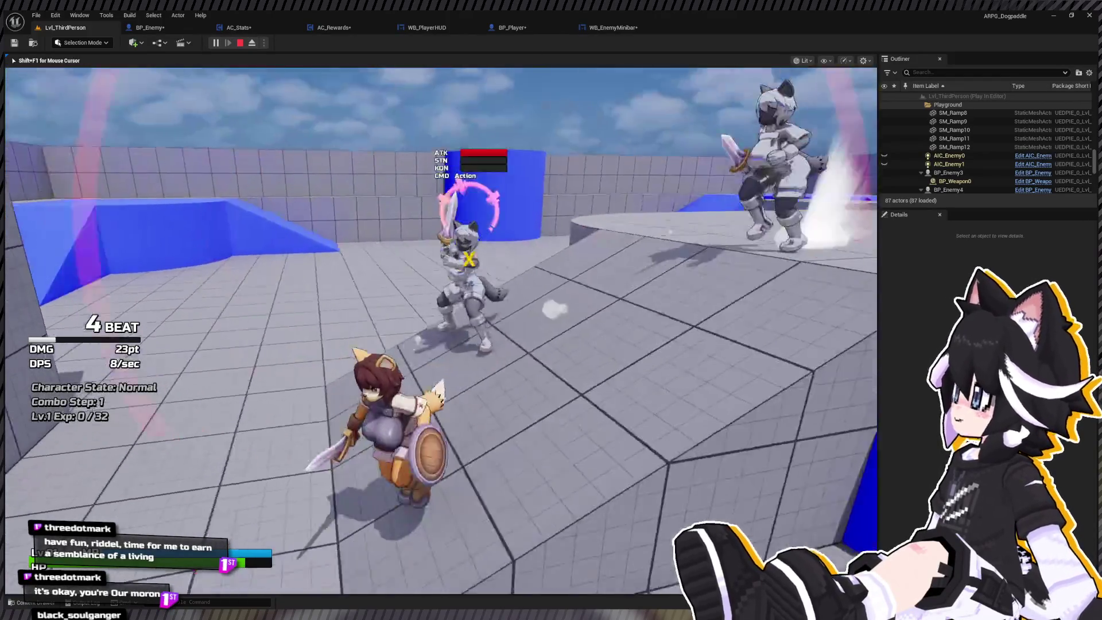
key(w)
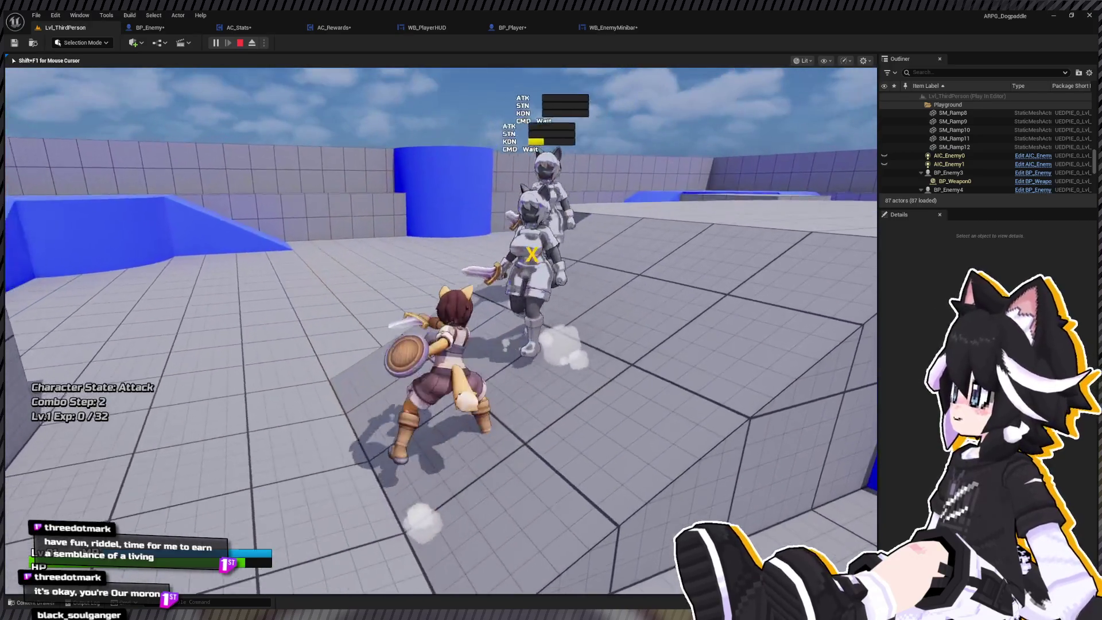
key(w)
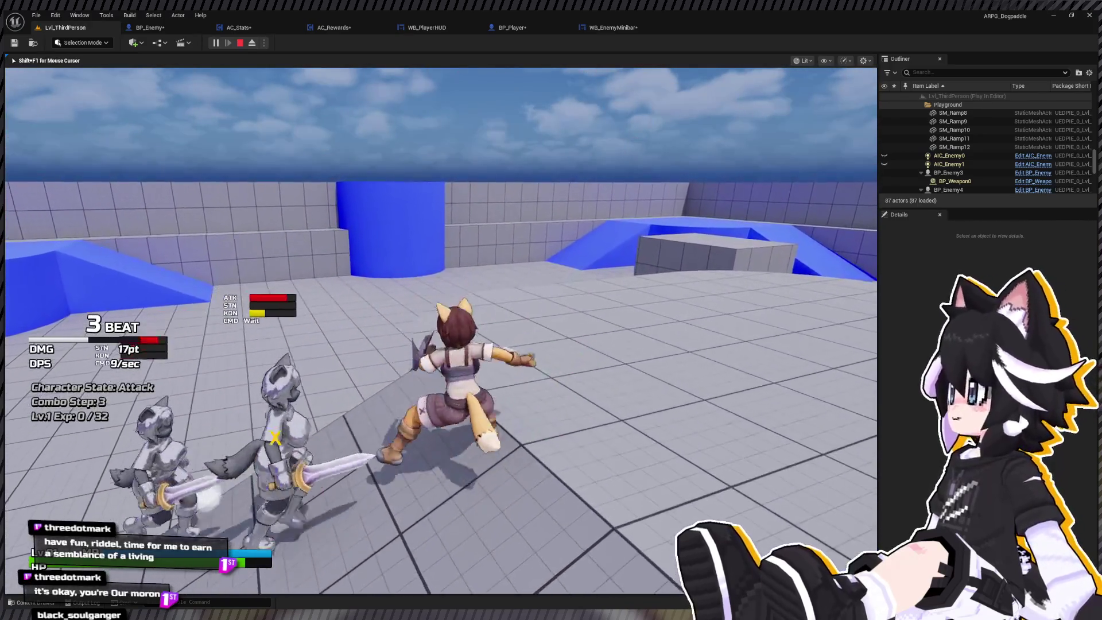
key(w)
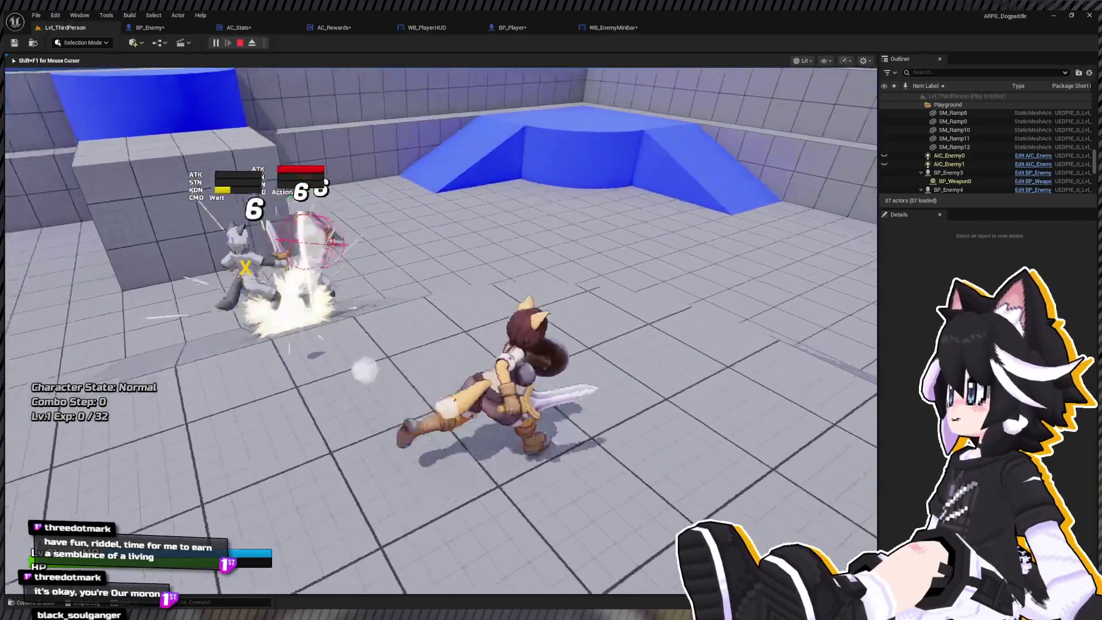
key(w)
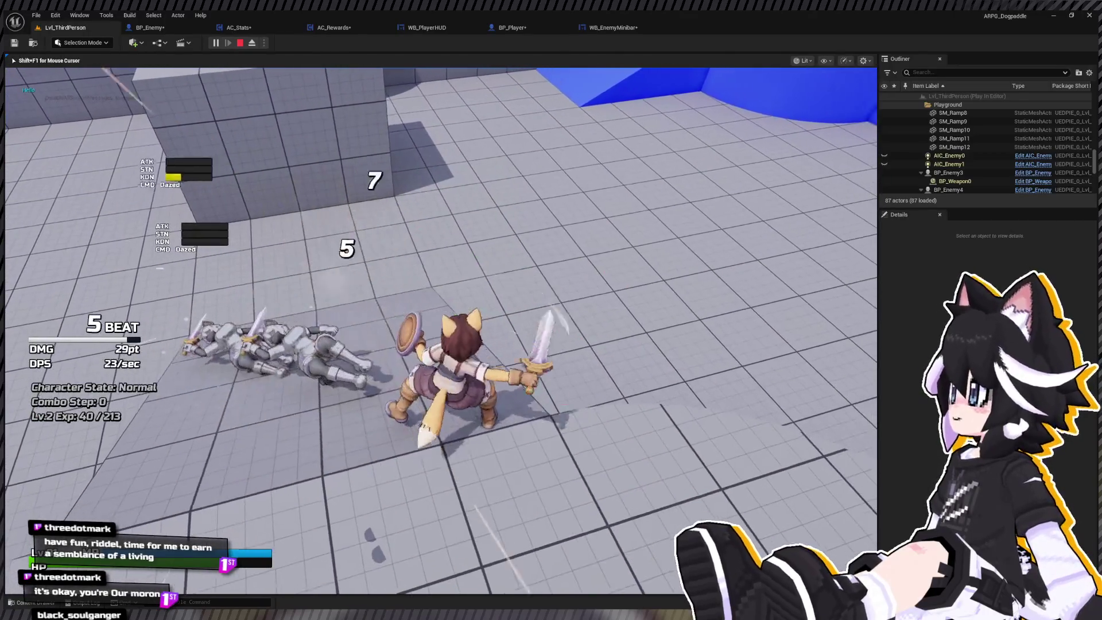
key(s)
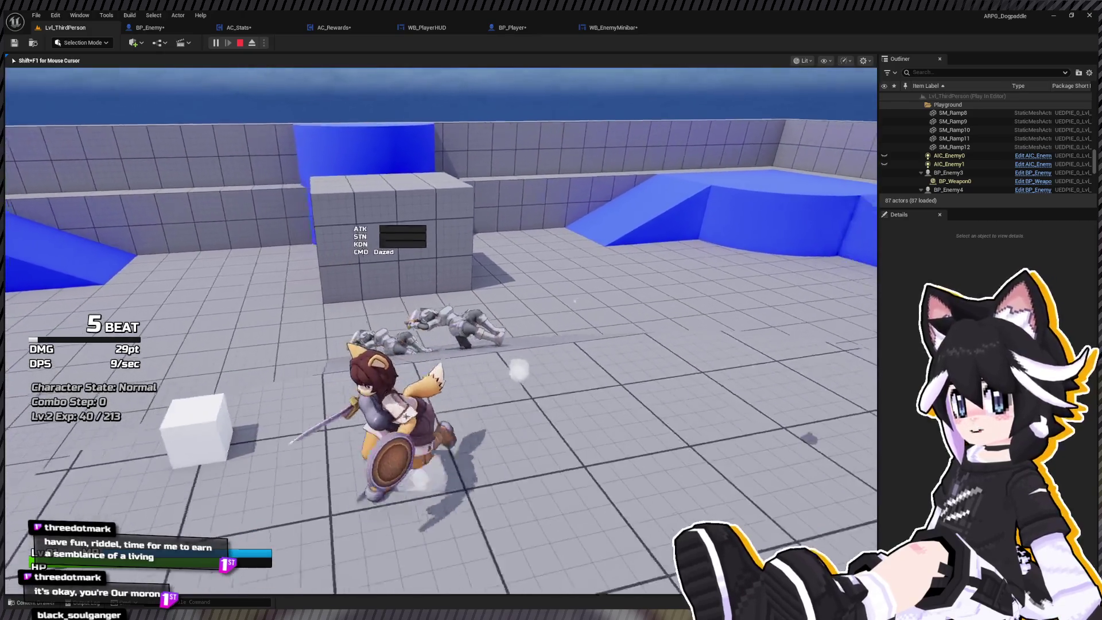
key(Escape)
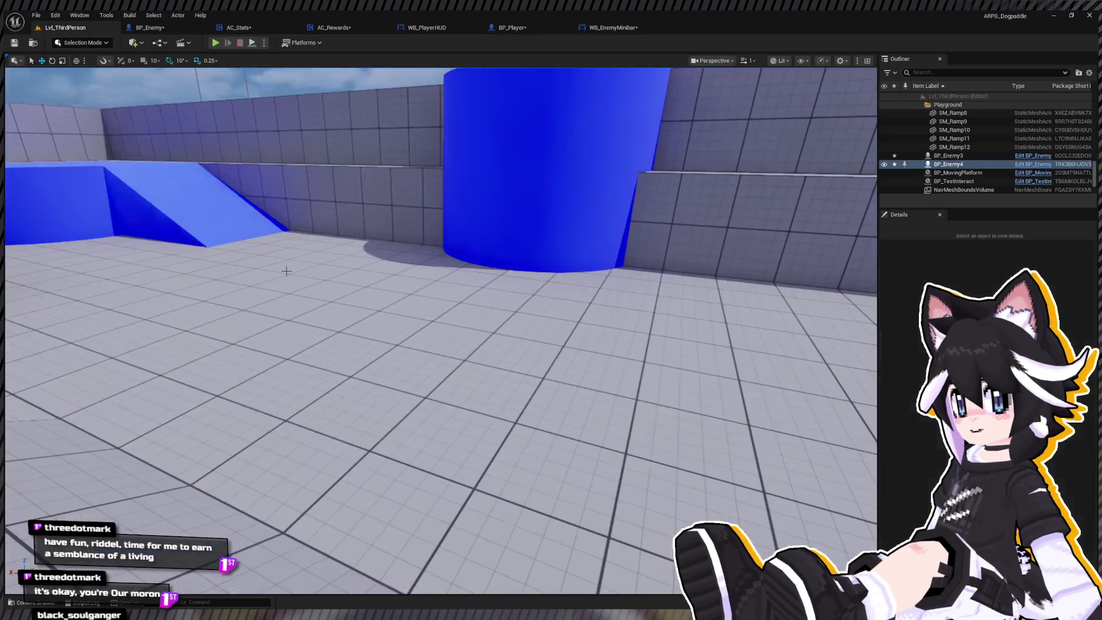
click(175, 30)
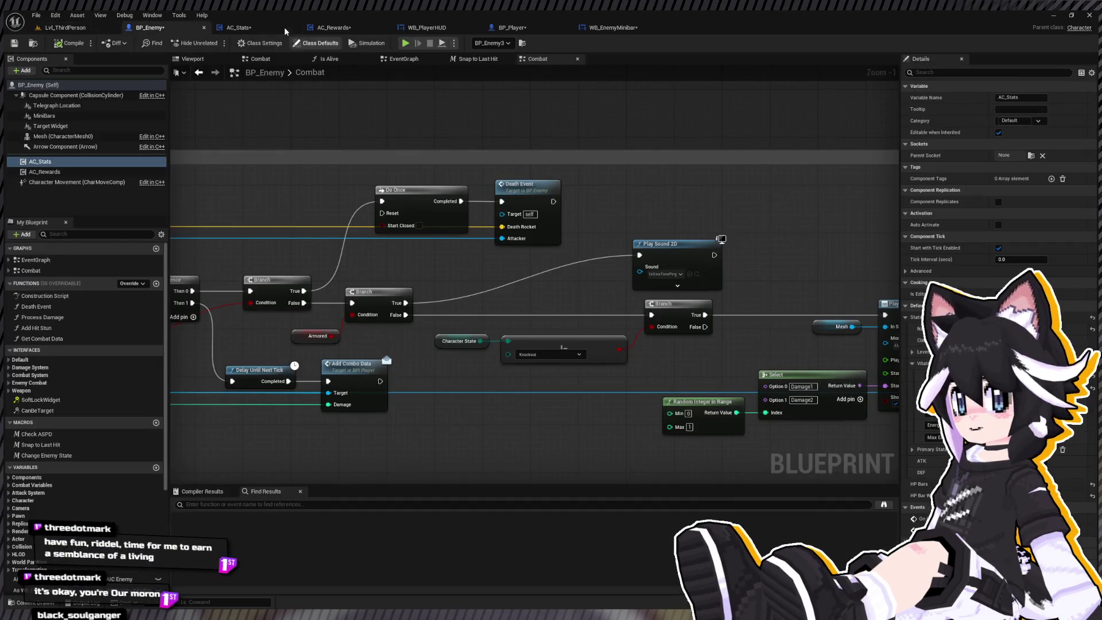
click(348, 28)
click(279, 26)
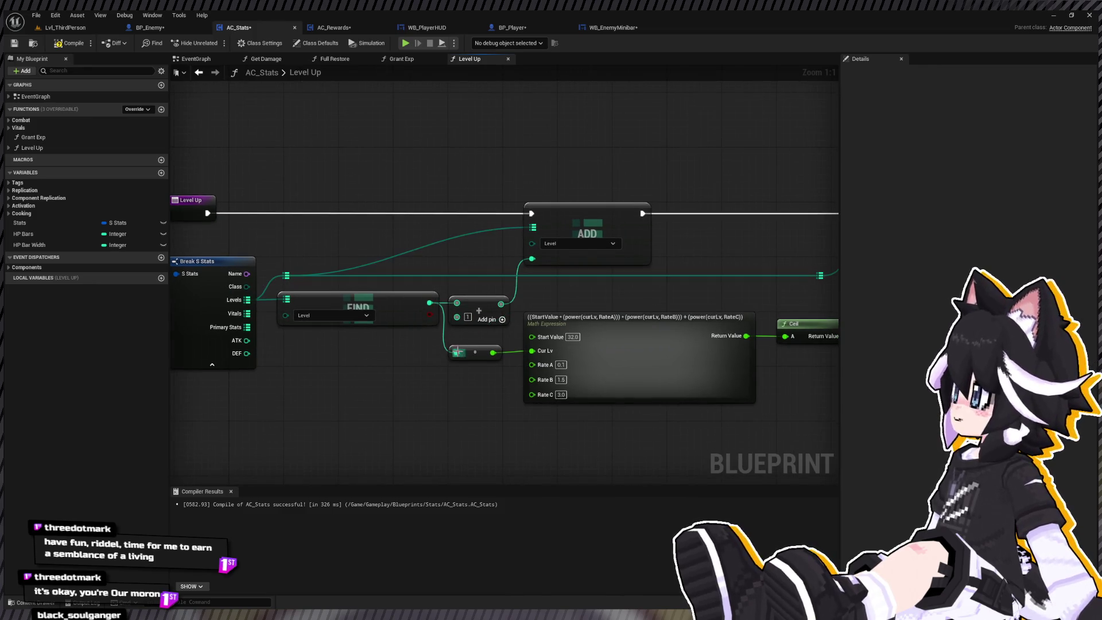
click(69, 29)
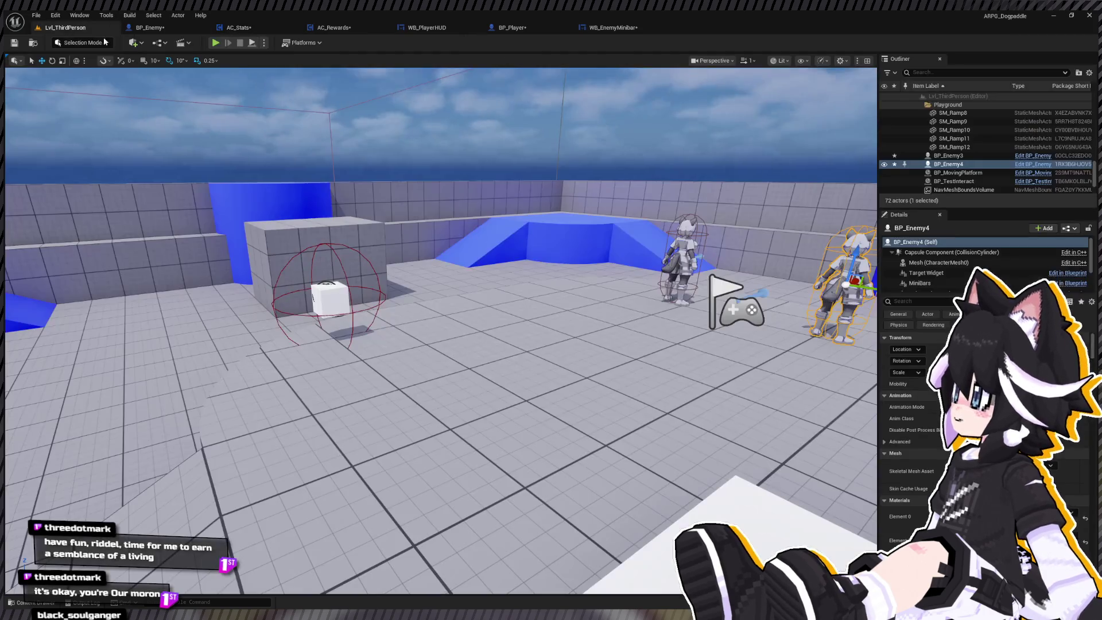
Start a Play In Editor test and defeat the Dummy
key(alt+p)
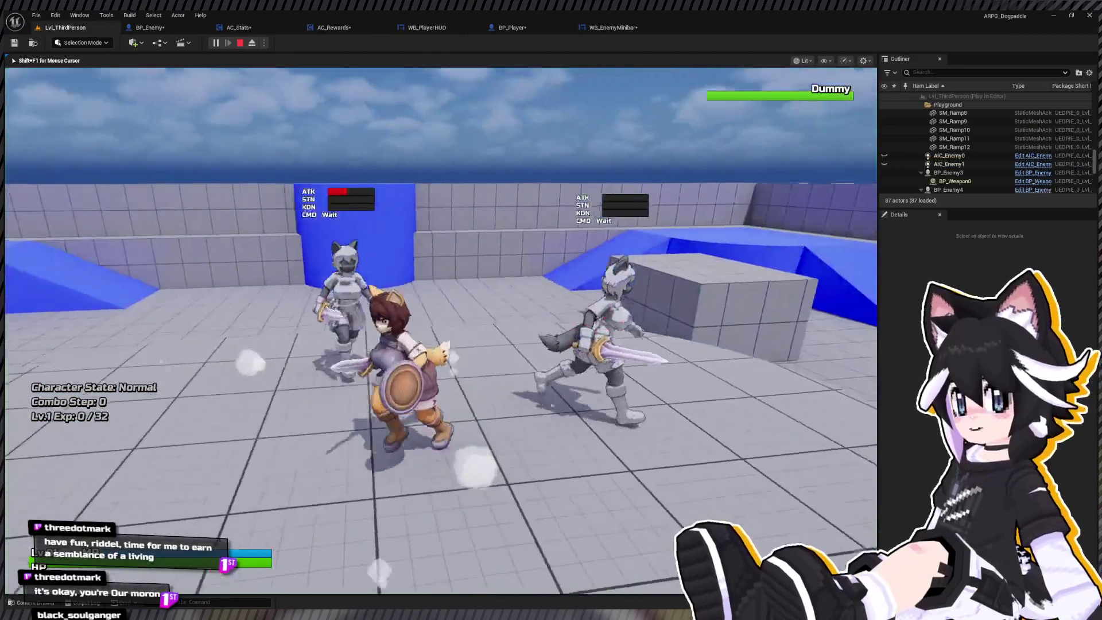
key(w)
click(441, 330)
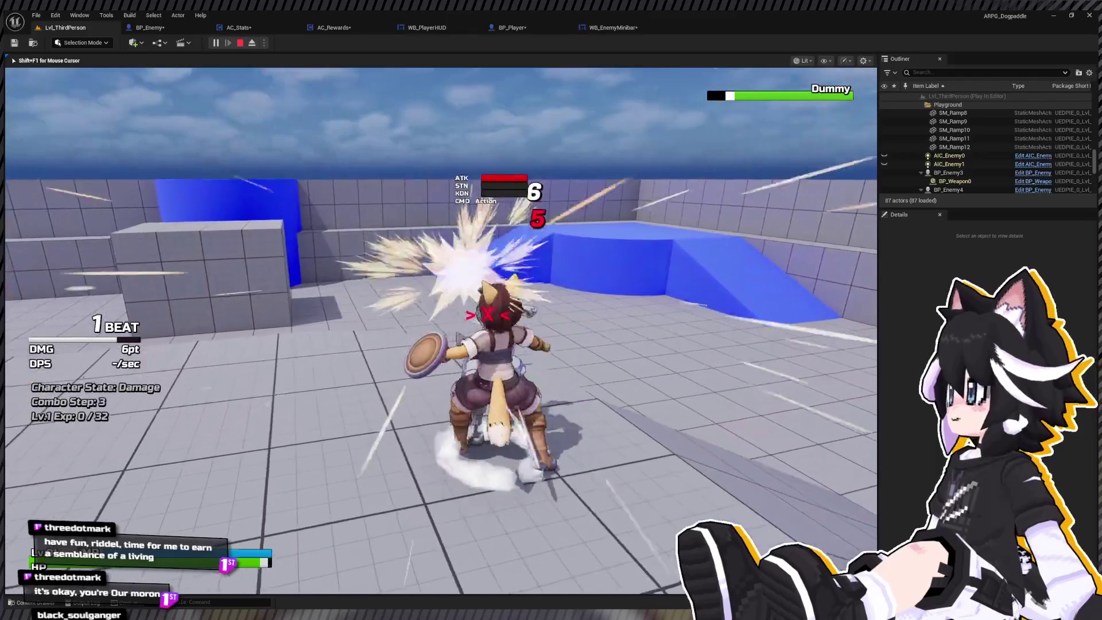
click(440, 330)
click(440, 330)
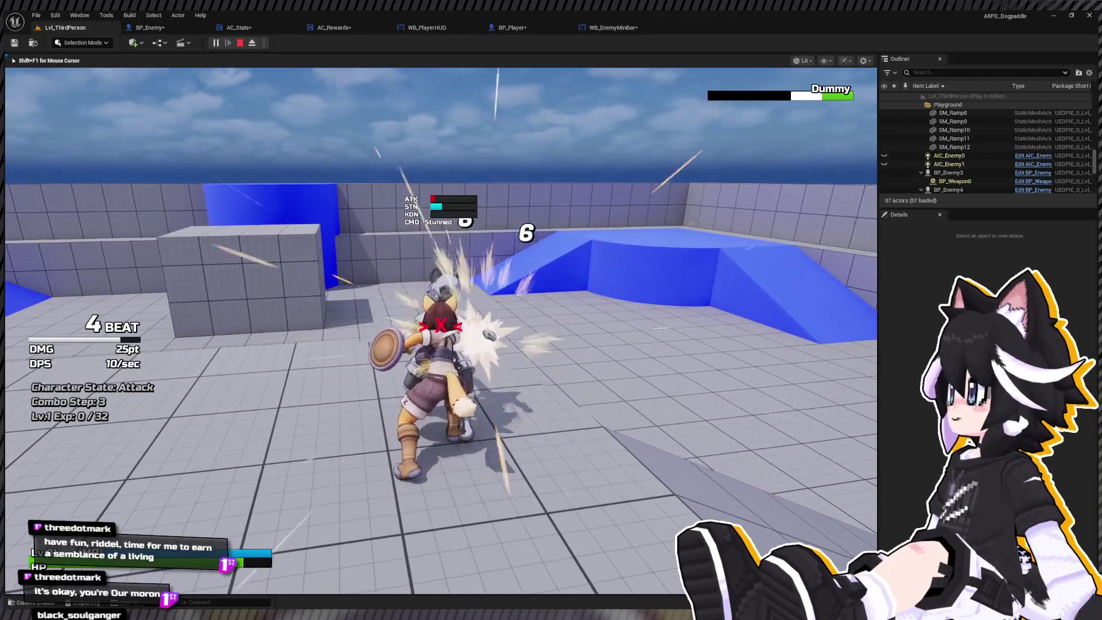
click(441, 330)
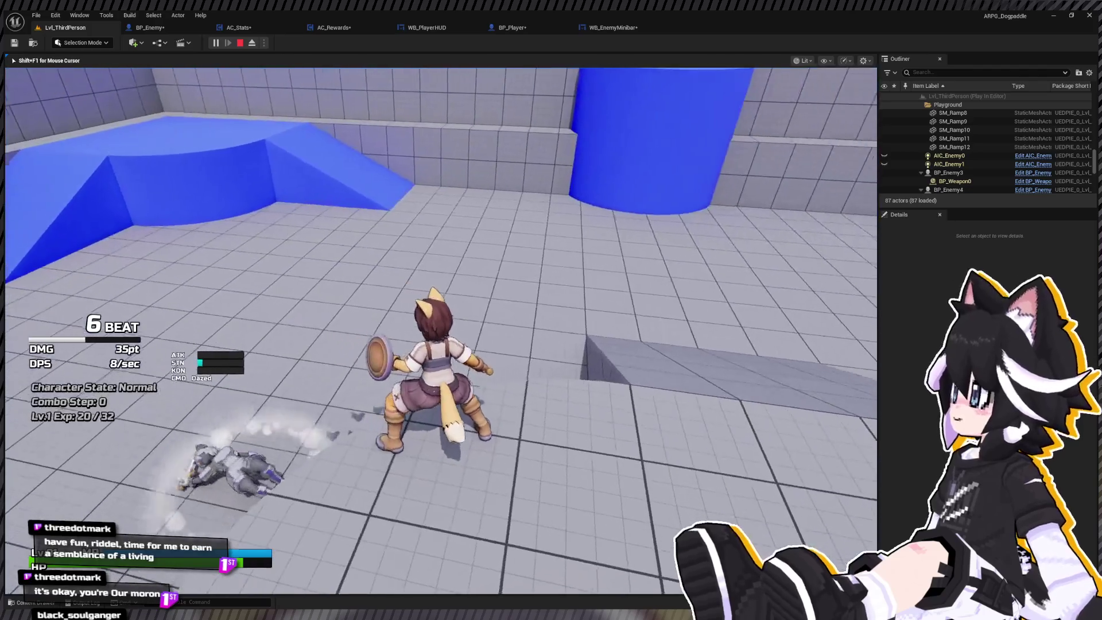
Defeat the second enemy, reaching Lv.2 with Exp 40 / 106
key(w)
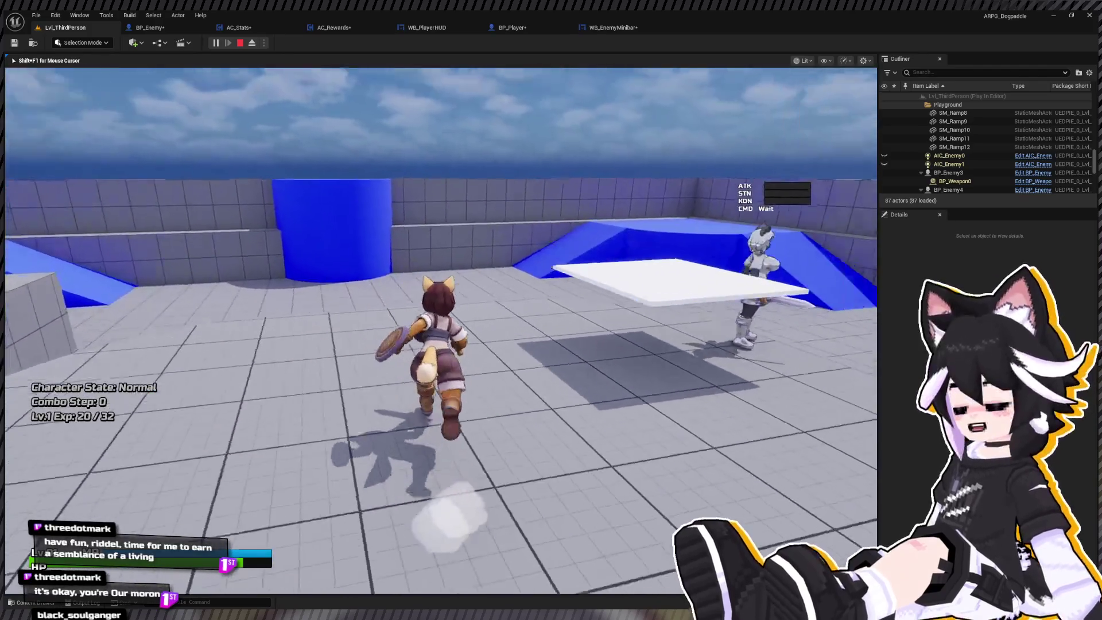
click(441, 330)
click(441, 330)
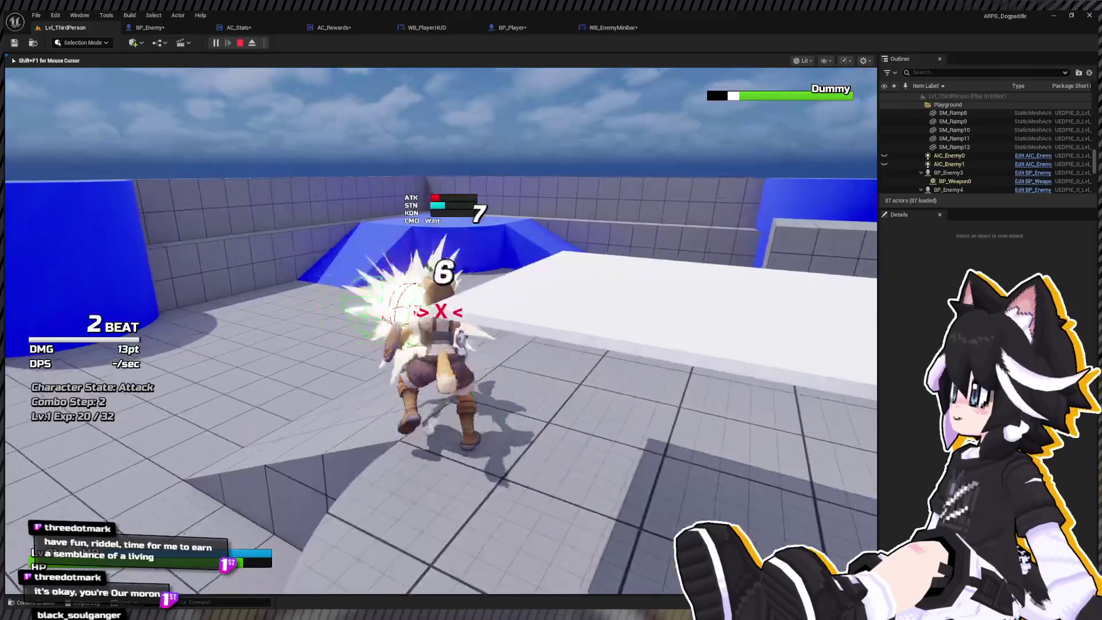
click(440, 330)
click(440, 330)
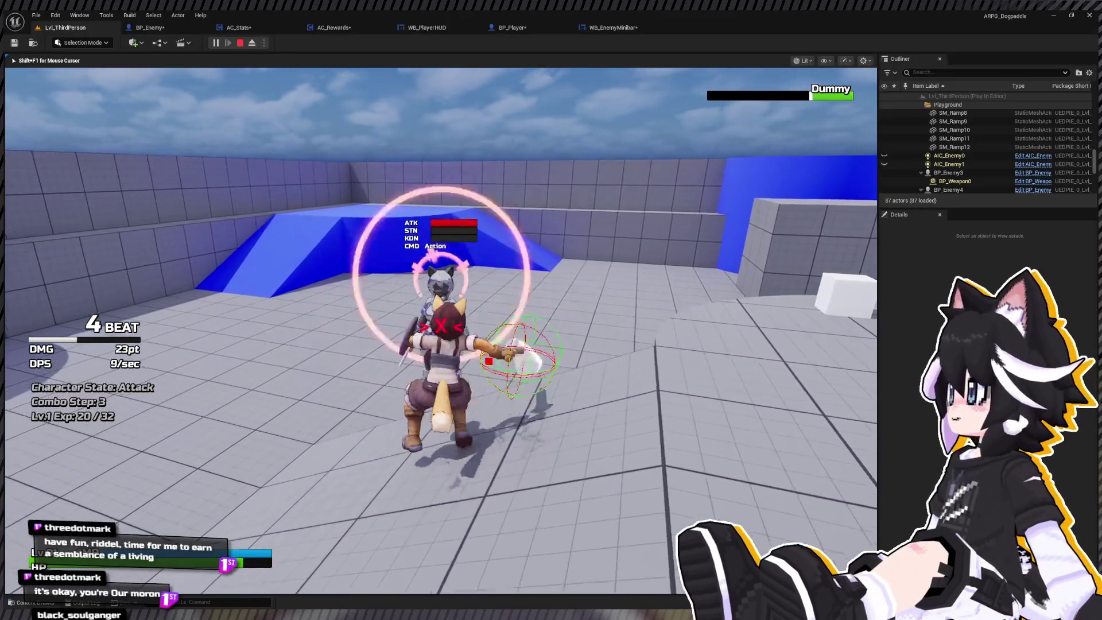
click(441, 330)
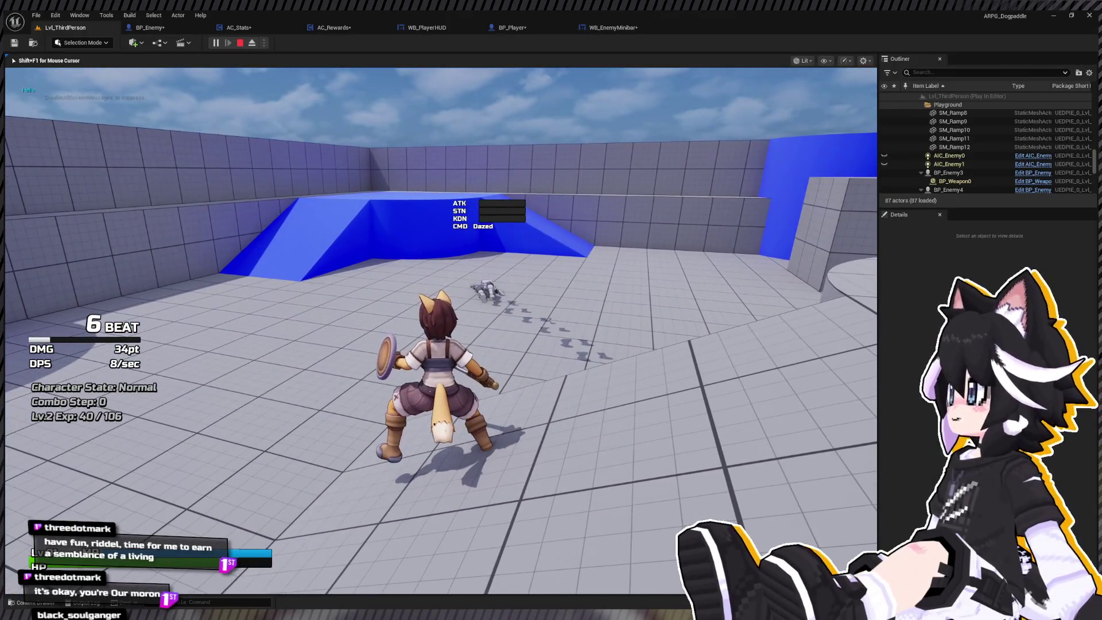
Run up the blue ramp toward the fallen enemy, then stop the session
key(w)
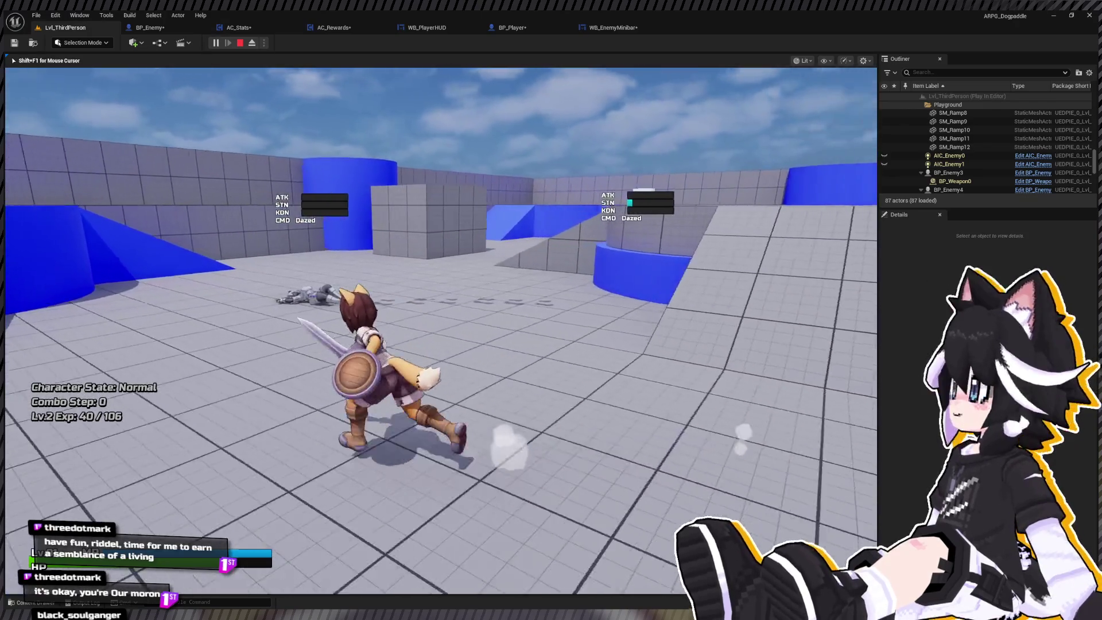
key(w)
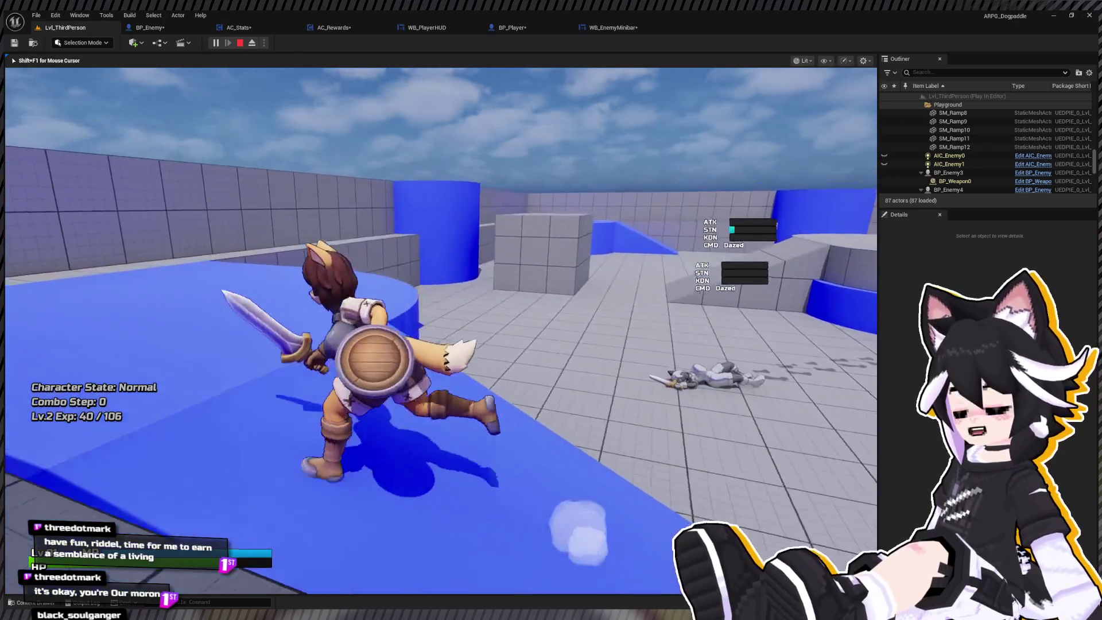
key(w)
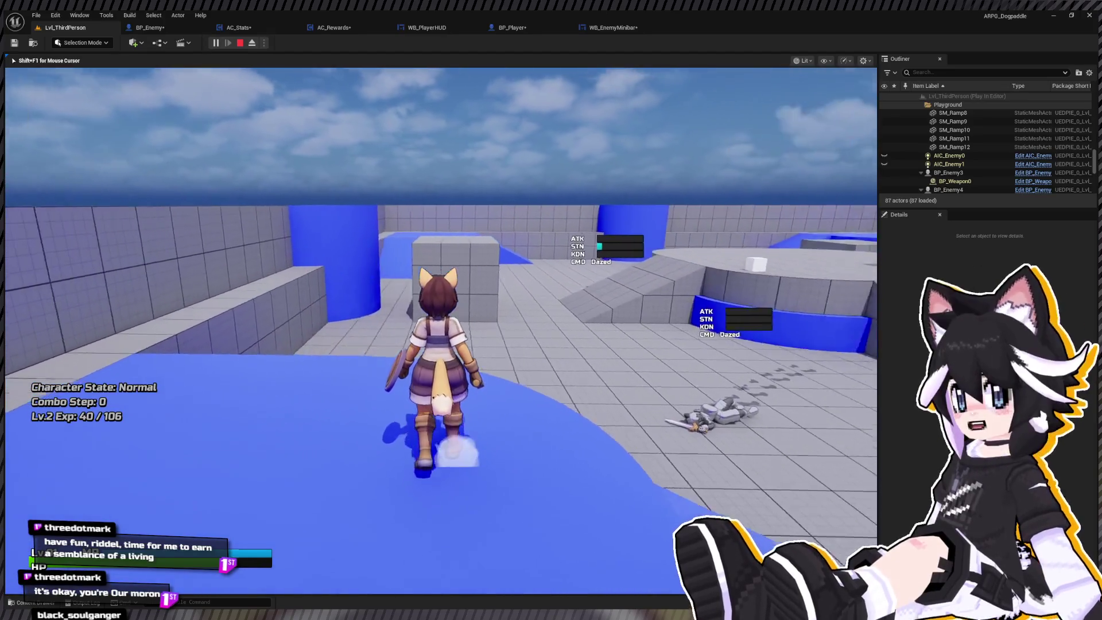
key(w)
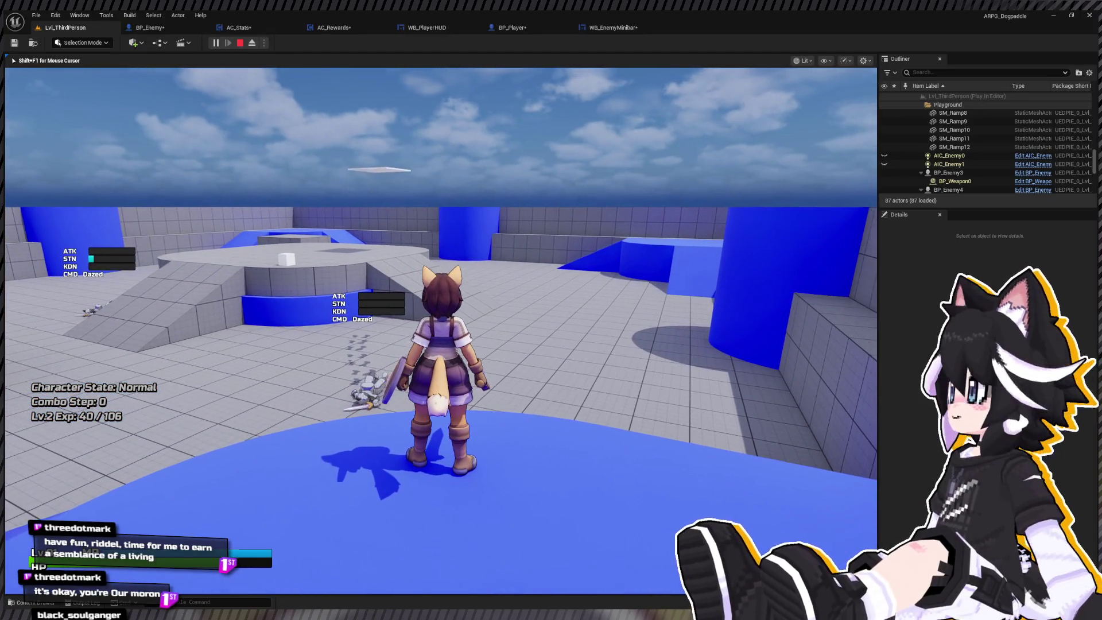
key(Escape)
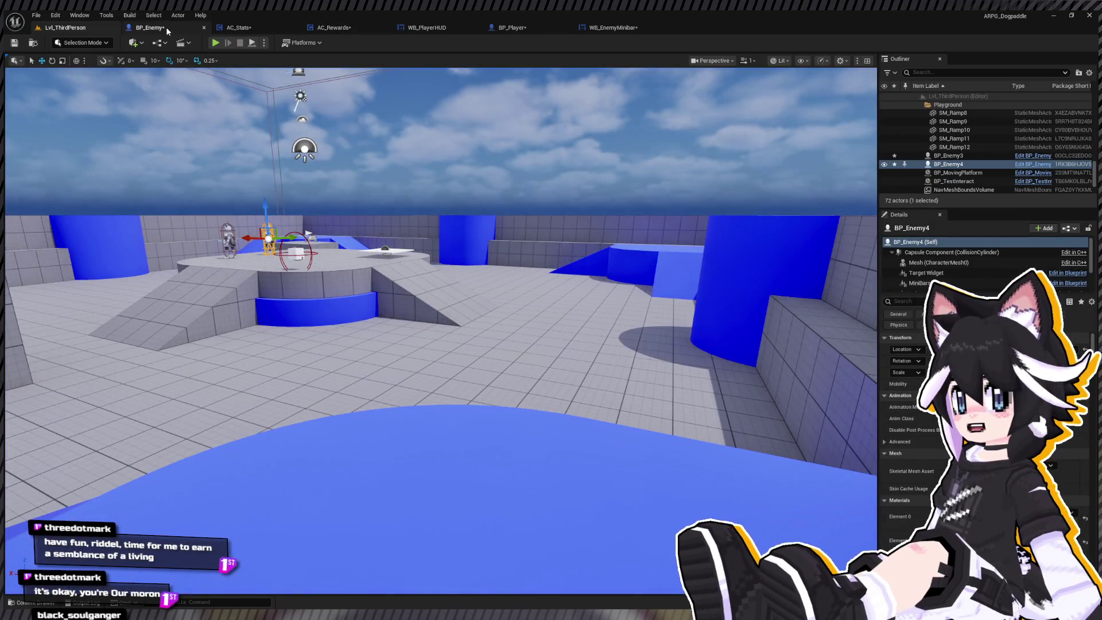
Bring up AC_Stats' Level Up graph and move the Level ADD node aside
click(166, 26)
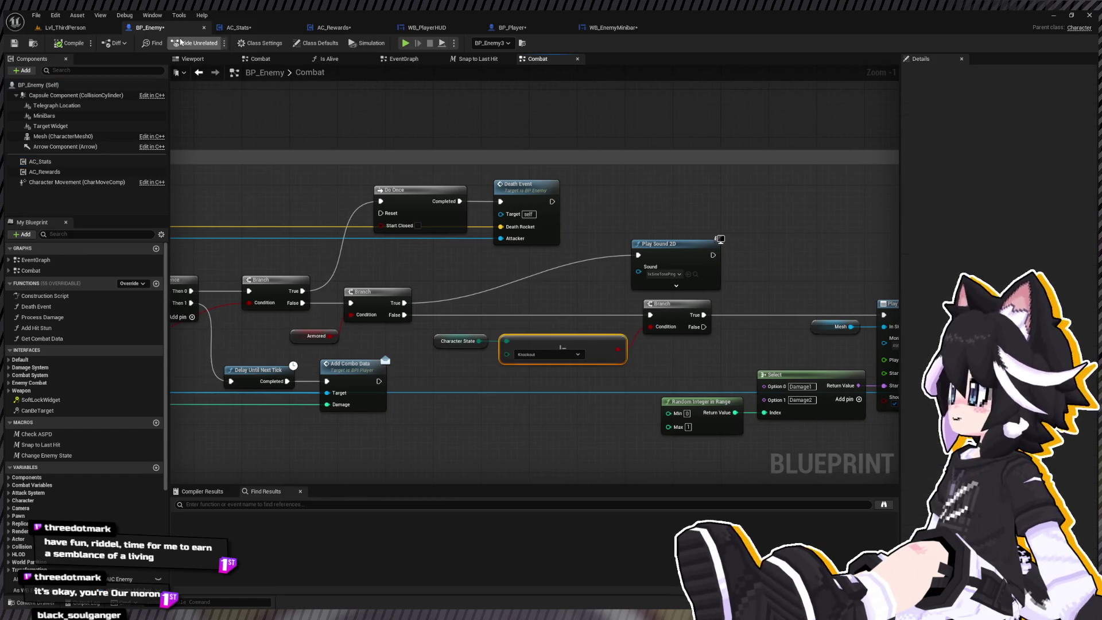
click(239, 27)
scroll(down, 3)
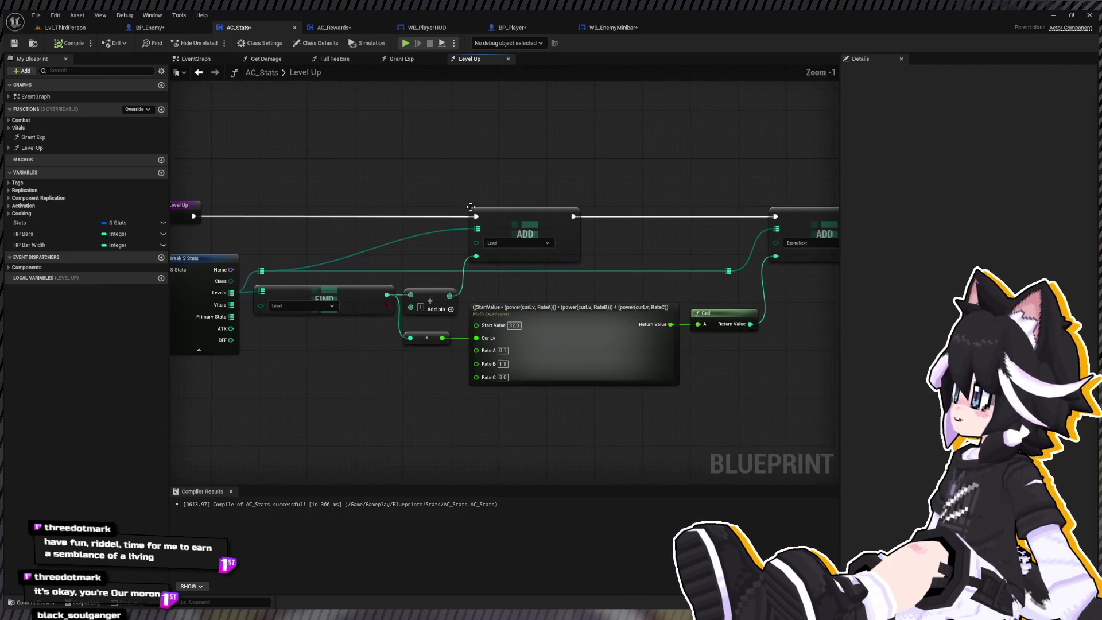
scroll(up, 3)
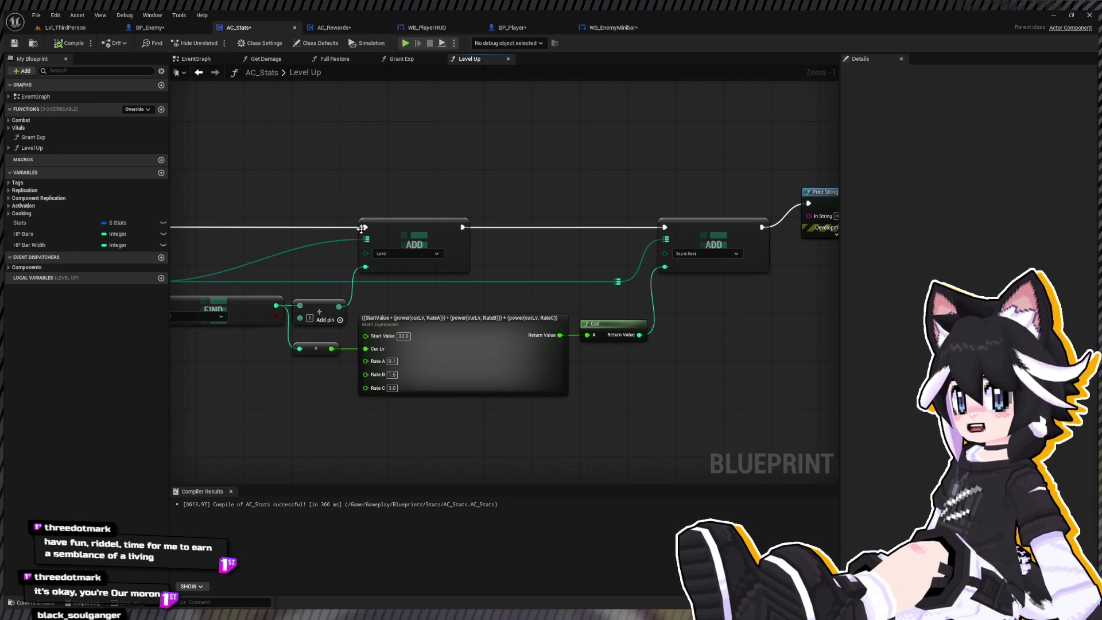
drag(402, 228, 681, 165)
drag(594, 219, 451, 208)
Run the Exp to Next ADD before the Level ADD and delete the debug Print String
drag(415, 136, 469, 231)
drag(649, 201, 650, 321)
key(Delete)
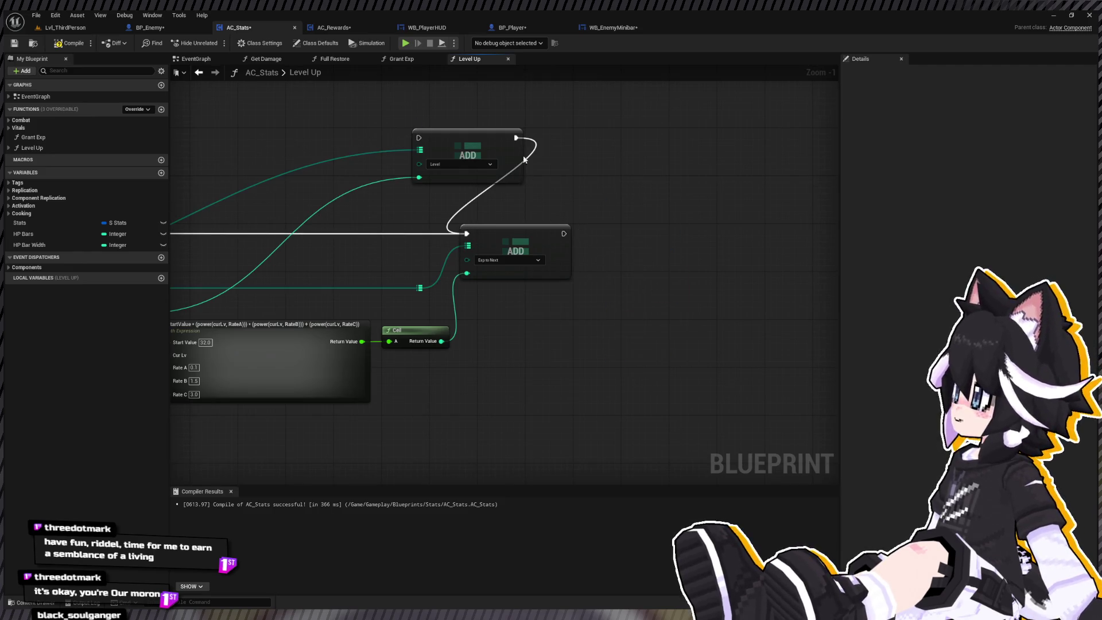
drag(516, 137, 580, 164)
drag(564, 234, 646, 224)
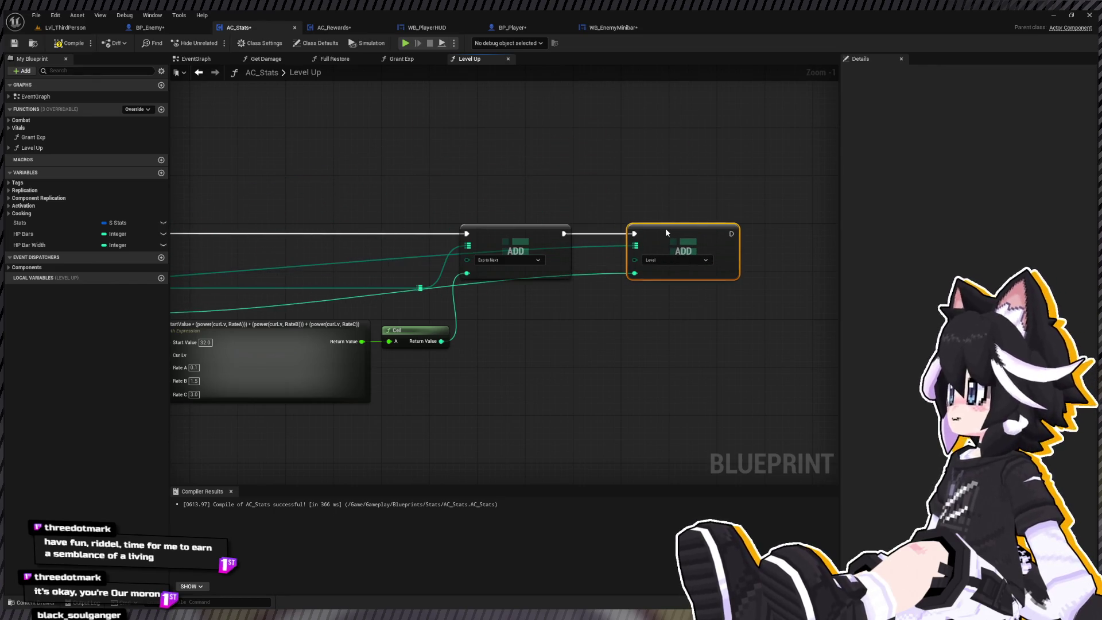
Tidy the Exp to Next and level value wires with reroute knots
scroll(down, 3)
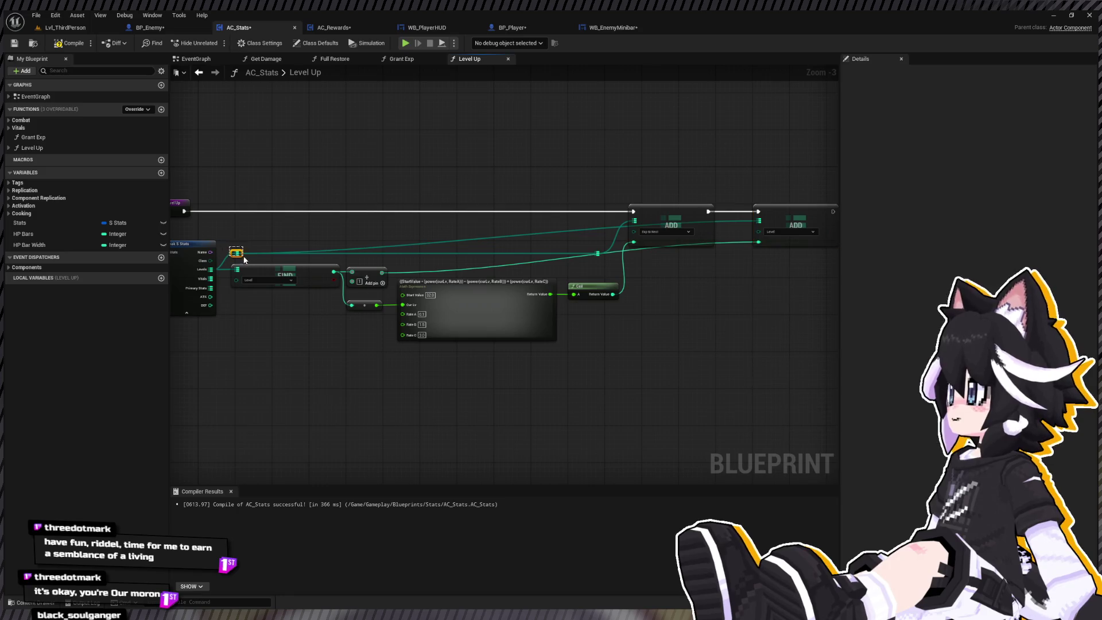
double_click(522, 220)
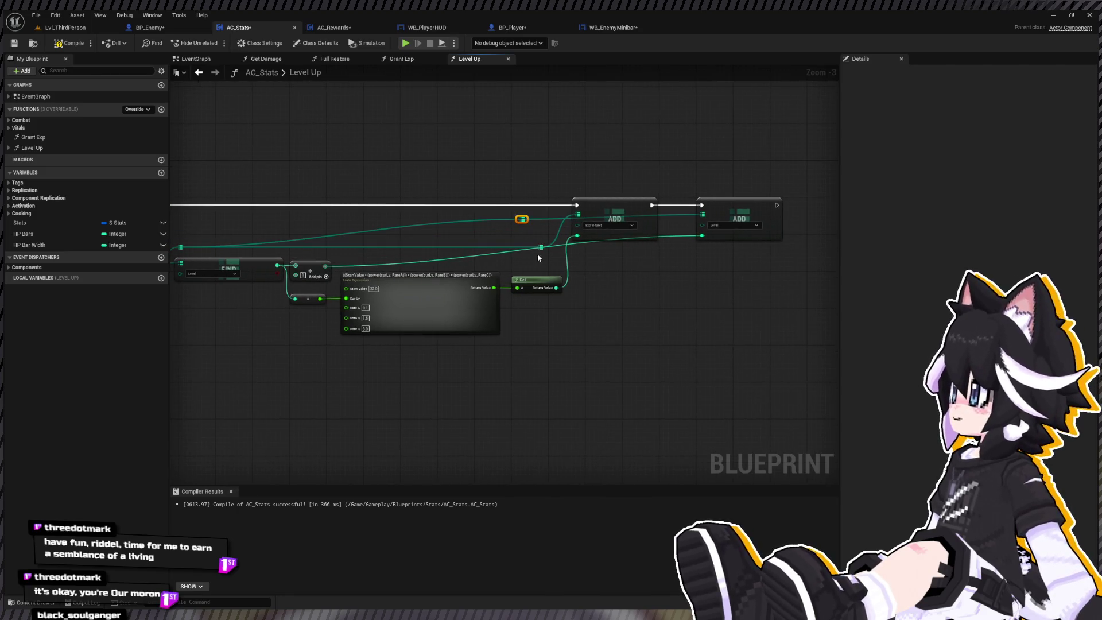
key(Delete)
drag(540, 247, 701, 214)
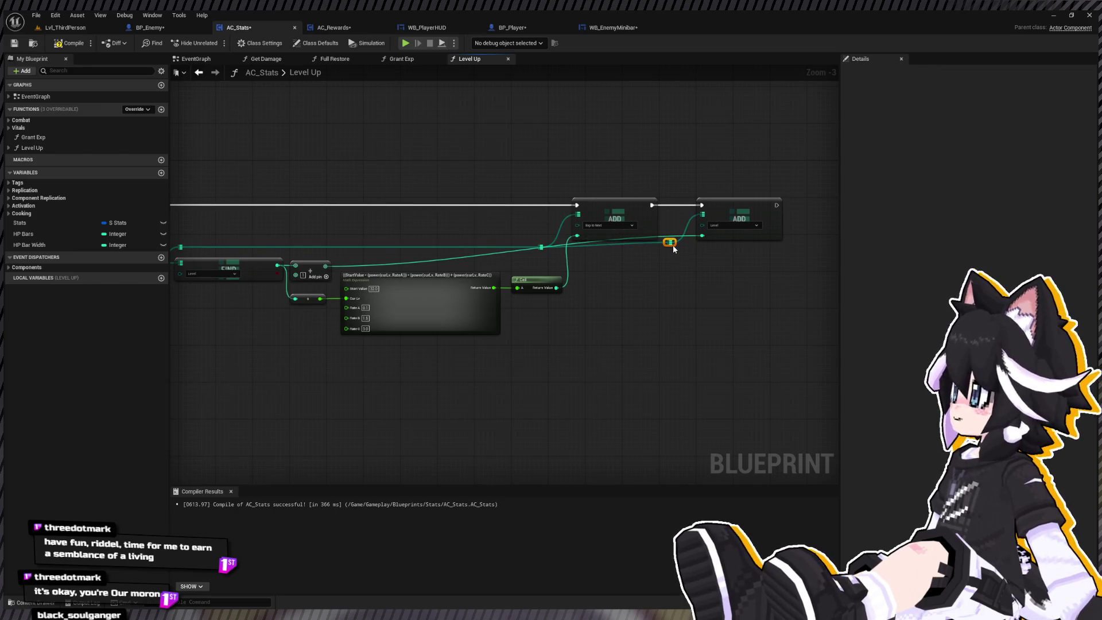
double_click(407, 261)
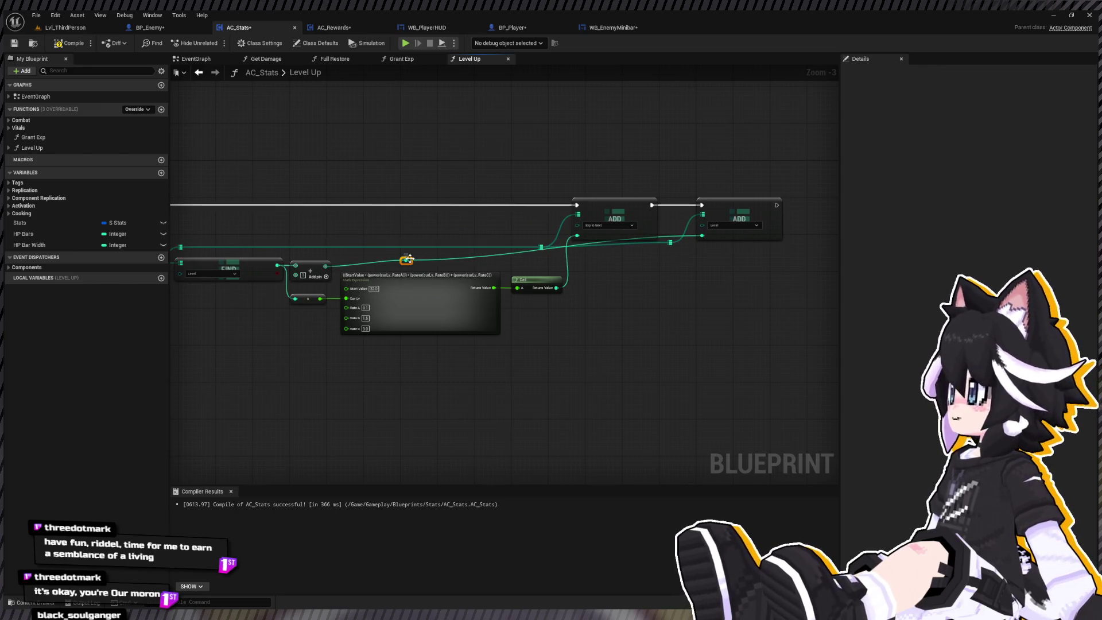
drag(408, 261, 670, 268)
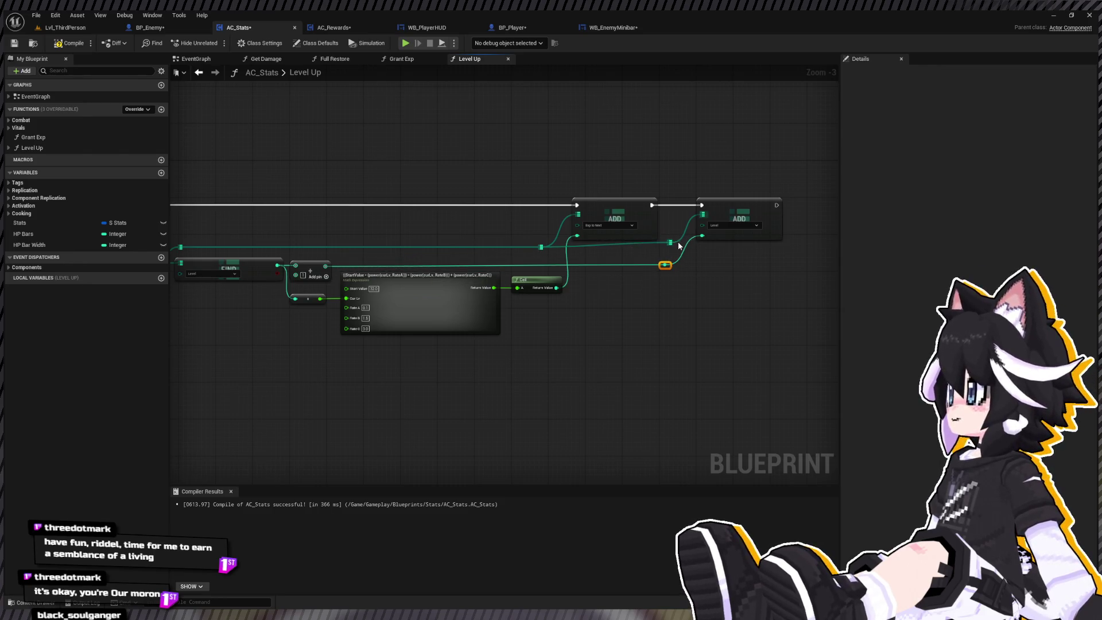
click(677, 248)
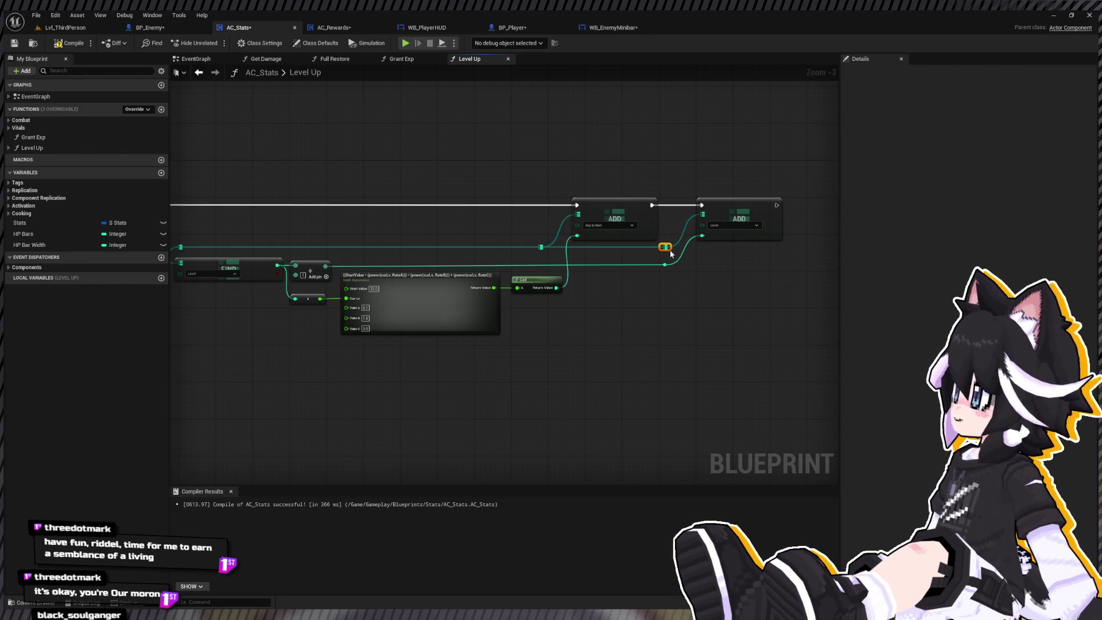
click(72, 28)
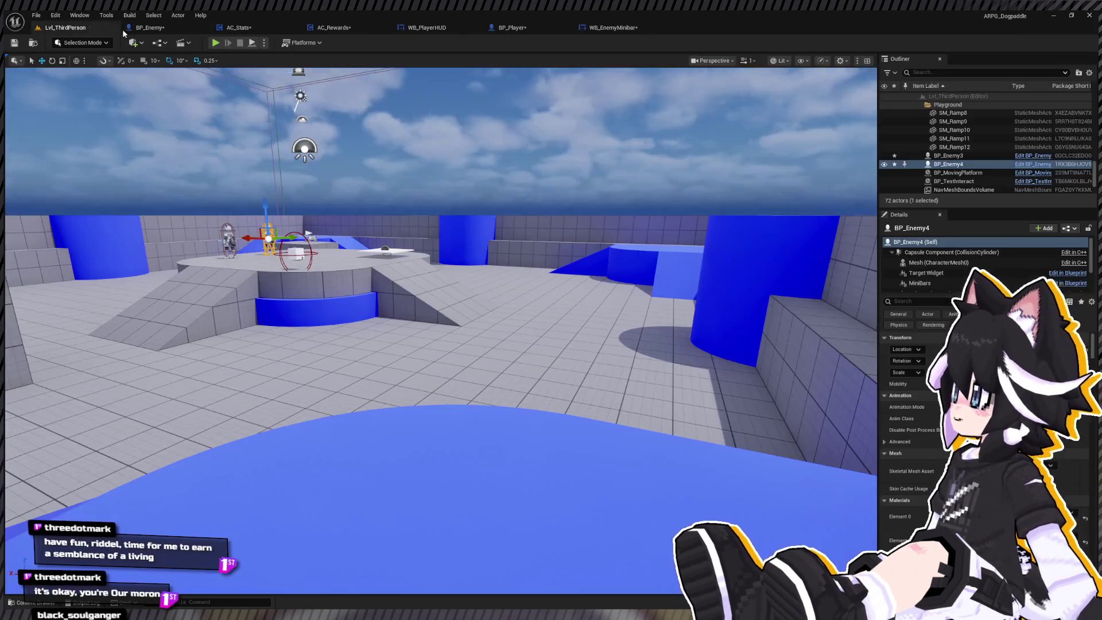
Playtest and defeat both enemies until the HUD shows Lv.2 Exp 40 / 33, then stop
click(215, 43)
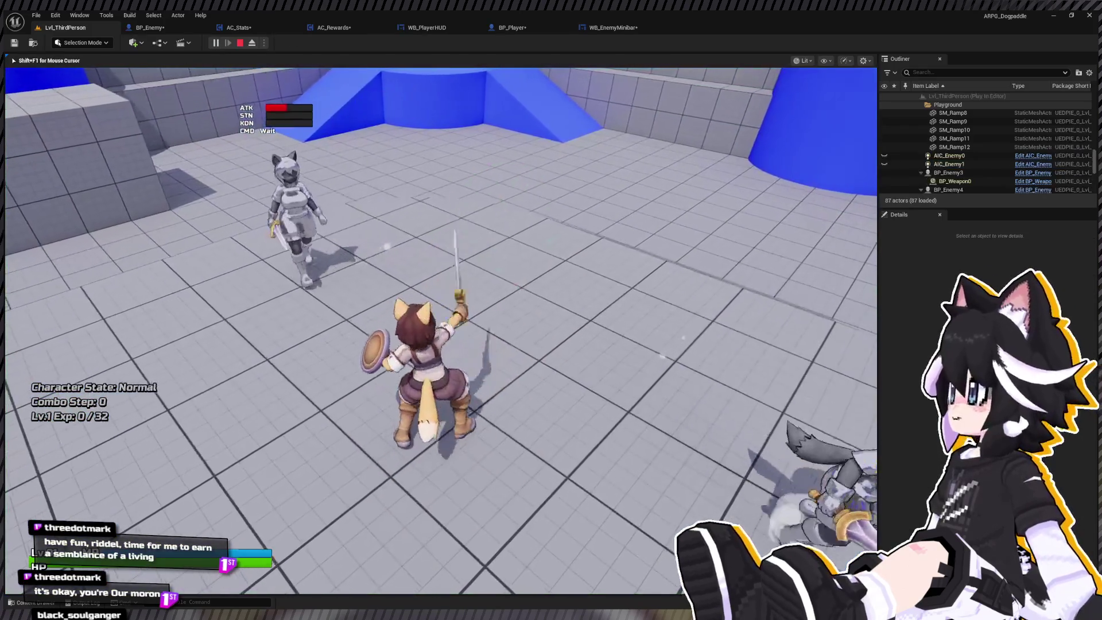
key(w)
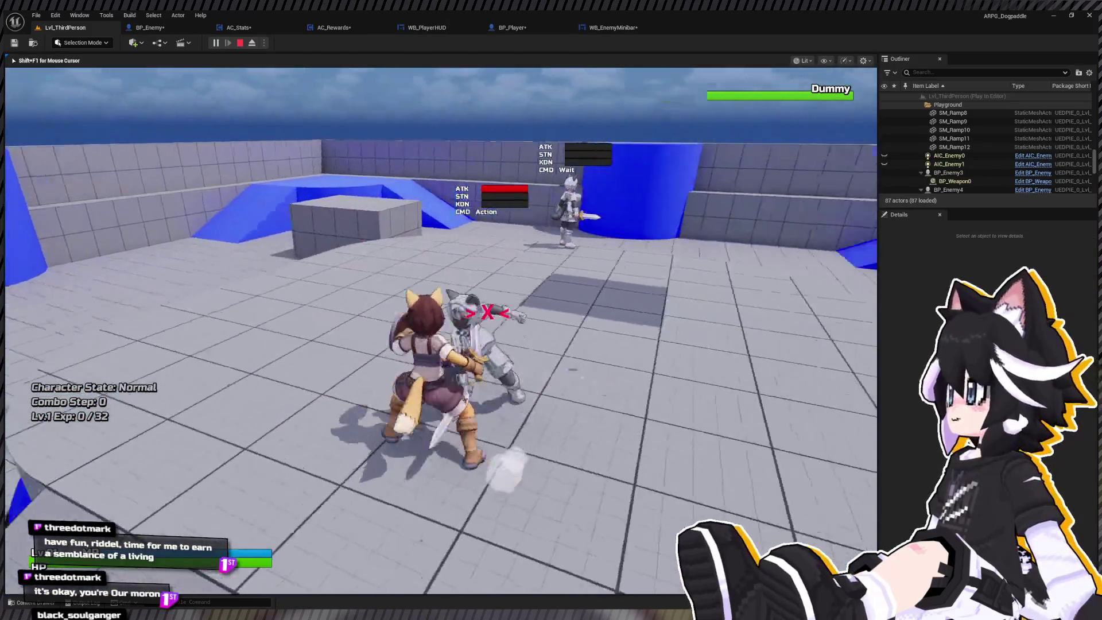
click(441, 331)
click(440, 331)
click(440, 331)
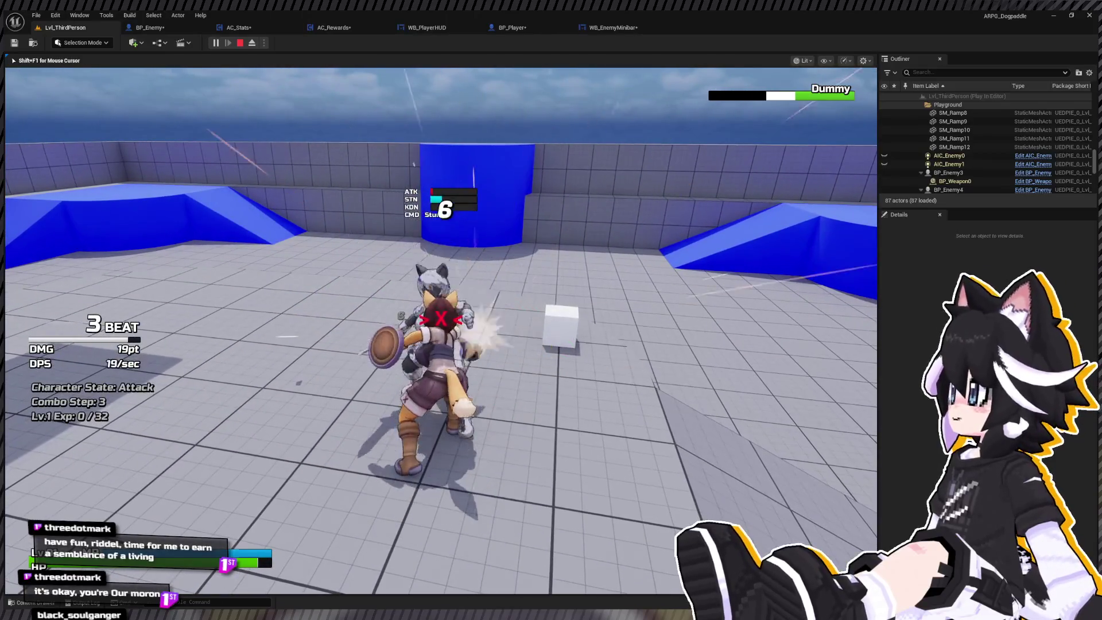
click(441, 331)
click(441, 331)
click(441, 330)
click(440, 331)
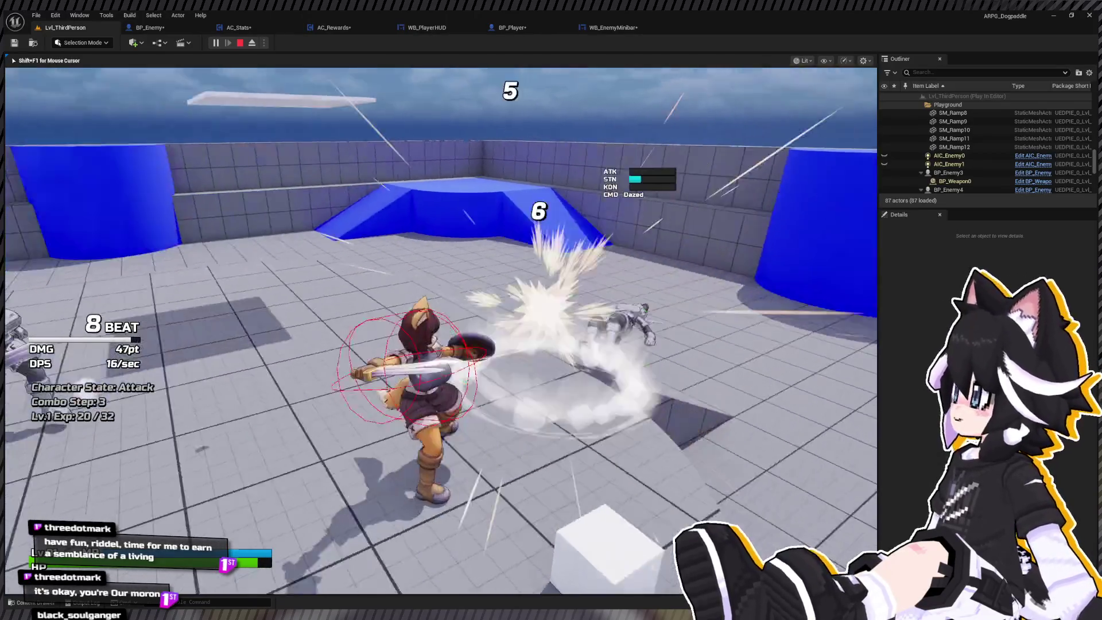
click(440, 330)
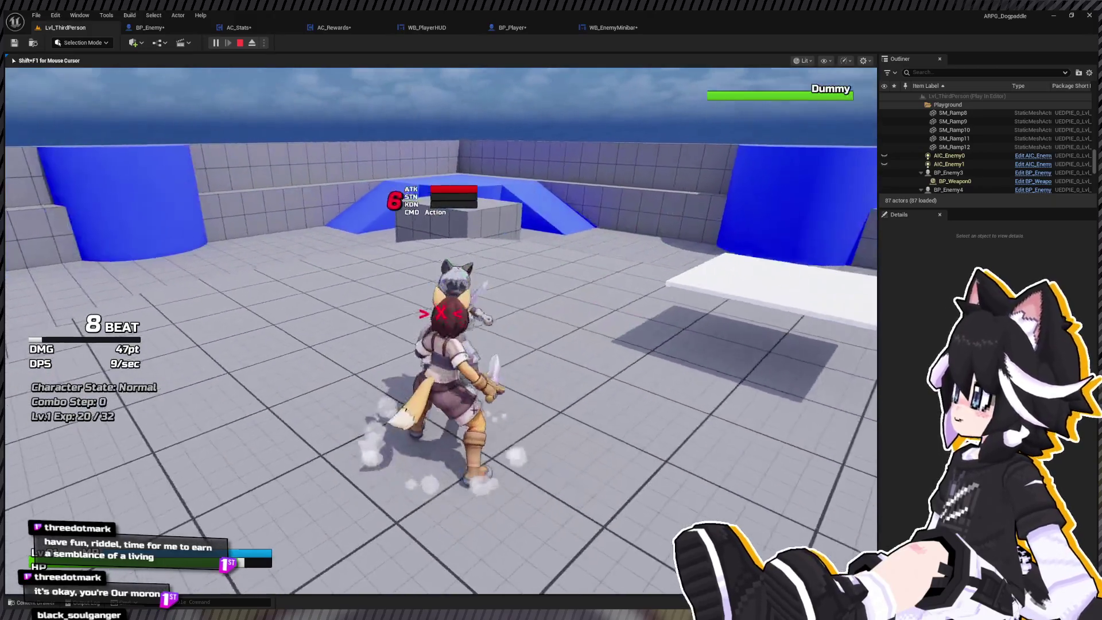
click(441, 330)
click(441, 331)
click(441, 330)
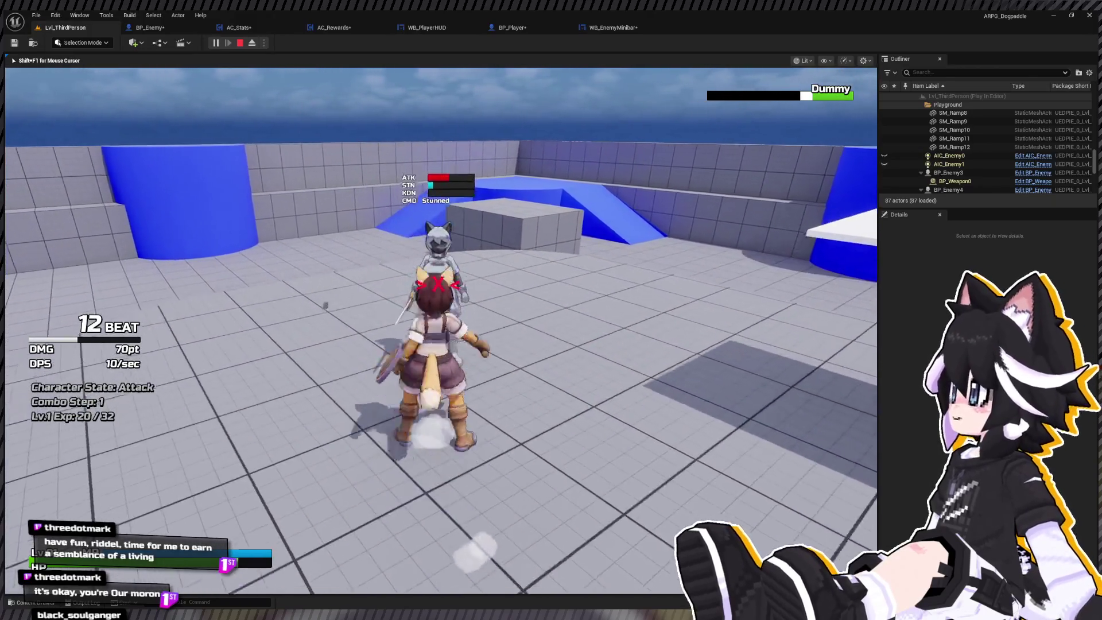
click(440, 330)
click(440, 331)
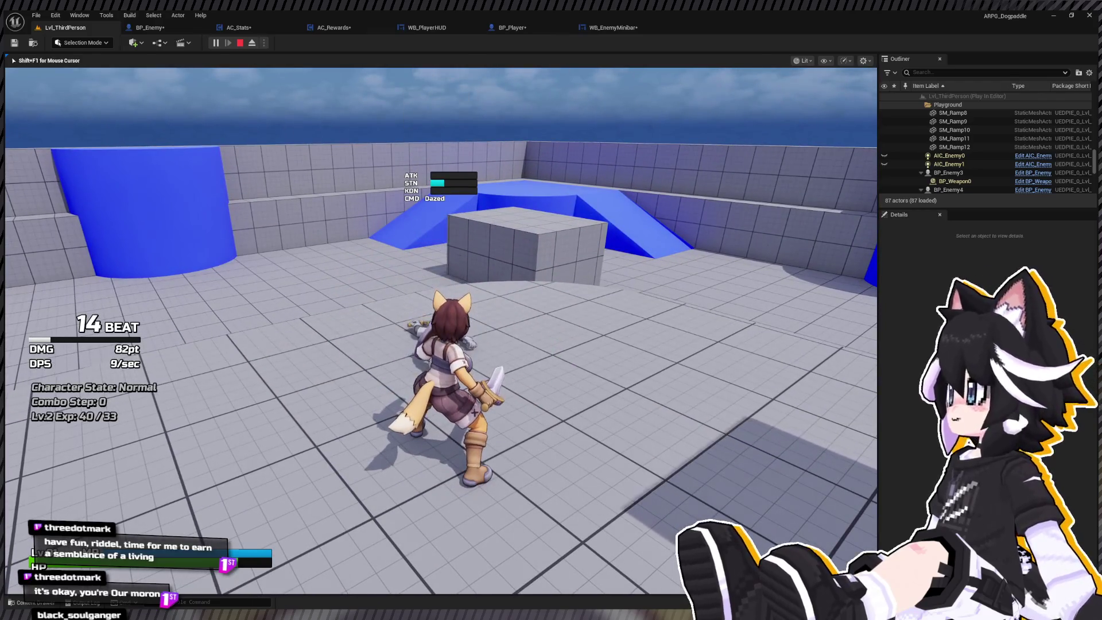
click(441, 330)
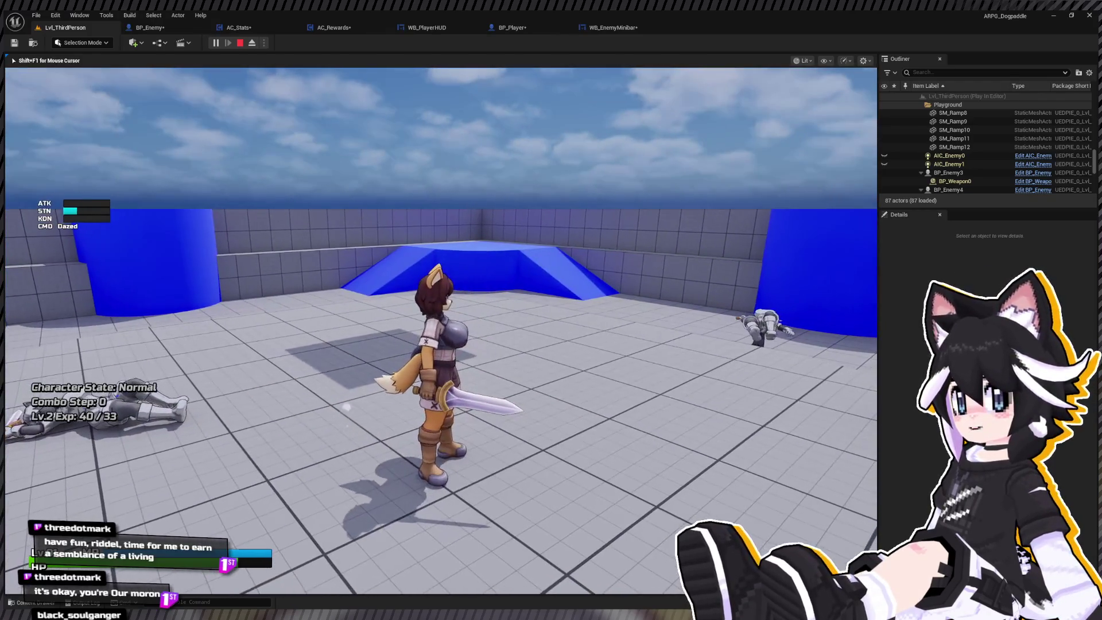
key(Escape)
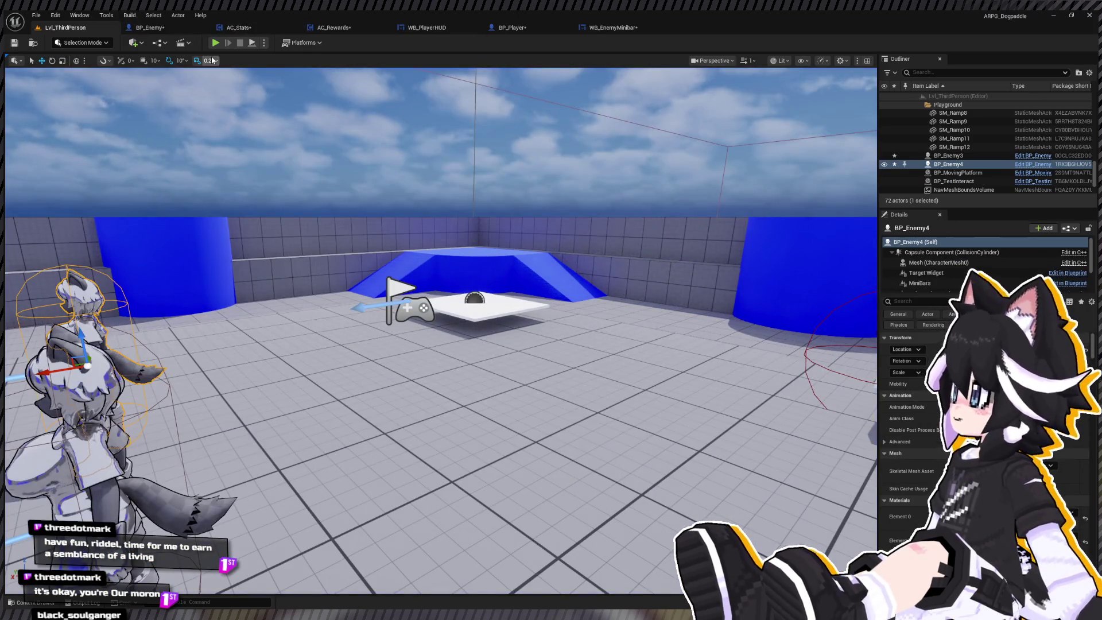
Zoom in on AC_Stats' Exp to Next formula and drop the loose wire from the Add output
click(238, 28)
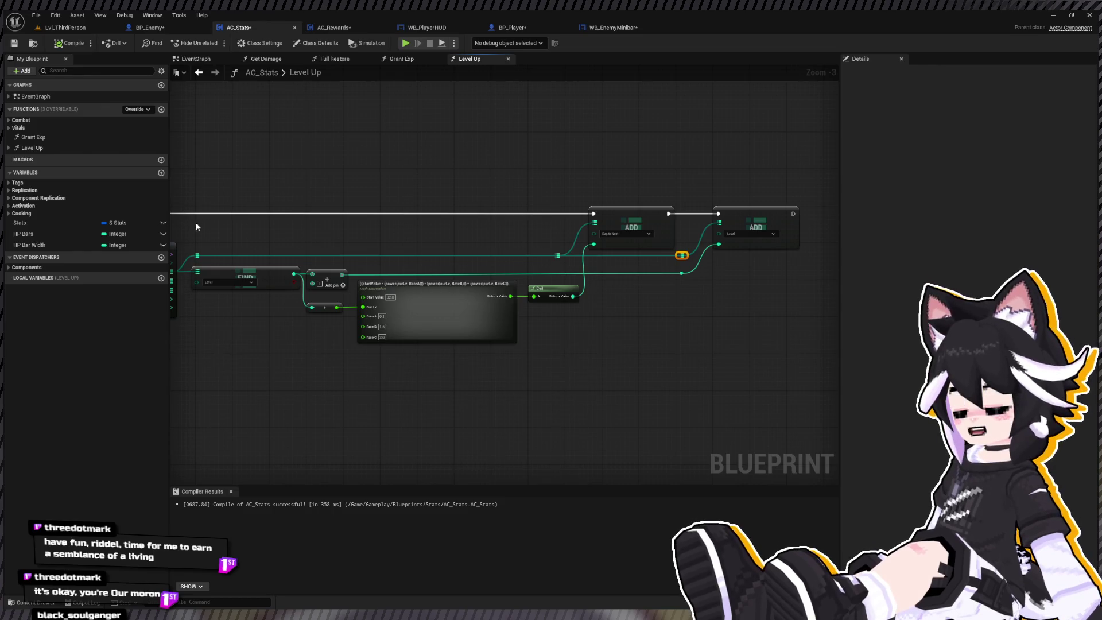
scroll(up, 3)
scroll(down, 3)
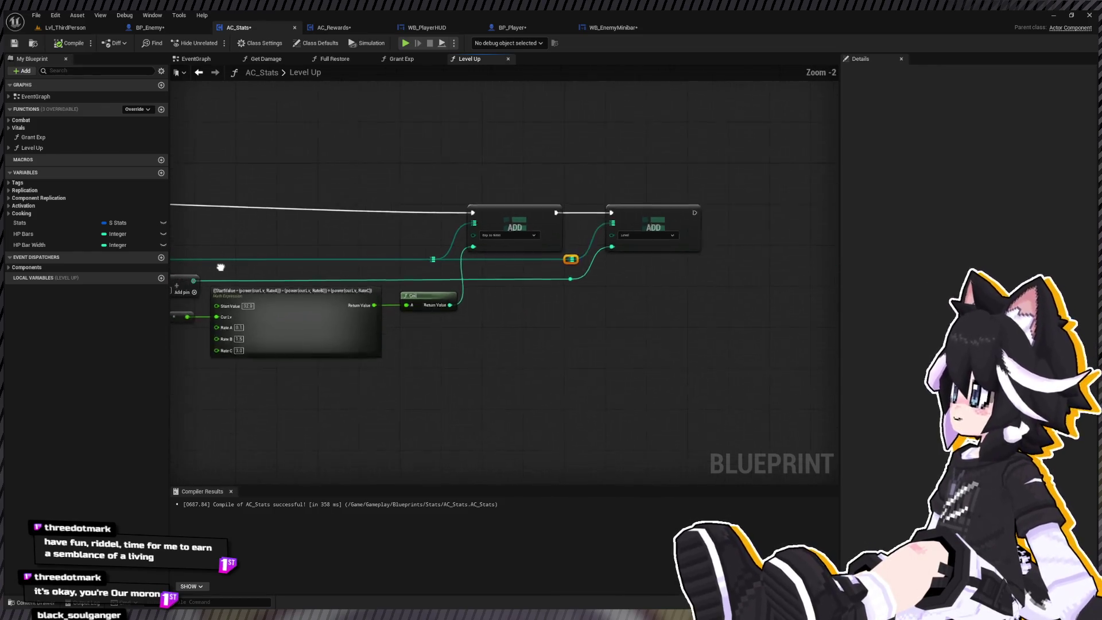
drag(396, 249, 359, 357)
scroll(up, 3)
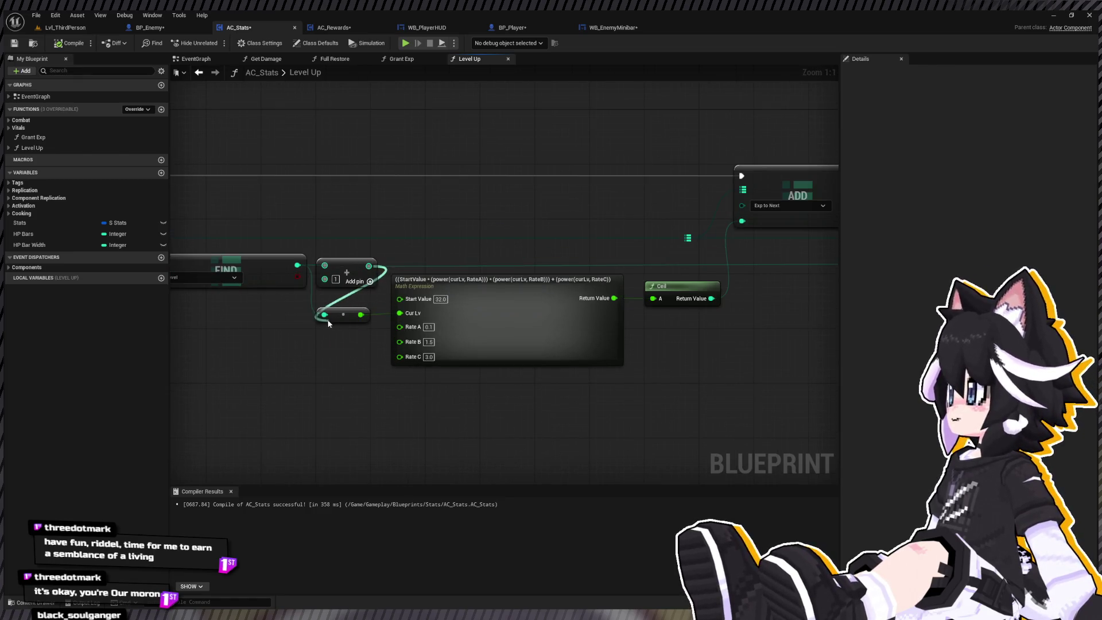
drag(327, 319, 325, 314)
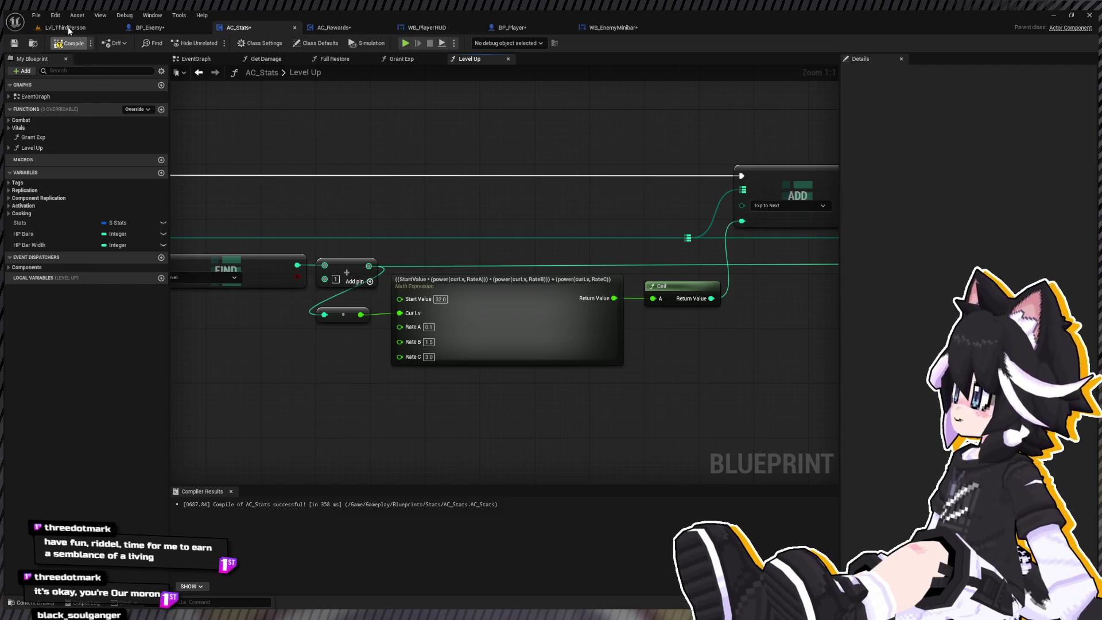
Playtest Lvl_ThirdPerson, locking onto and beating the enemies to reach Lv.2 Exp 40 / 106
click(68, 27)
click(218, 42)
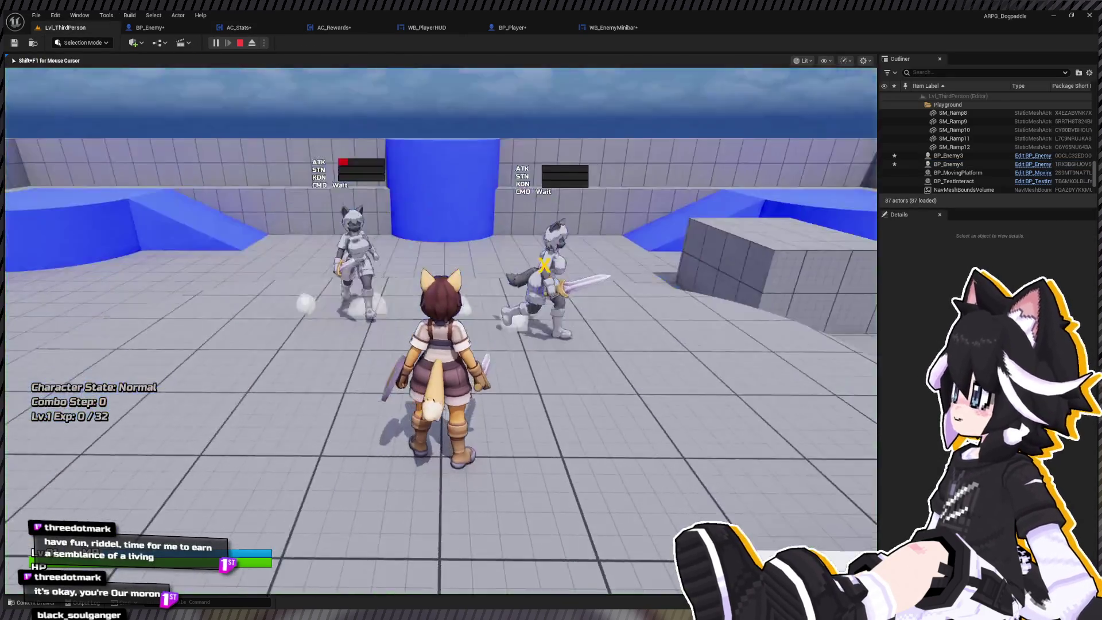
key(w)
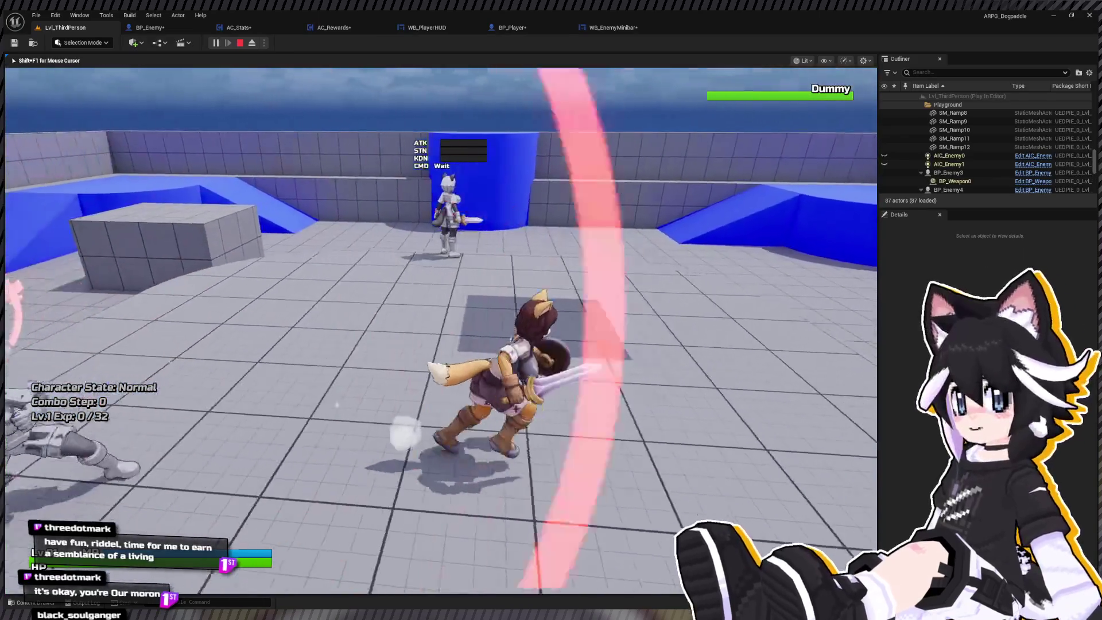
key(Tab)
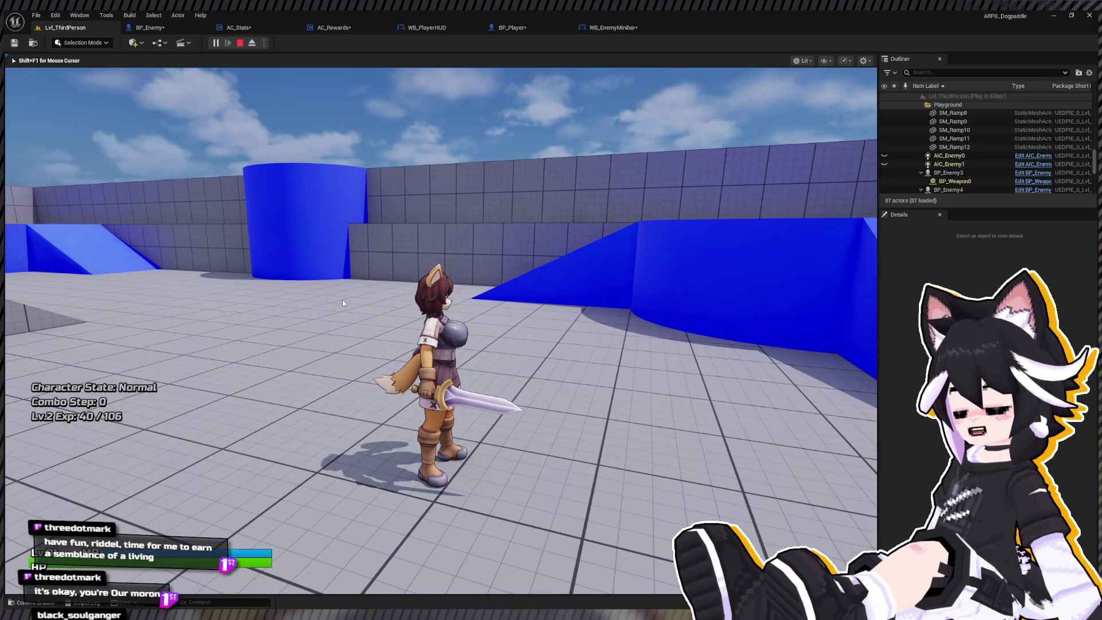
key(Escape)
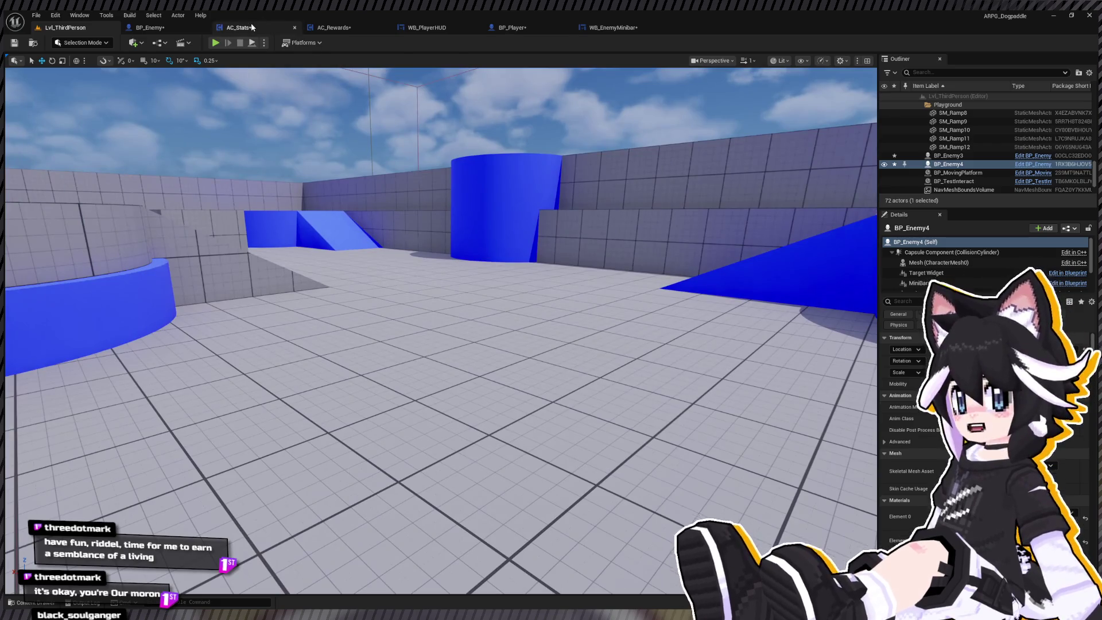
Review the AC_Stats Level Up and BP_Enemy Combat graphs, then show WB_PlayerHUD's EventGraph
click(246, 26)
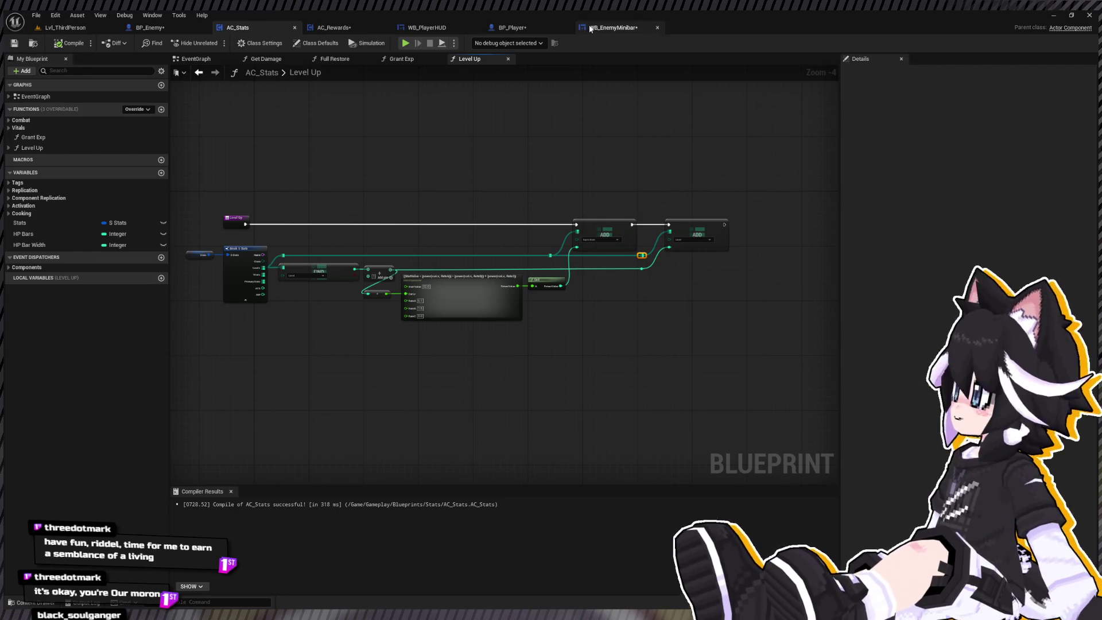
click(159, 28)
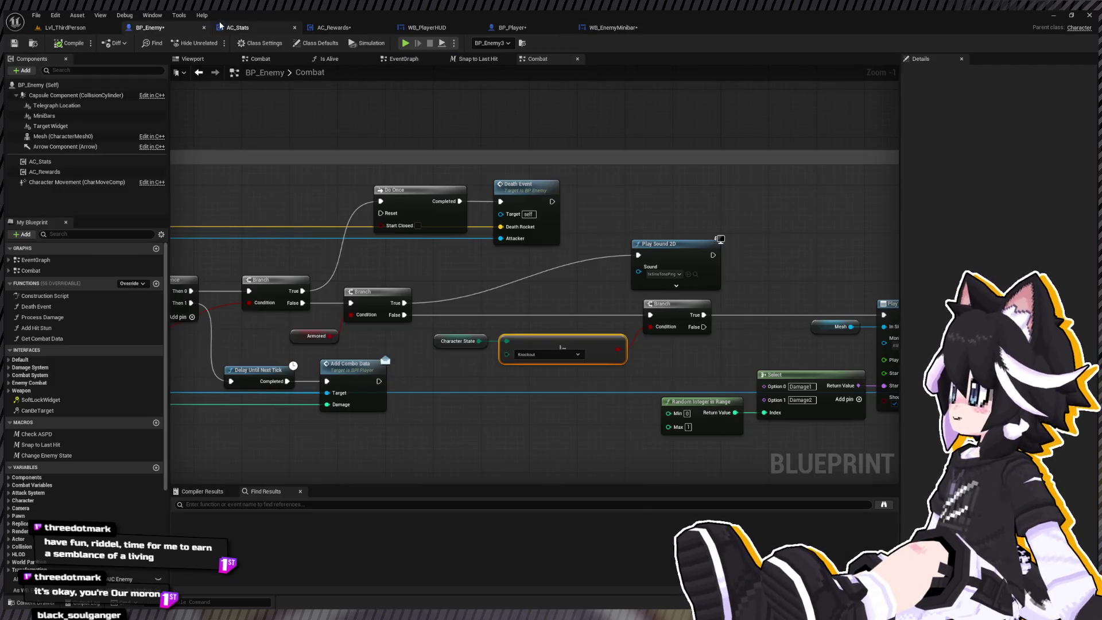
click(223, 27)
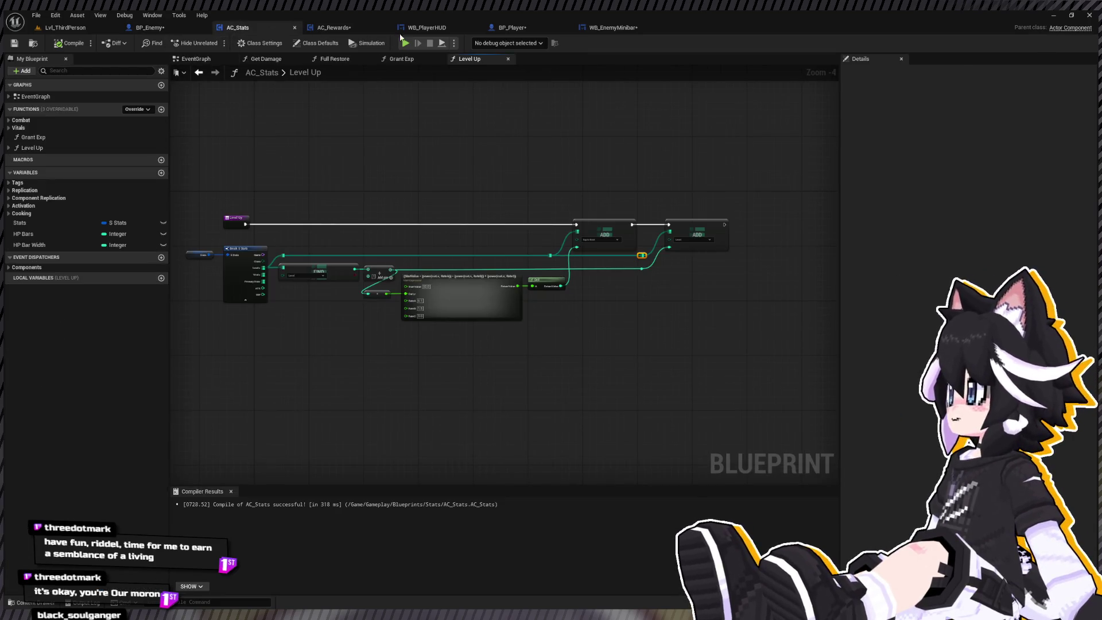
click(415, 29)
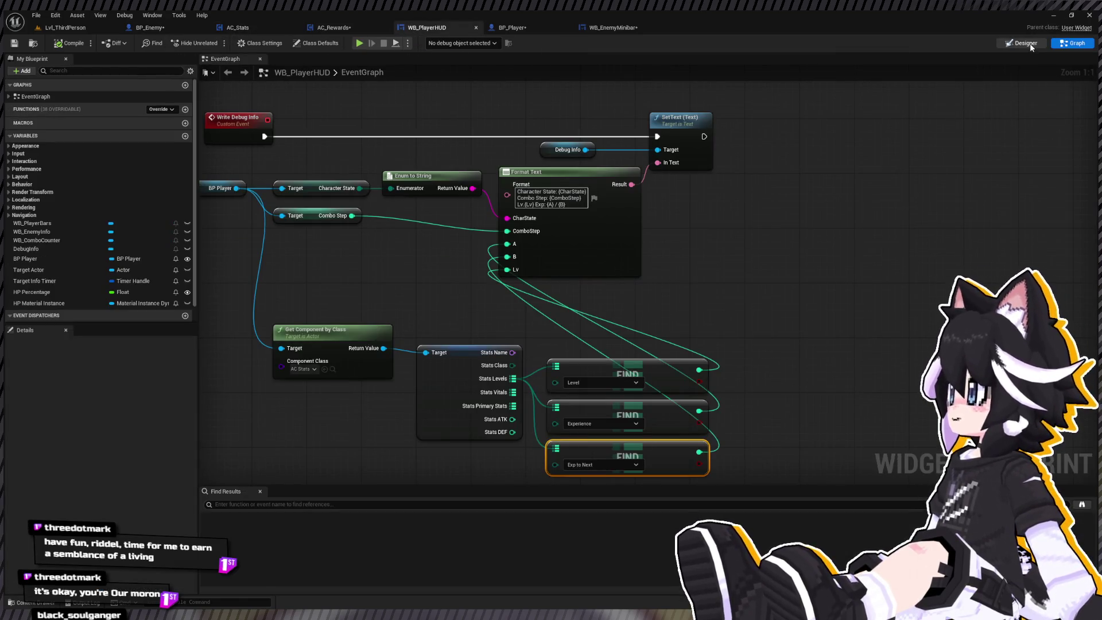
Switch WB_PlayerHUD to Designer and select WB_PlayerBars in the Hierarchy
click(1025, 43)
scroll(up, 3)
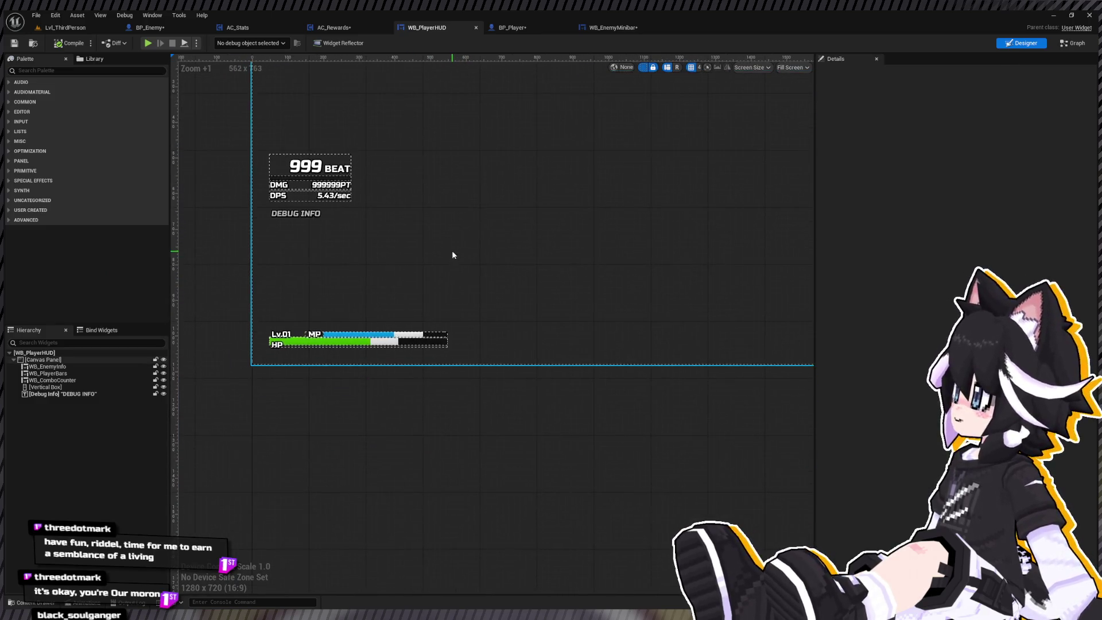
scroll(up, 3)
scroll(up, 3)
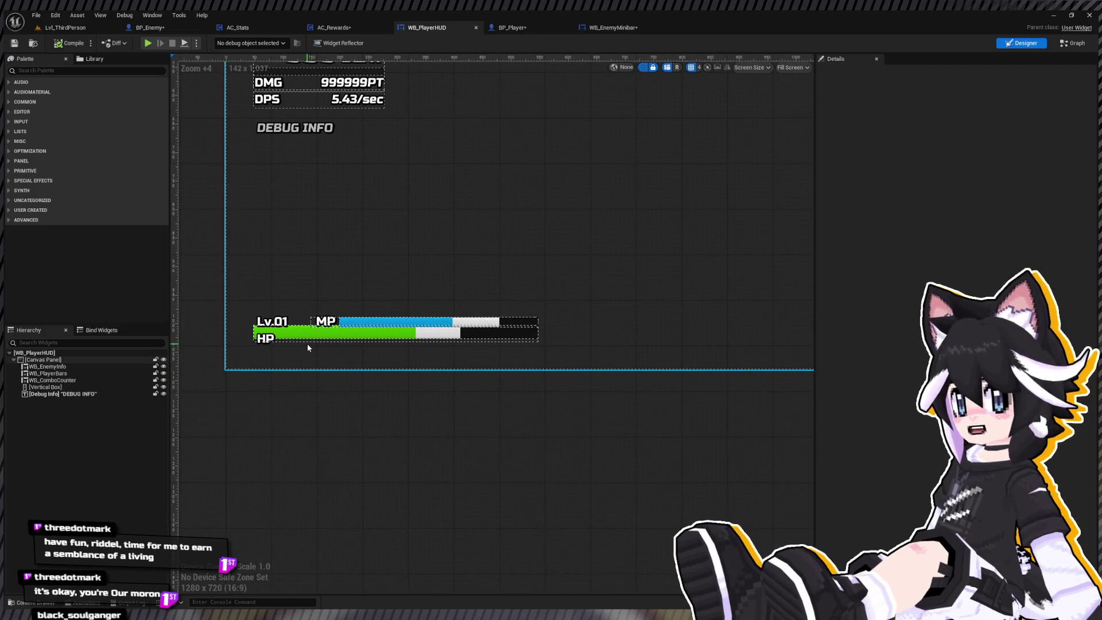
scroll(up, 3)
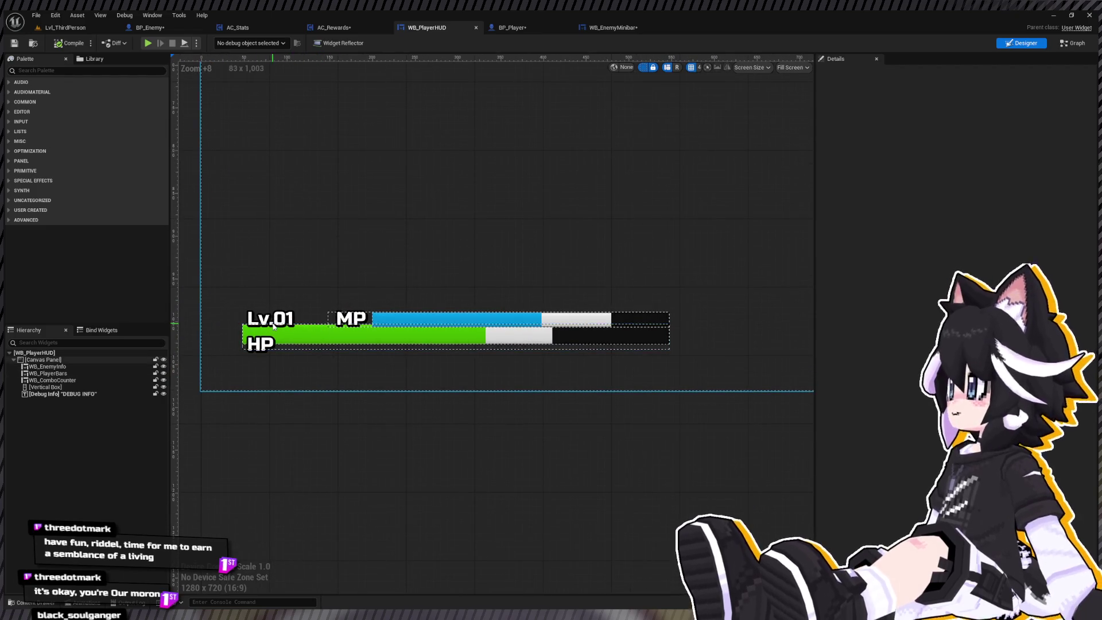
click(66, 394)
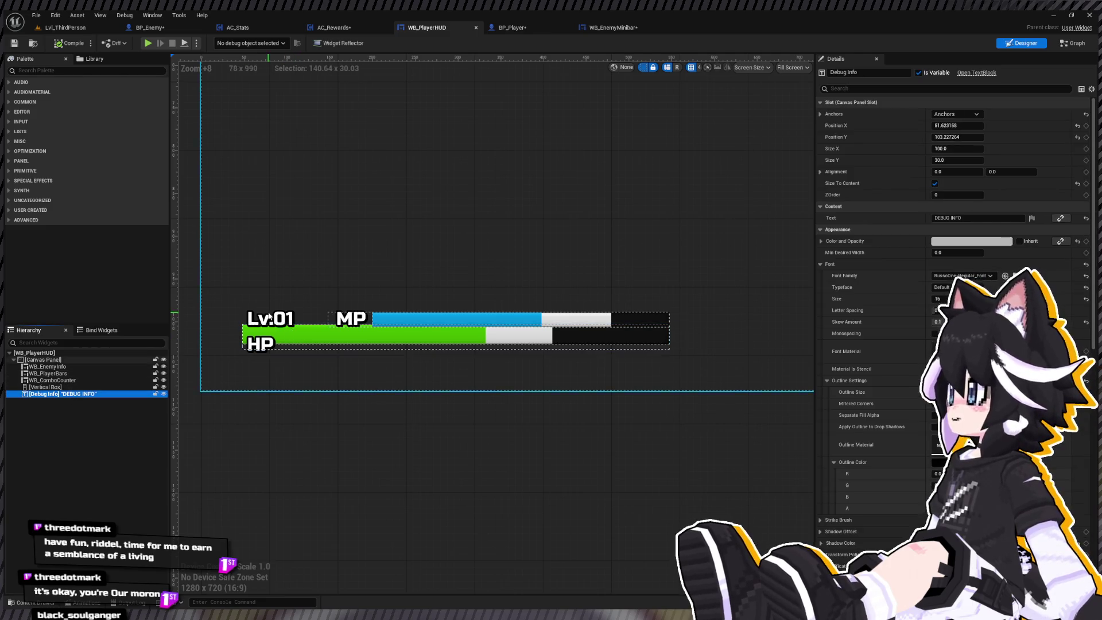
click(58, 380)
click(73, 367)
click(73, 373)
Open WB_PlayerBars from the Content Drawer's Widgets folder and frame it
key(ctrl+space)
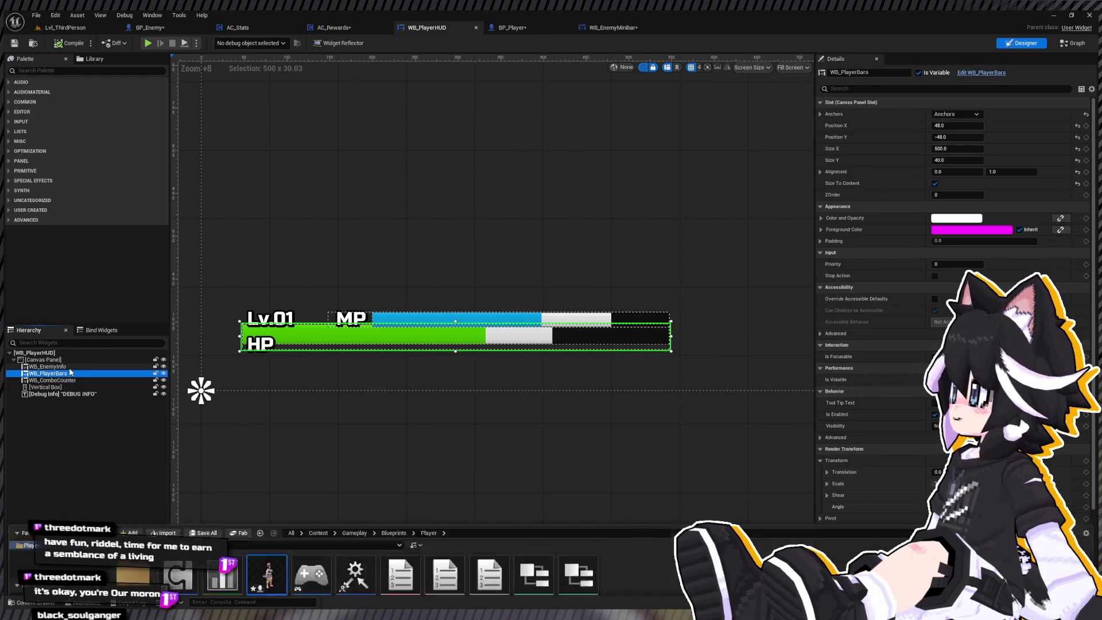
double_click(134, 485)
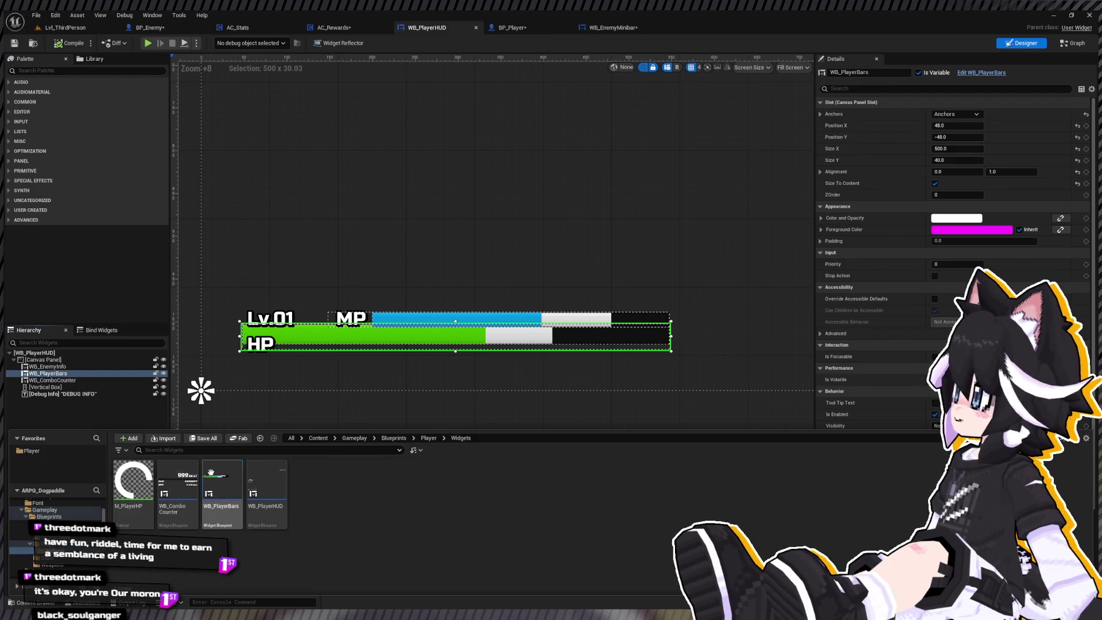
double_click(222, 485)
key(Home)
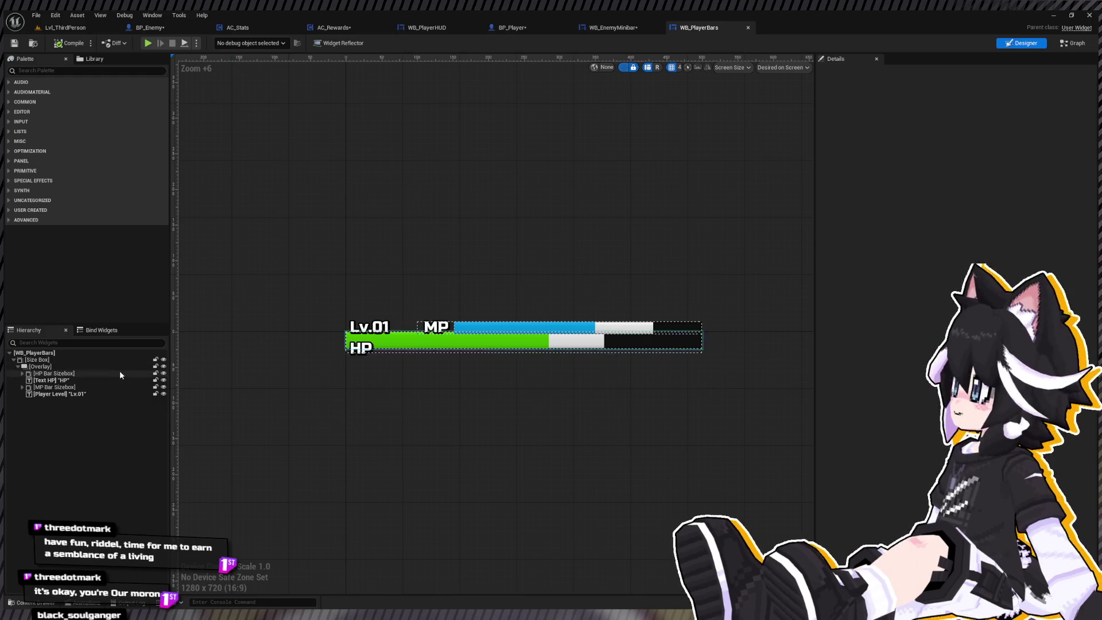
Paste a copy of the MP bar into the overlay with a yellow fill and top alignment
click(551, 327)
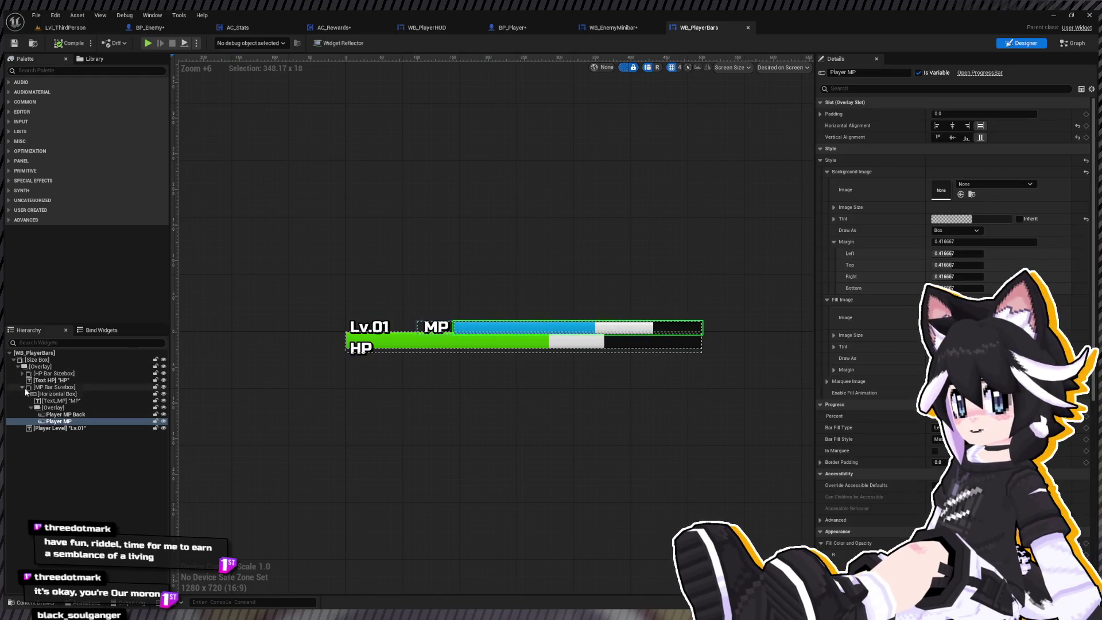
click(22, 387)
click(39, 367)
key(ctrl+v)
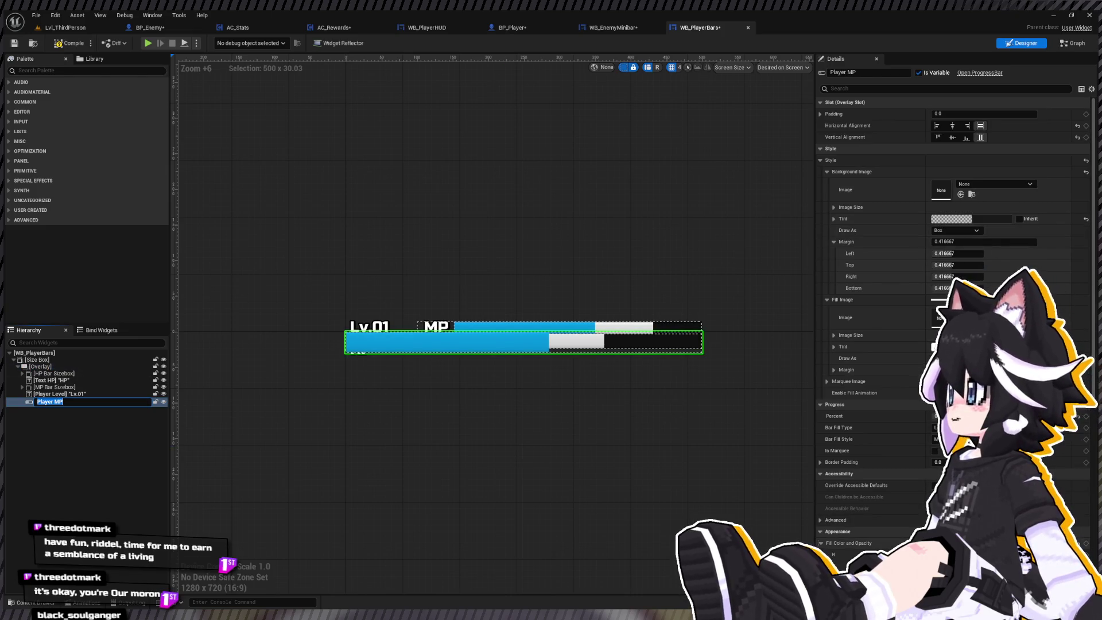
click(947, 543)
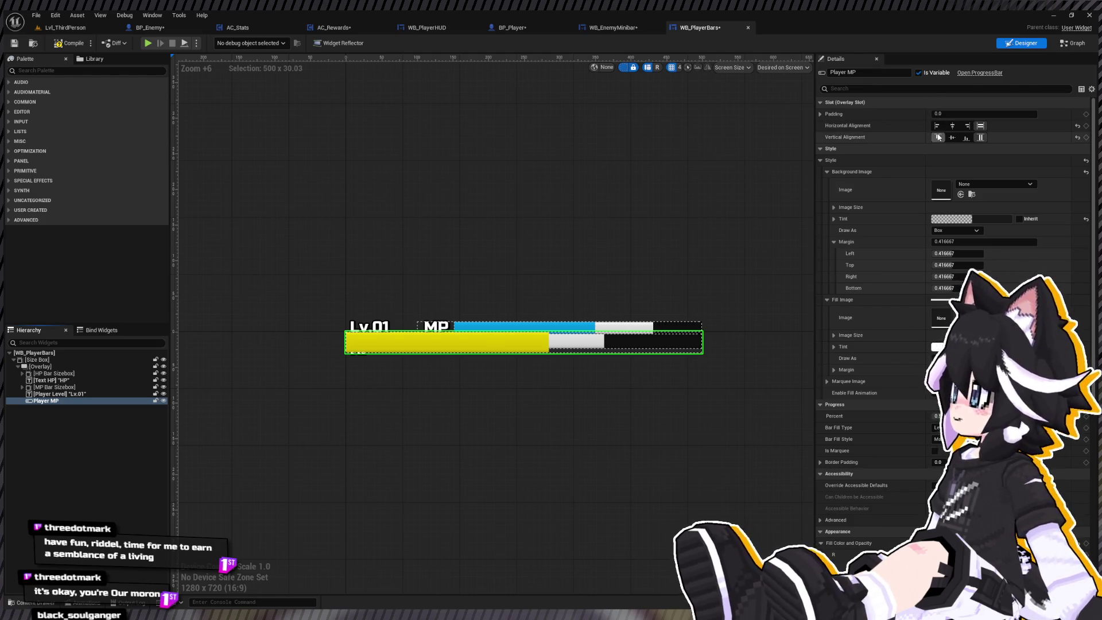
click(938, 137)
Move the yellow Player MP bar to the top of the overlay and left-align it
scroll(up, 3)
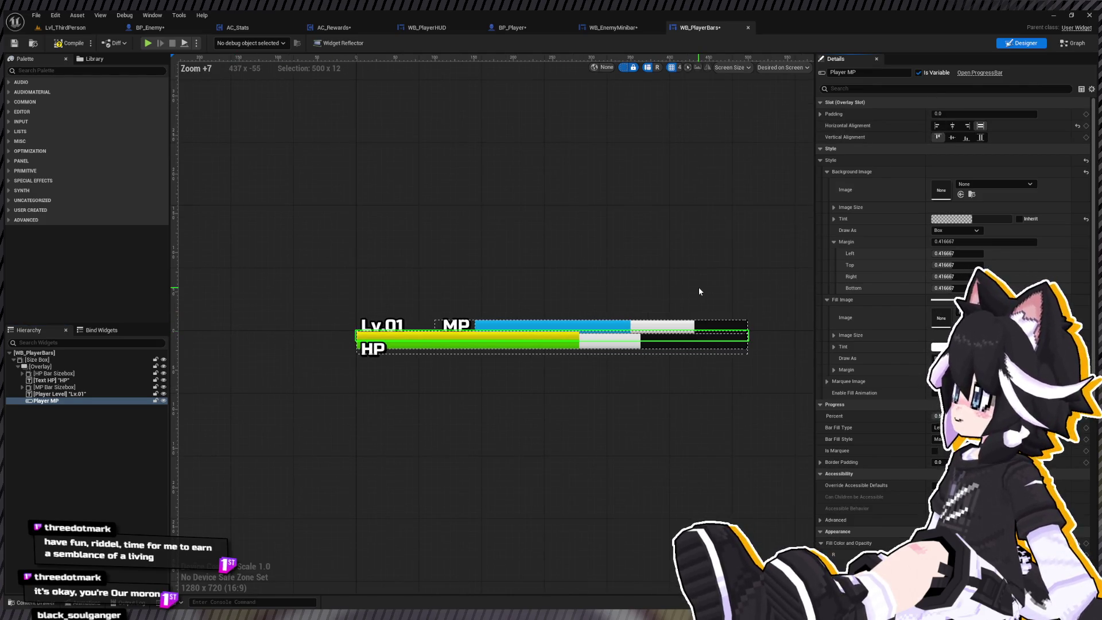
scroll(down, 3)
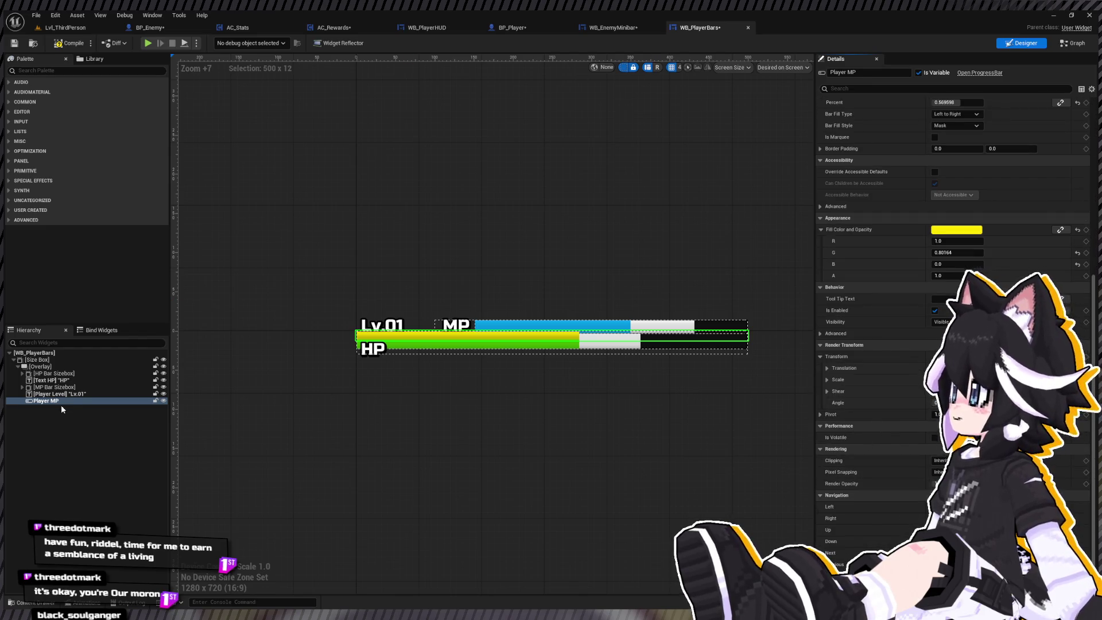
click(62, 401)
drag(61, 400, 39, 374)
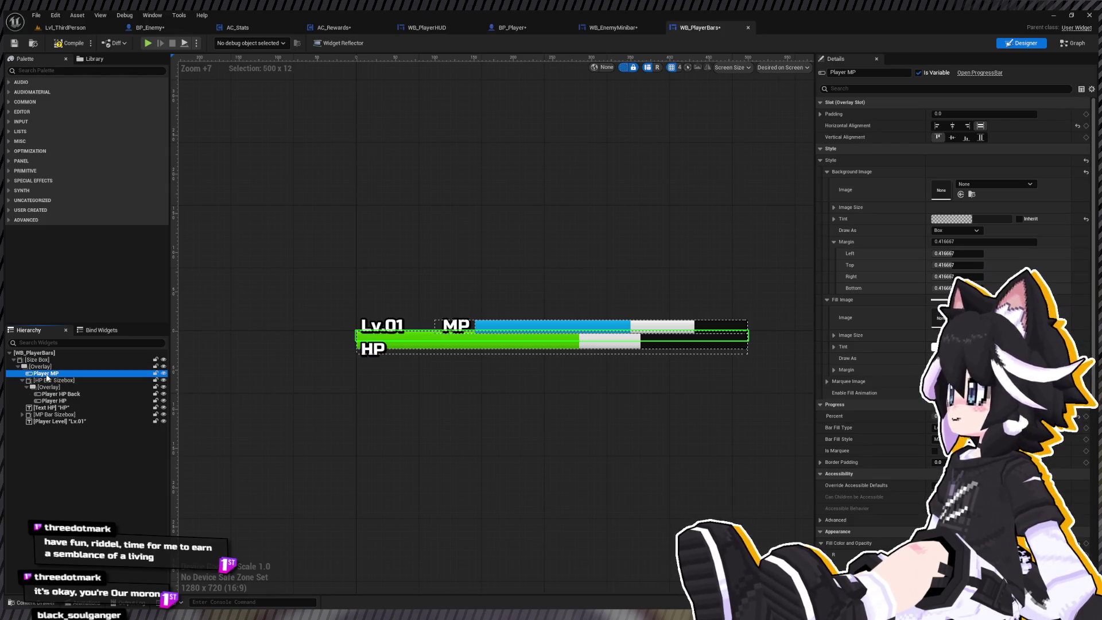
scroll(down, 3)
key(Return)
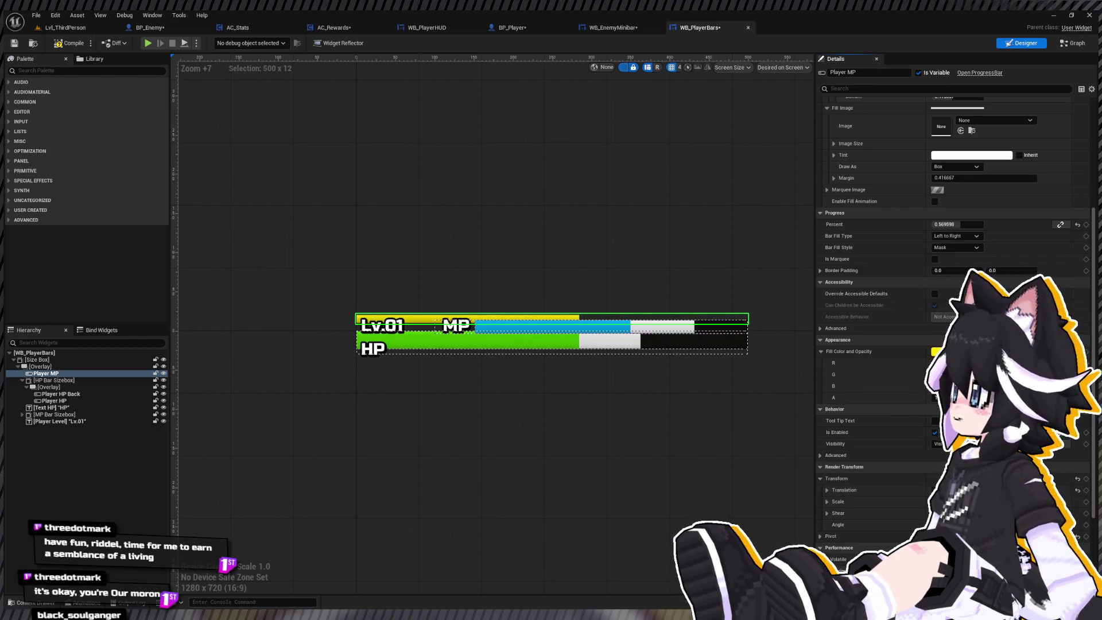
scroll(up, 3)
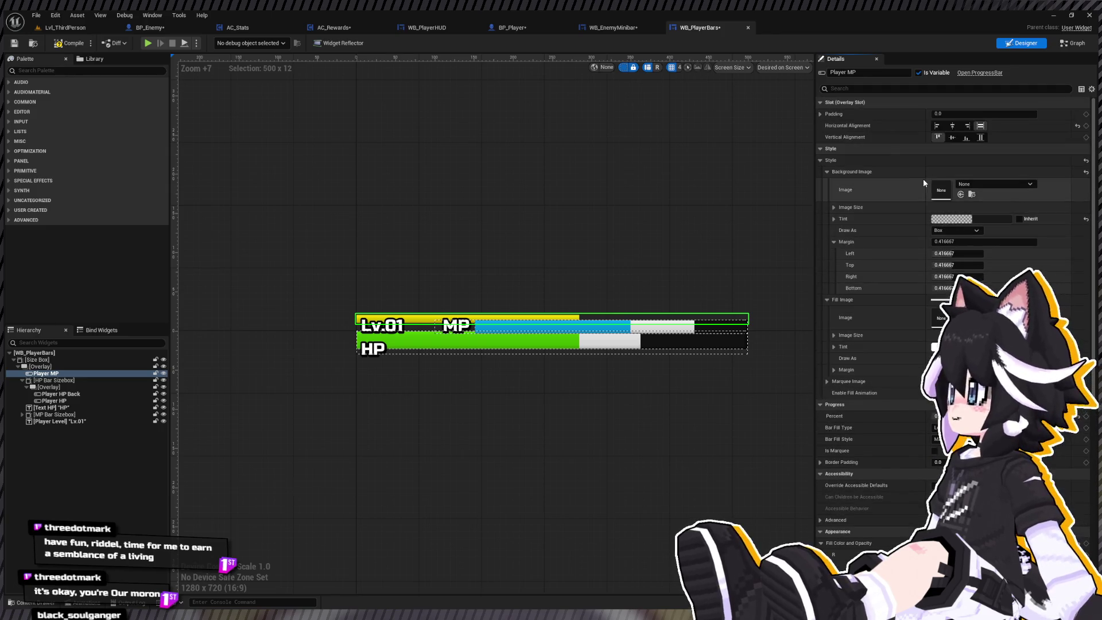
click(938, 126)
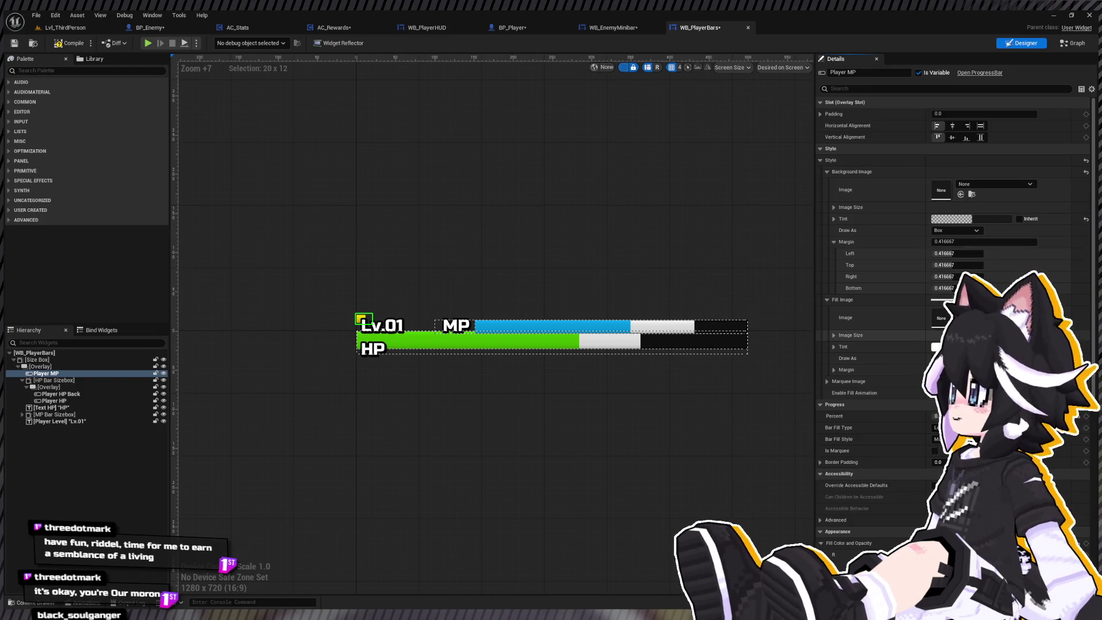
Collapse the Style, Progress and Accessibility sections and wrap Player MP in SizeBox_1
click(819, 152)
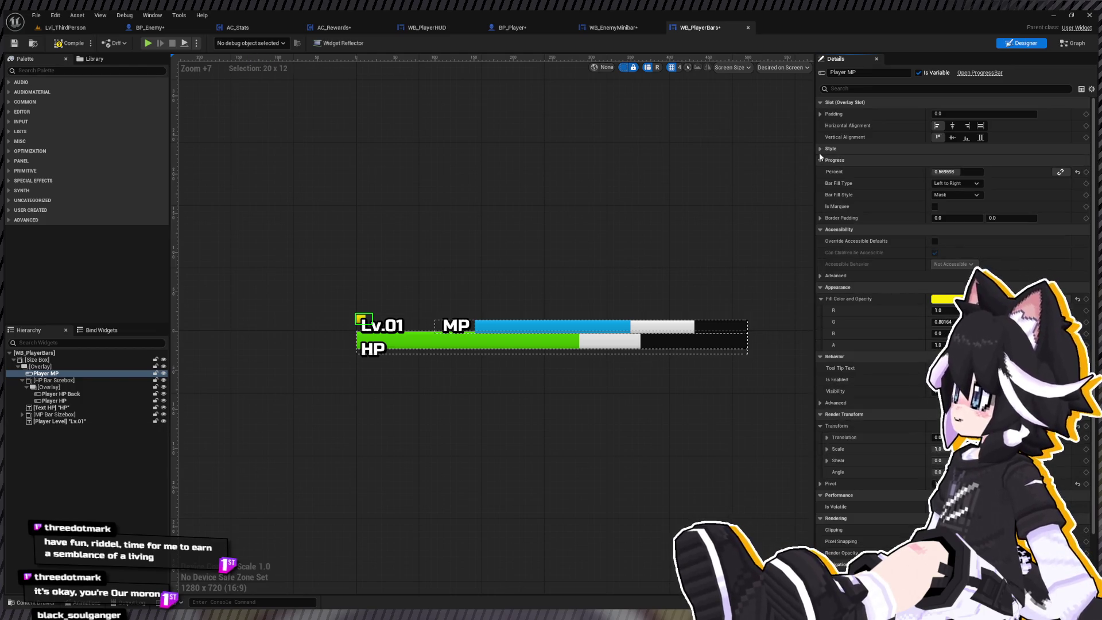
click(820, 152)
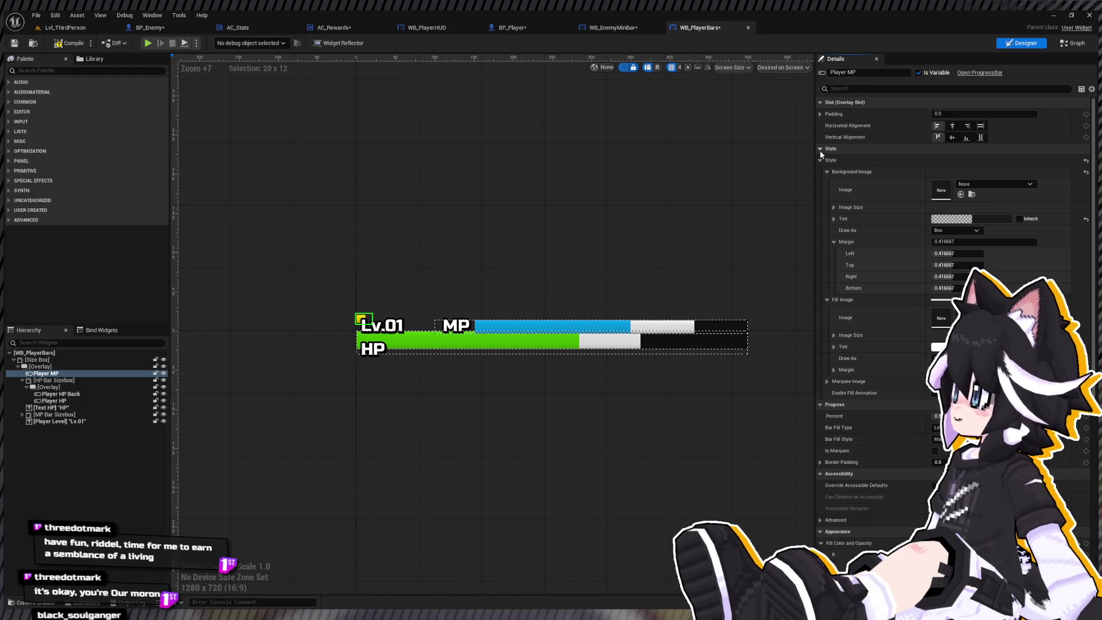
click(819, 149)
click(820, 160)
click(820, 172)
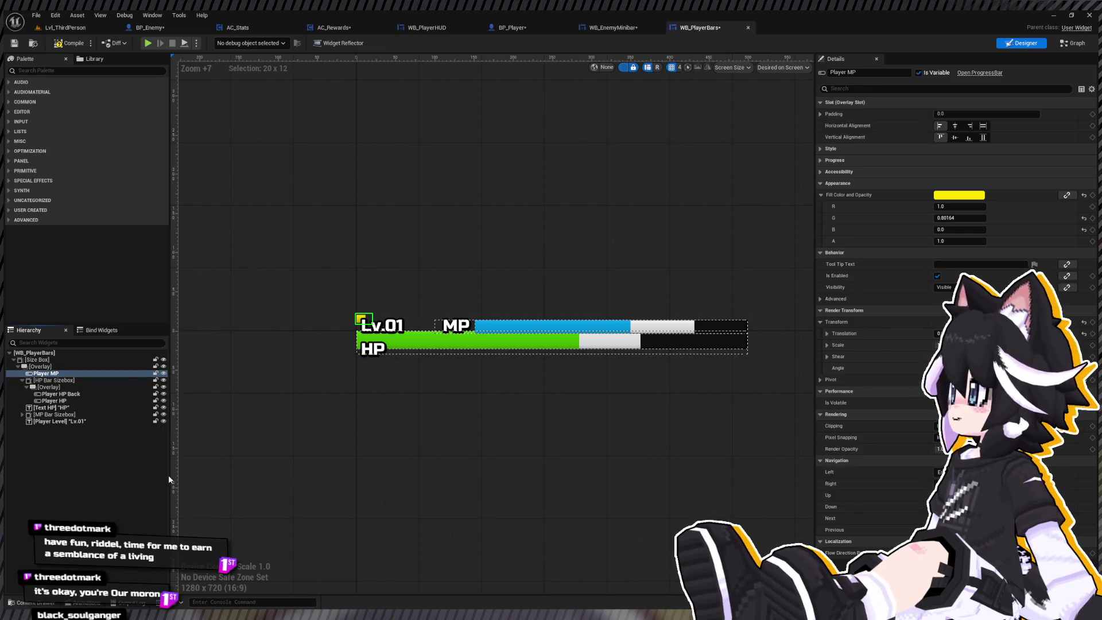
key(ctrl+z)
click(45, 373)
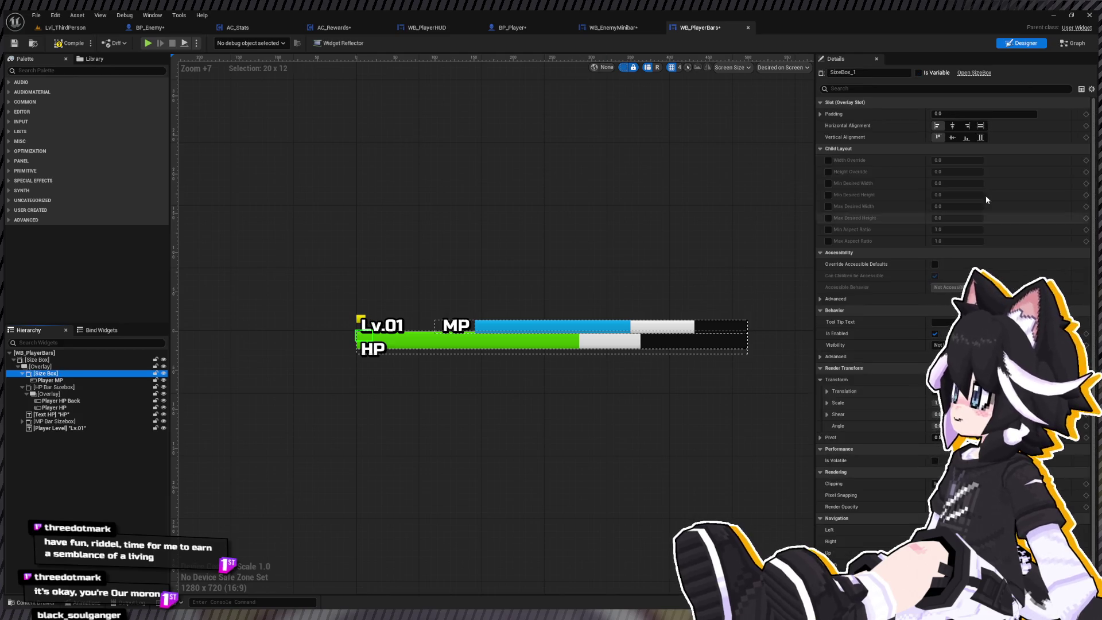
Enable Width Override on the yellow bar's Size Box and set it to 200
click(828, 160)
click(934, 160)
text(200)
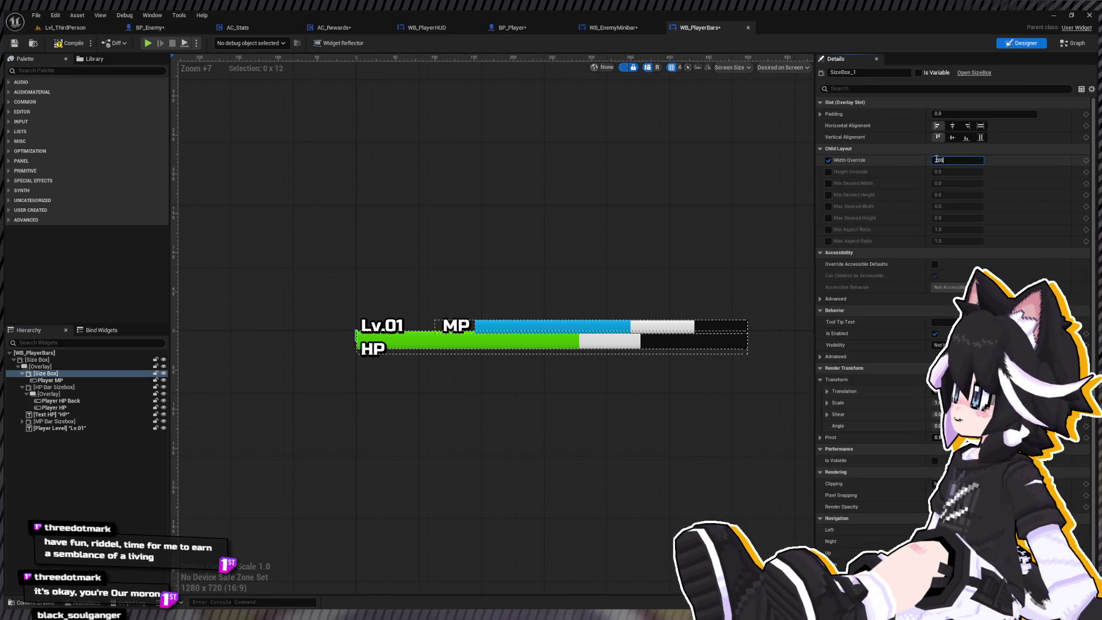
key(Return)
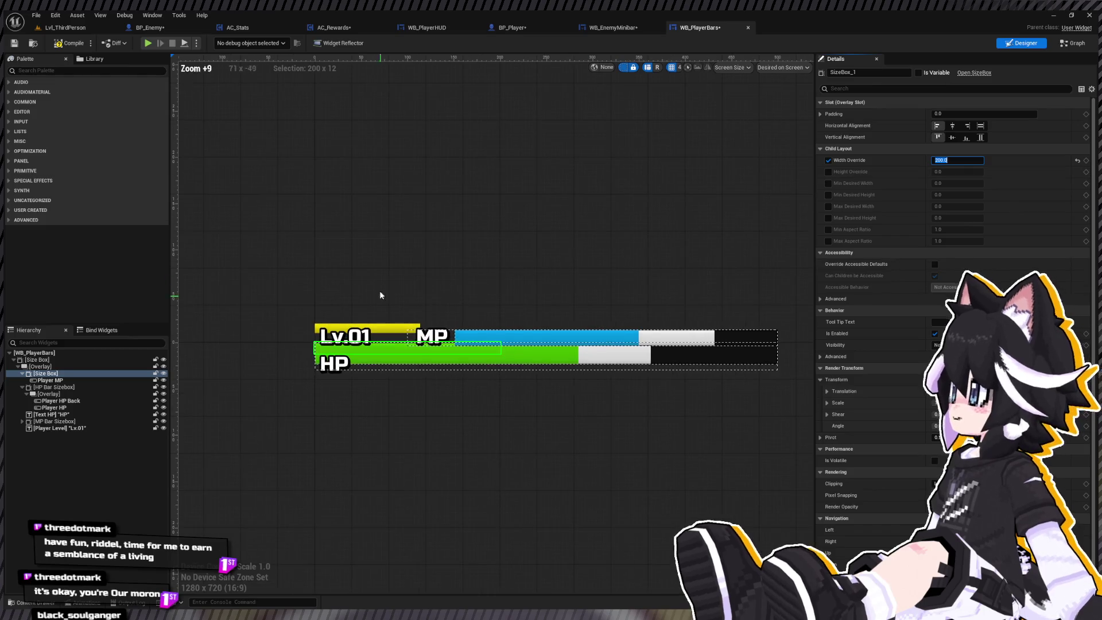
Rename the yellow Player MP bar to Player EXP
scroll(up, 3)
click(372, 361)
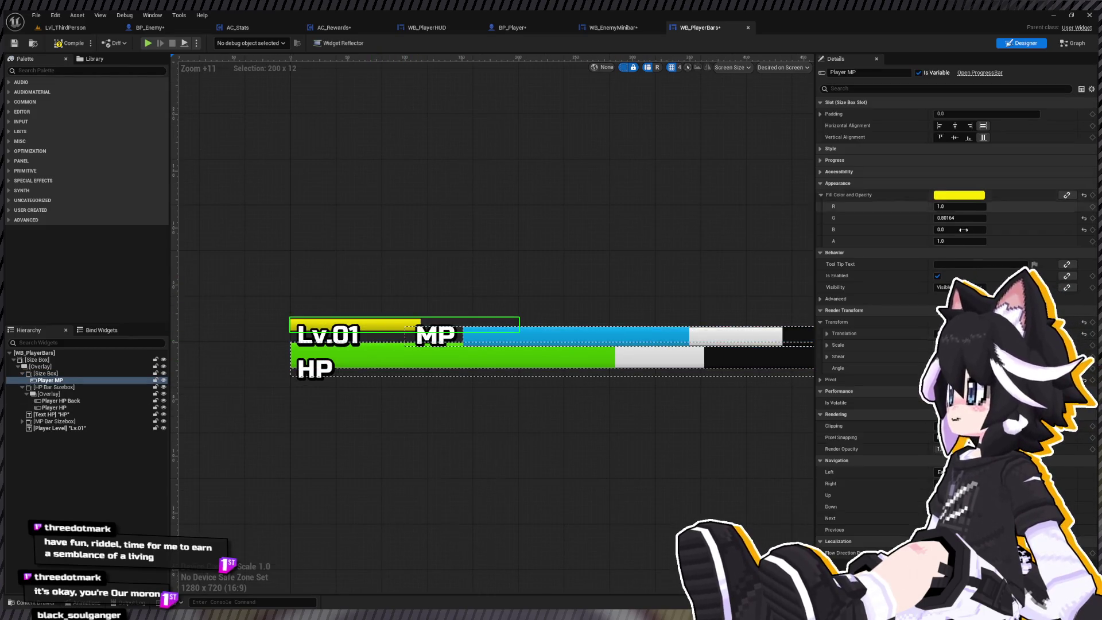
click(66, 381)
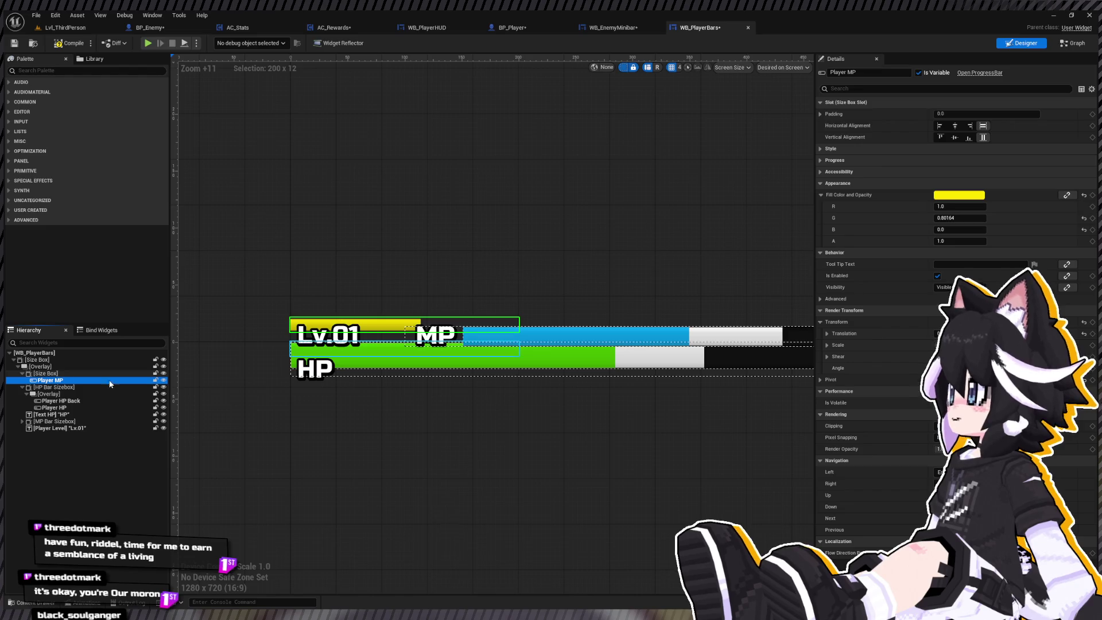
double_click(858, 73)
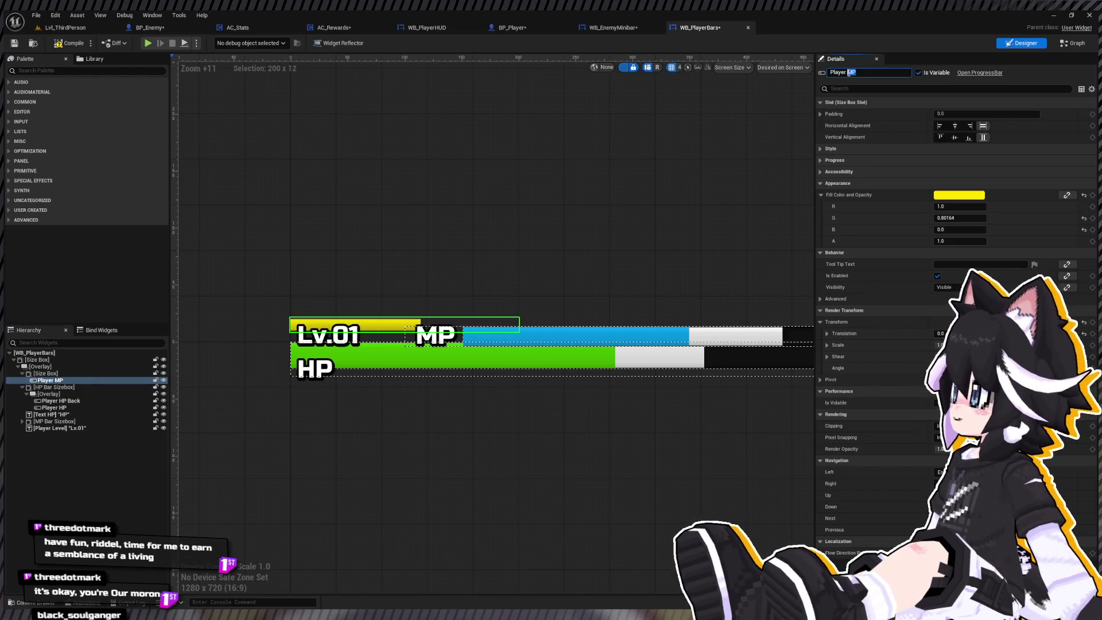
text(EXP)
key(Return)
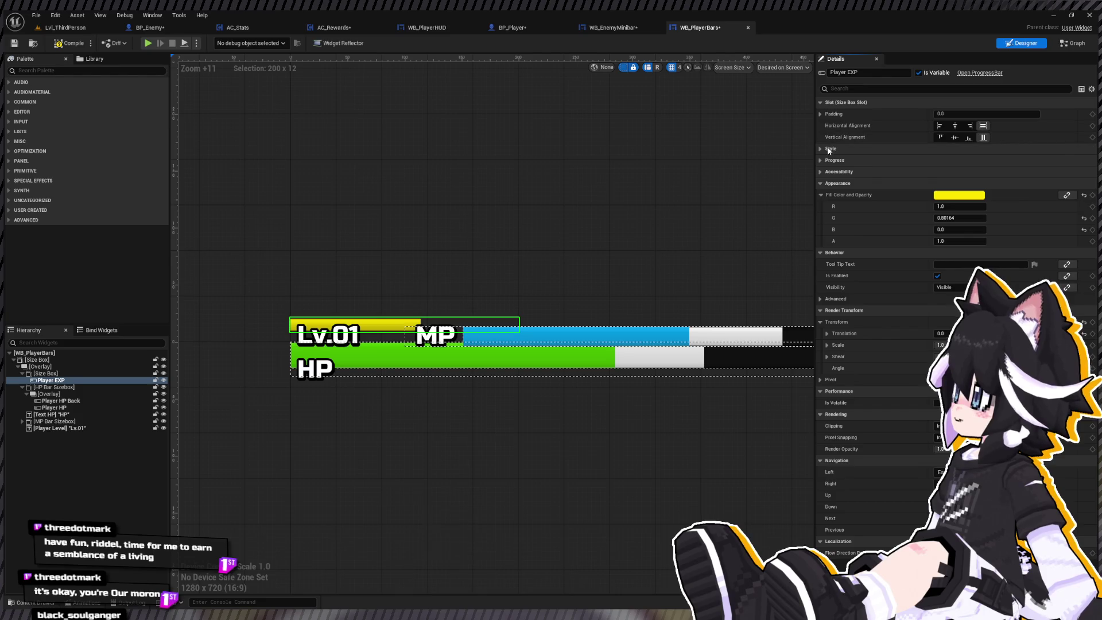
Adjust the Player EXP bar's Percent fill and review its background image style settings
click(940, 160)
drag(947, 172, 1010, 172)
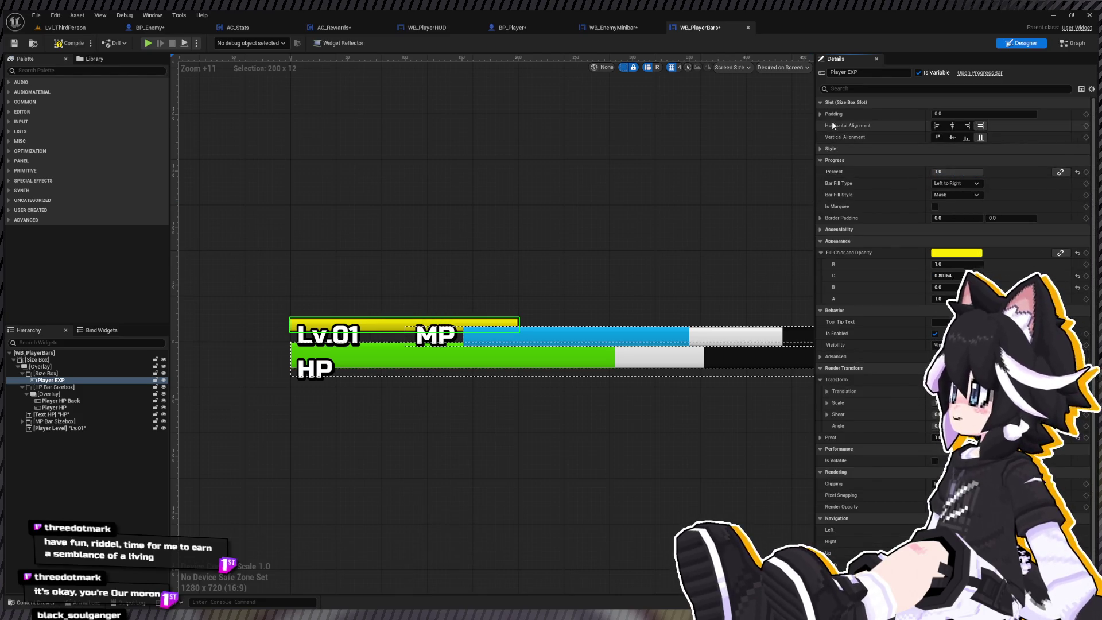
drag(701, 171, 684, 219)
drag(950, 171, 987, 171)
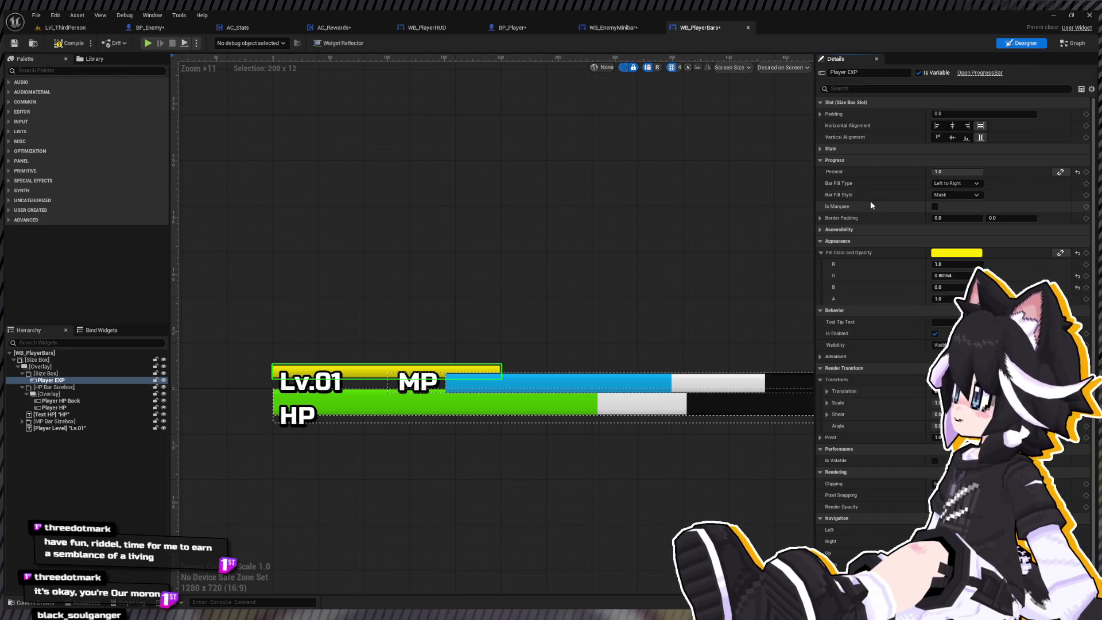
scroll(down, 3)
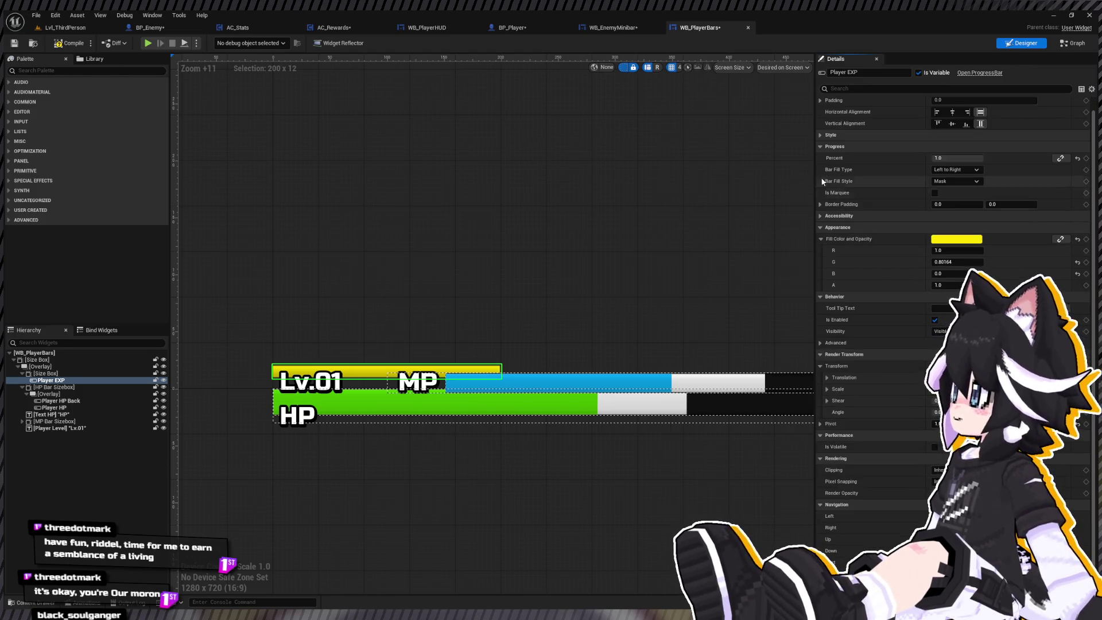
click(820, 135)
click(819, 146)
click(827, 157)
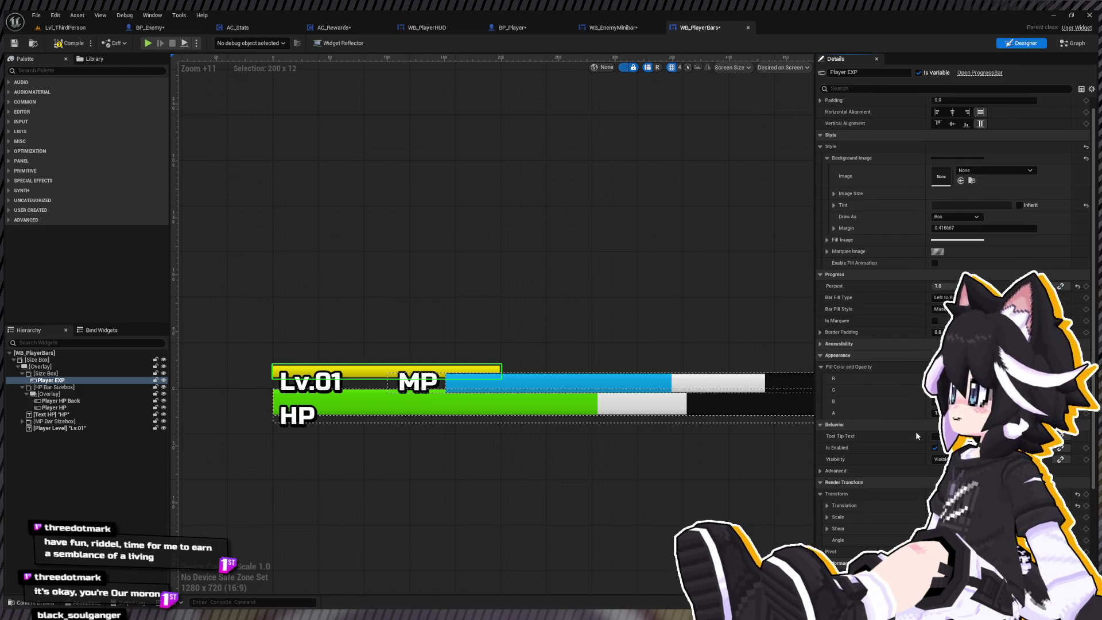
Change the Size Box width override around Player EXP to 100
click(52, 380)
scroll(up, 3)
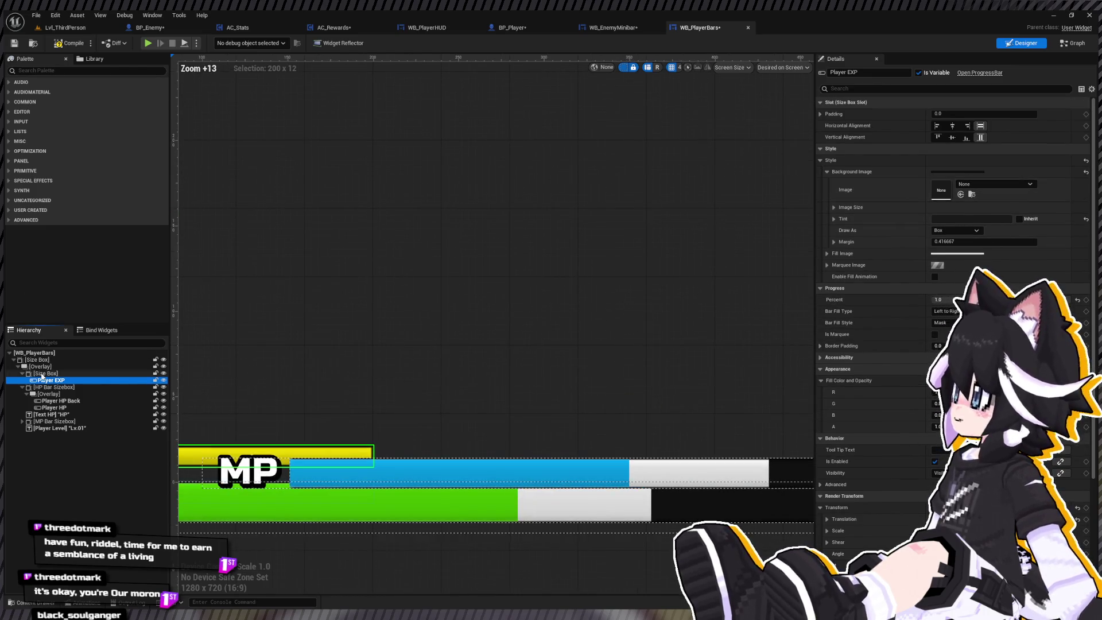
click(45, 373)
click(953, 160)
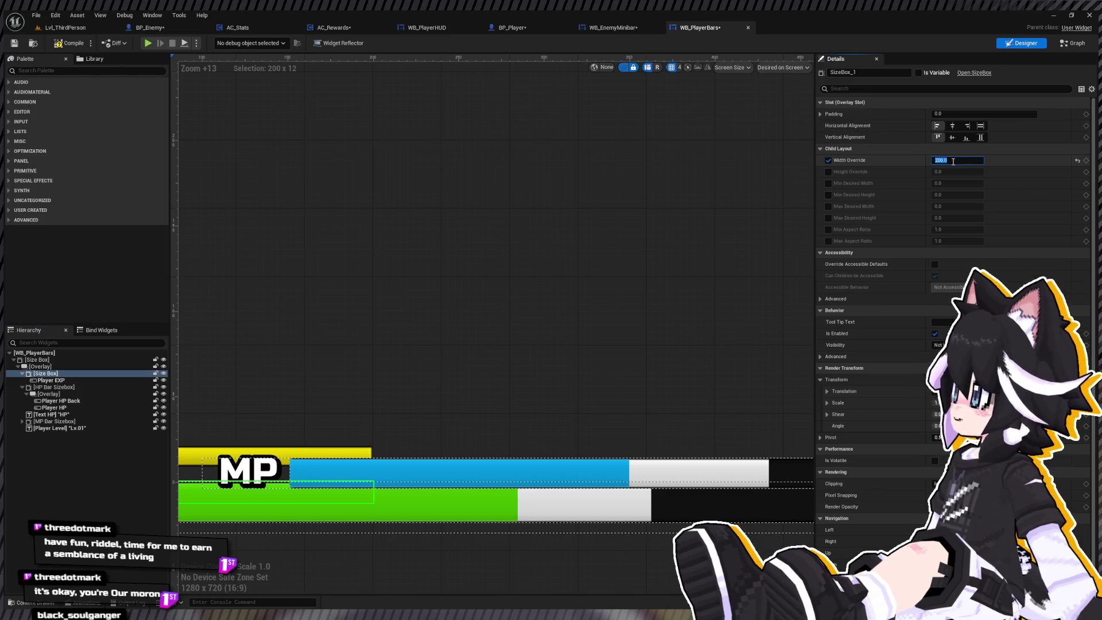
text(50)
key(Return)
text(100)
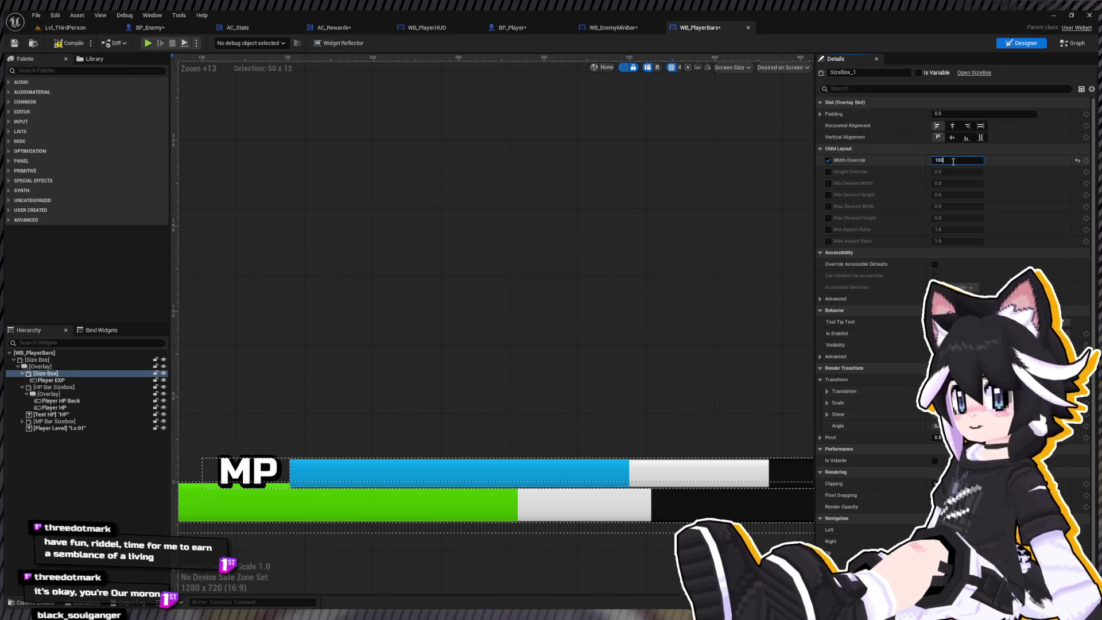
key(Return)
drag(352, 416, 544, 278)
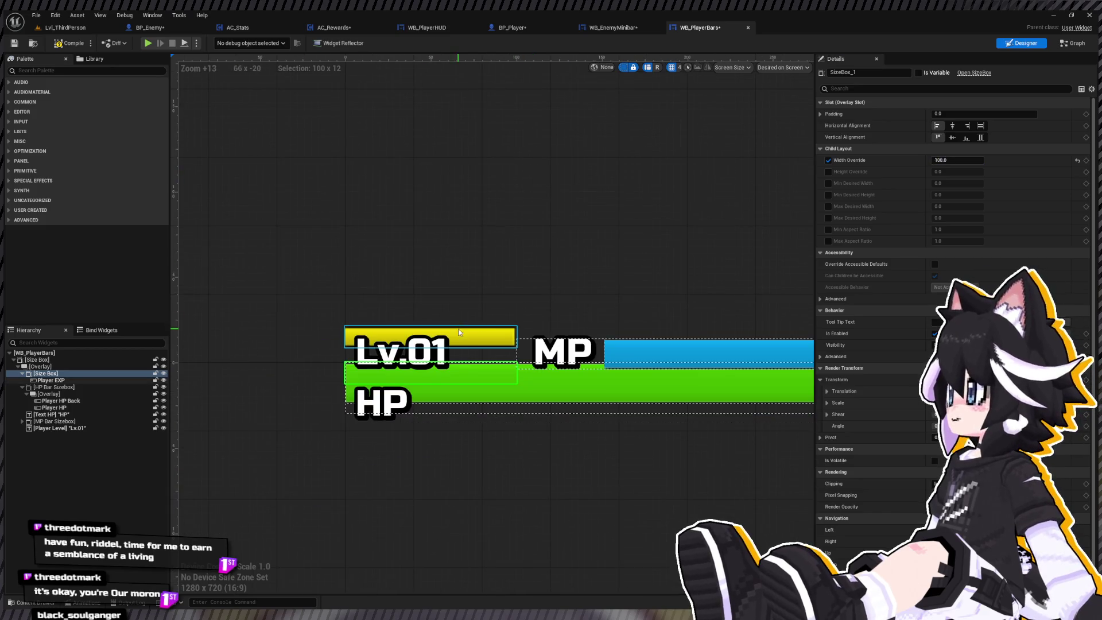
click(402, 165)
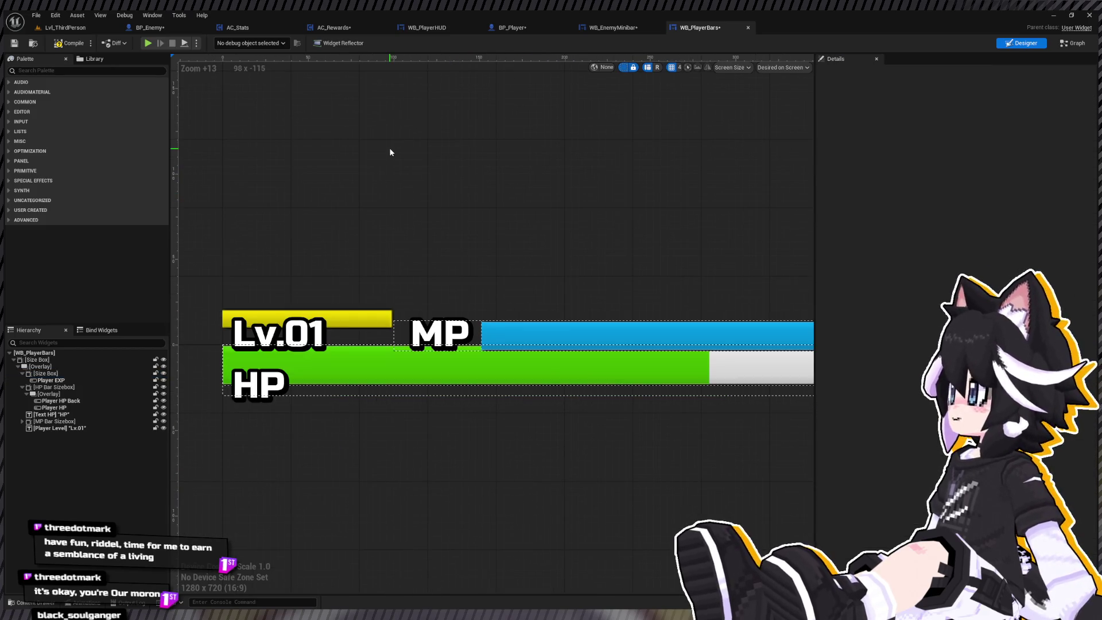
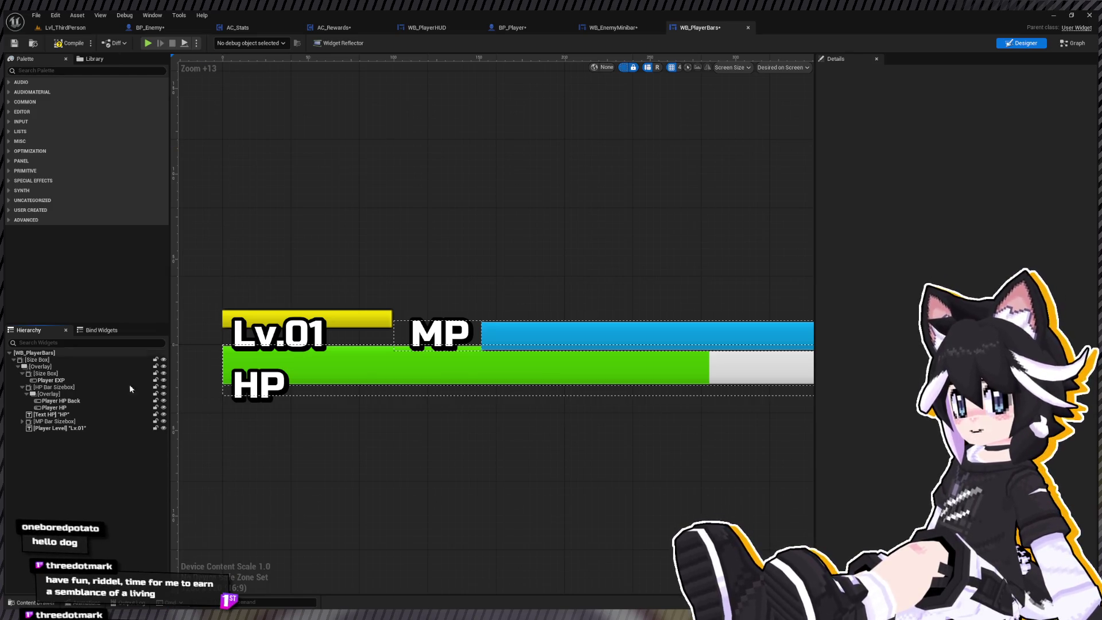
Select the Player EXP progress bar, compile WB_PlayerBars and switch to its EventGraph
drag(286, 354, 426, 426)
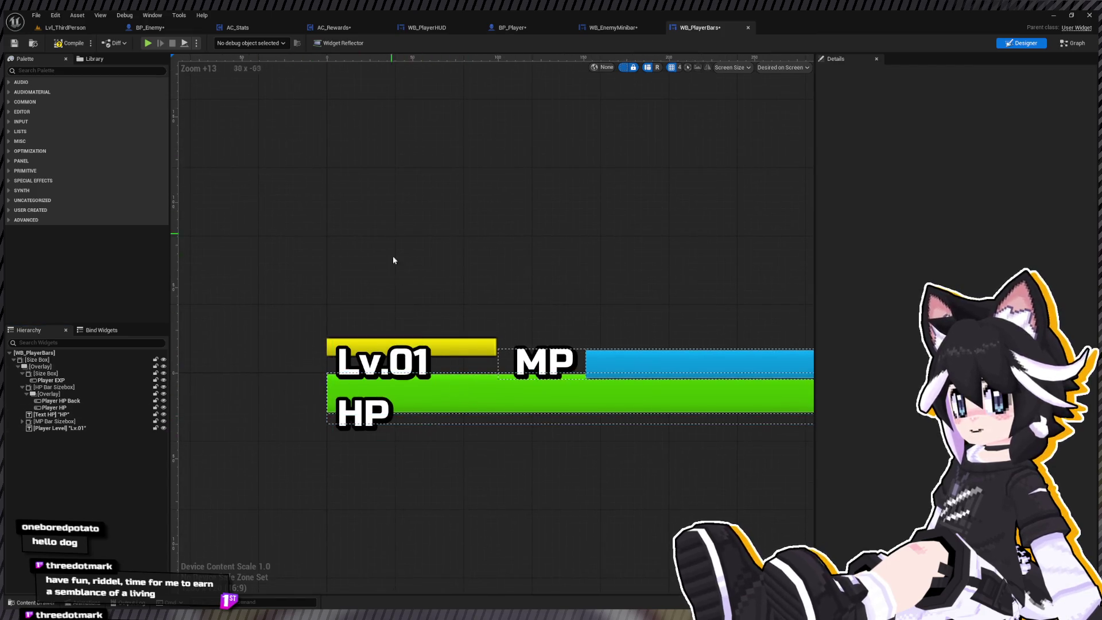
drag(393, 260, 314, 271)
click(364, 358)
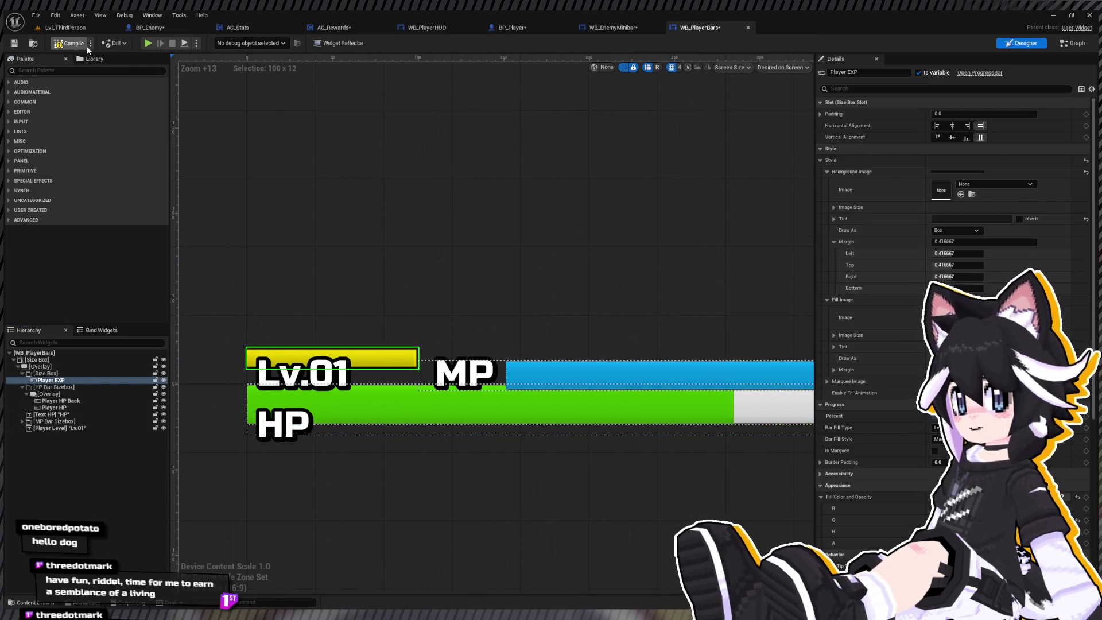
click(86, 46)
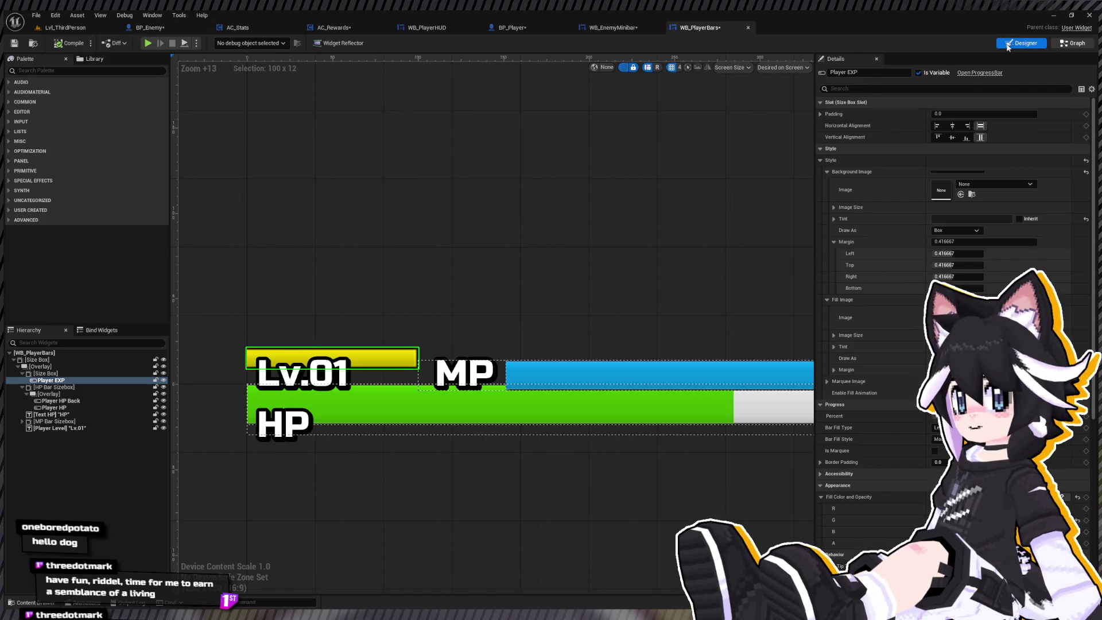
click(1072, 43)
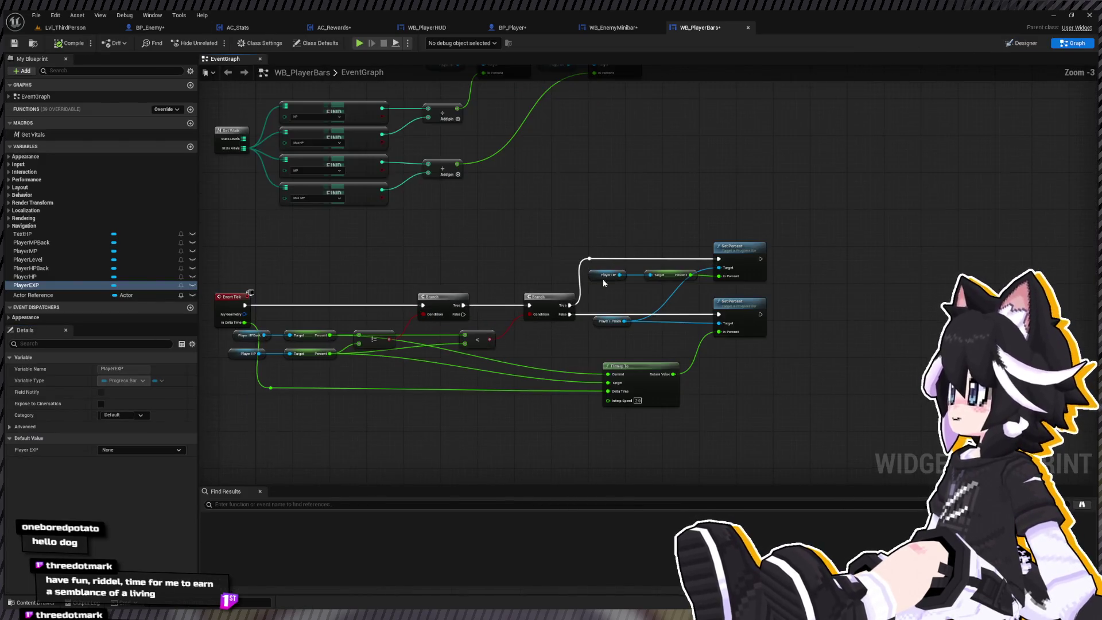
Replace the Stats Vitals find with three Map Find nodes wired to Get Vitals' Stats Levels
drag(603, 281, 761, 446)
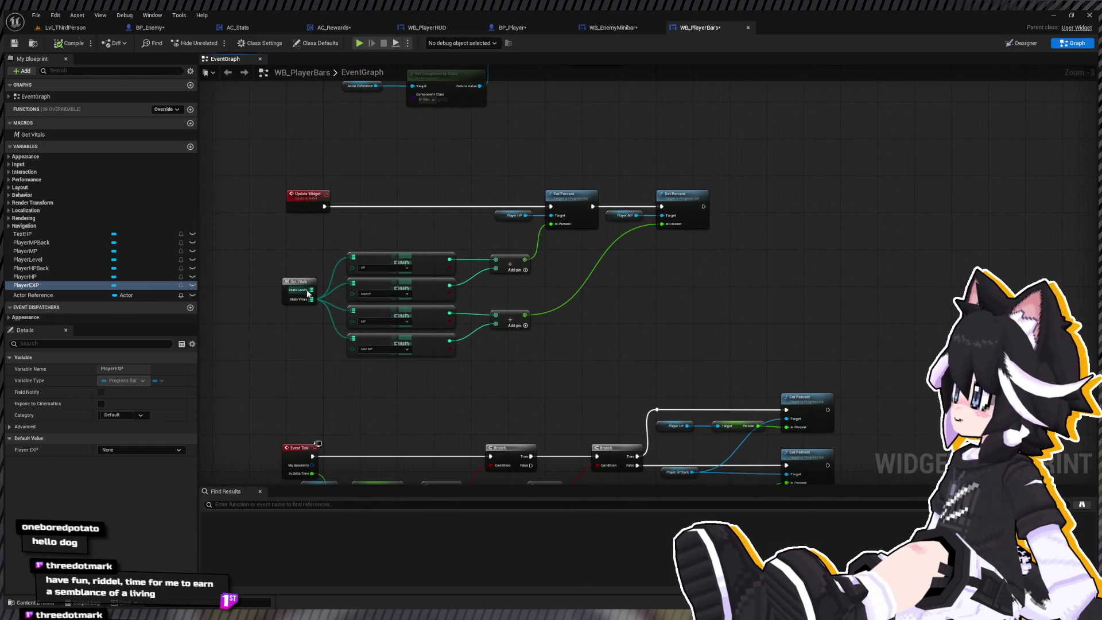
click(308, 293)
drag(598, 289, 579, 294)
scroll(up, 3)
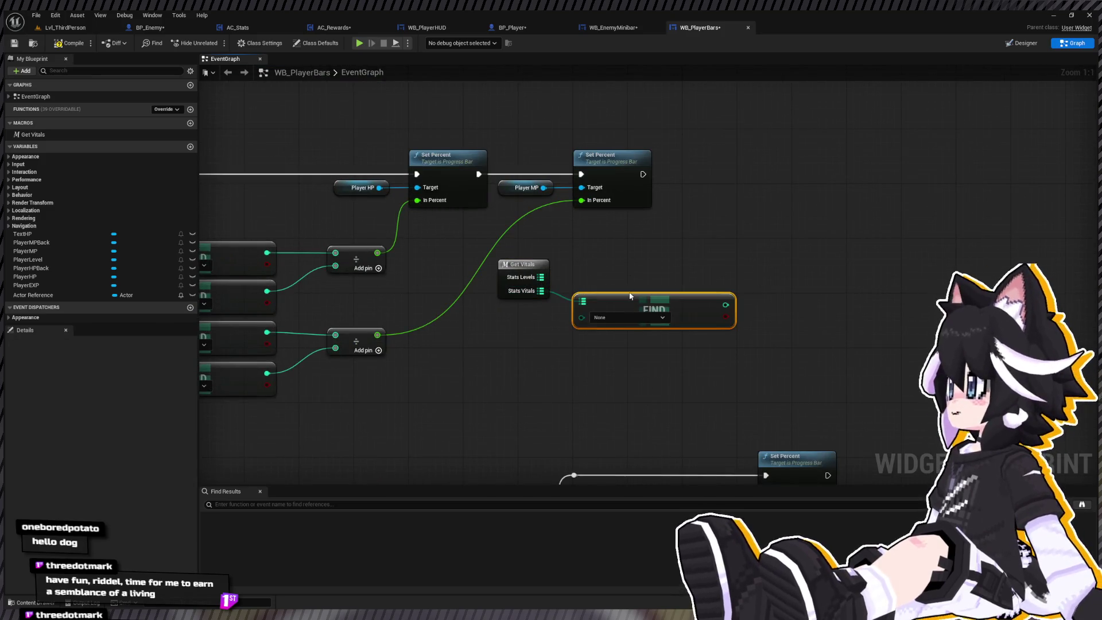
key(ctrl+z)
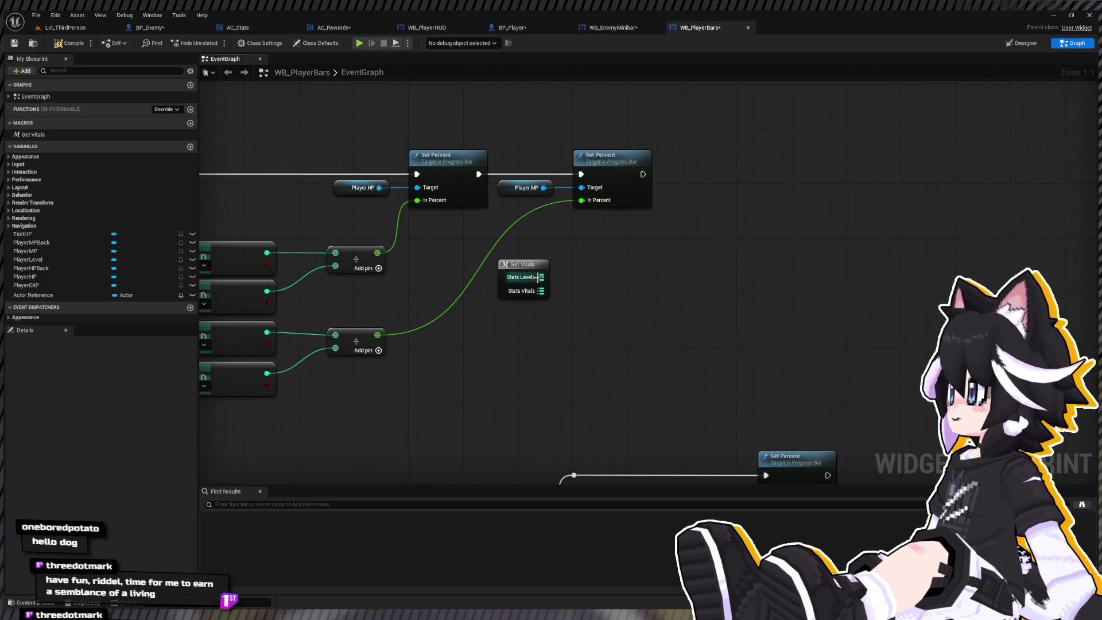
drag(540, 277, 587, 285)
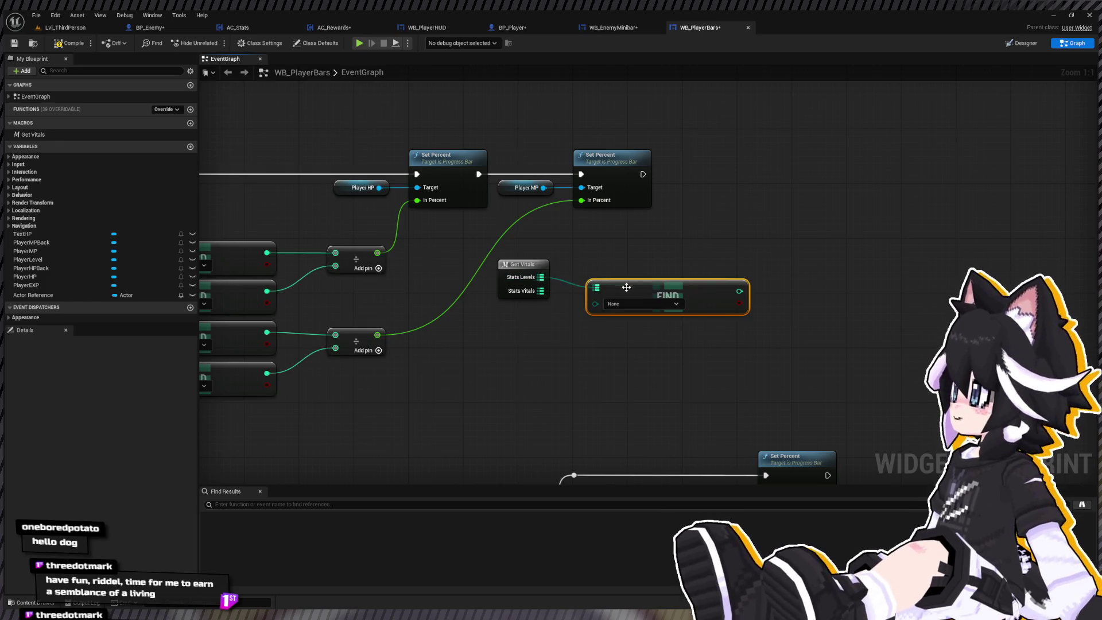
key(ctrl+v)
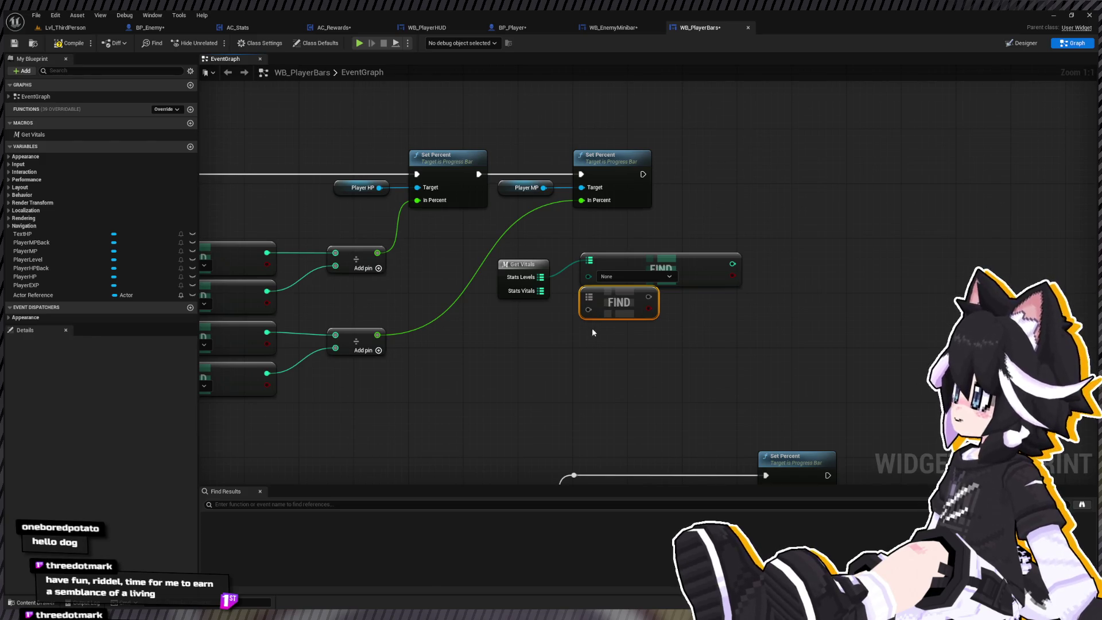
drag(586, 305, 541, 277)
drag(589, 331, 541, 277)
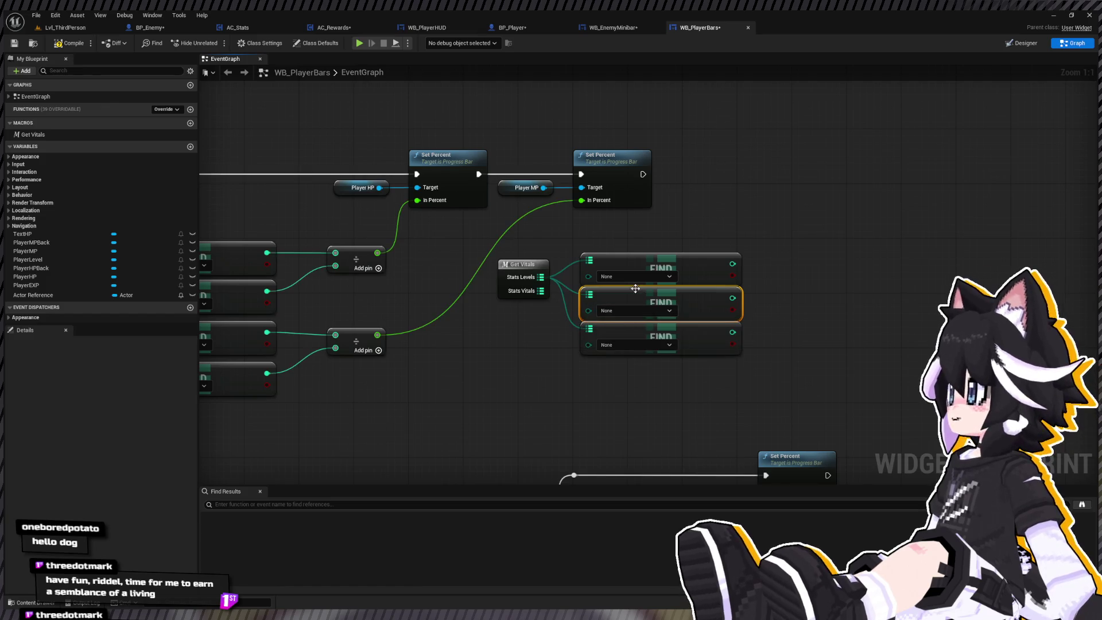
Key the lookups Level, Experience and Exp to Next, feeding Exp to Next into the Divide
click(615, 310)
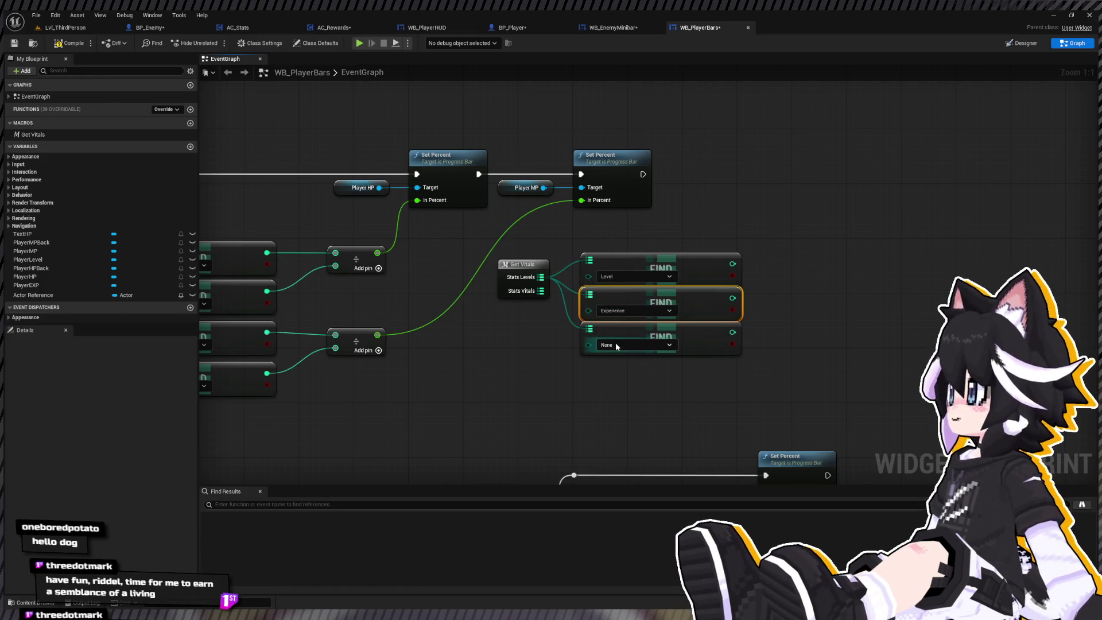
click(617, 376)
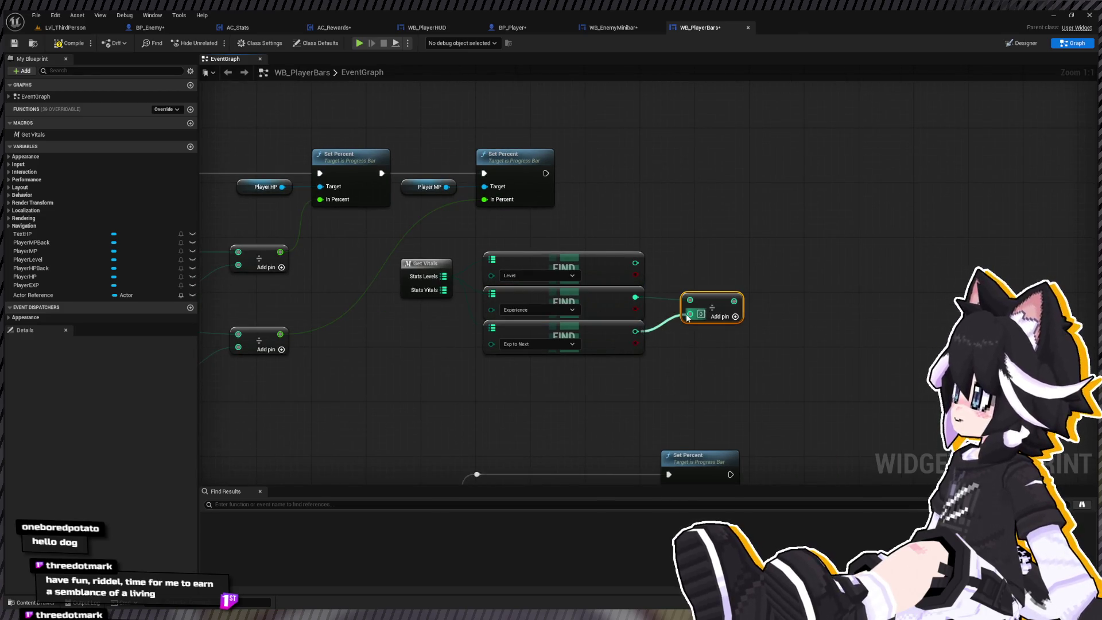
drag(688, 318, 689, 315)
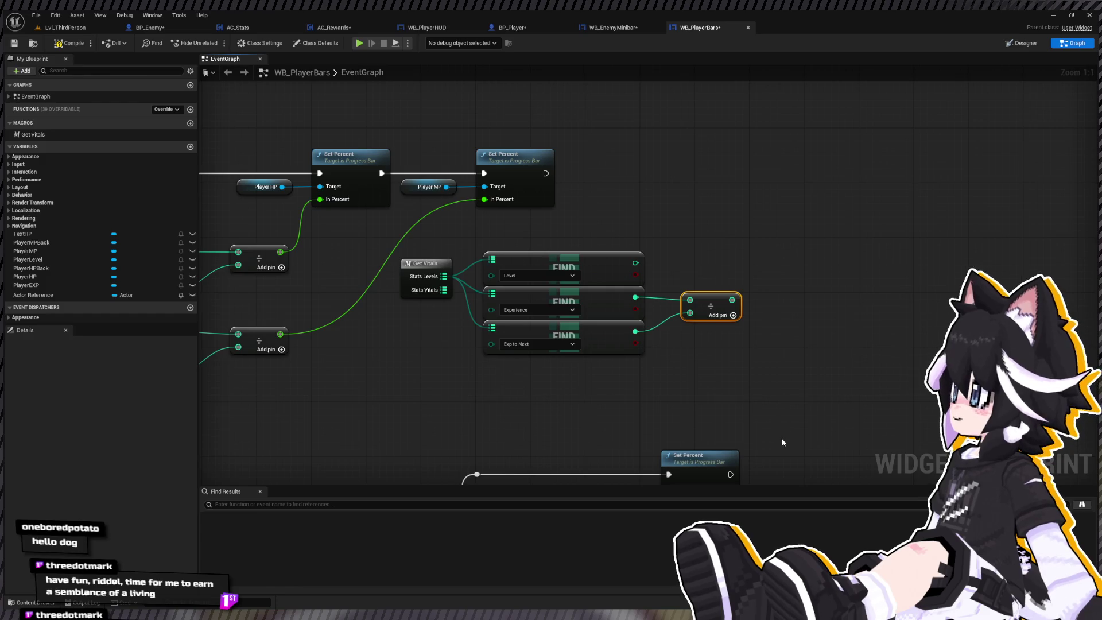
drag(790, 91, 724, 174)
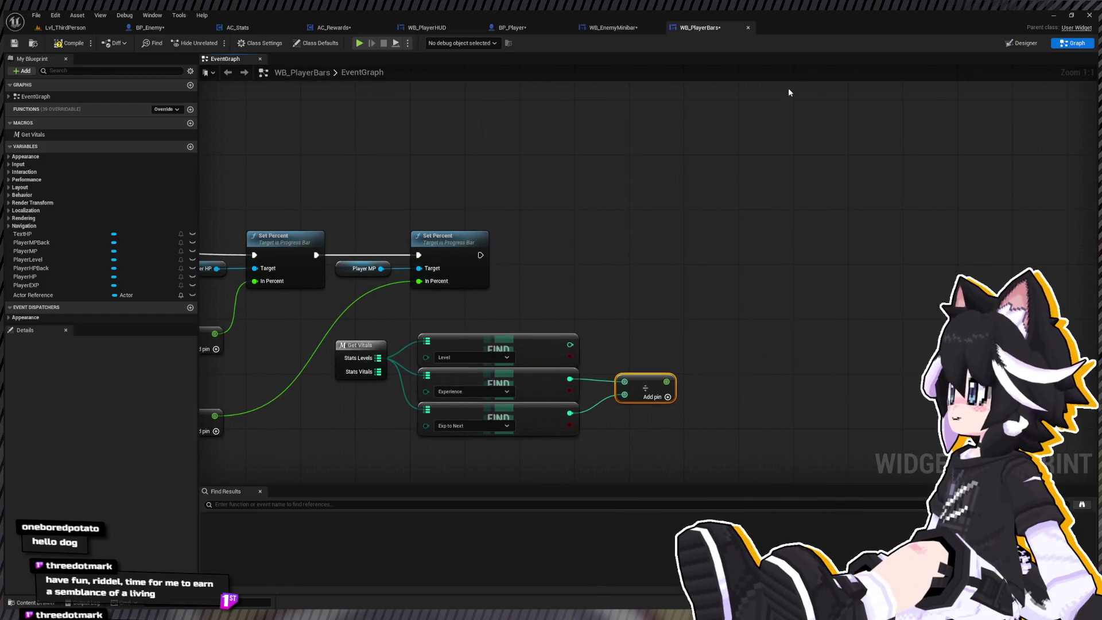
Check the bar layout, then place a Player Level getter in the event graph
click(49, 261)
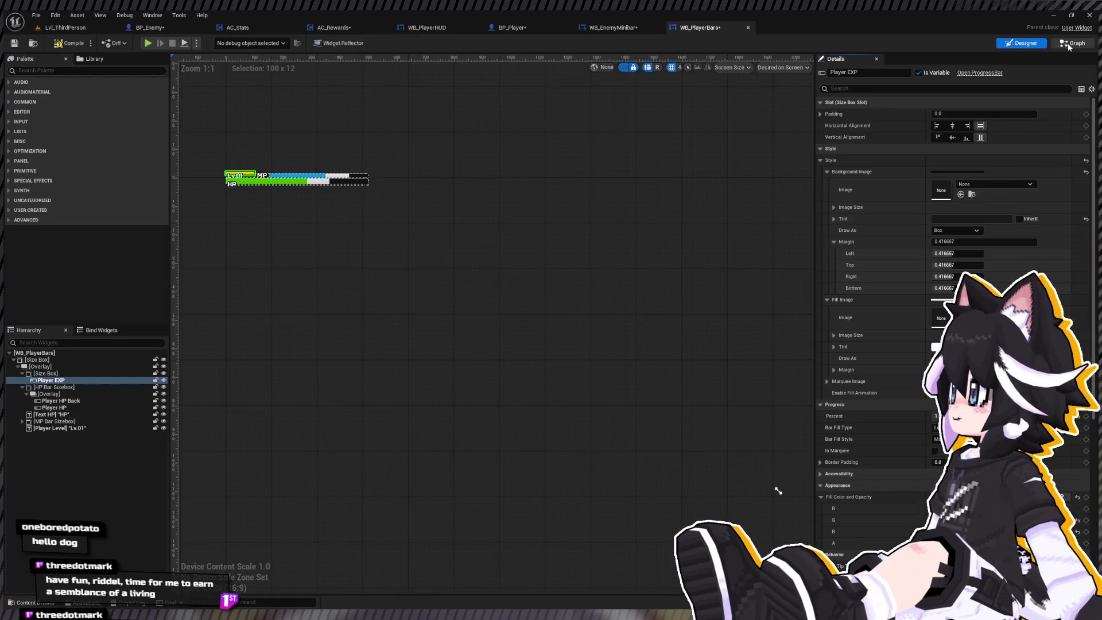
click(1069, 43)
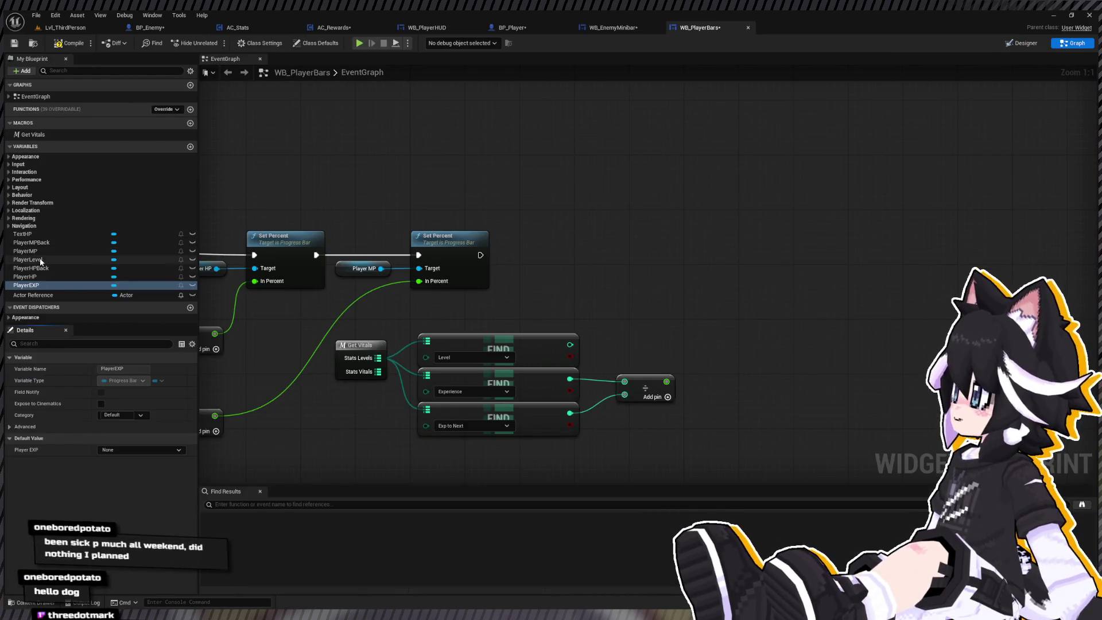
click(34, 260)
drag(602, 249, 676, 236)
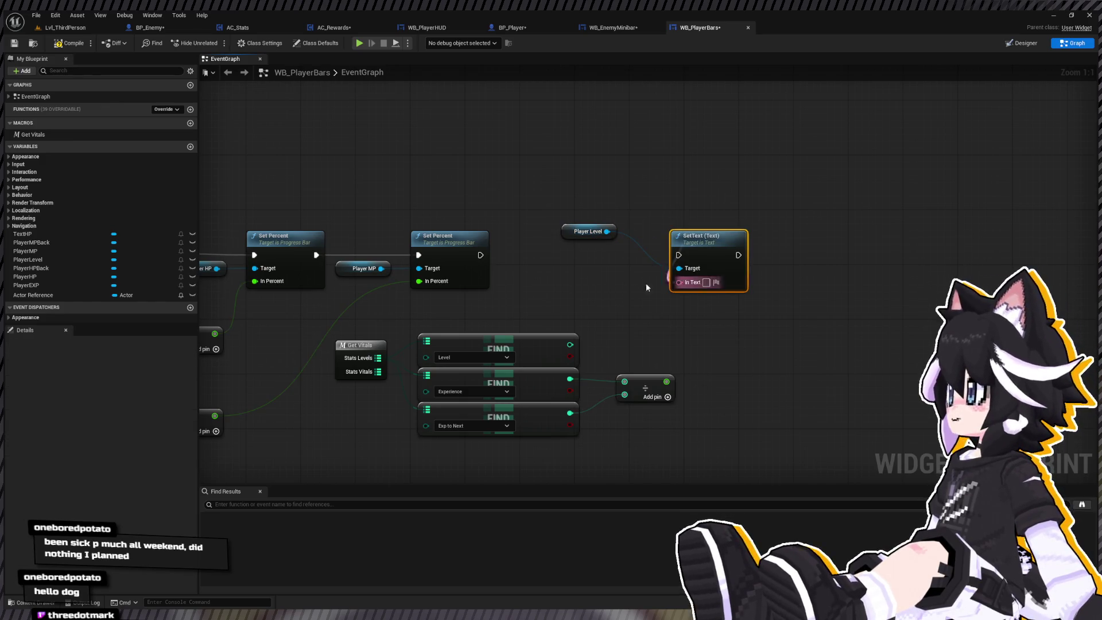
Add a SetText on Player Level formatted 'Lv.{A}', executed after the MP Set Percent
drag(679, 283, 619, 282)
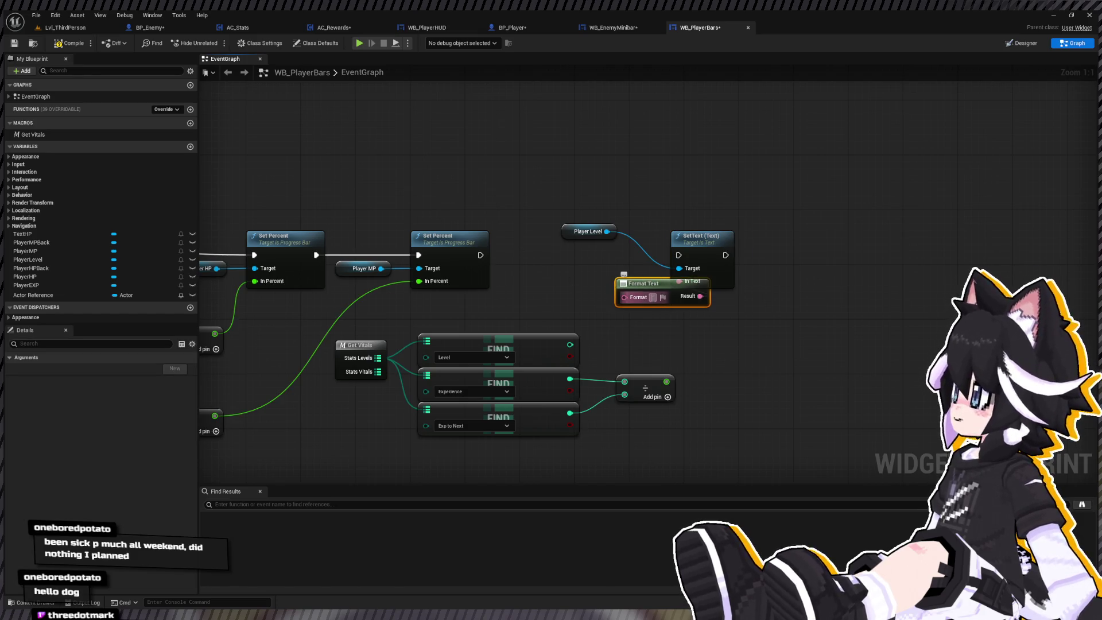
text(Lv.{A})
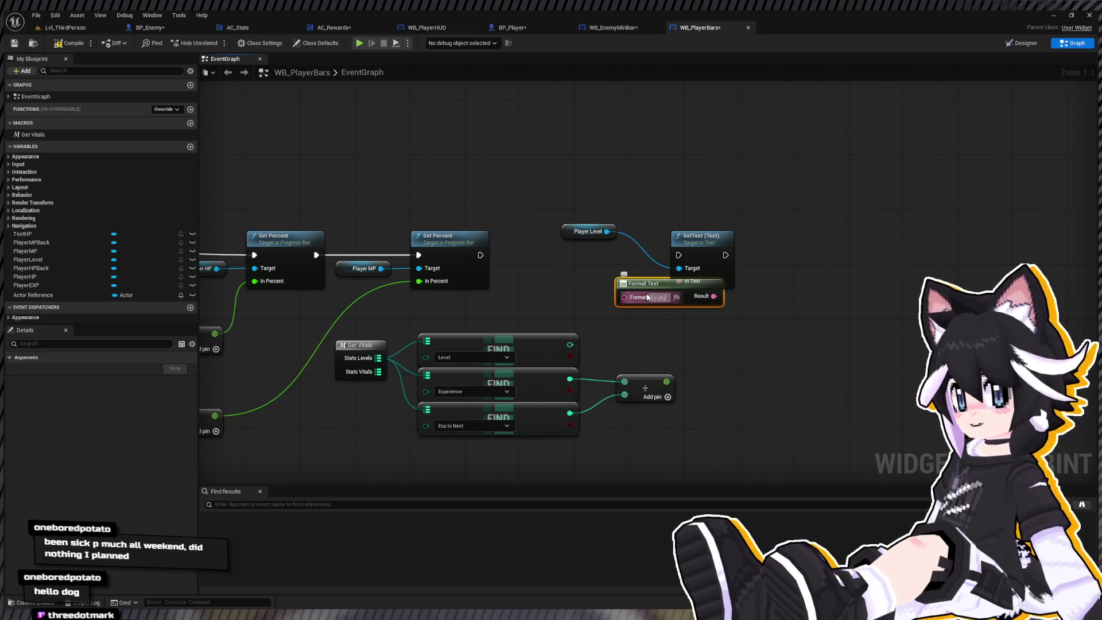
key(Return)
drag(701, 236, 783, 222)
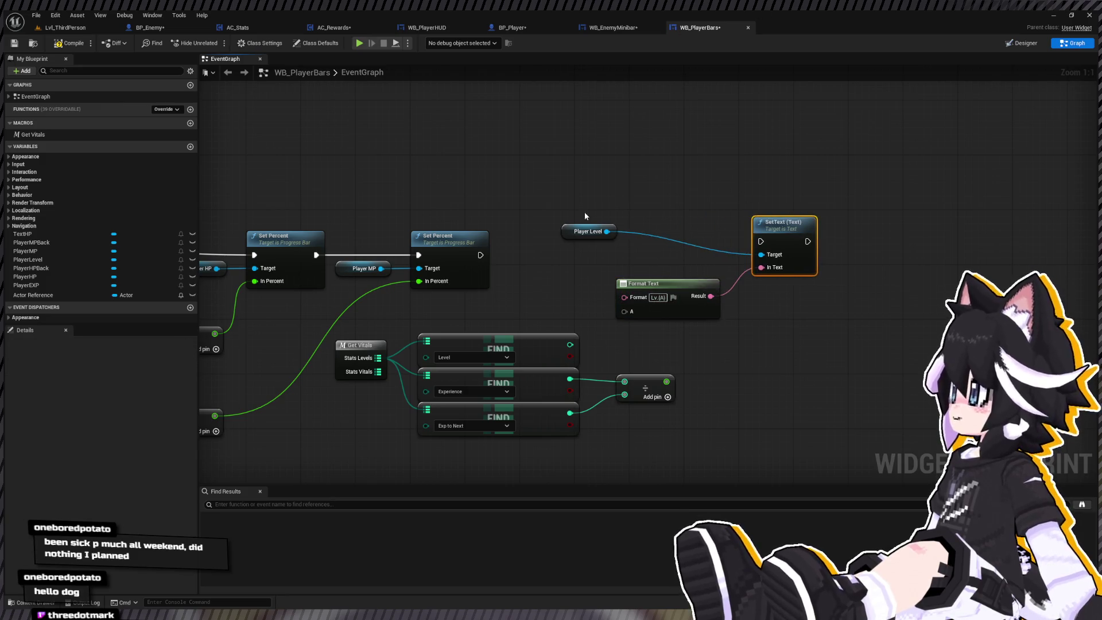
click(588, 231)
drag(607, 231, 682, 260)
drag(574, 234, 628, 259)
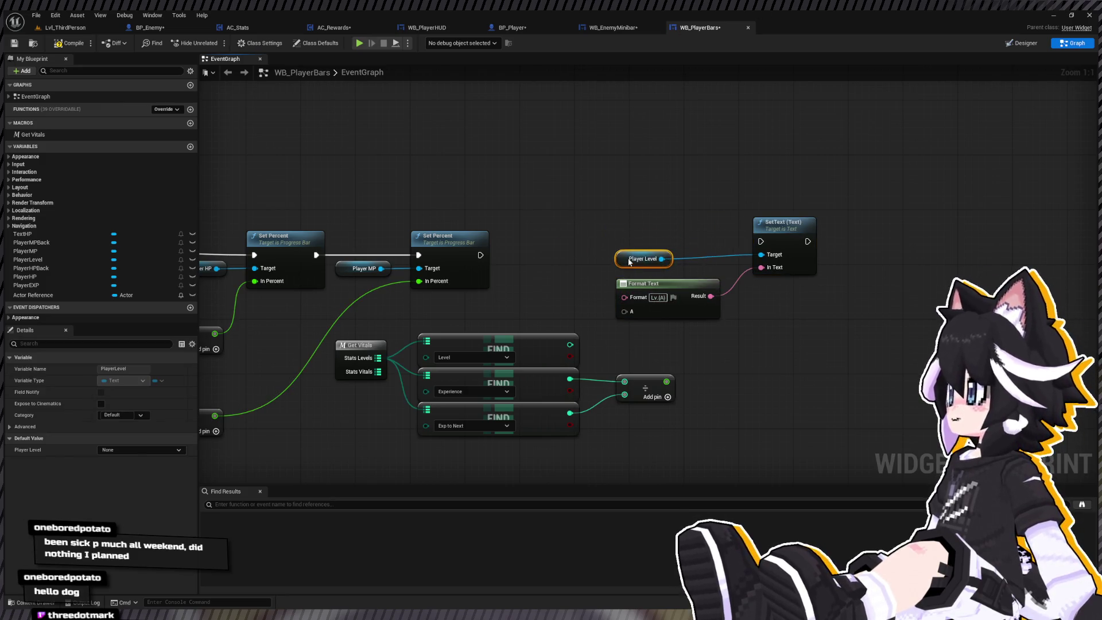
drag(610, 221, 922, 295)
drag(710, 284, 705, 275)
drag(476, 255, 761, 242)
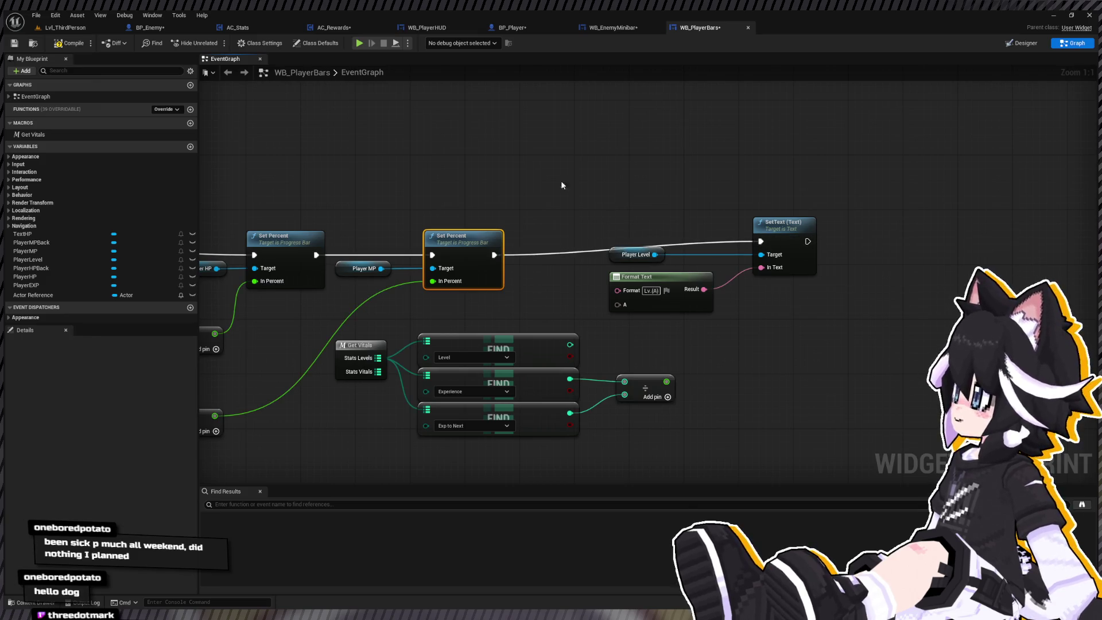
drag(641, 216, 803, 335)
drag(785, 228, 902, 242)
Convert the Level lookup result to text and feed it into Format Text's A pin
drag(666, 381, 756, 360)
click(629, 326)
drag(570, 345, 646, 186)
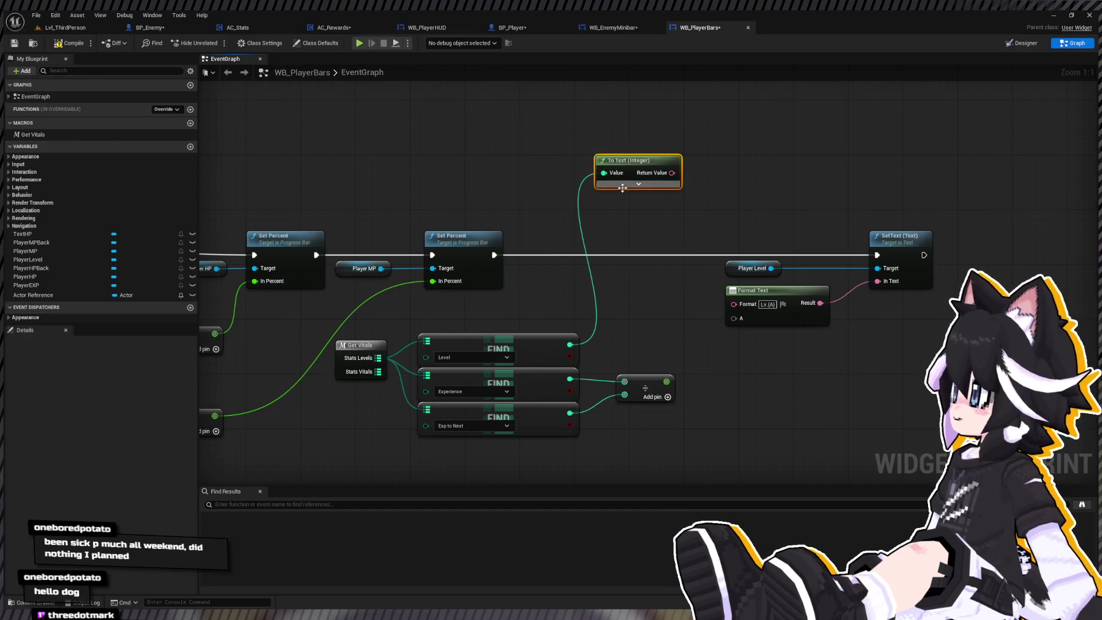
click(646, 184)
click(637, 254)
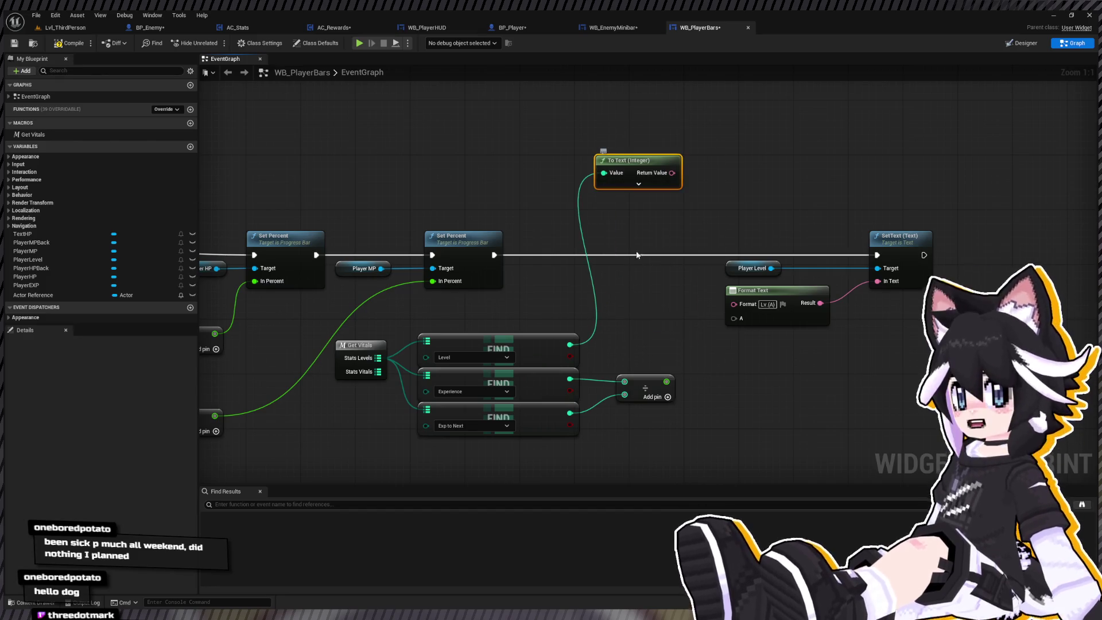
drag(637, 167, 733, 318)
drag(660, 321, 988, 237)
click(715, 213)
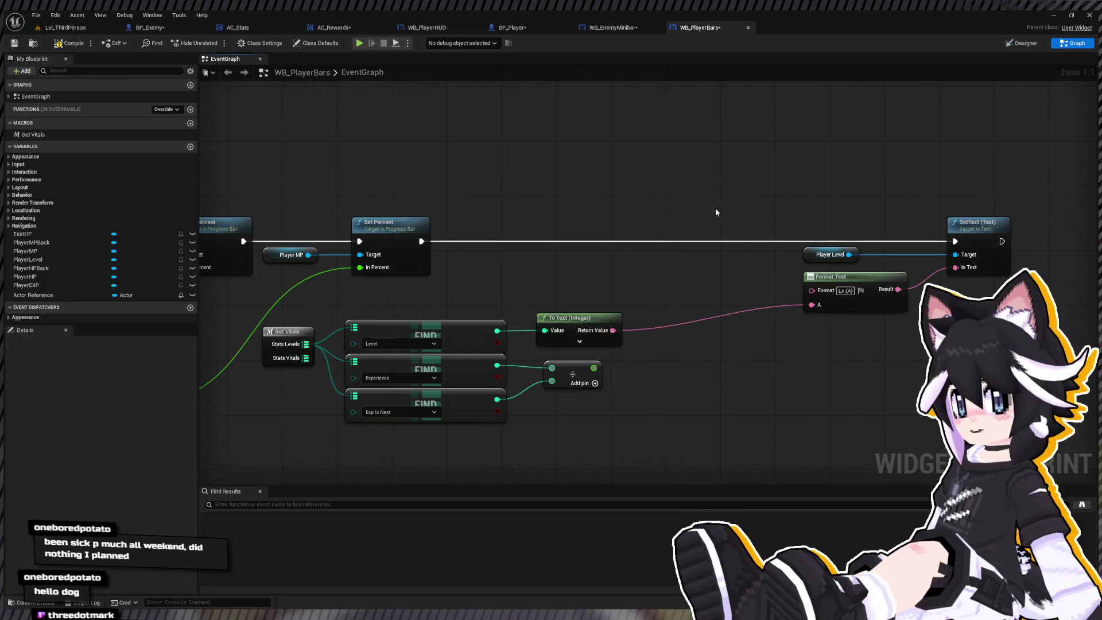
drag(716, 212, 718, 224)
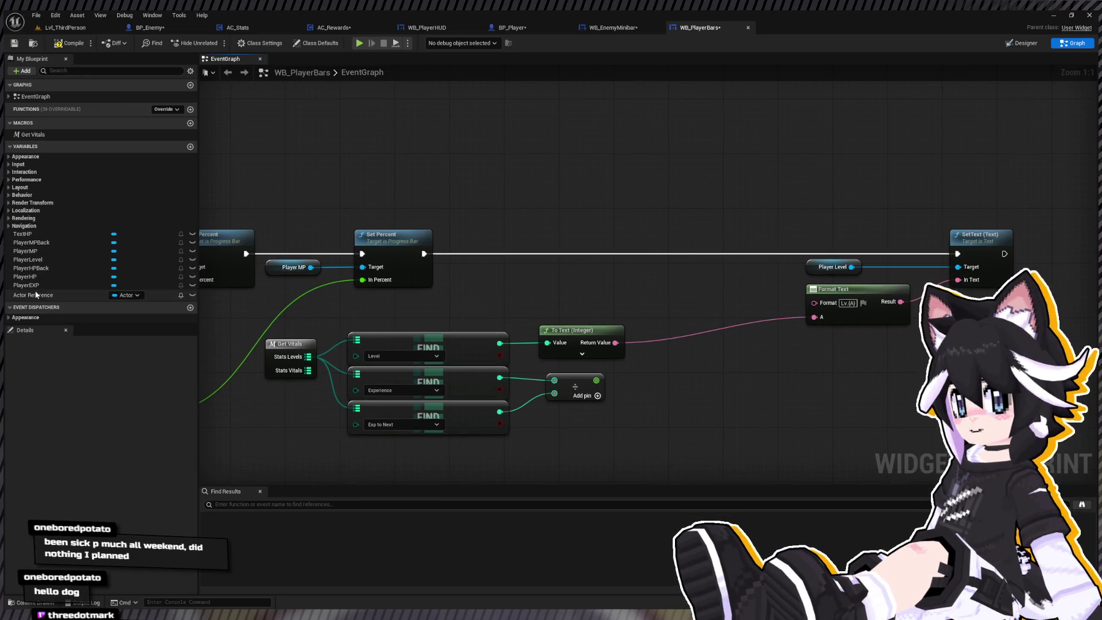
Add a Set Percent on Player EXP driven by the divide result, chained into execution
click(26, 285)
drag(556, 298, 617, 287)
click(656, 327)
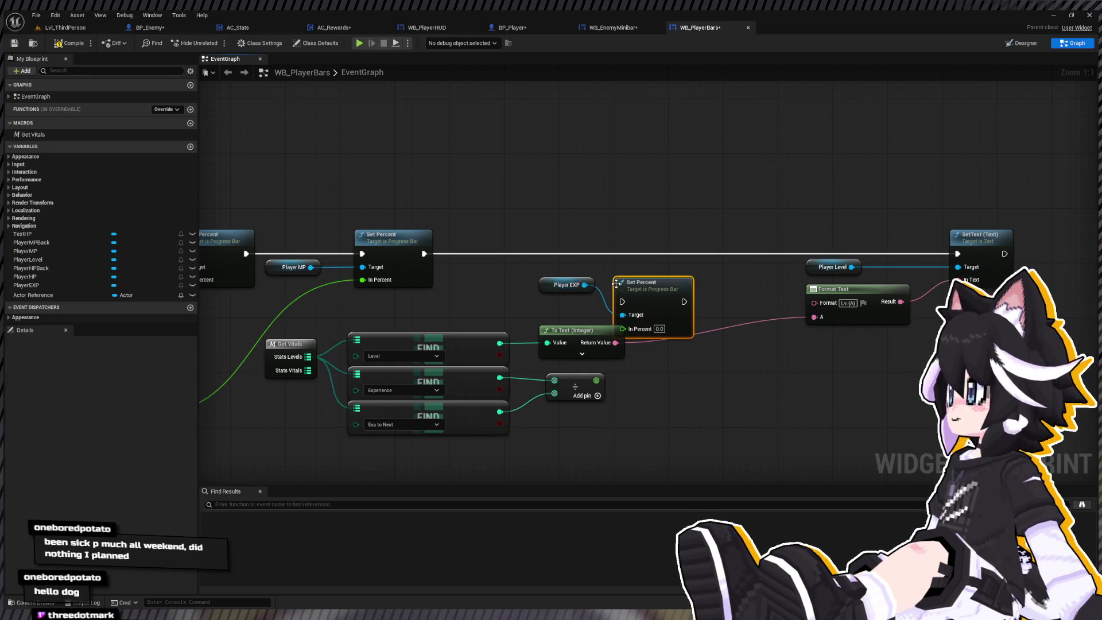
drag(596, 380, 624, 329)
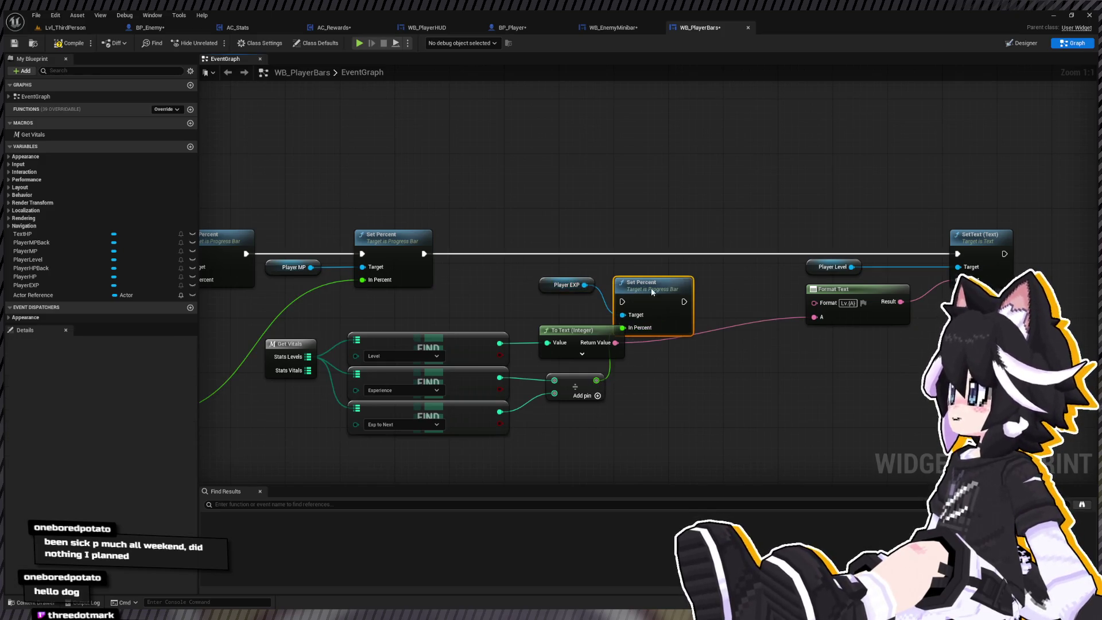
drag(665, 298, 679, 250)
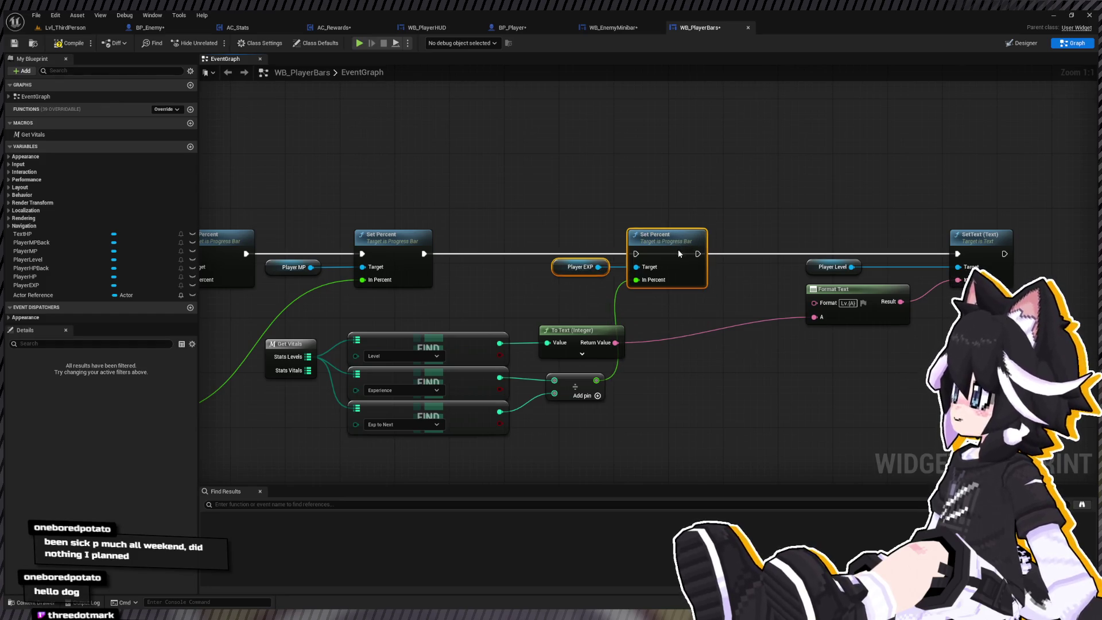
drag(423, 253, 957, 254)
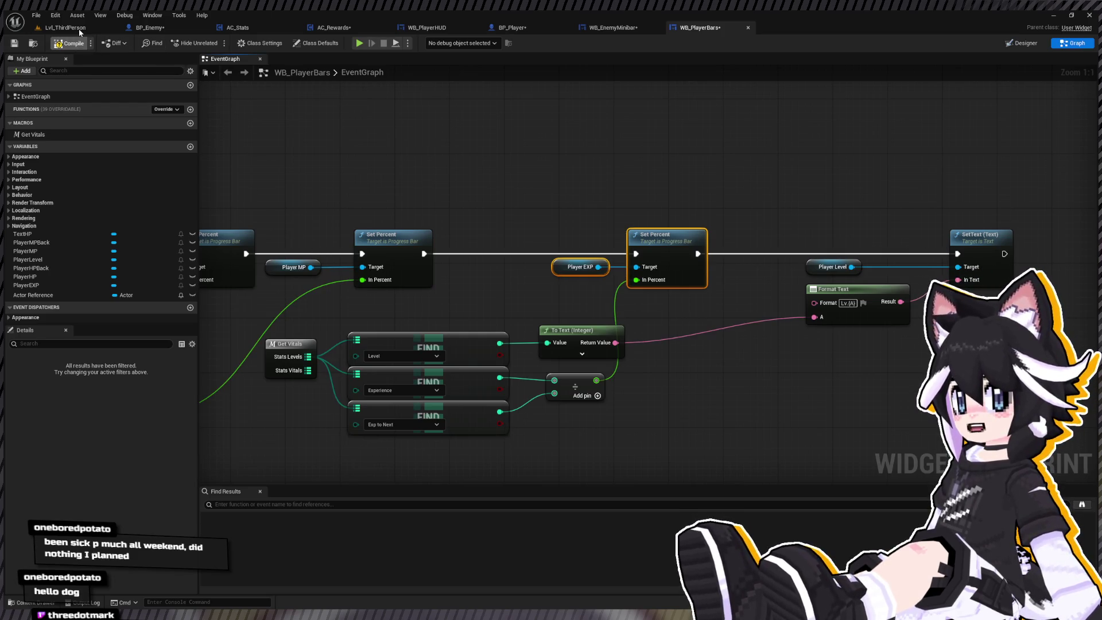
Play Lvl_ThirdPerson and attack the training dummy with a combo
click(65, 28)
key(alt+p)
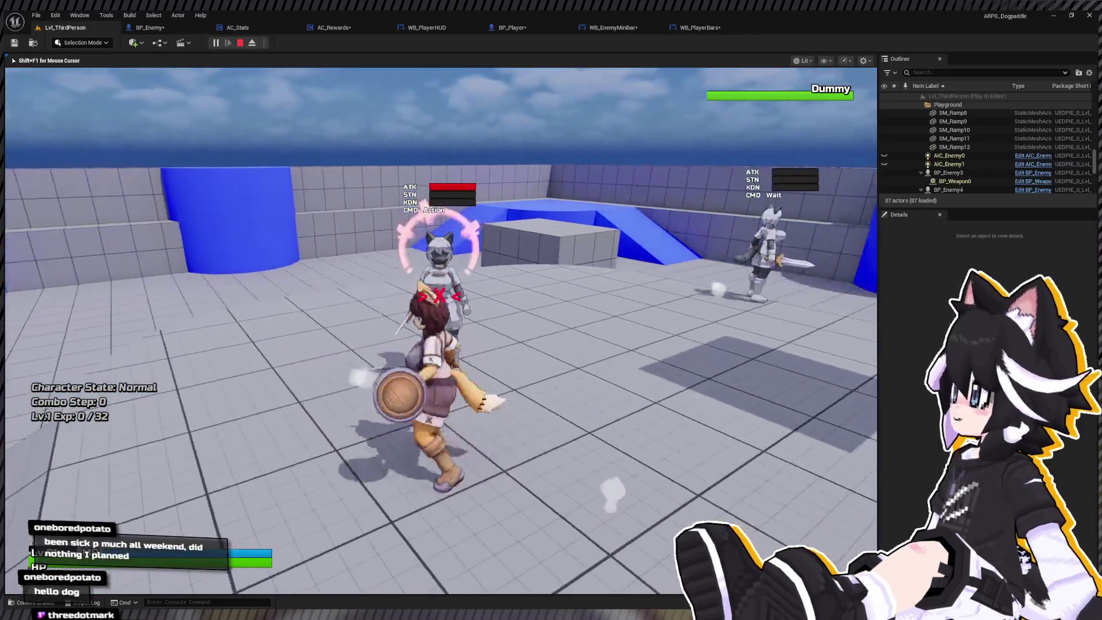
click(441, 331)
click(441, 330)
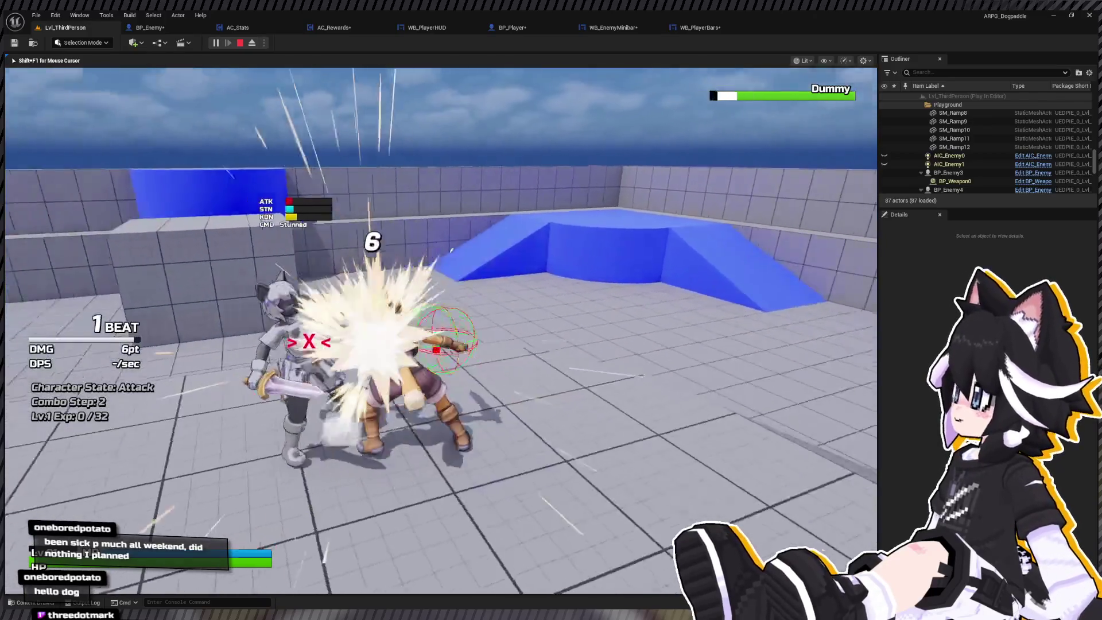
click(441, 331)
click(440, 331)
click(441, 330)
click(441, 331)
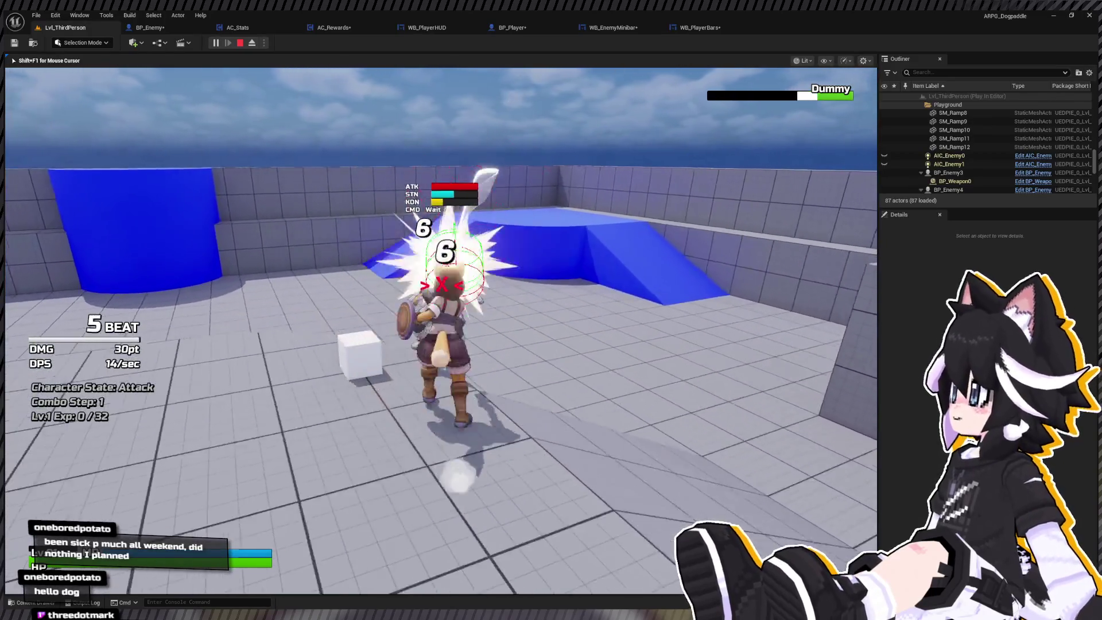
click(441, 331)
Run and dodge toward the two enemies and hit them to earn experience
key(w)
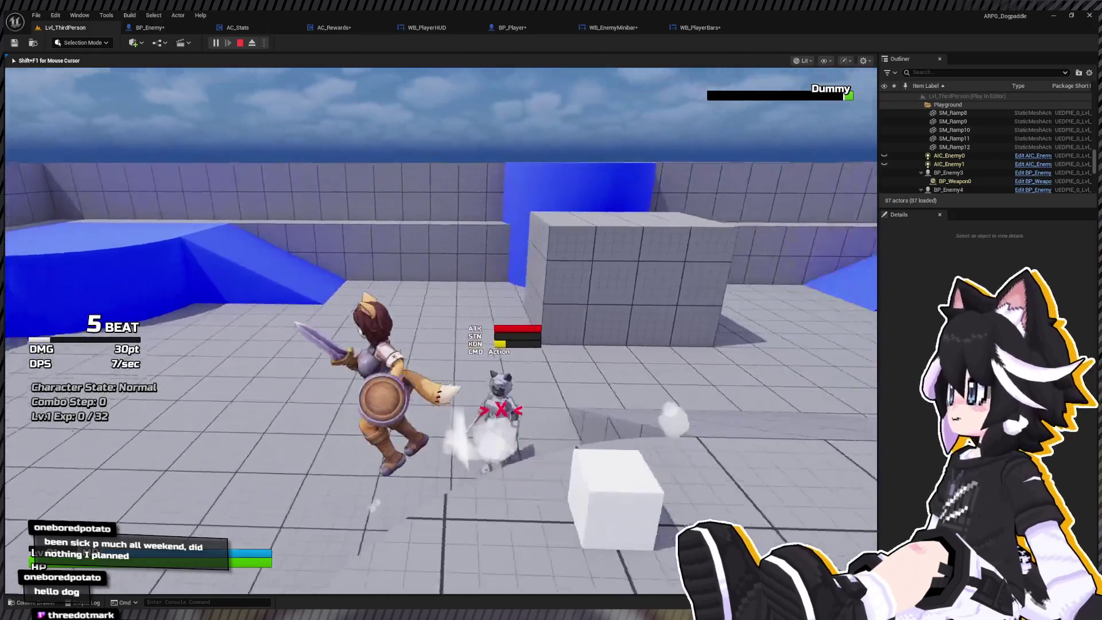
key(space)
click(441, 330)
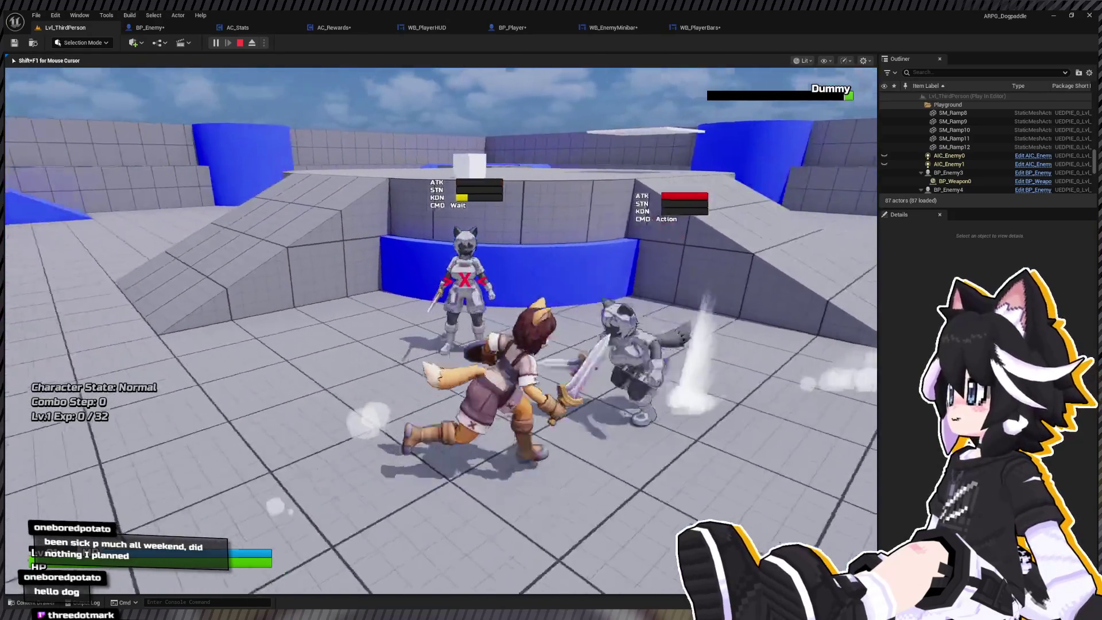
click(440, 331)
click(440, 330)
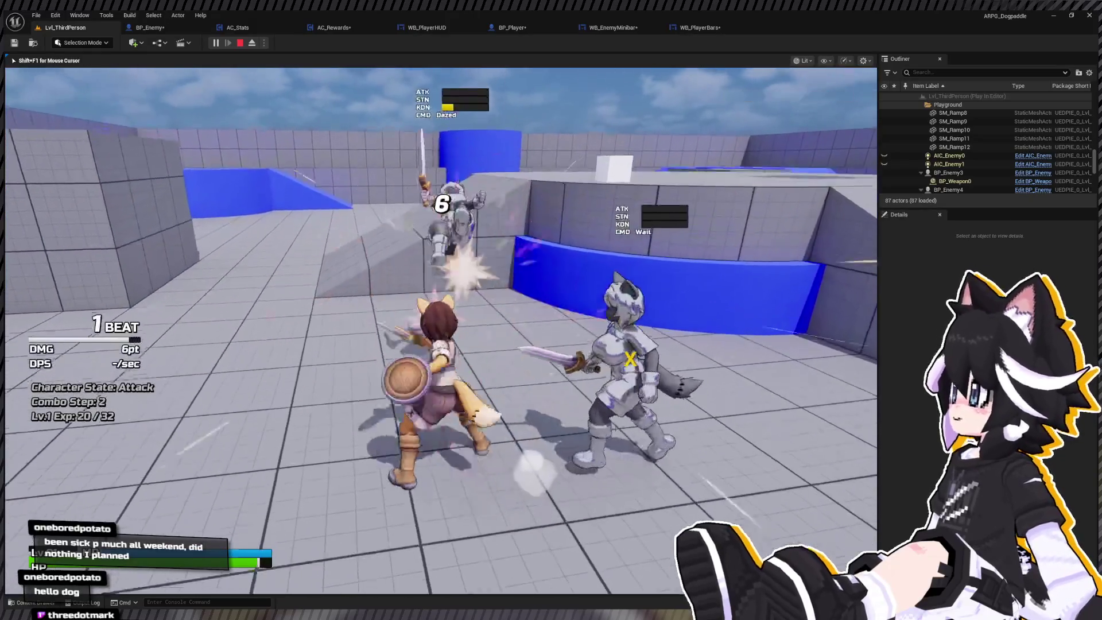
click(441, 330)
Defeat the armored enemy to reach Lv.2 Exp 40/106, then stop and open BP_Player
key(w)
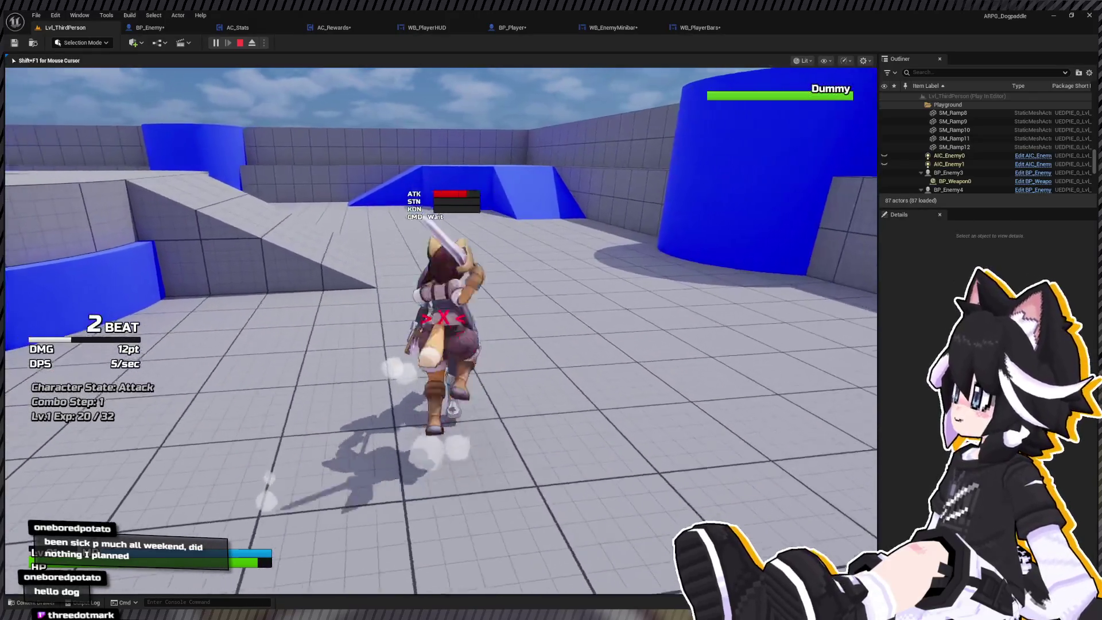
click(441, 331)
click(441, 330)
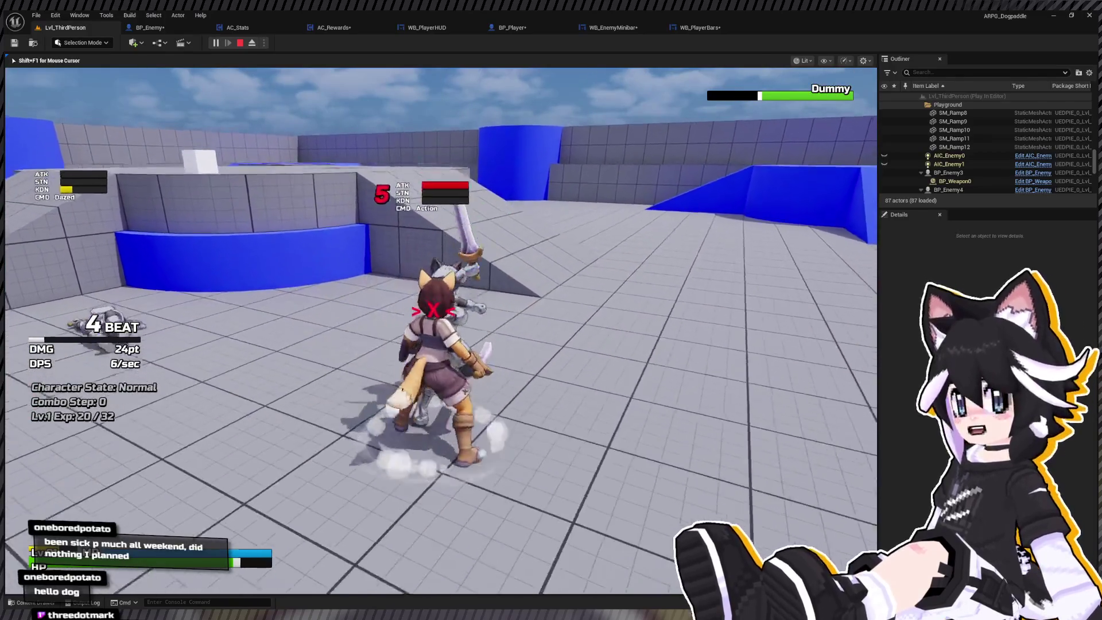
click(440, 331)
click(441, 330)
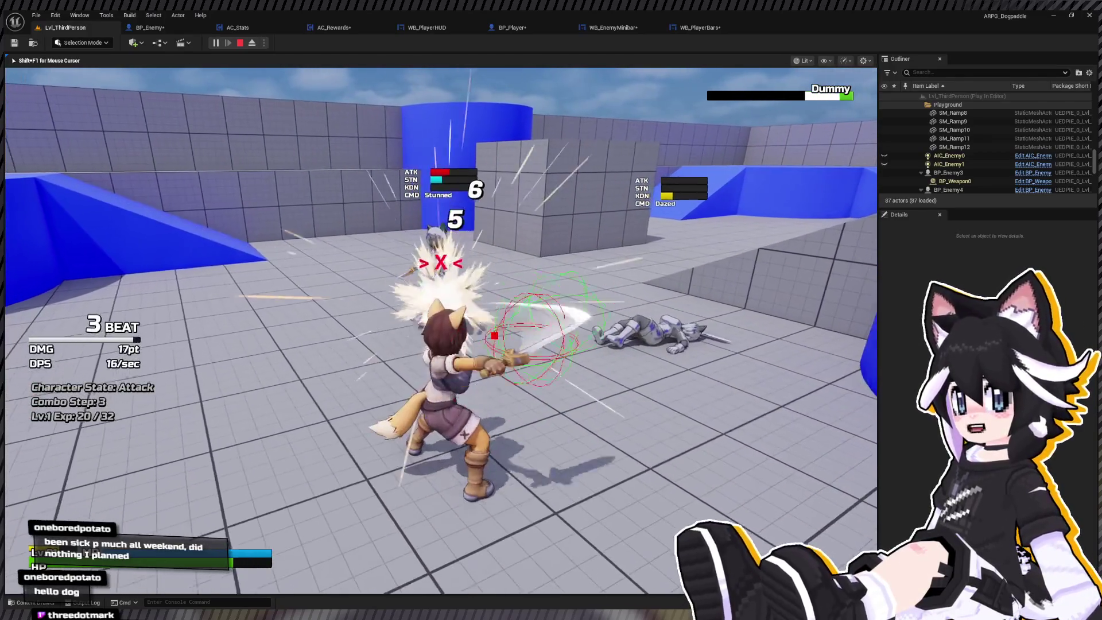
key(w)
click(441, 331)
click(441, 331)
click(441, 330)
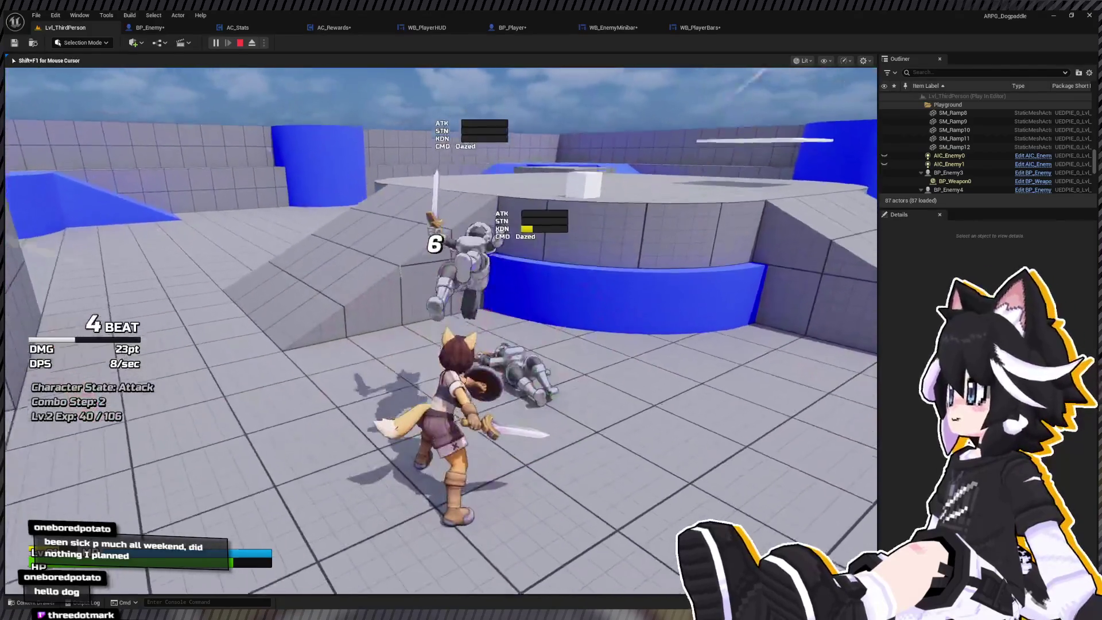
click(441, 330)
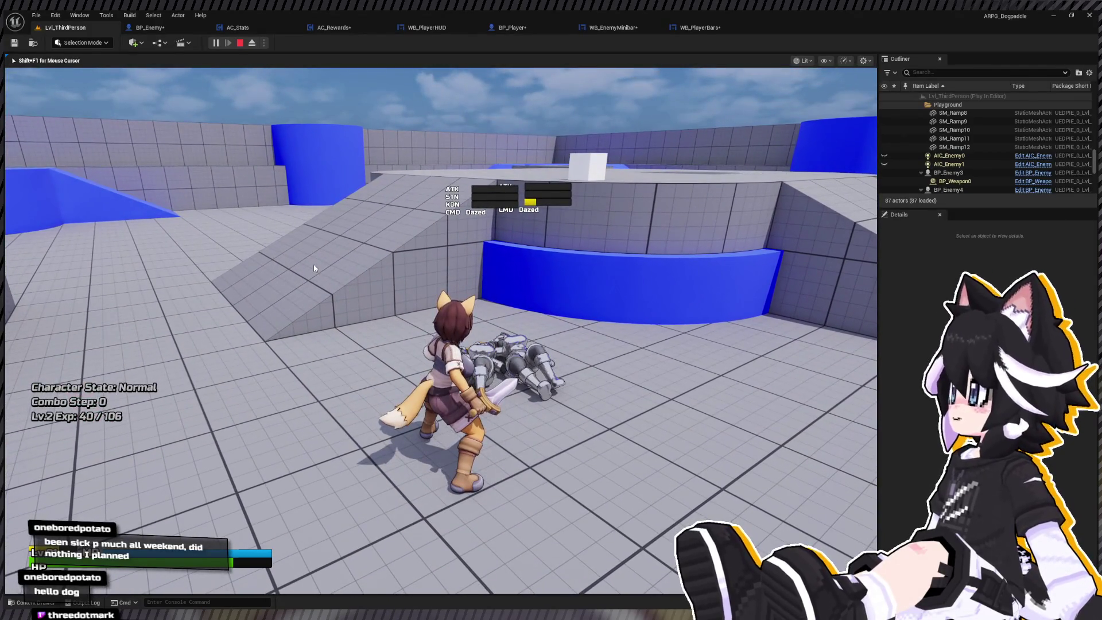
key(Escape)
click(500, 29)
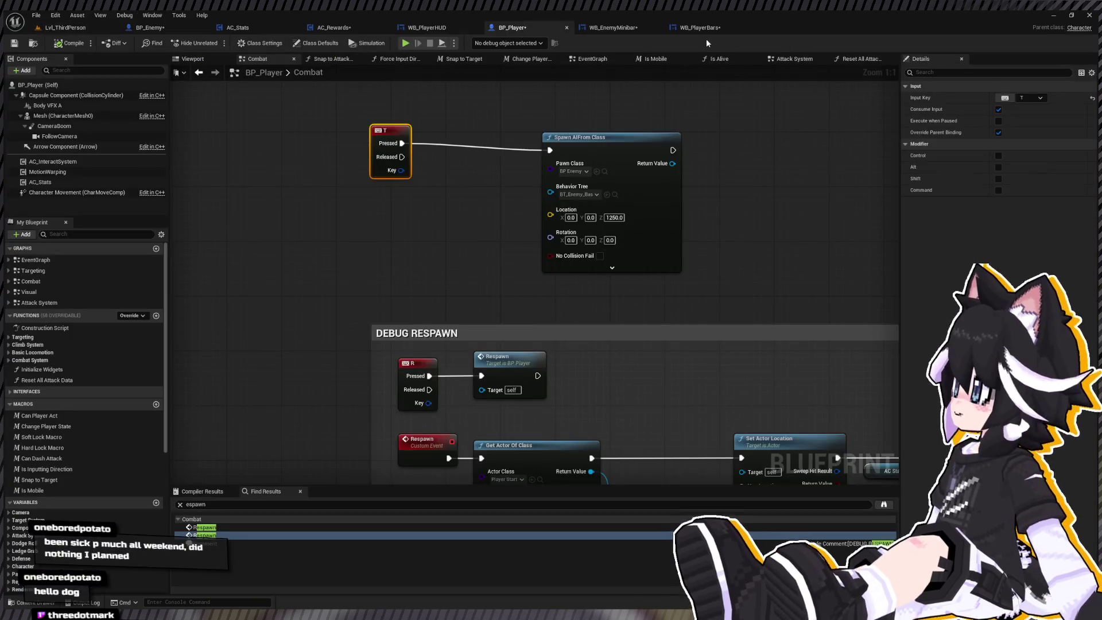
Insert an aligned Update Widget call between Event Tick and the Branch, then replay Lvl_ThirdPerson
click(699, 28)
scroll(down, 3)
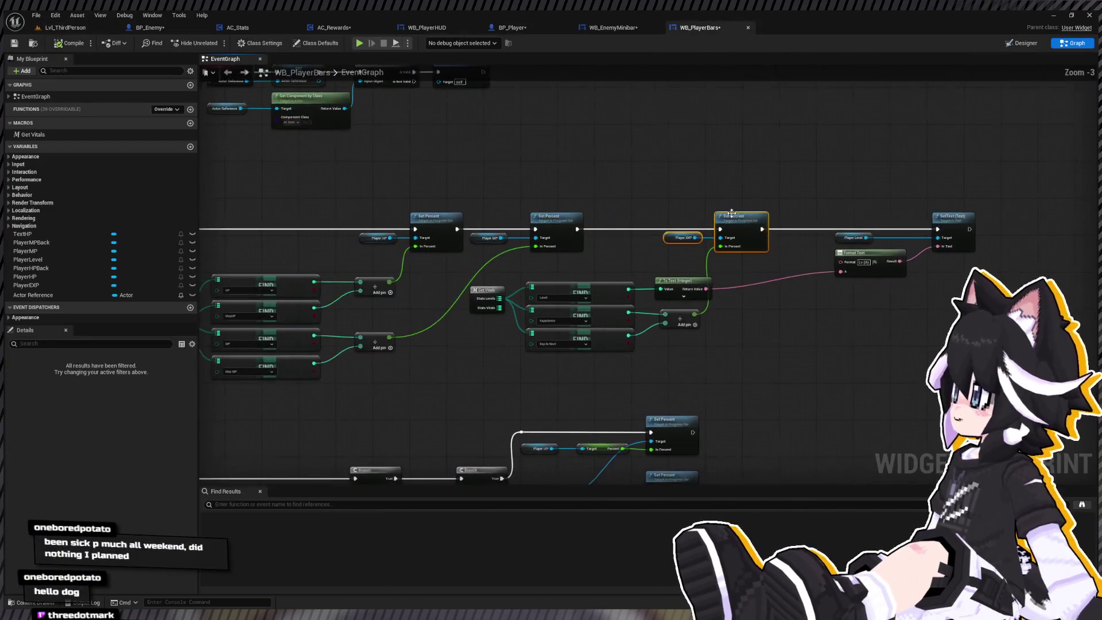
scroll(up, 3)
scroll(down, 3)
scroll(up, 3)
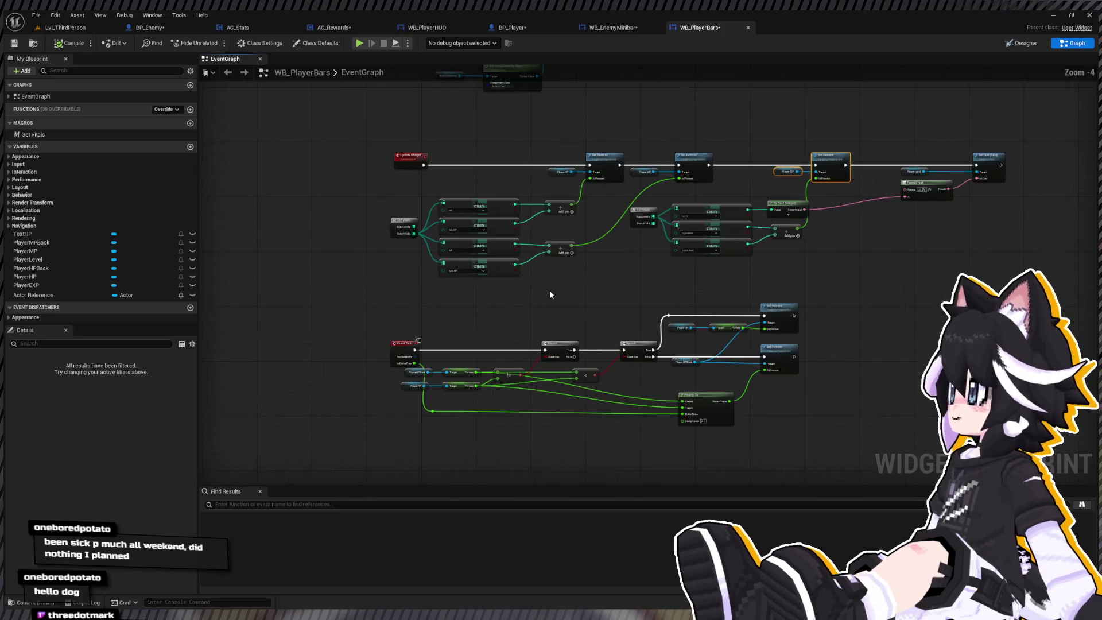
scroll(up, 3)
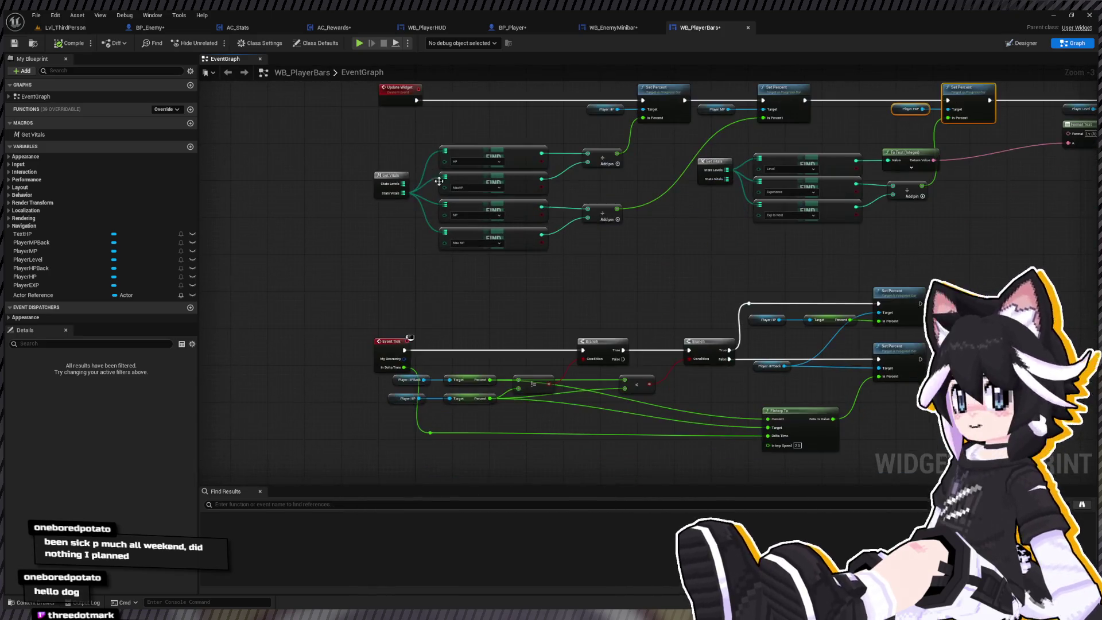
scroll(up, 3)
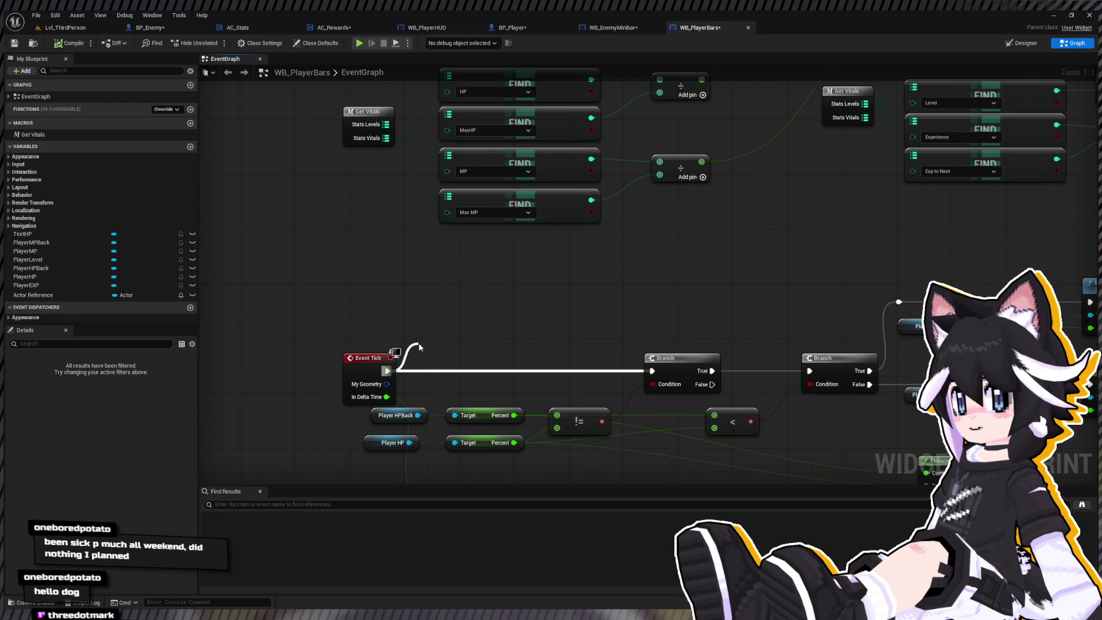
drag(418, 347, 419, 347)
click(454, 372)
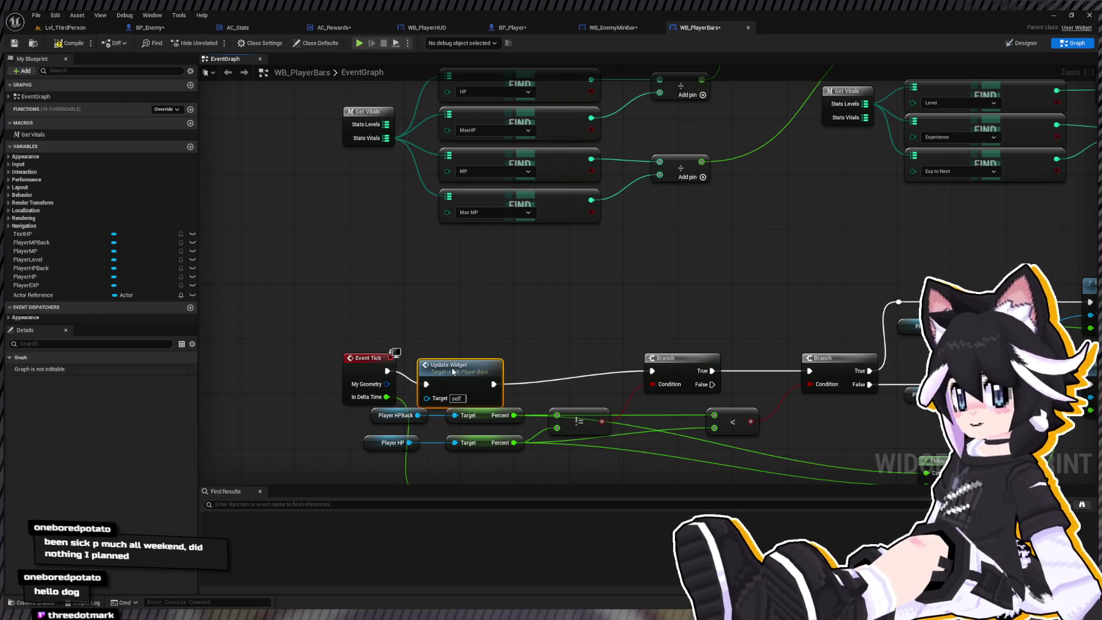
key(q)
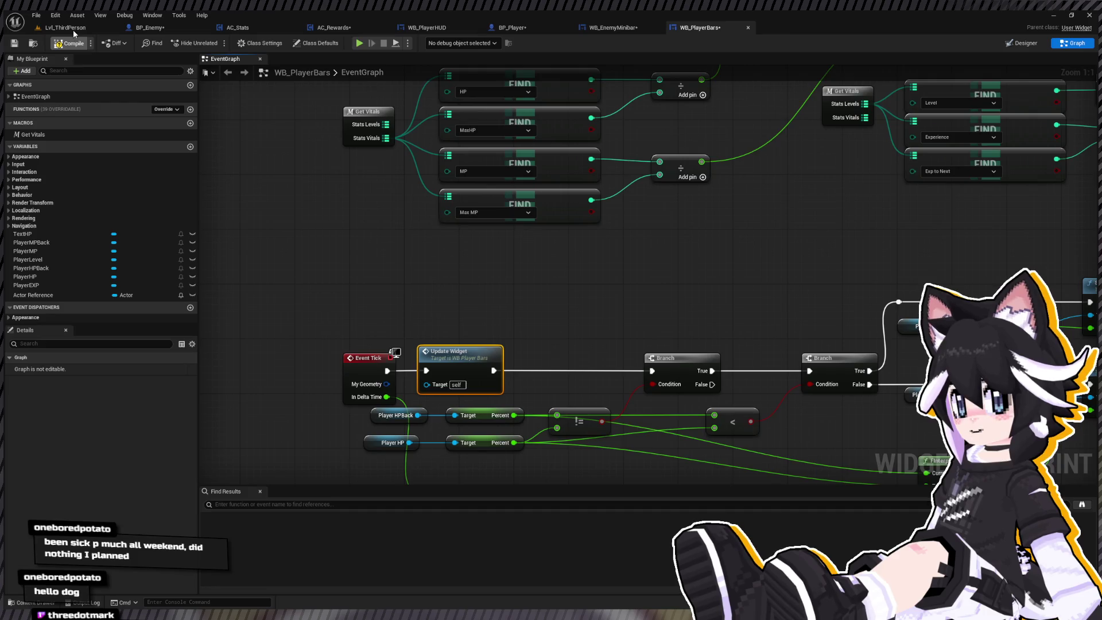
click(74, 30)
click(216, 44)
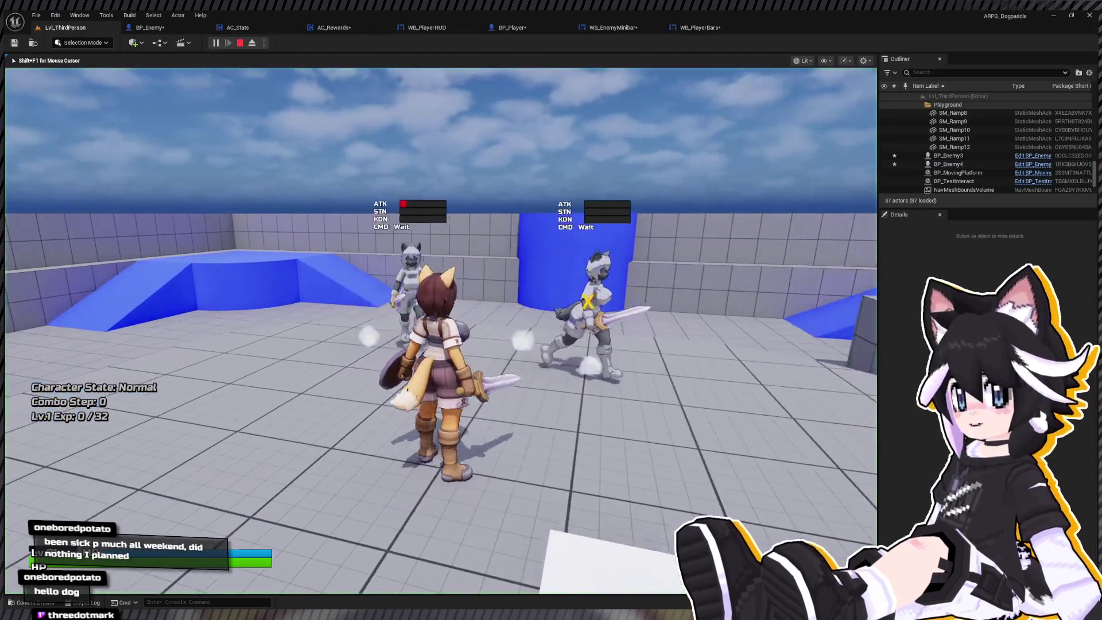
Defeat two enemies until the HUD reads Lv.2 Exp 40/106, then press Esc to stop
key(w)
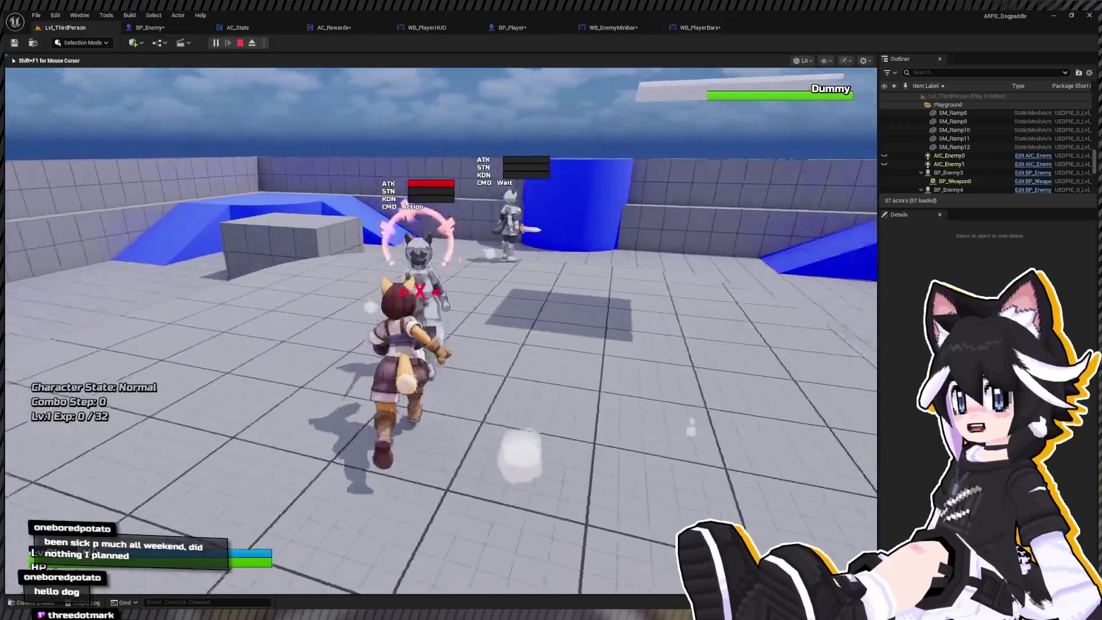
click(441, 330)
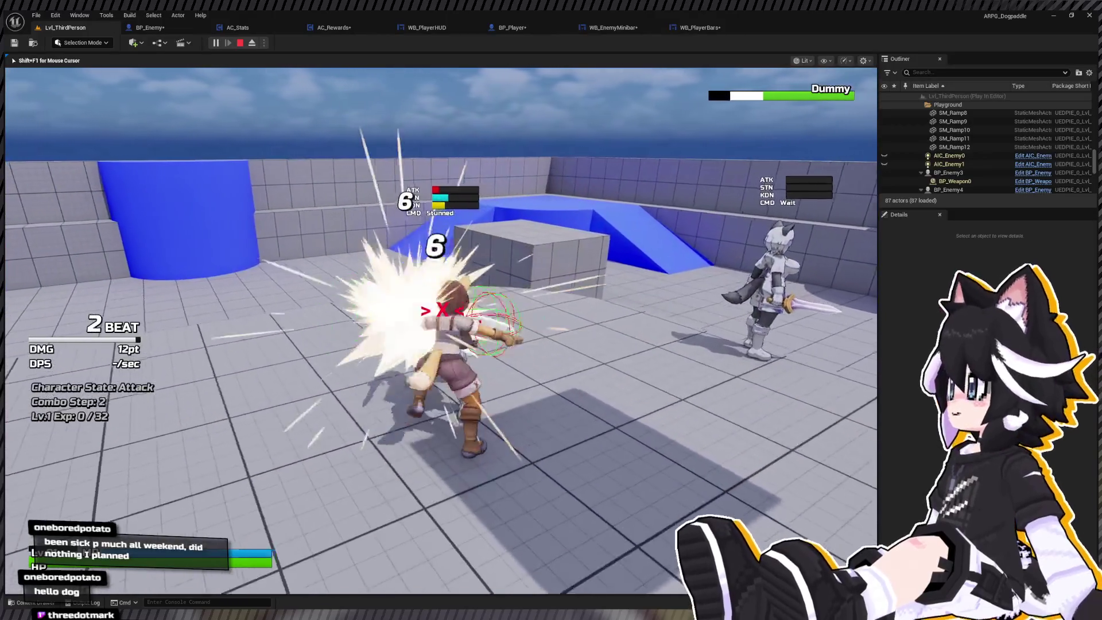
click(441, 330)
click(441, 330)
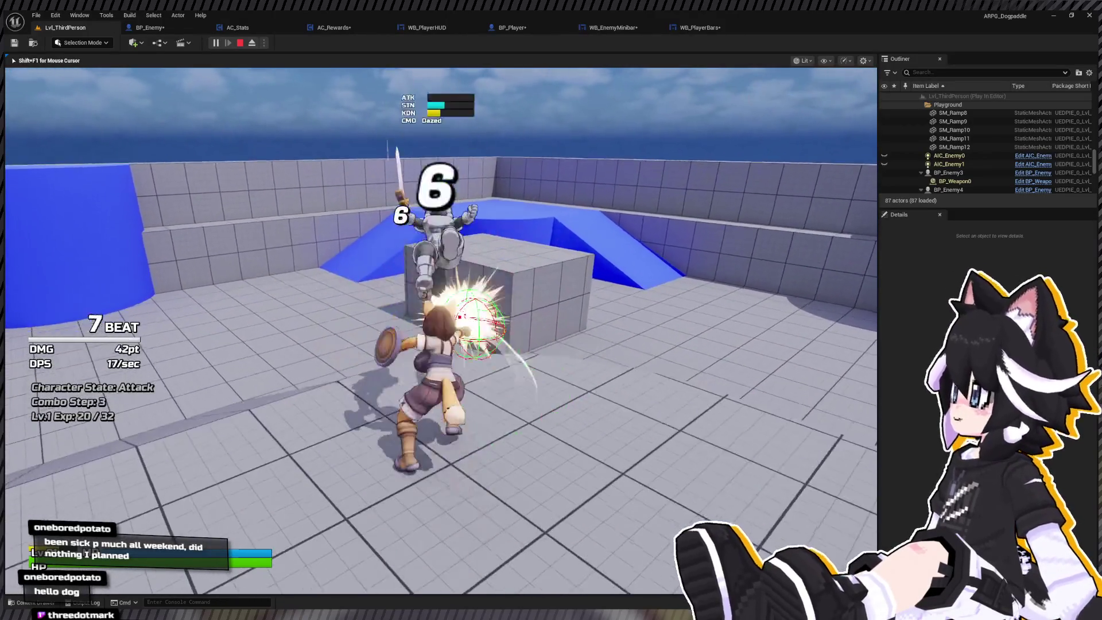
click(440, 330)
key(w)
key(w)
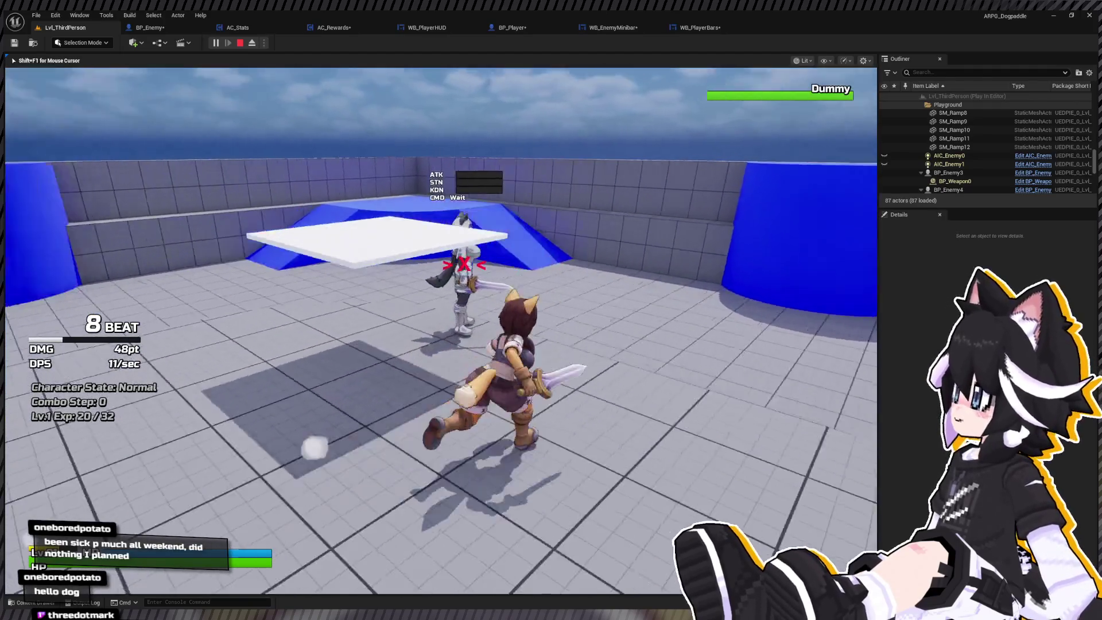
click(441, 330)
click(441, 330)
click(441, 330)
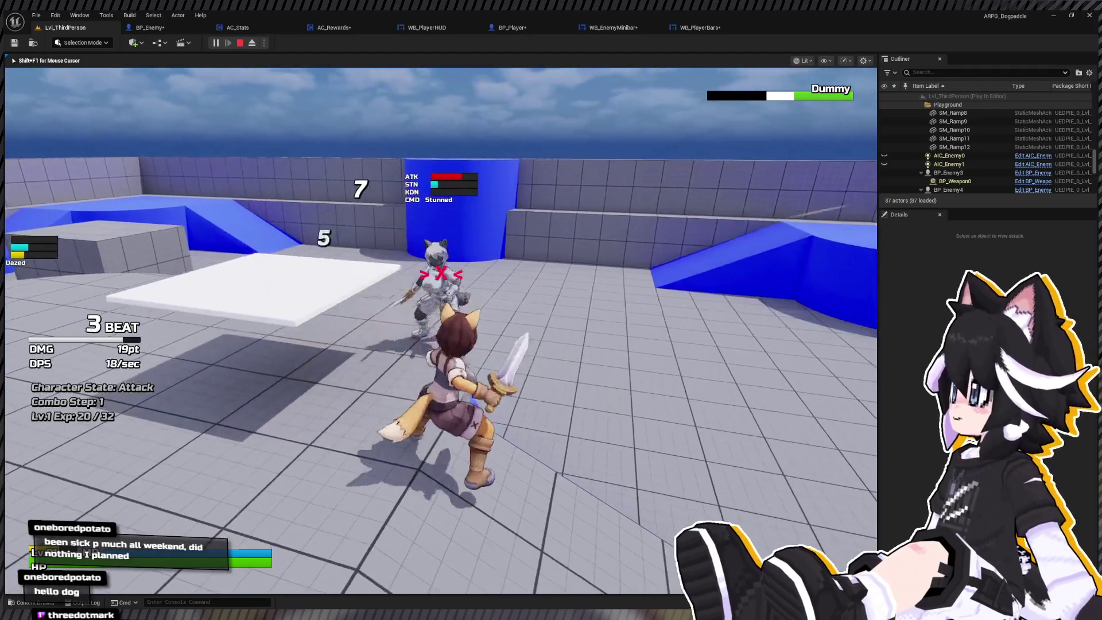
click(441, 330)
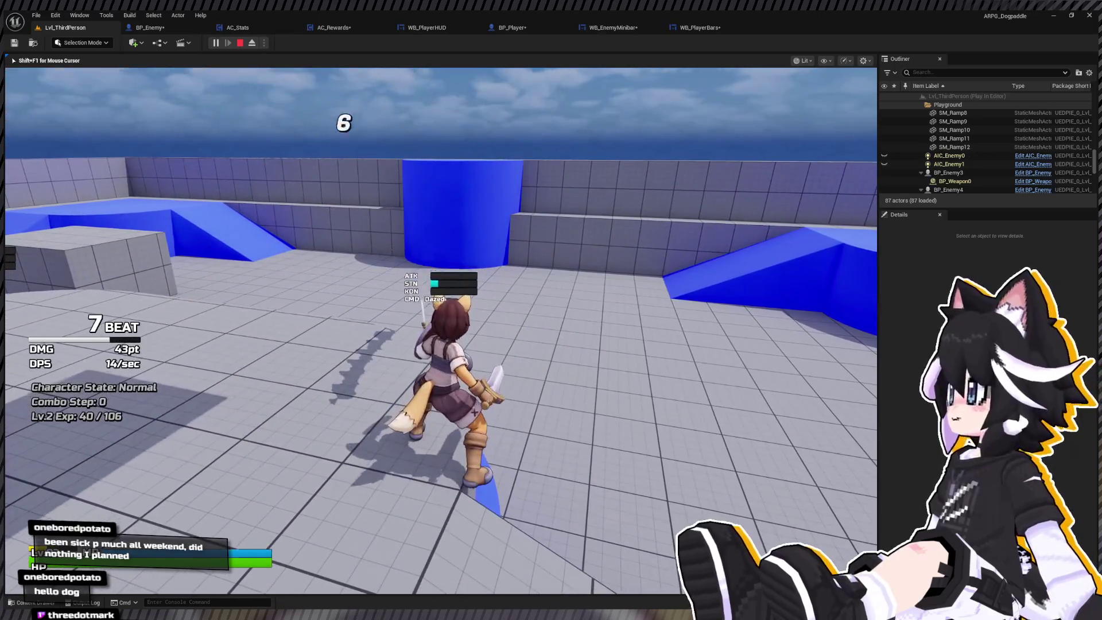
key(s)
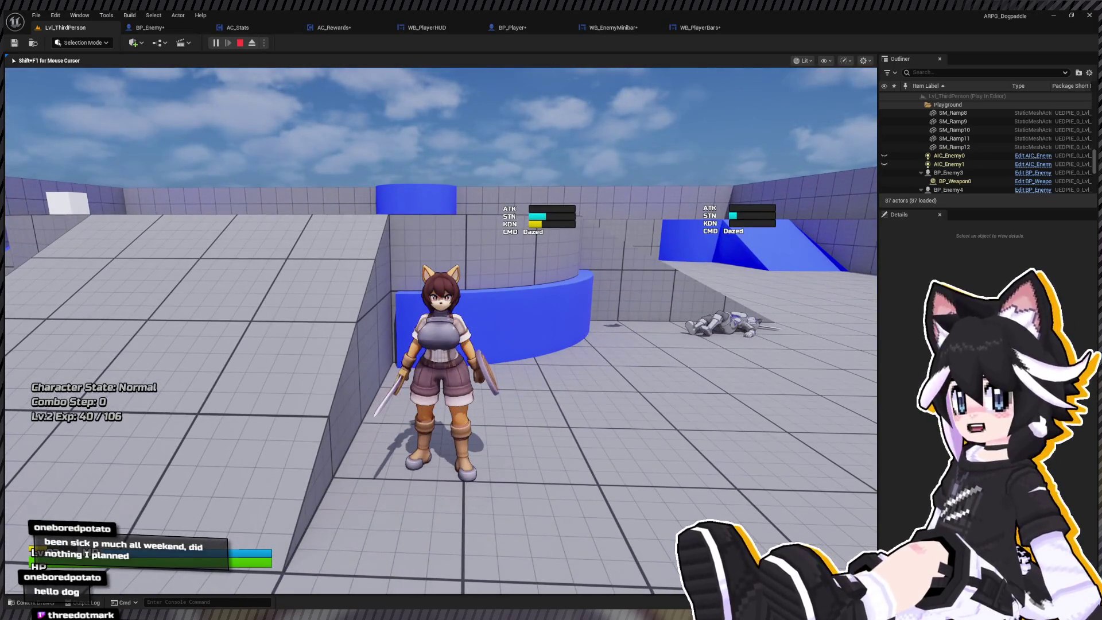
key(Escape)
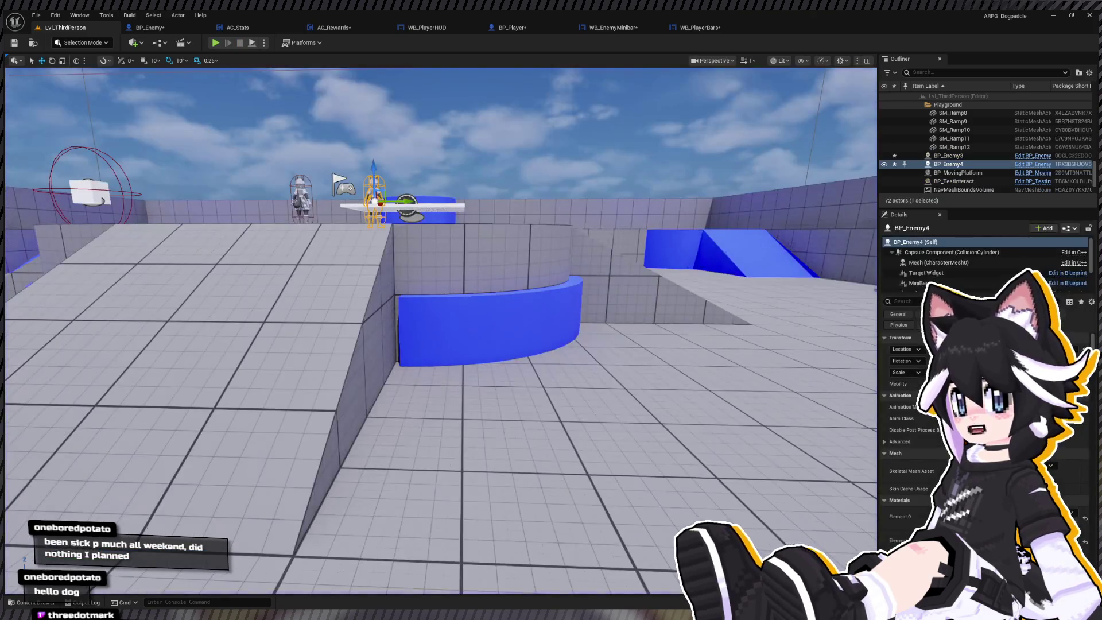
Shift the EXP Set Percent, Format Text and SetText nodes to the right in WB_PlayerBars
click(701, 27)
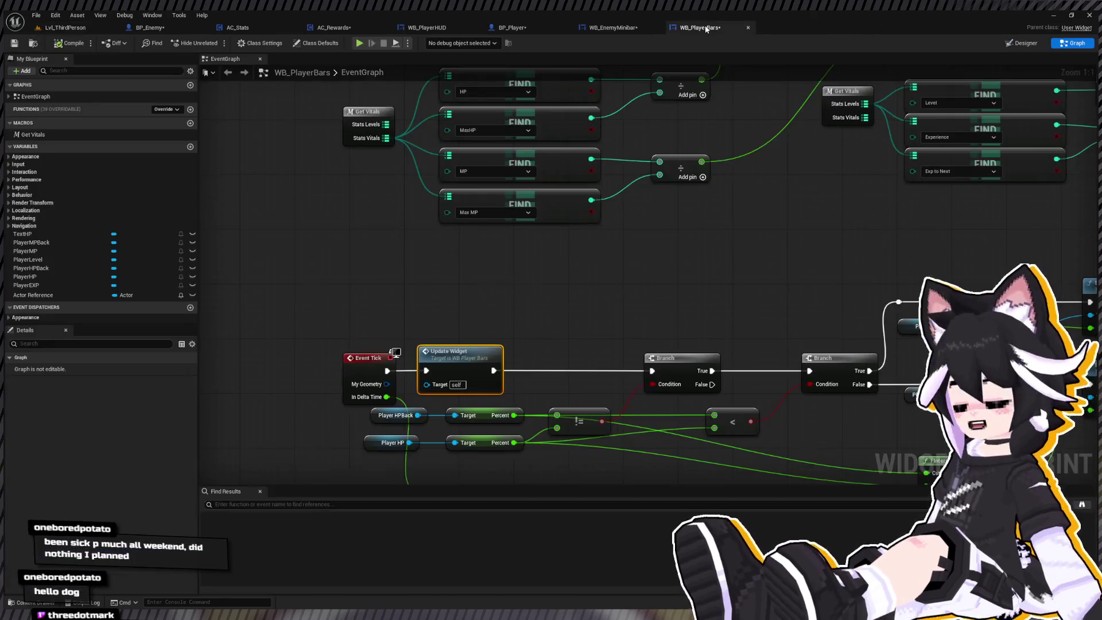
scroll(down, 3)
scroll(up, 3)
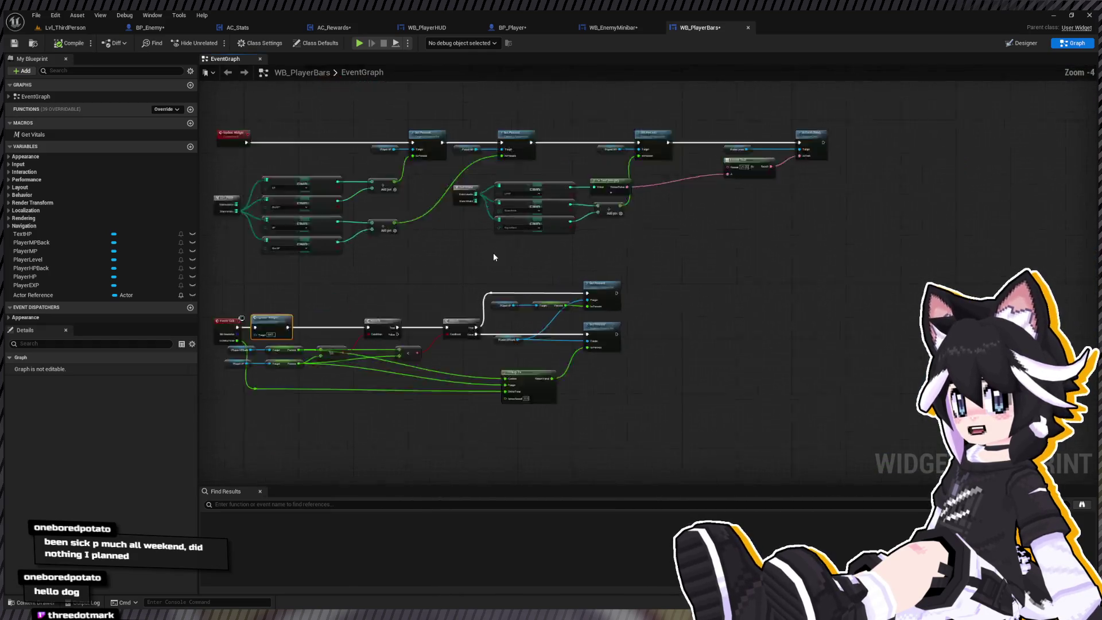
drag(492, 249, 325, 302)
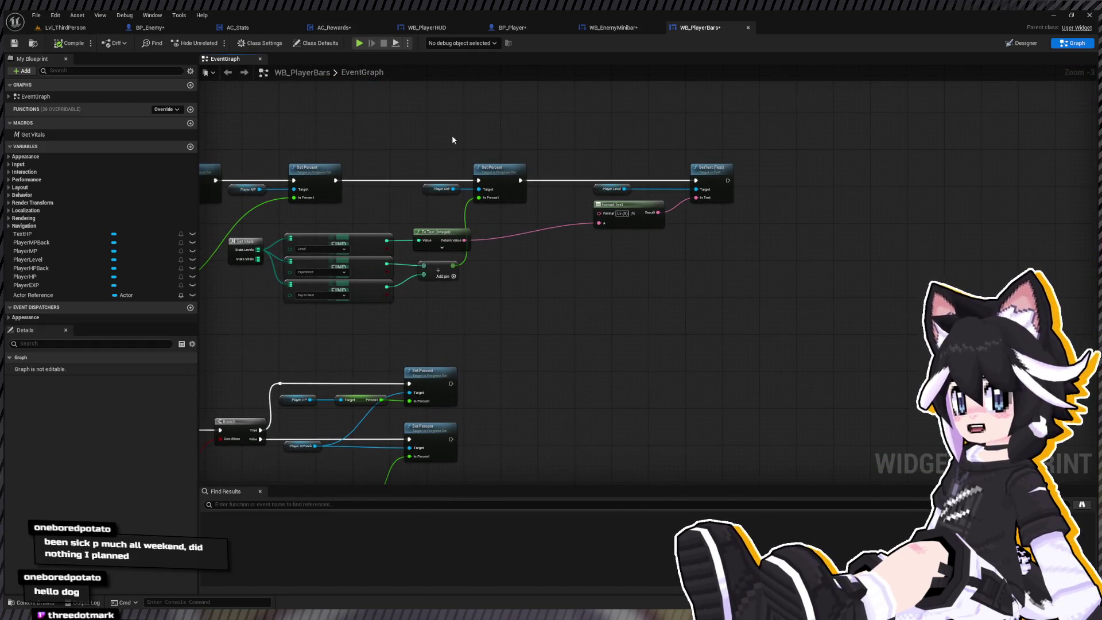
drag(433, 132, 641, 211)
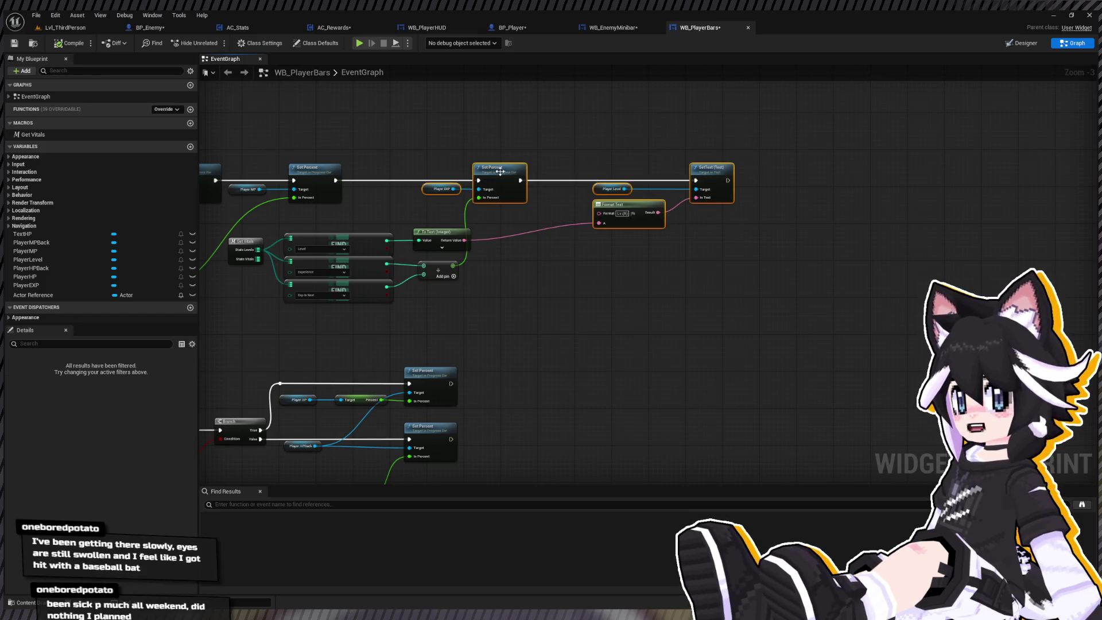
drag(504, 175, 638, 175)
scroll(up, 3)
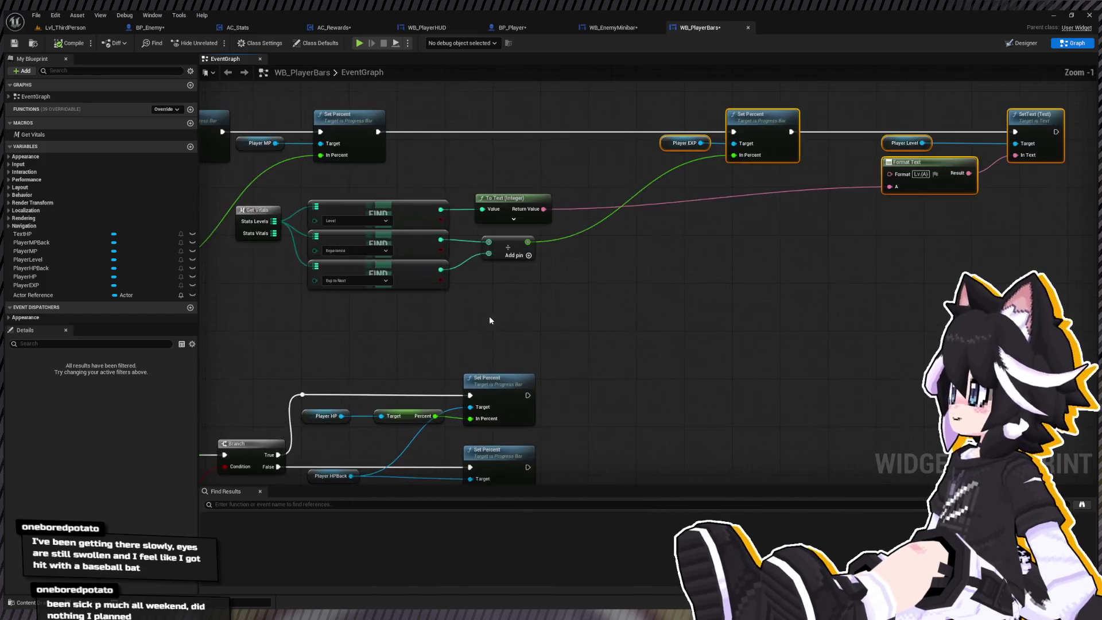
drag(549, 237, 549, 235)
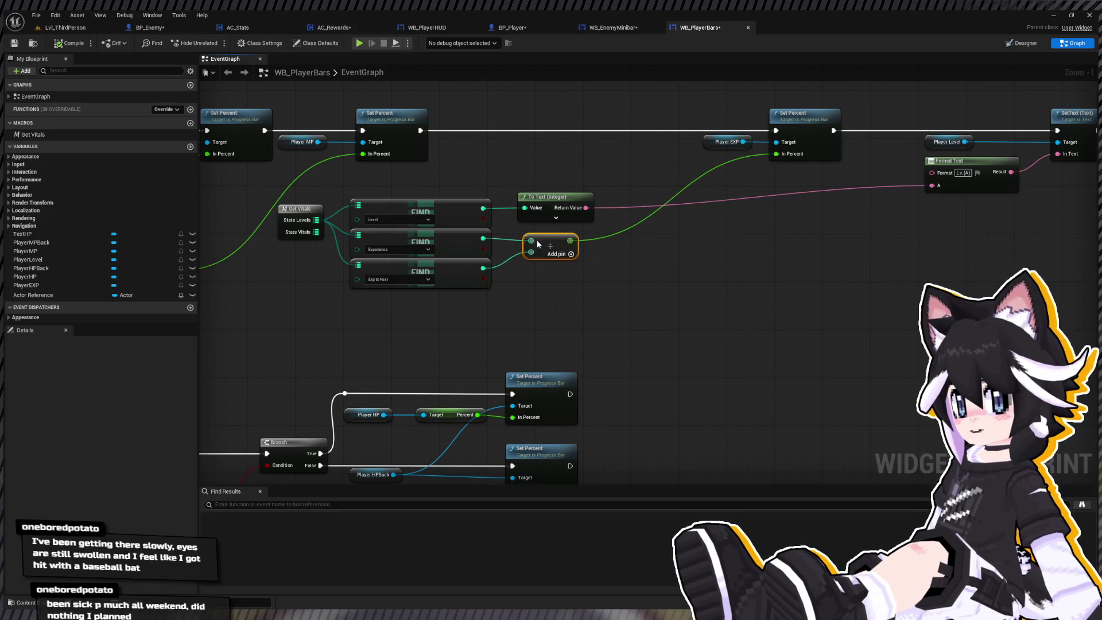
drag(328, 299, 463, 302)
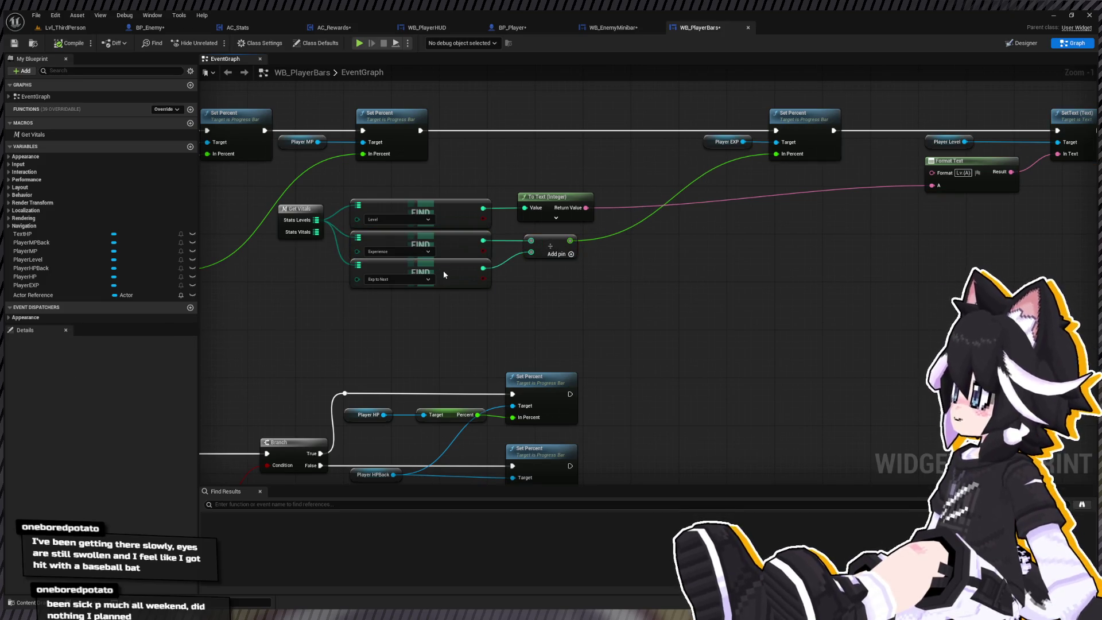
Move the lower group of bar-update nodes down to make room for new math
click(443, 275)
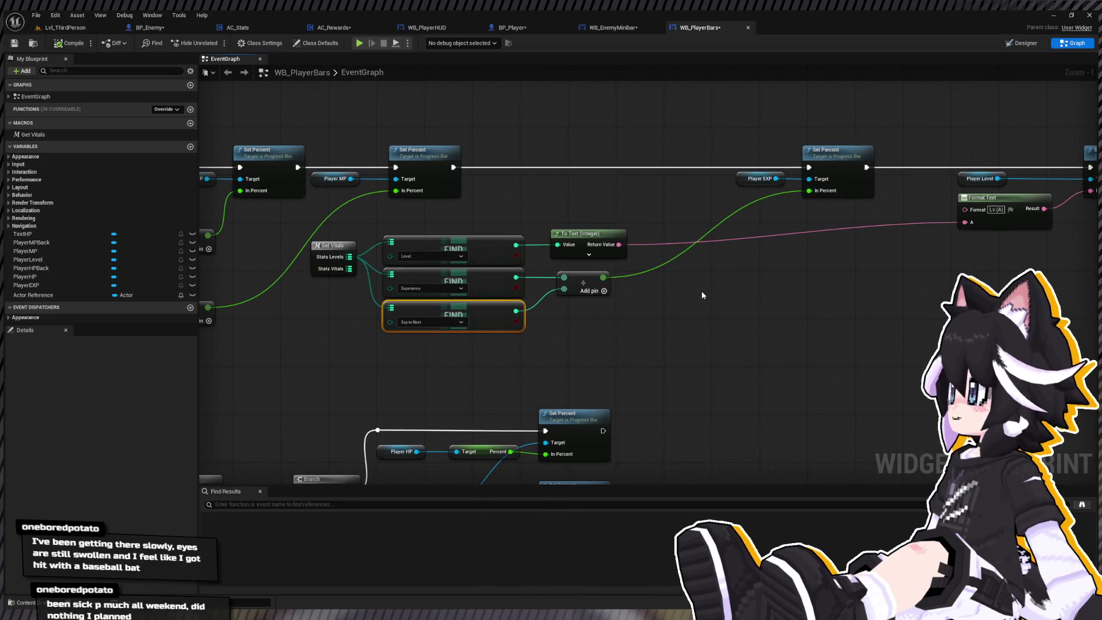
scroll(down, 3)
drag(428, 255, 752, 359)
drag(727, 278, 730, 300)
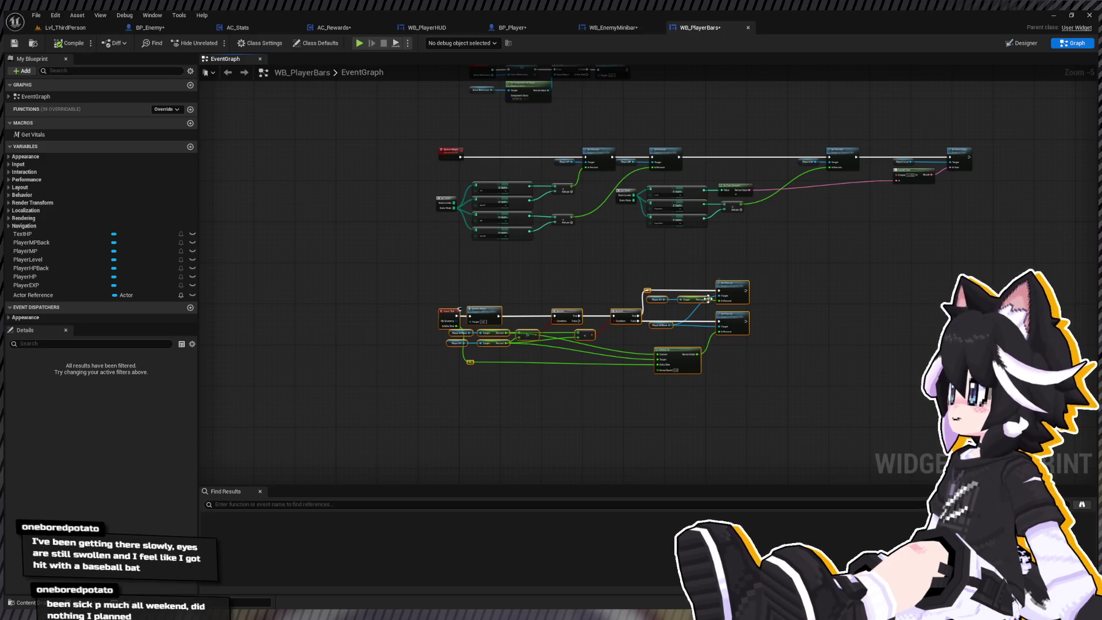
drag(754, 187, 615, 274)
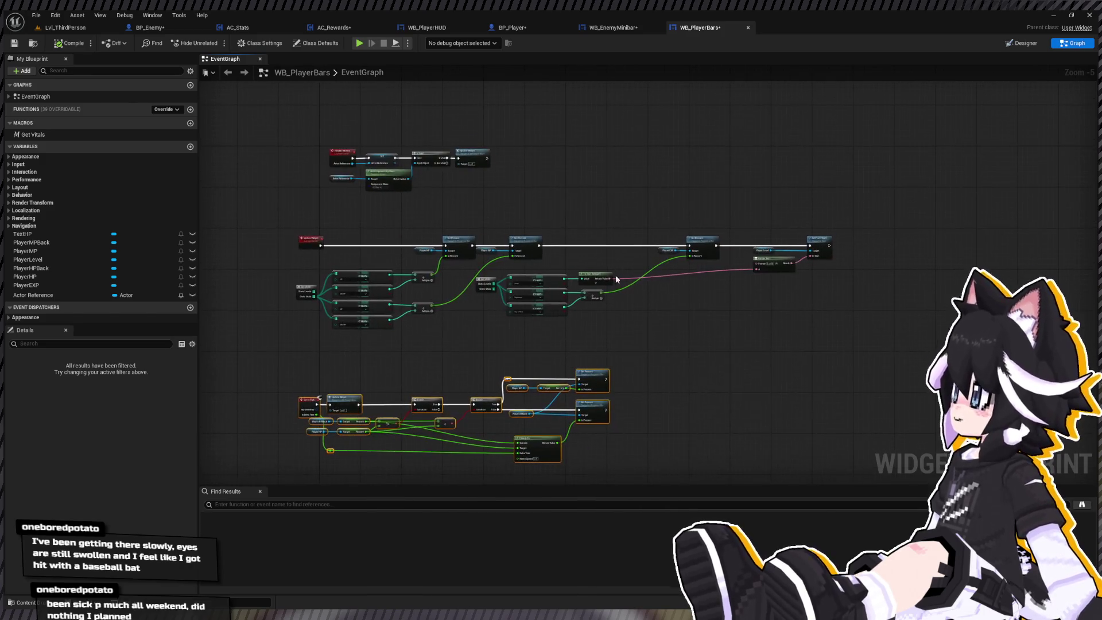
drag(614, 313, 607, 213)
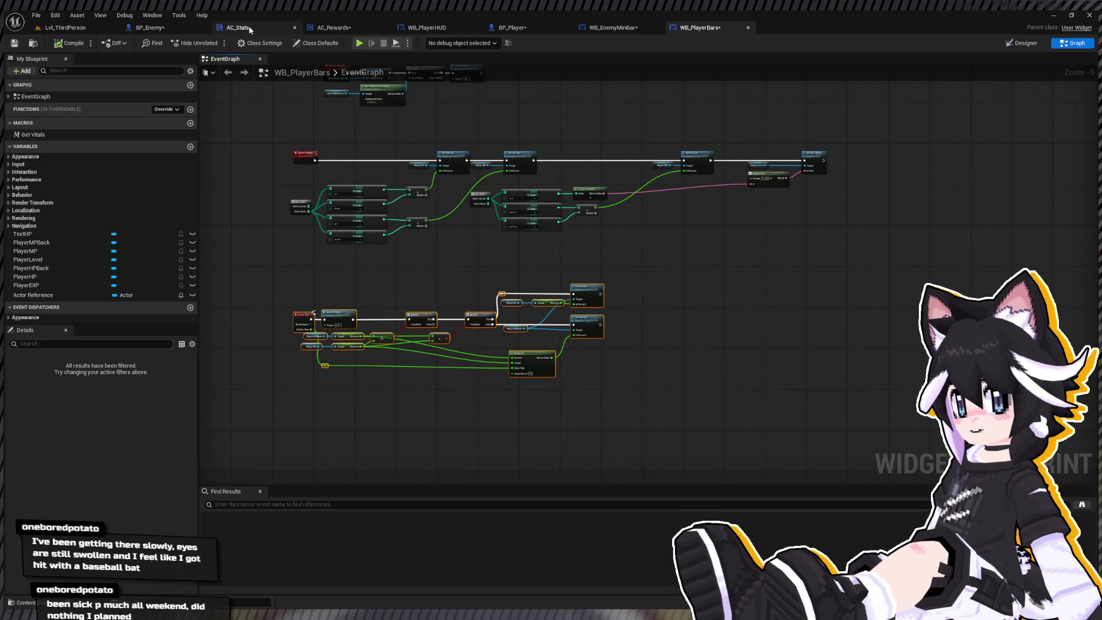
Spread out the ADD, Ceil and level math nodes in Level Up, then add Find Previous Level ExpNeed
click(249, 26)
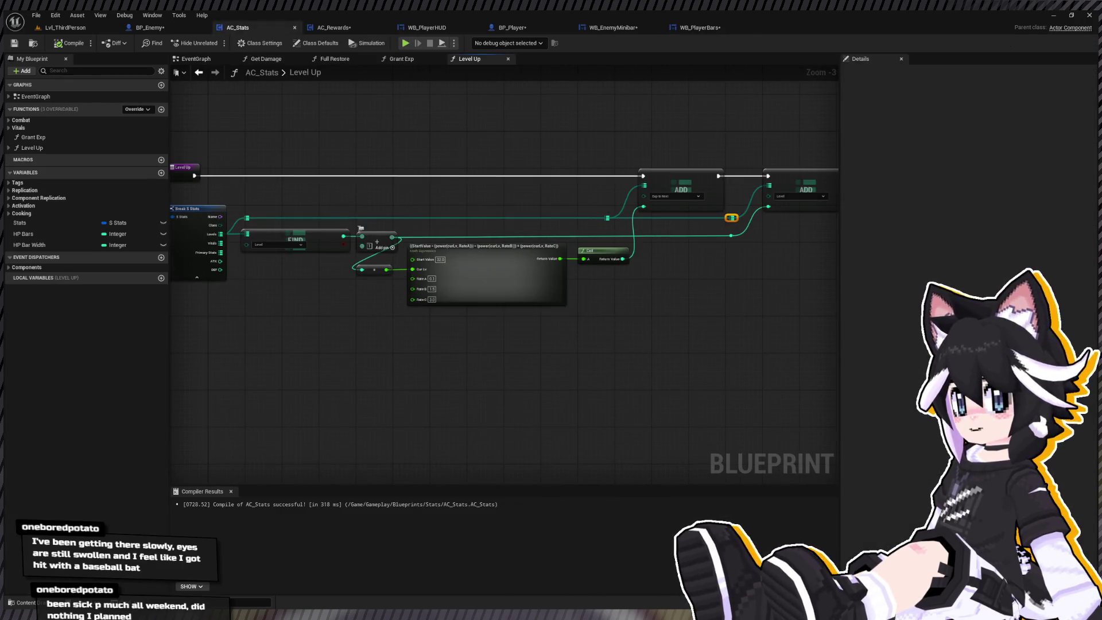
scroll(up, 3)
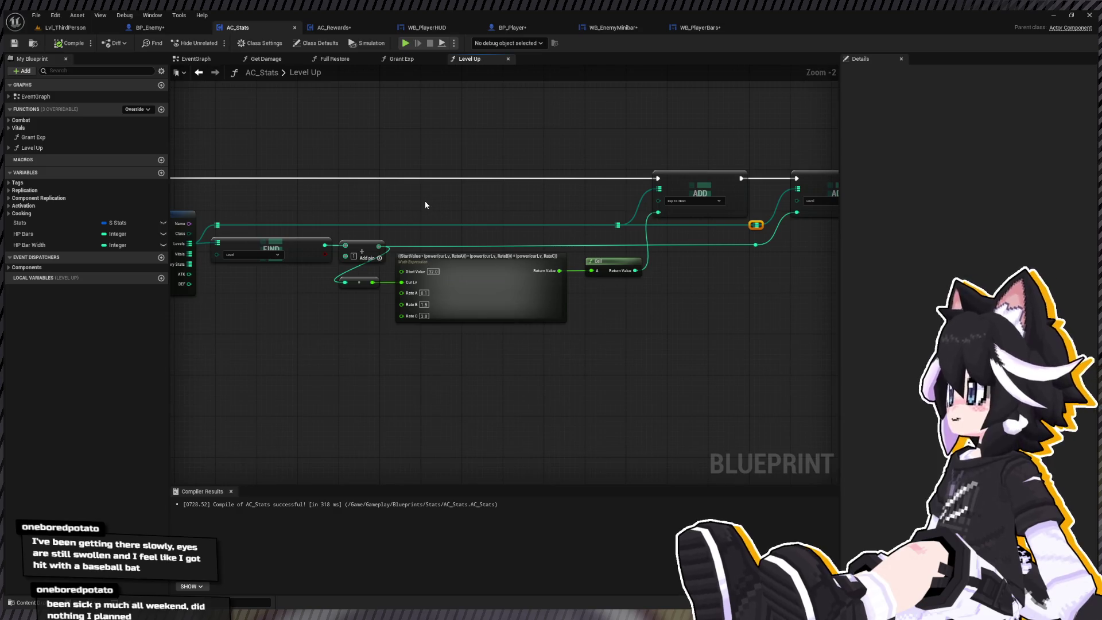
drag(441, 198, 401, 173)
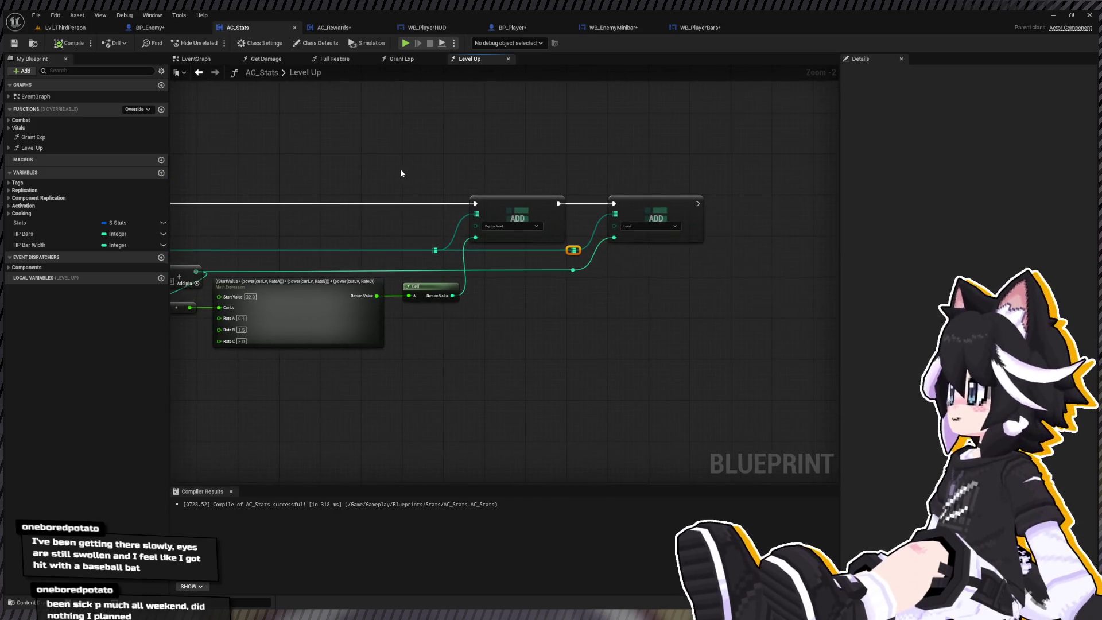
drag(431, 286, 487, 299)
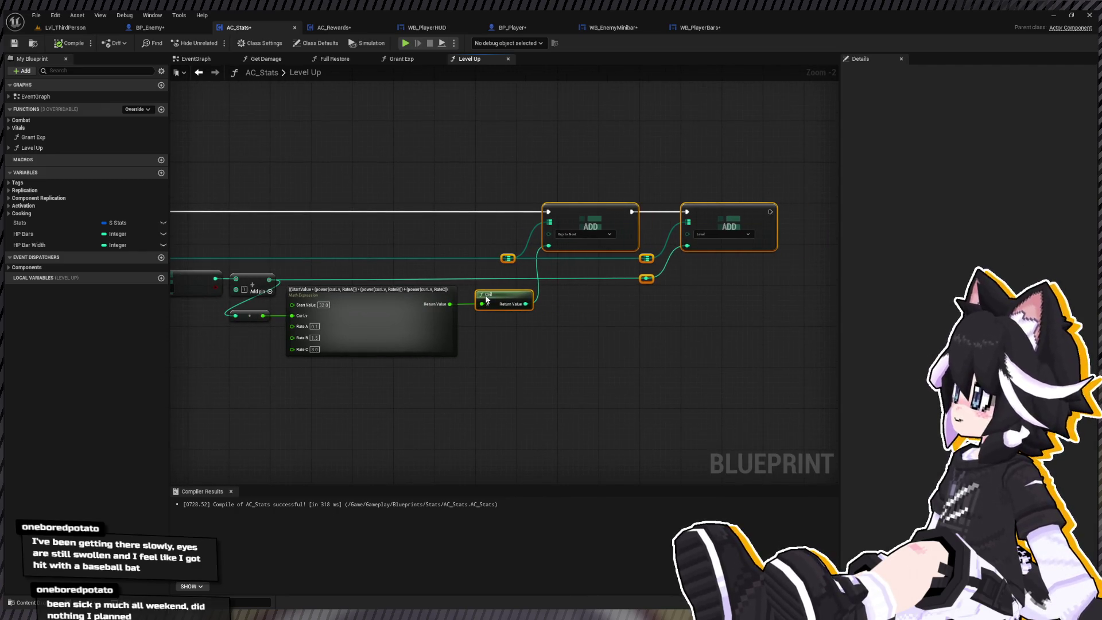
drag(296, 339, 431, 340)
click(496, 351)
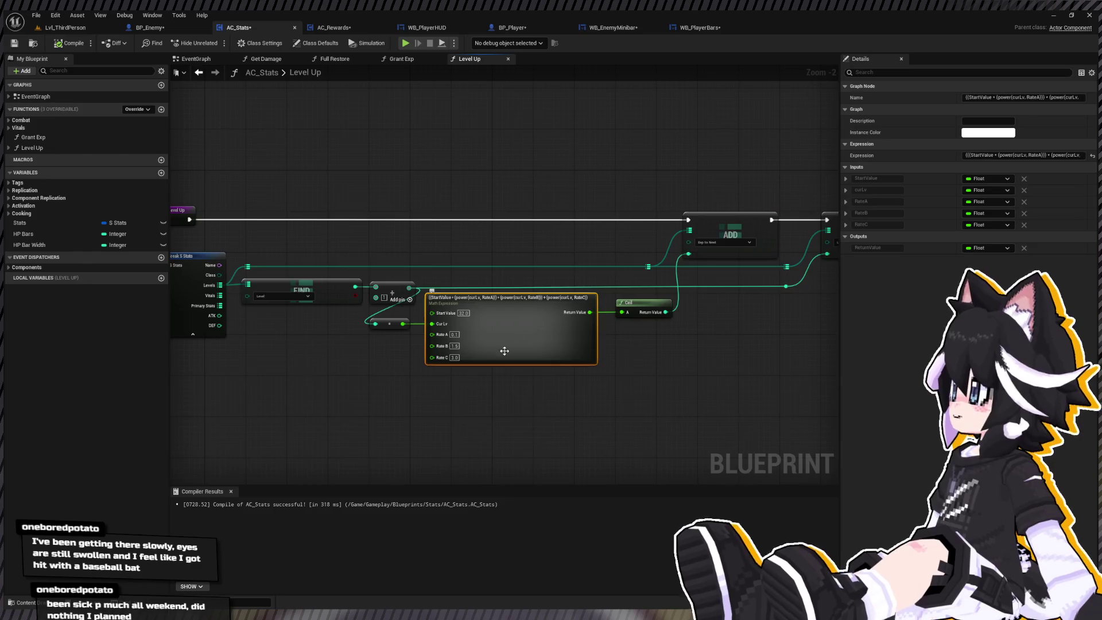
drag(495, 351, 523, 297)
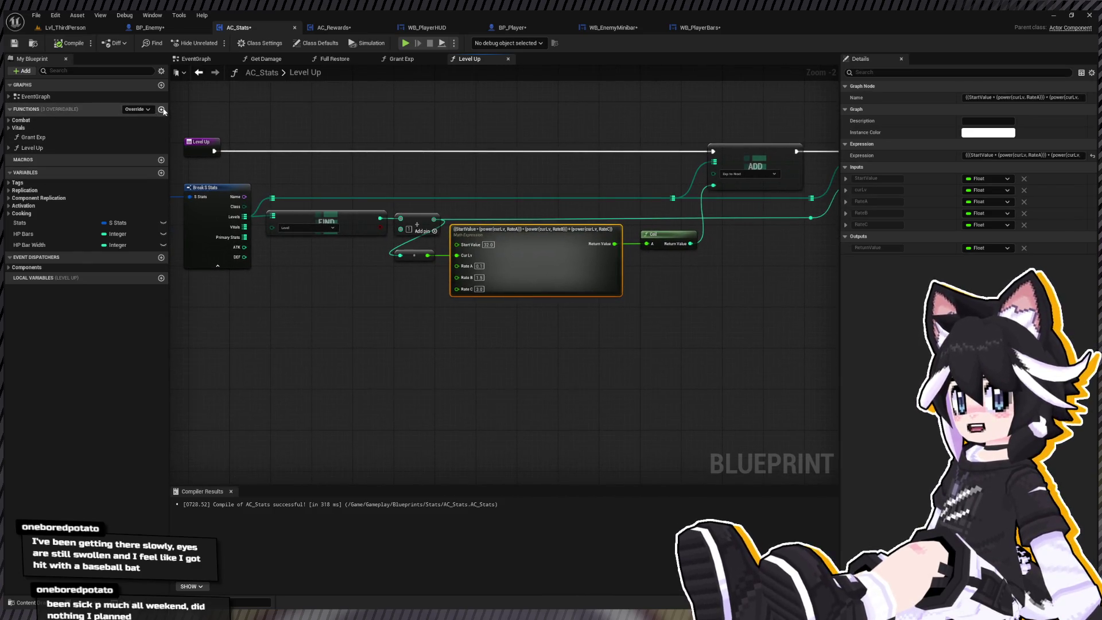
click(162, 109)
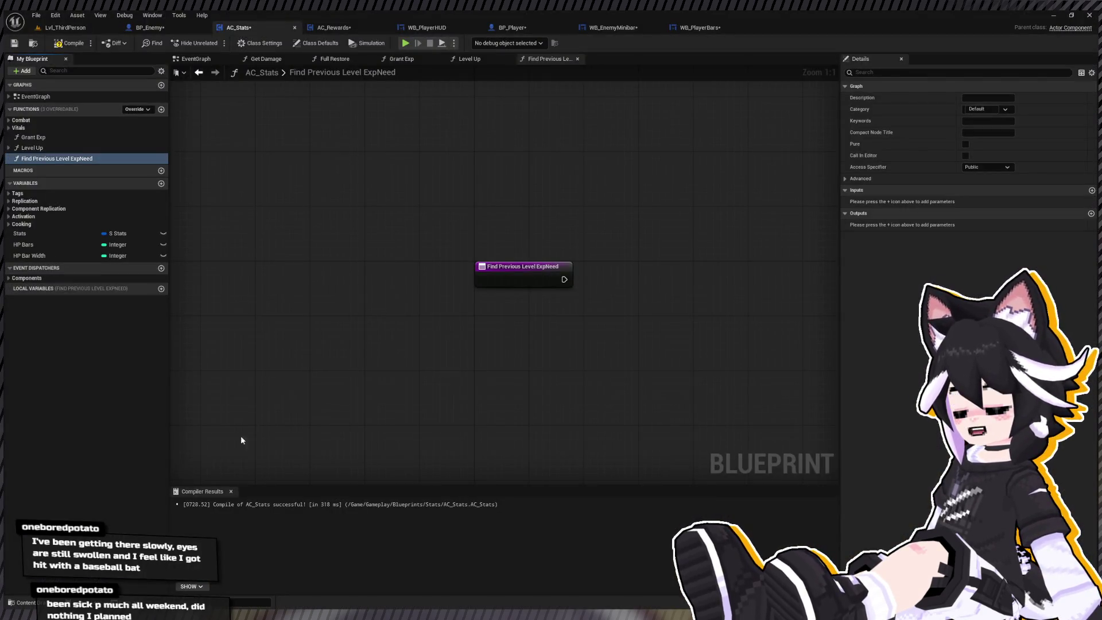
Copy Level Up's Stats-to-Math-Expression nodes into Find Previous Level ExpNeed and delete the extra nodes
drag(241, 440, 176, 337)
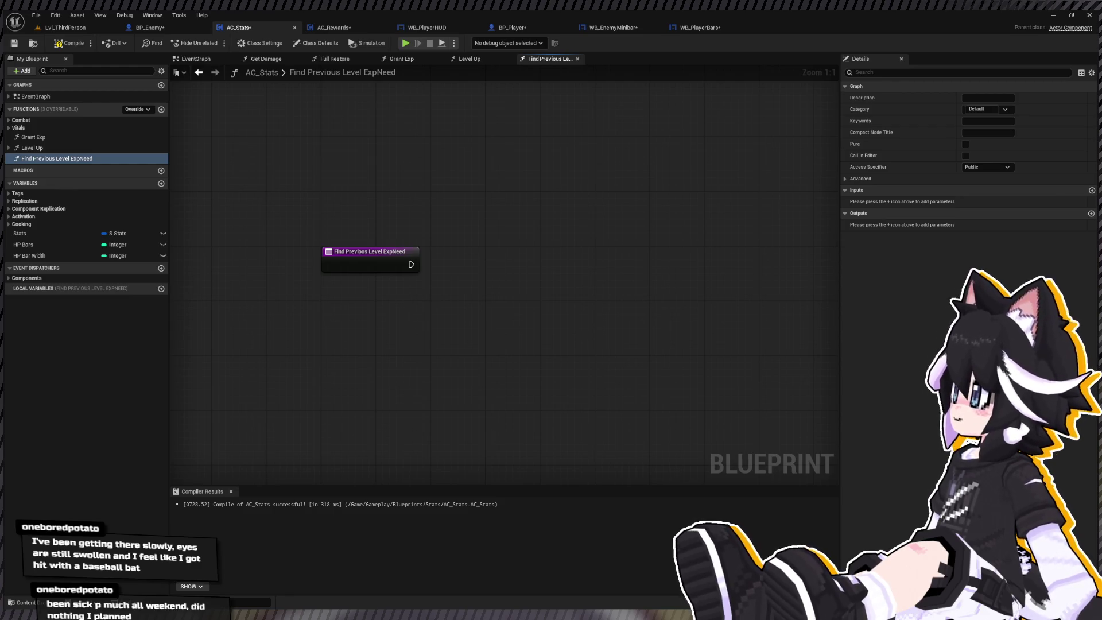
drag(304, 333, 275, 349)
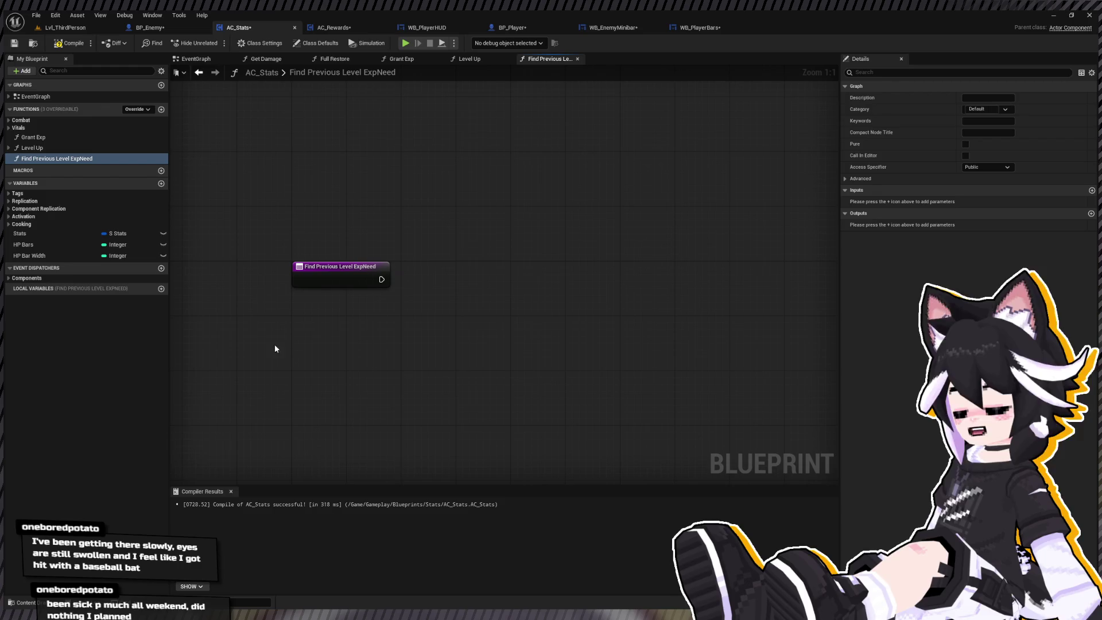
double_click(33, 148)
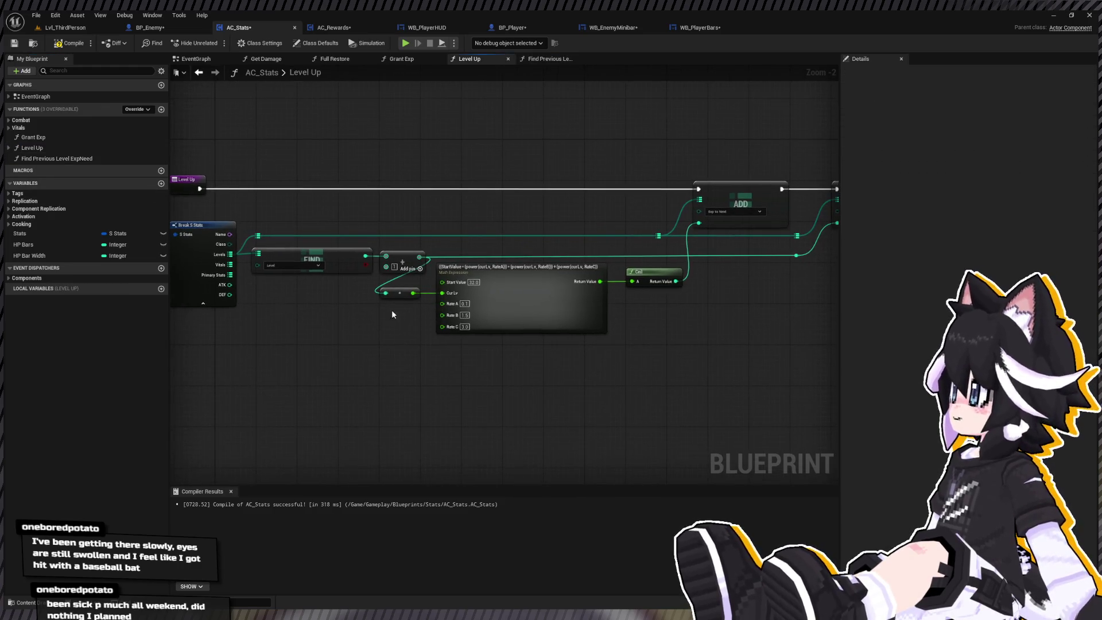
drag(626, 321, 253, 230)
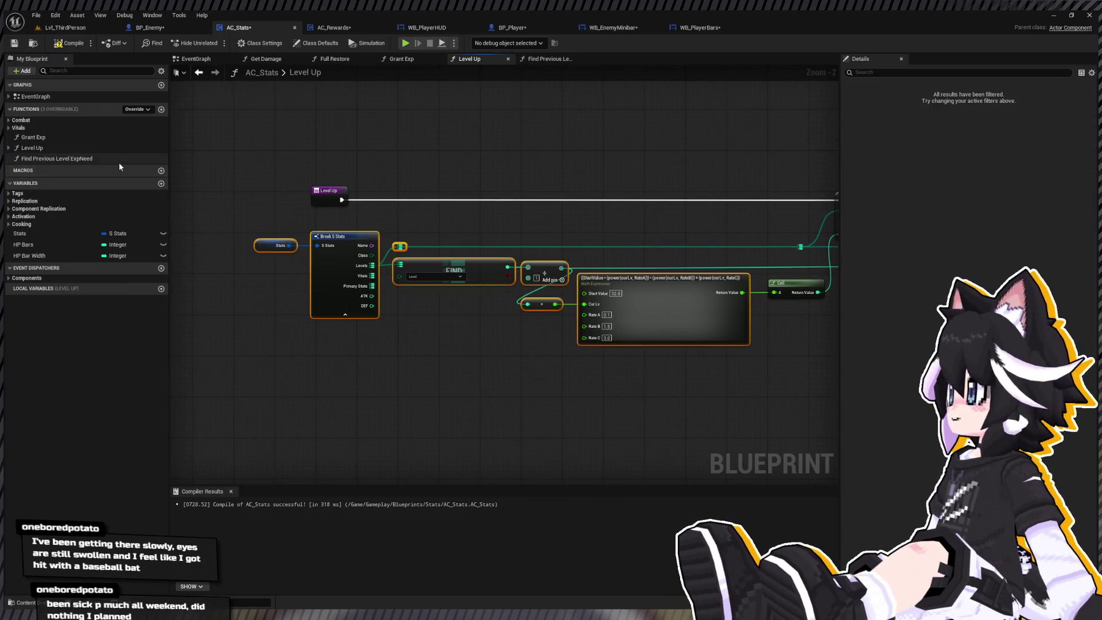
click(89, 160)
double_click(89, 160)
key(ctrl+v)
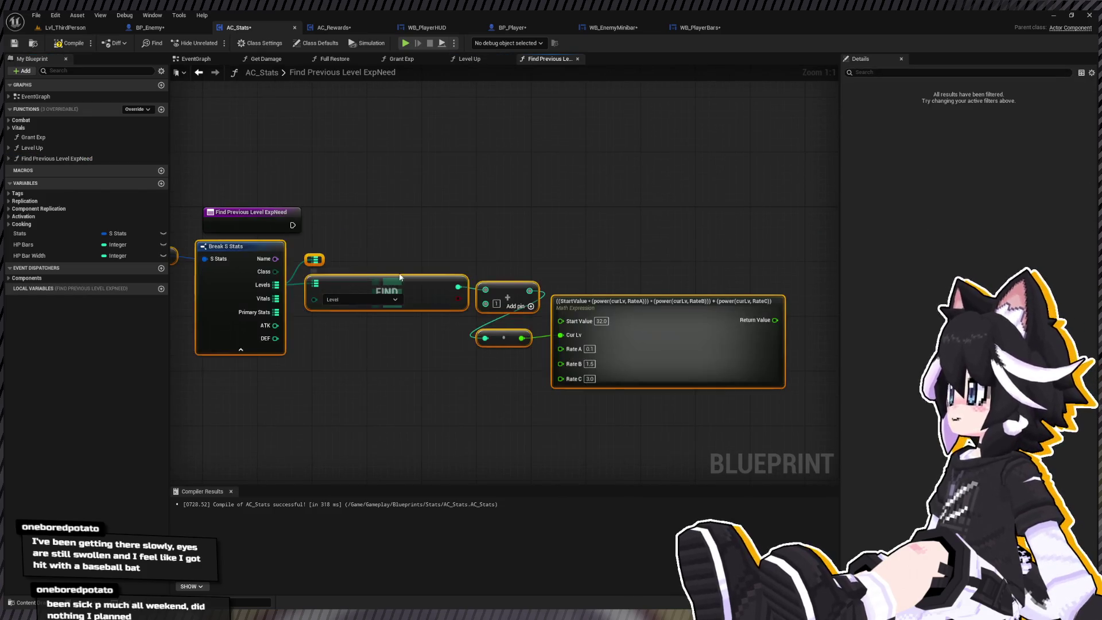
drag(432, 279, 446, 307)
click(539, 299)
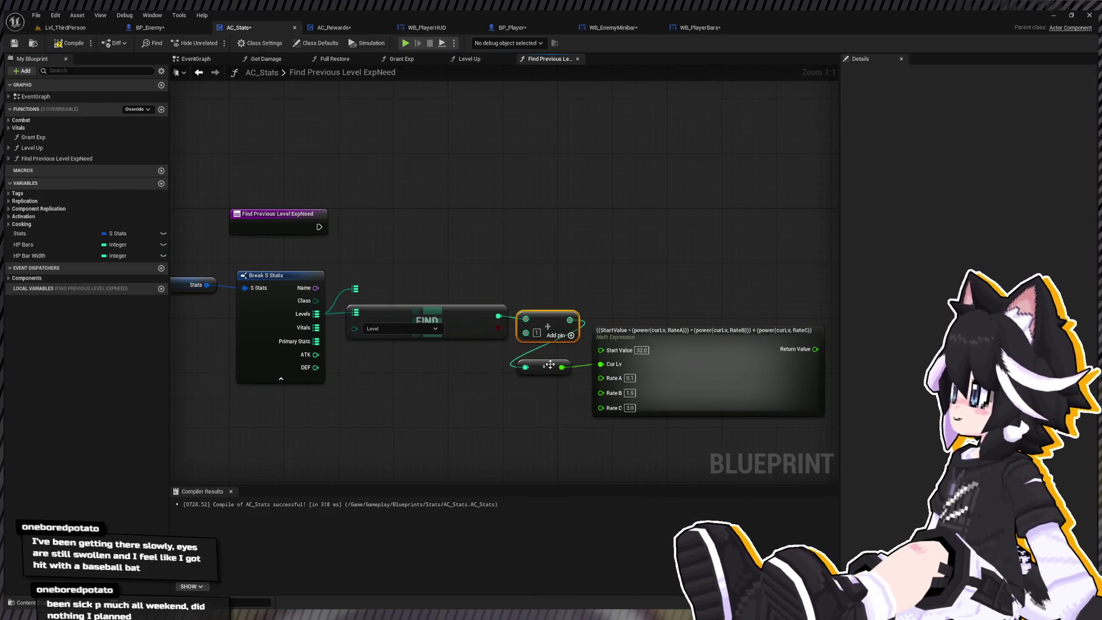
key(Delete)
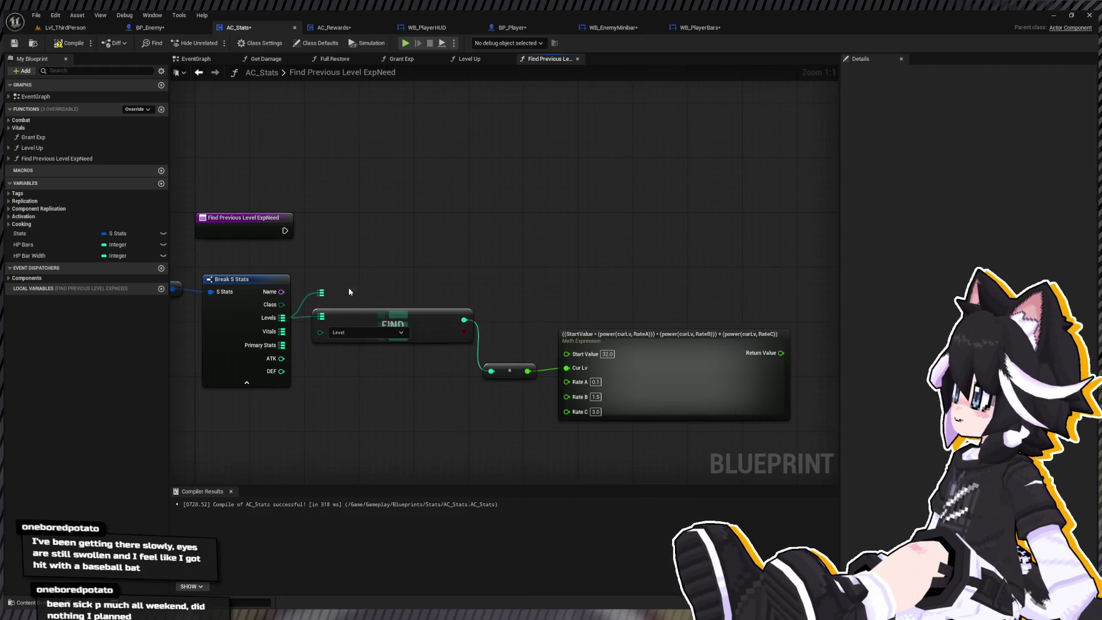
key(Delete)
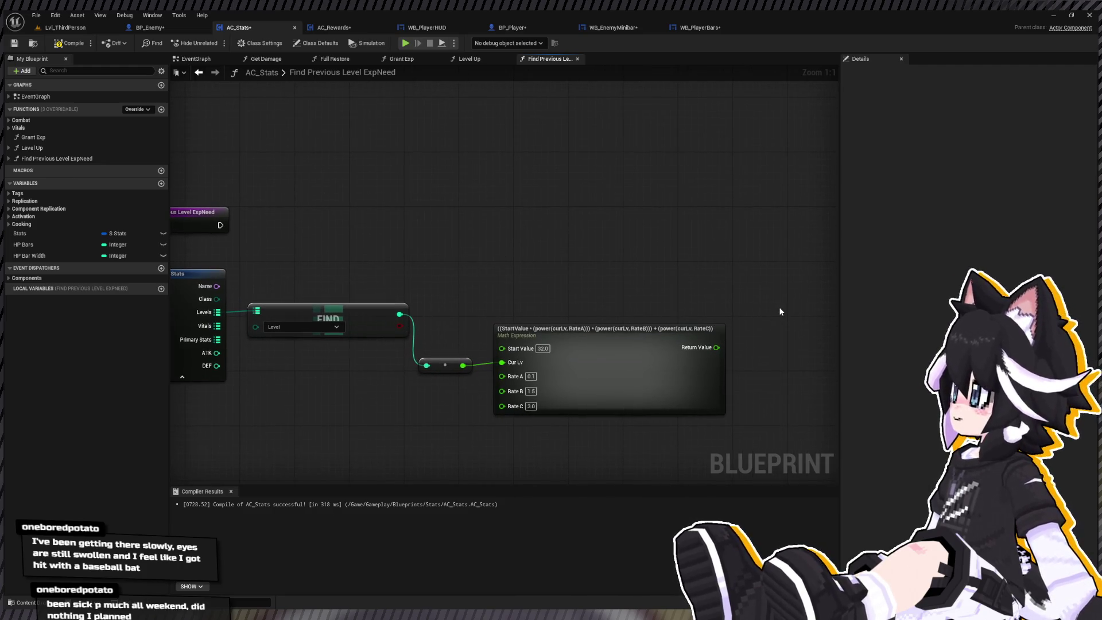
Feed the Math Expression result into a Return Node, mark the function Pure, and wire the entry exec
key(ctrl+z)
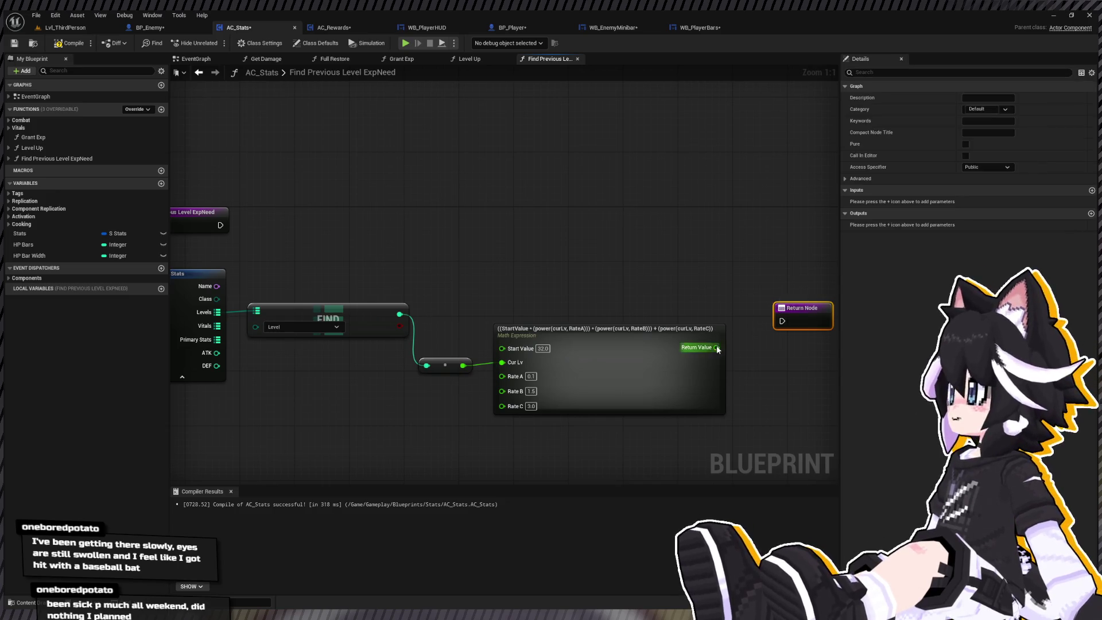
drag(692, 361, 730, 197)
click(730, 307)
click(965, 144)
drag(296, 207, 395, 229)
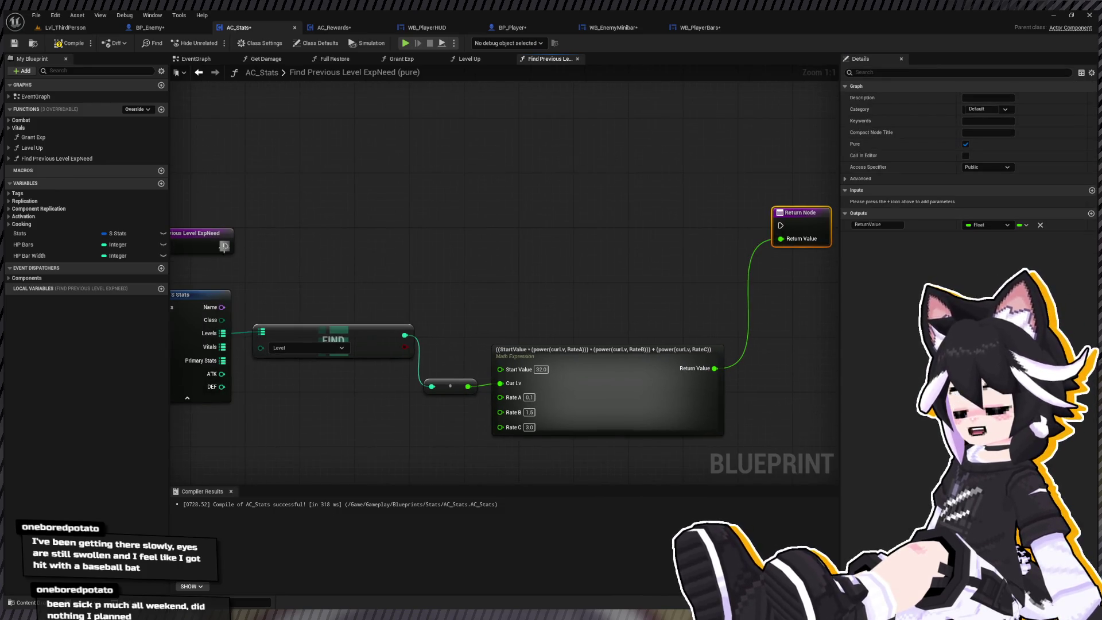
drag(224, 246, 779, 226)
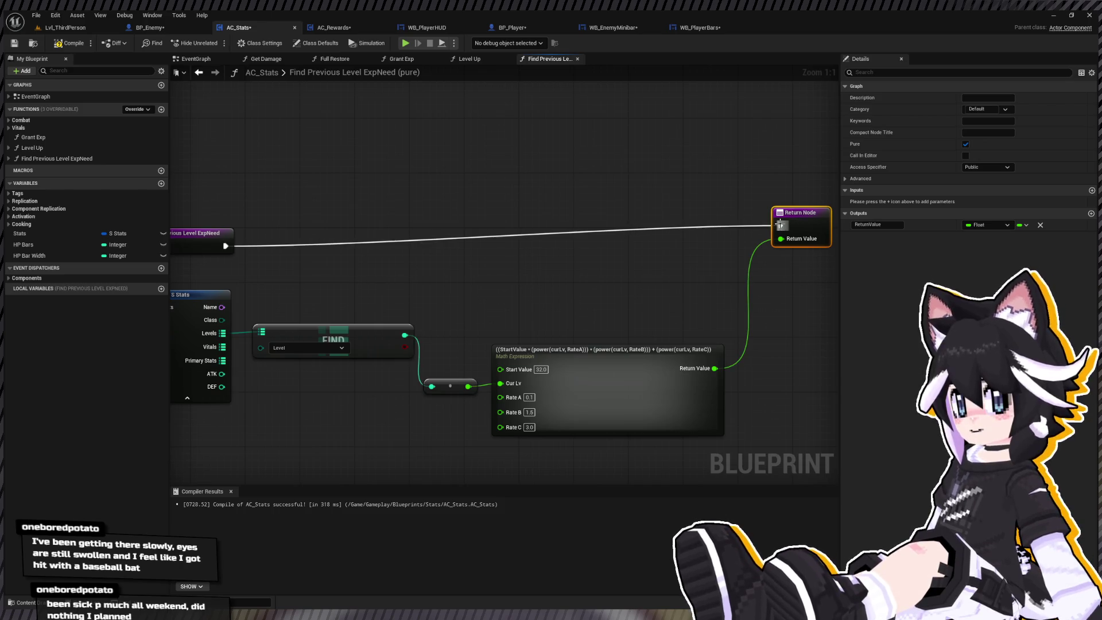
key(q)
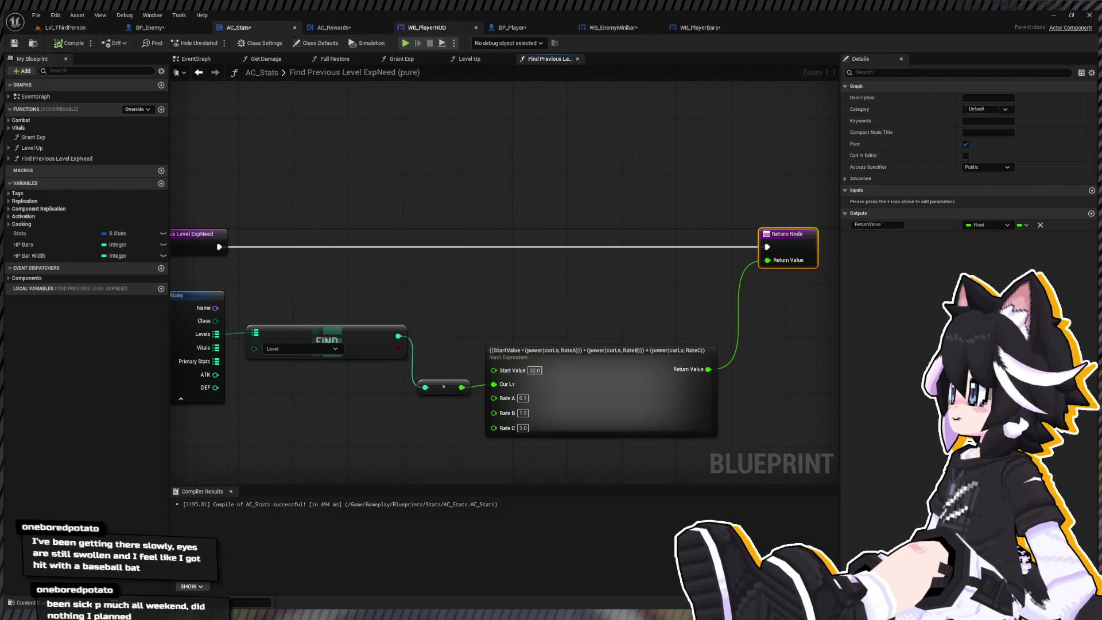
Open the WB_PlayerBars event graph at its bar-update logic
click(139, 29)
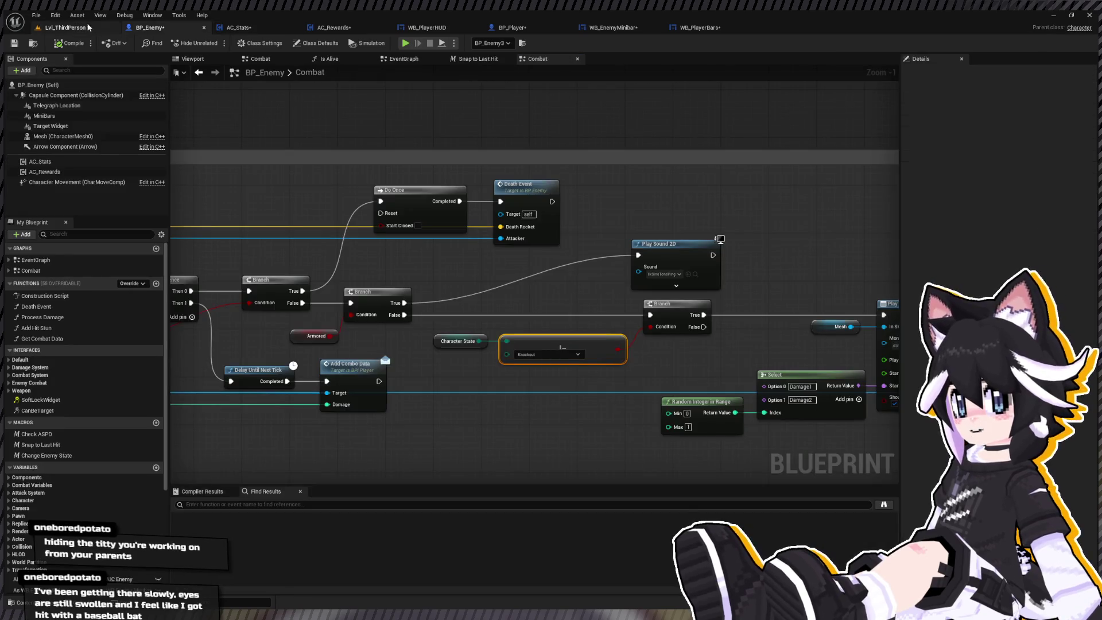
click(254, 30)
click(445, 30)
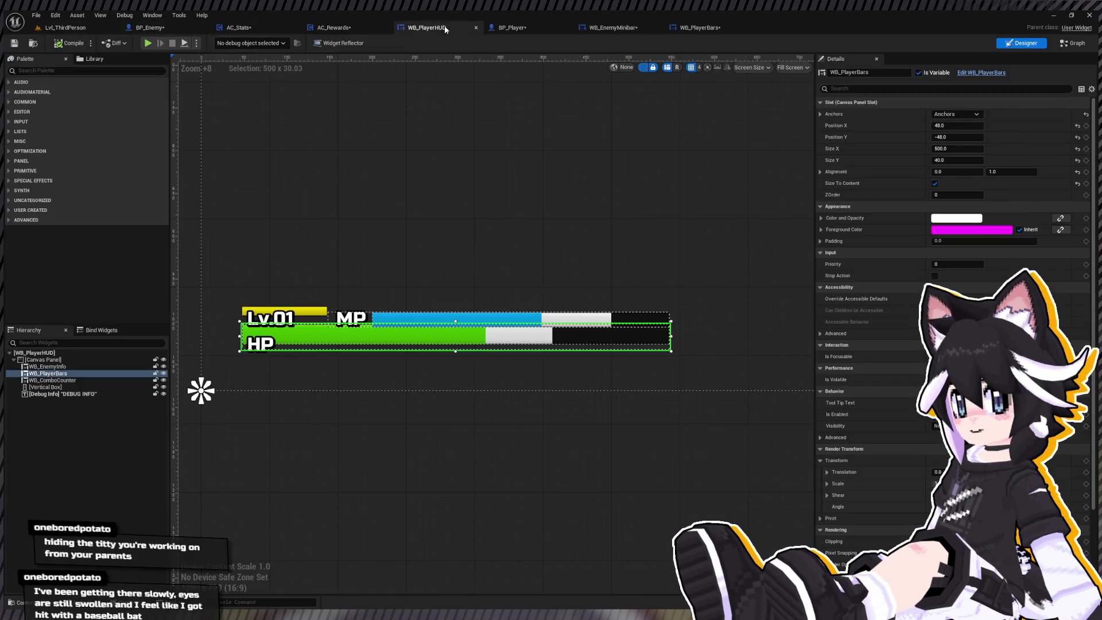
click(1072, 43)
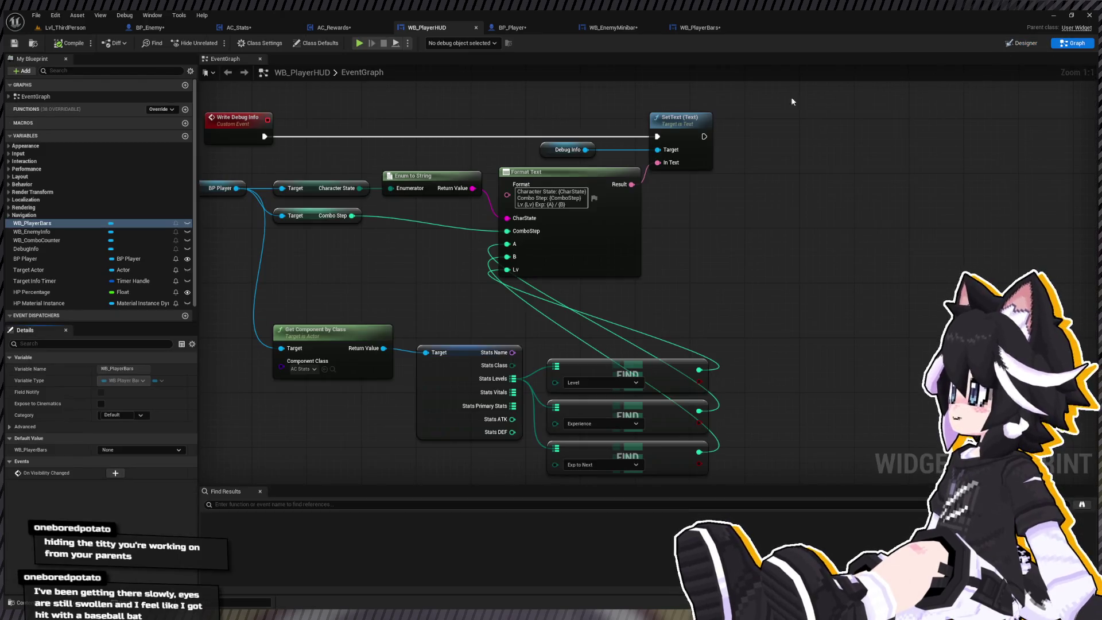
scroll(down, 3)
scroll(down, 3)
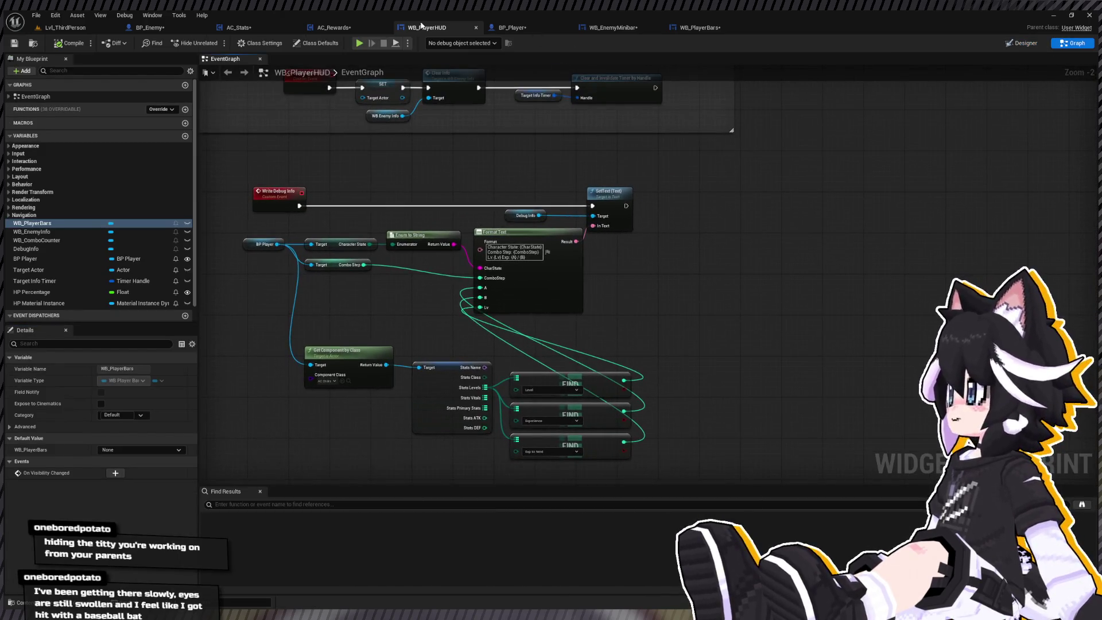
drag(644, 261, 449, 282)
click(686, 27)
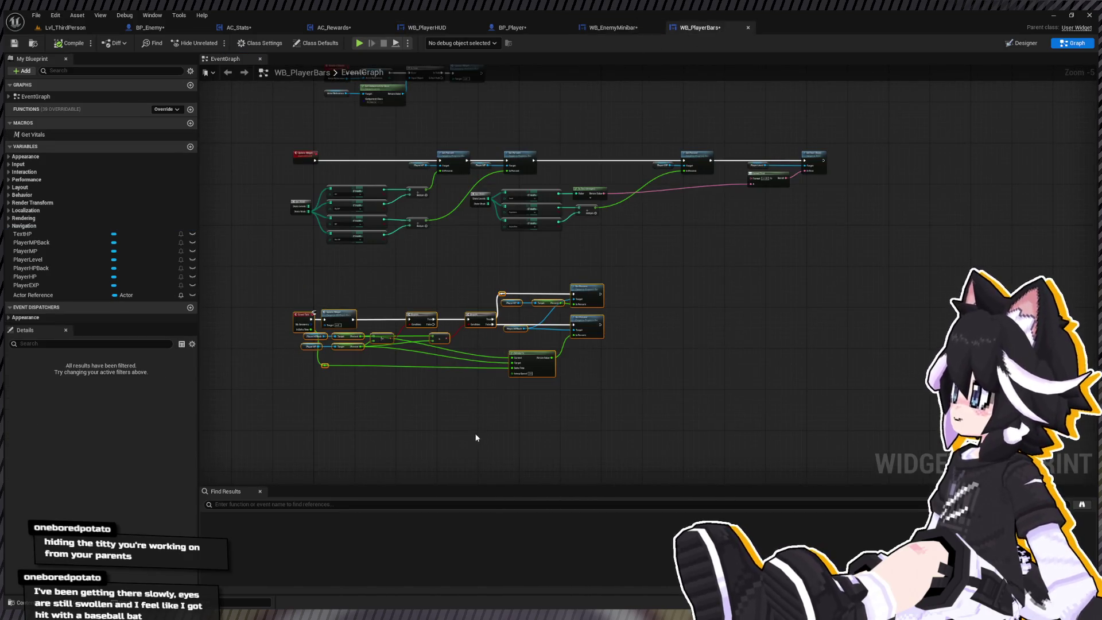
scroll(up, 3)
drag(450, 349, 305, 432)
Duplicate the AC_Stats lookup, call Find Previous Level Exp Need, and convert its result to an integer
drag(286, 245, 367, 194)
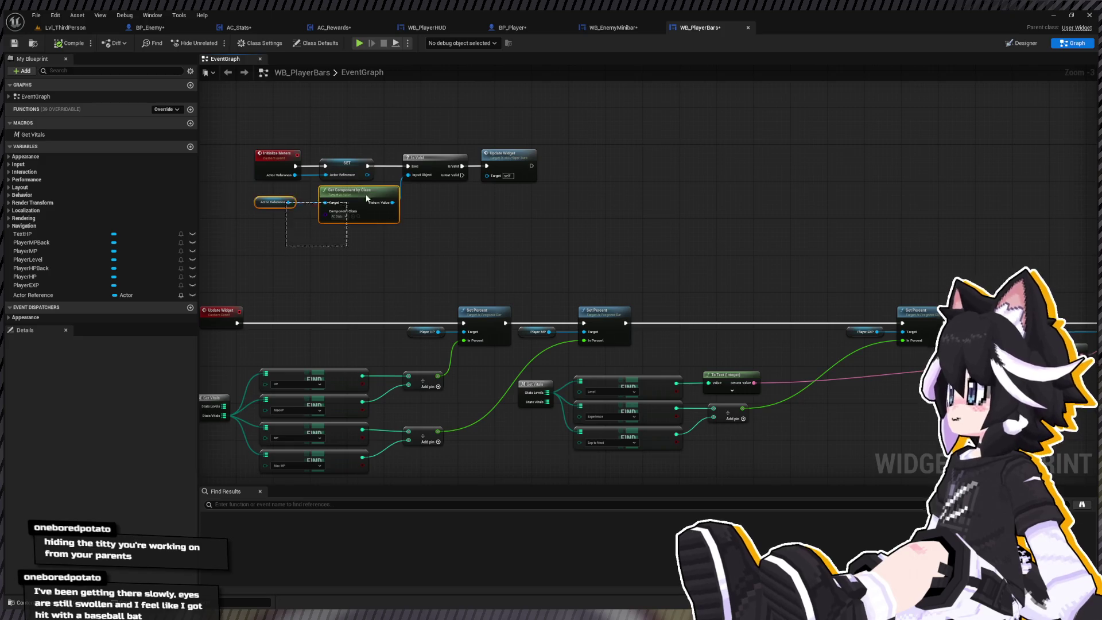
scroll(up, 3)
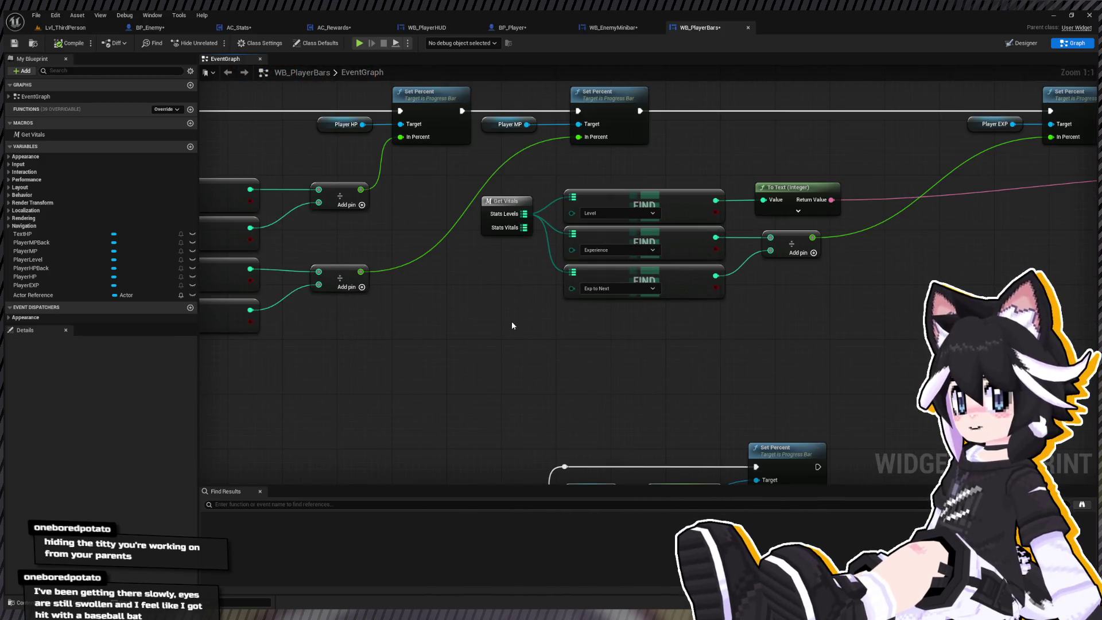
key(ctrl+v)
drag(552, 318, 577, 322)
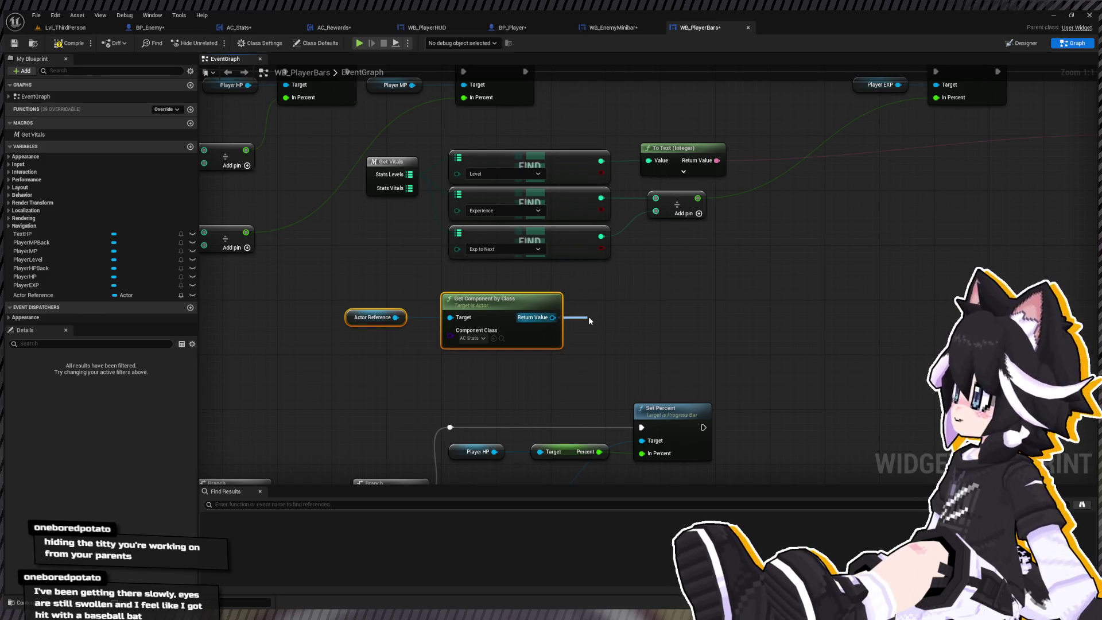
drag(588, 316, 587, 316)
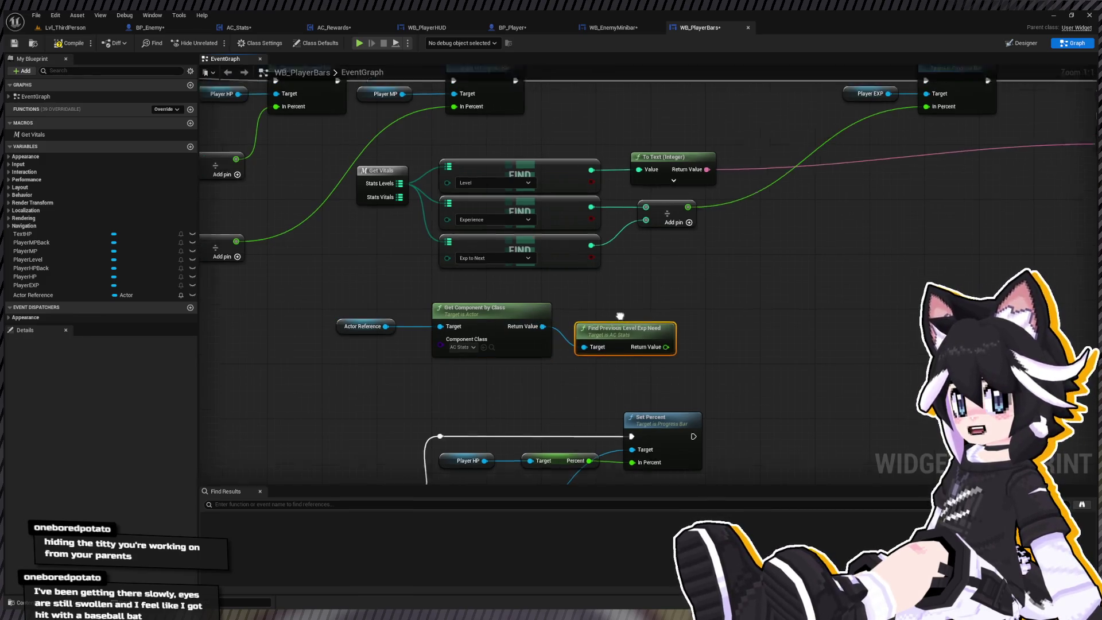
drag(663, 366, 533, 330)
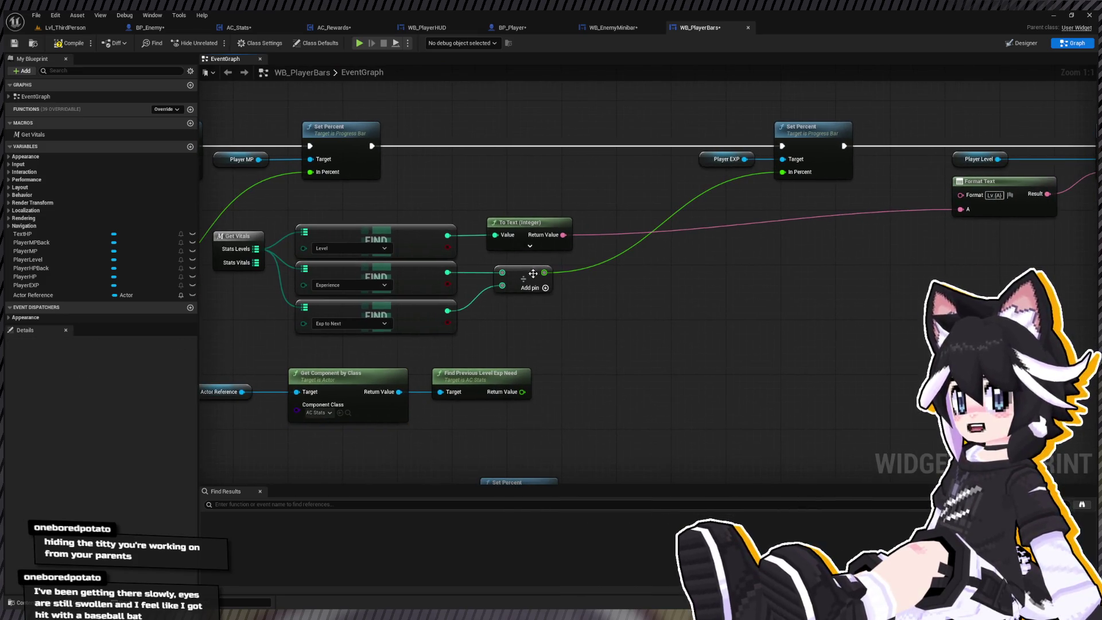
drag(538, 265, 728, 272)
drag(523, 274, 708, 274)
drag(522, 402, 620, 377)
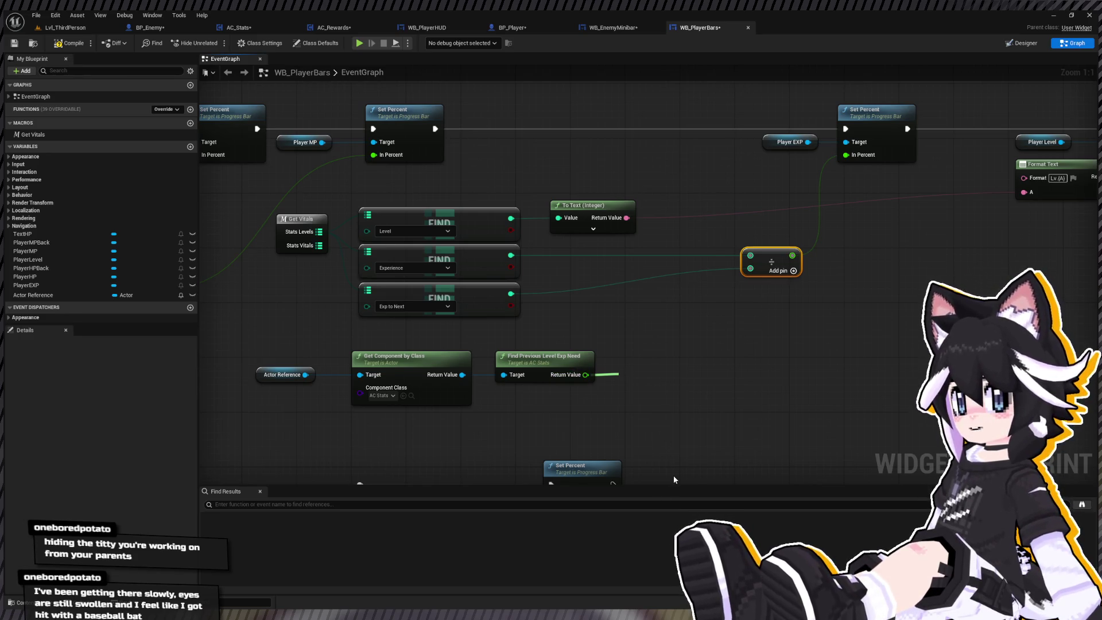
click(718, 479)
Subtract the previous-level EXP need from Experience
drag(346, 409, 632, 347)
drag(551, 357, 386, 364)
drag(511, 255, 540, 260)
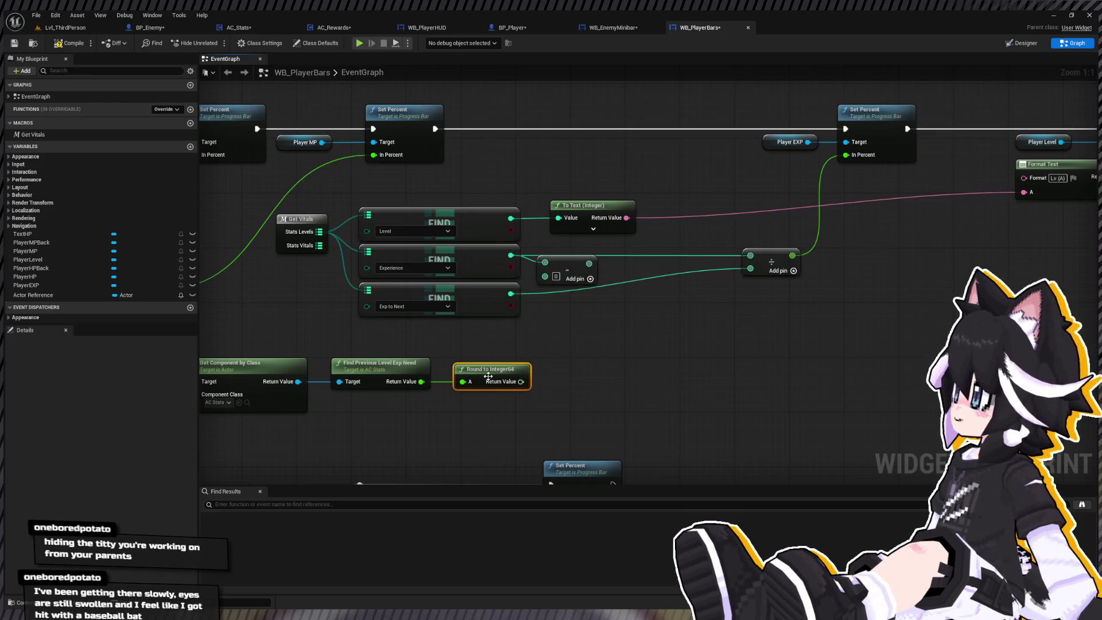
key(Delete)
drag(421, 382, 612, 282)
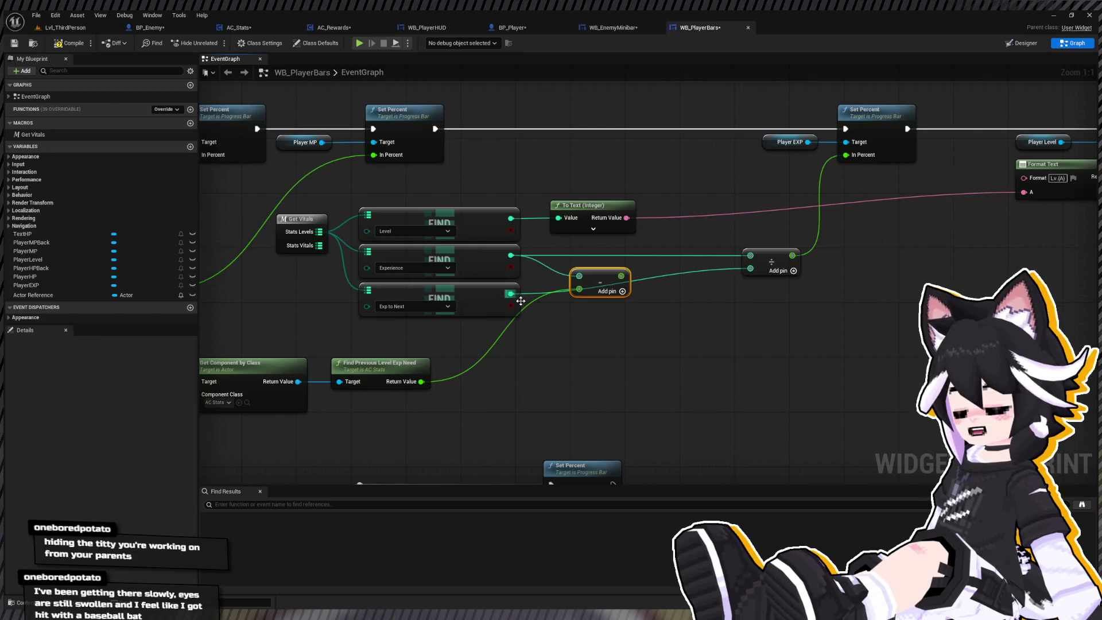
Add a second subtraction of previous-level EXP need from Exp to Next and delete the old divide
key(ctrl+c)
key(ctrl+v)
drag(511, 294, 579, 317)
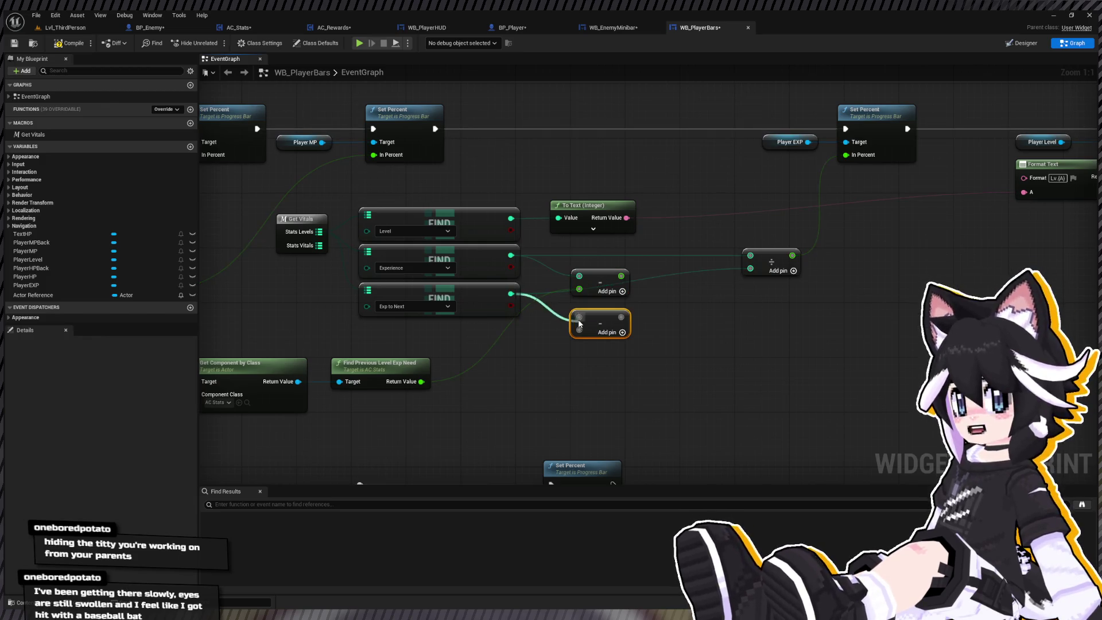
drag(495, 387, 579, 355)
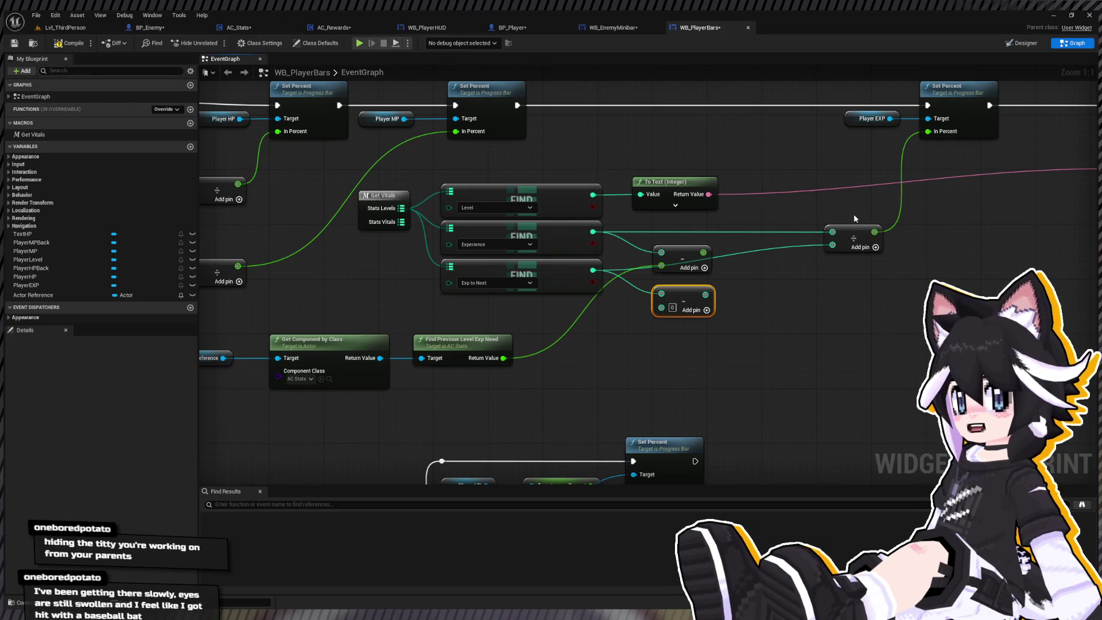
click(853, 236)
drag(510, 358, 661, 308)
drag(779, 298, 637, 349)
key(Delete)
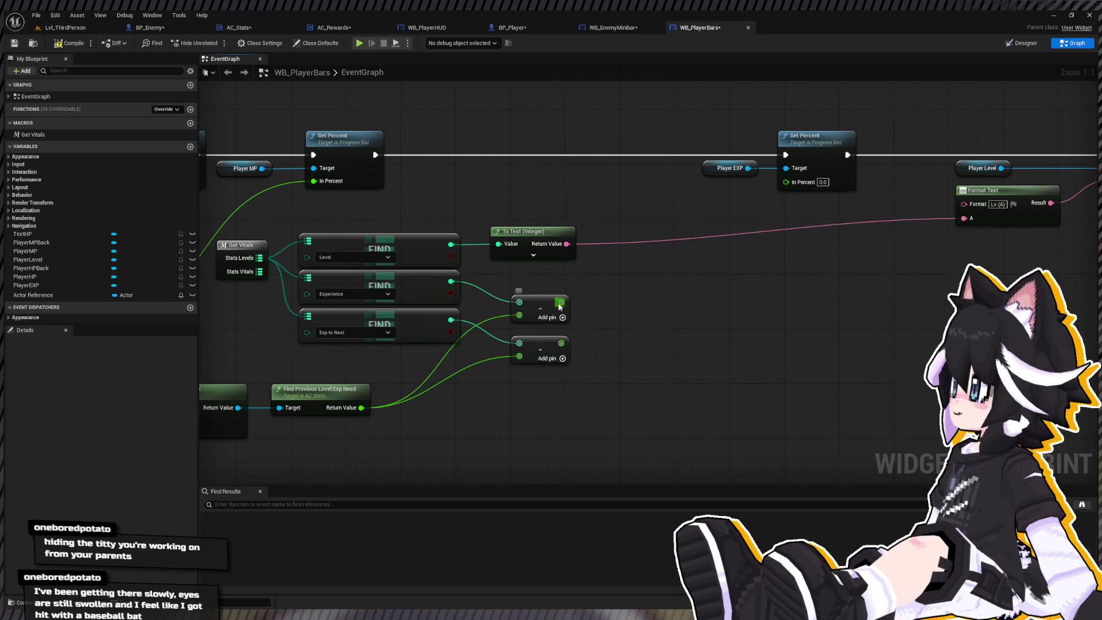
Divide the first difference by the second for the bar percent, then return to Lvl_ThirdPerson
drag(561, 302, 627, 309)
text(/)
key(Return)
drag(561, 342, 788, 185)
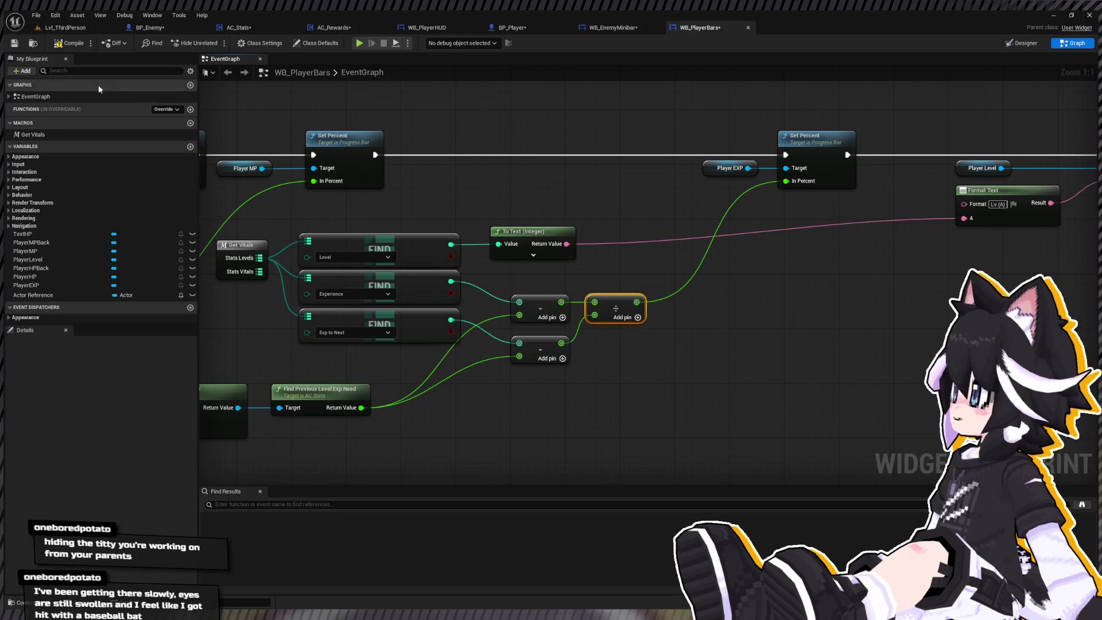
click(64, 27)
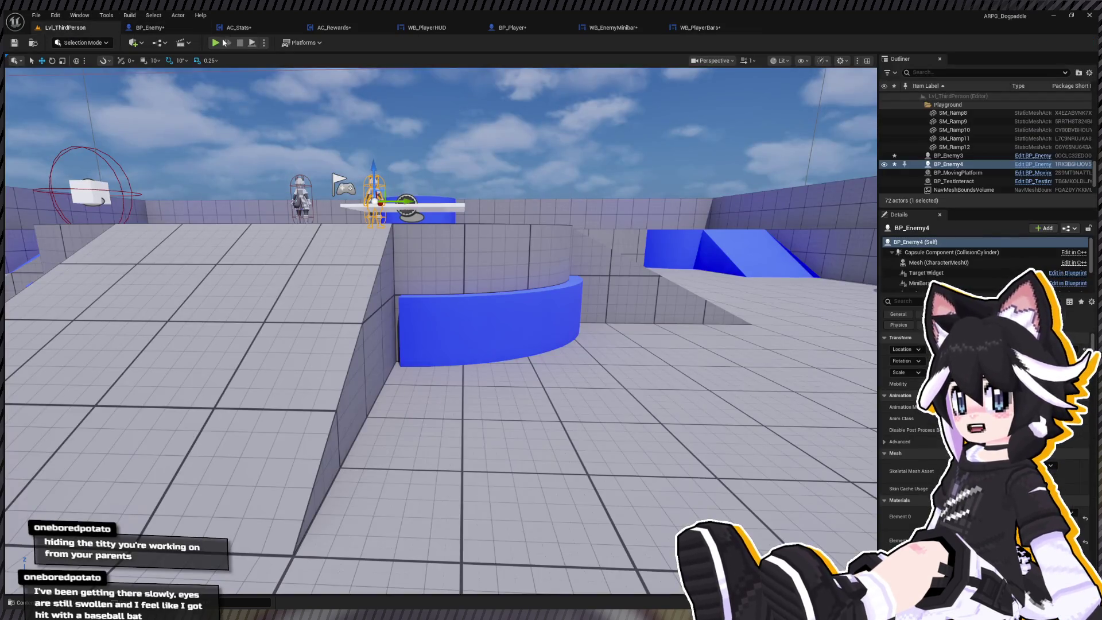
Play-test, attacking the Dummy and other enemies until Lv.2 Exp 40/106, then end Play In Editor
click(216, 43)
key(w)
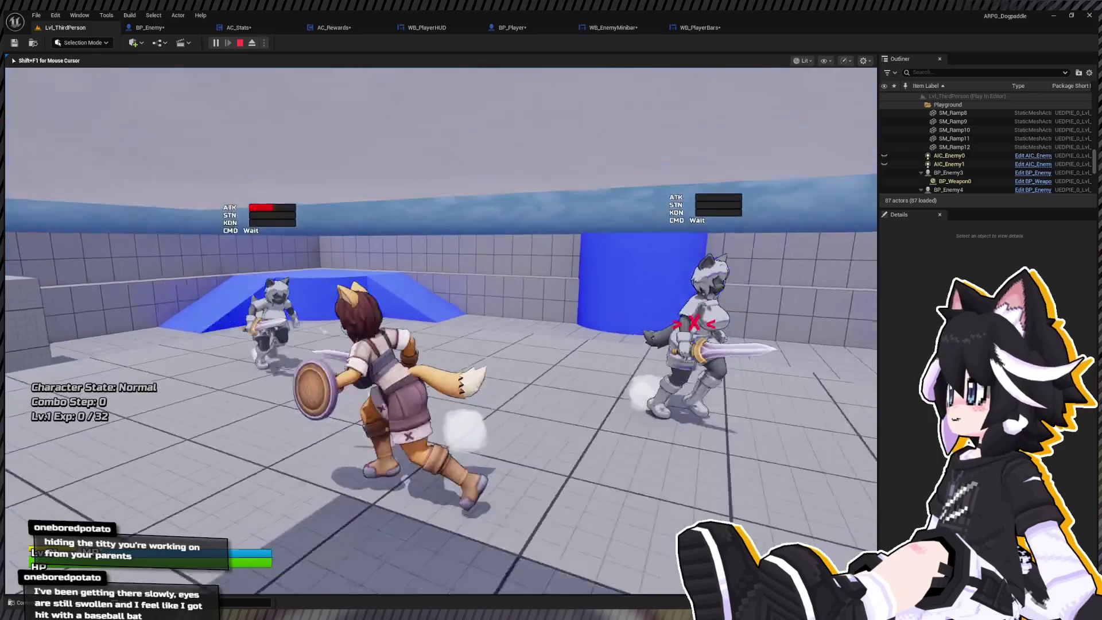
click(441, 330)
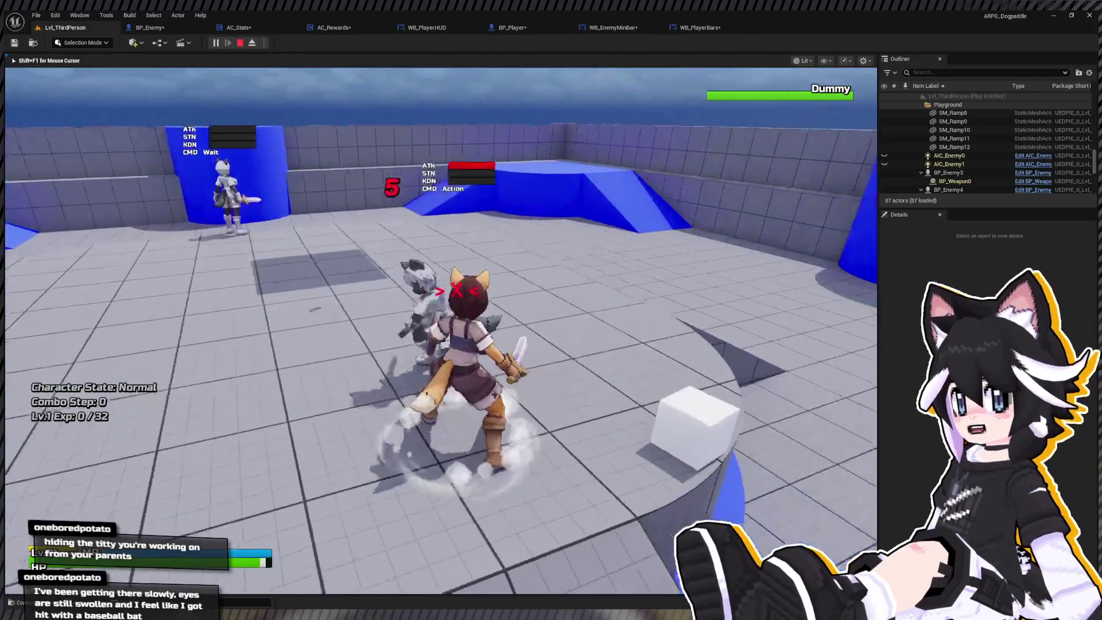
click(441, 331)
click(441, 330)
click(441, 317)
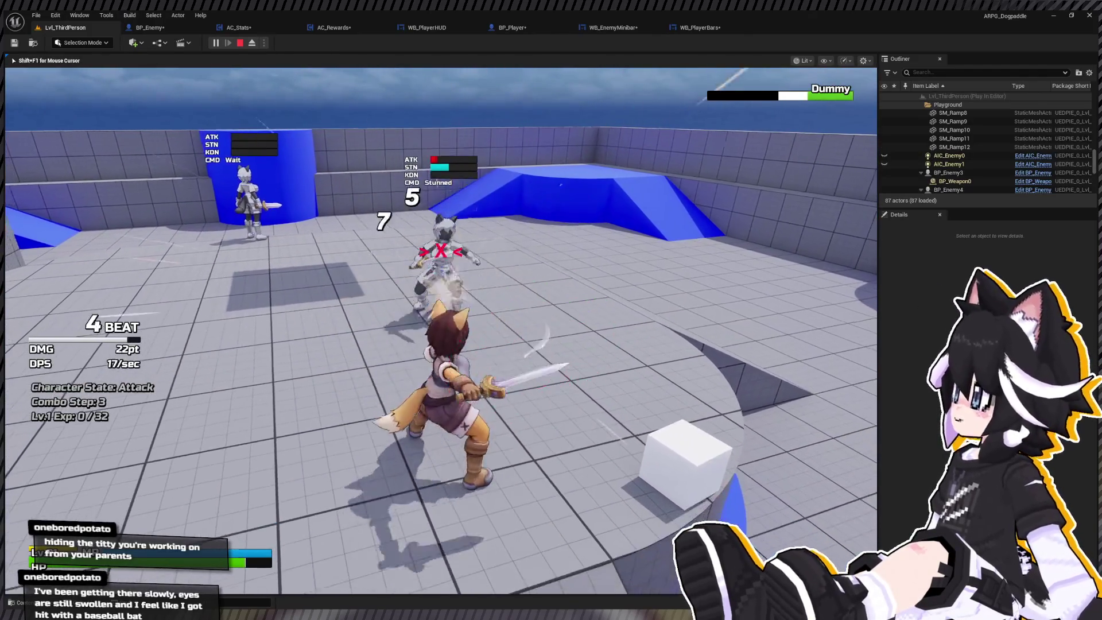
click(441, 317)
click(441, 316)
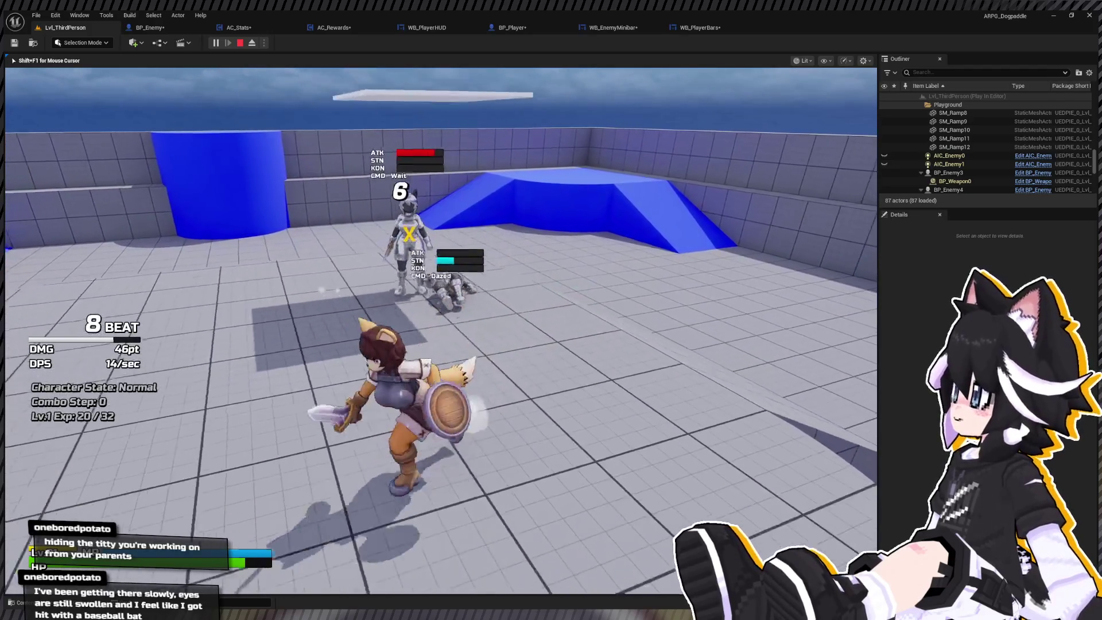
key(w)
click(441, 331)
key(w)
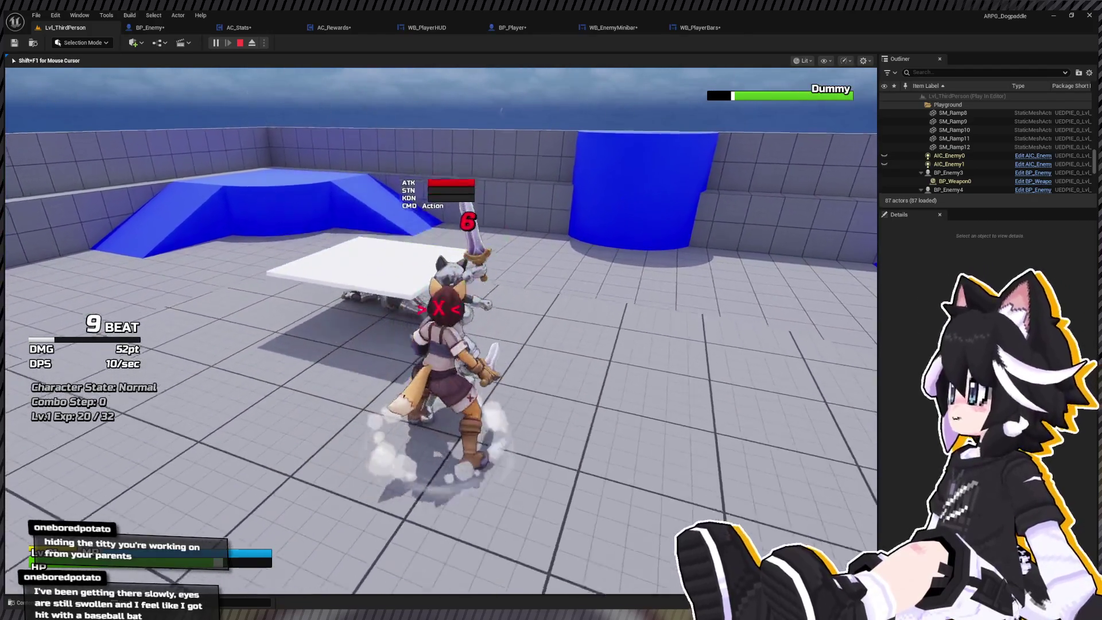
click(441, 330)
click(440, 331)
click(440, 331)
click(440, 330)
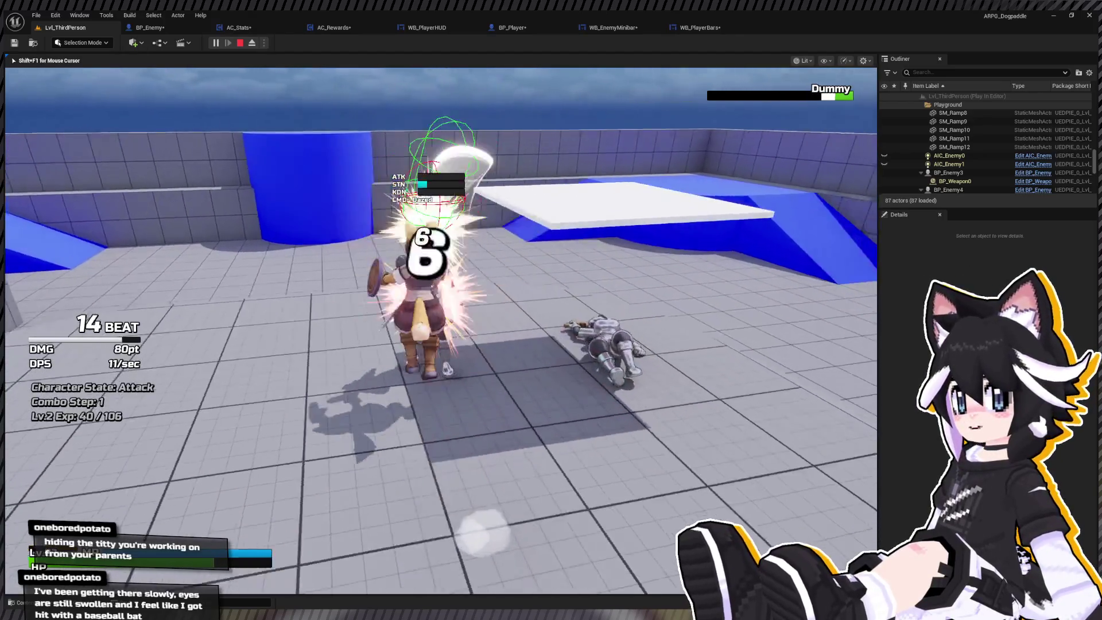
click(441, 331)
key(Escape)
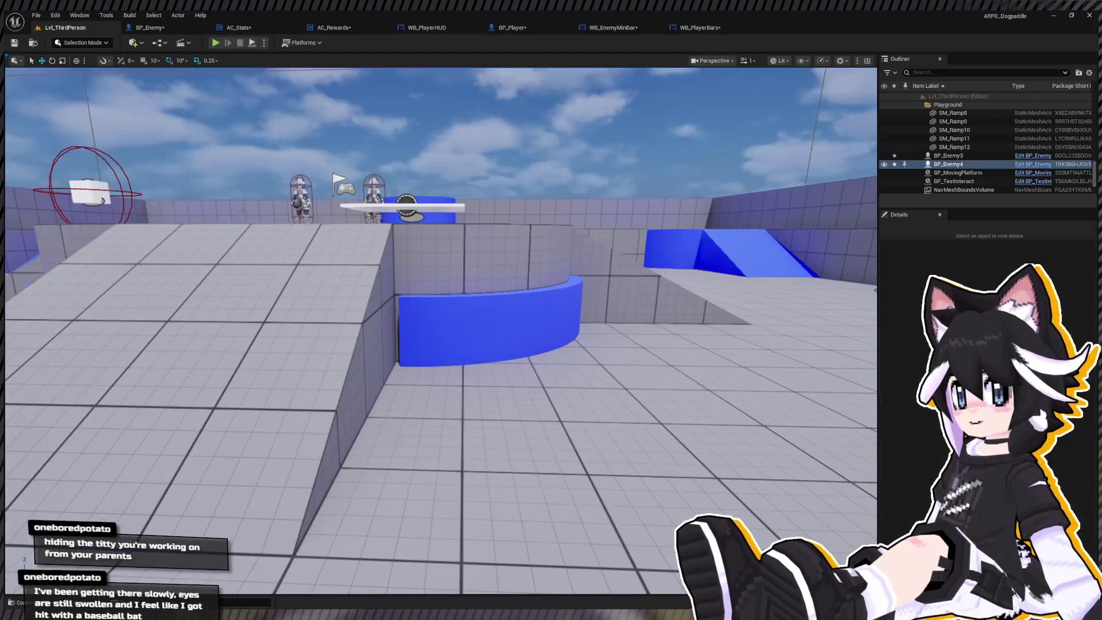
In WB_PlayerBars, move the lower subtract node down and open Find Previous Level Exp Need in AC_Stats
click(453, 28)
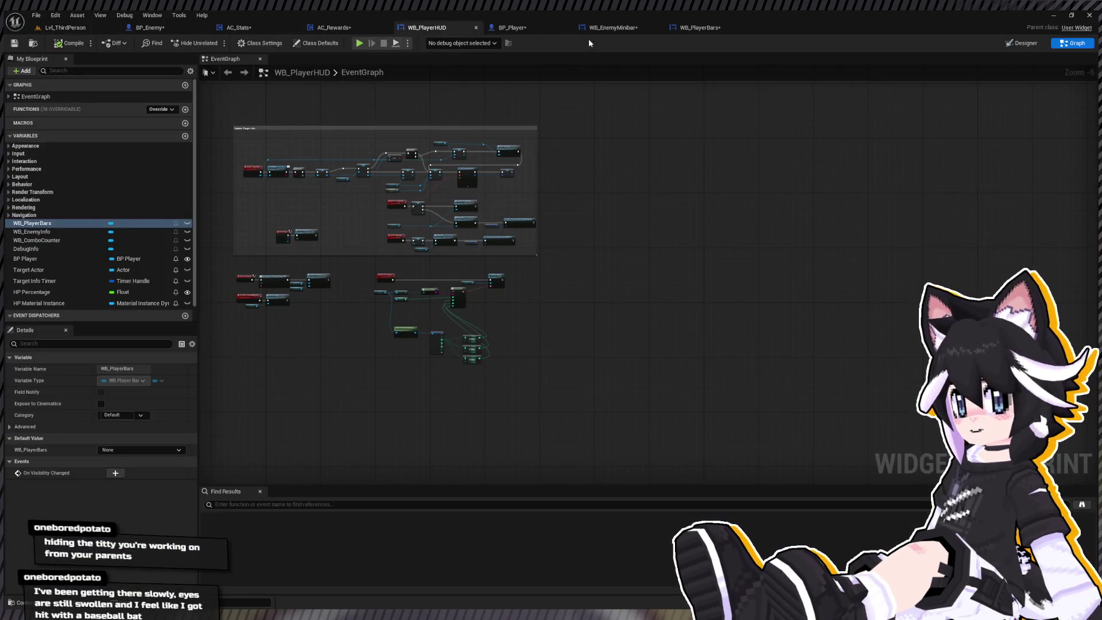
click(610, 29)
click(700, 28)
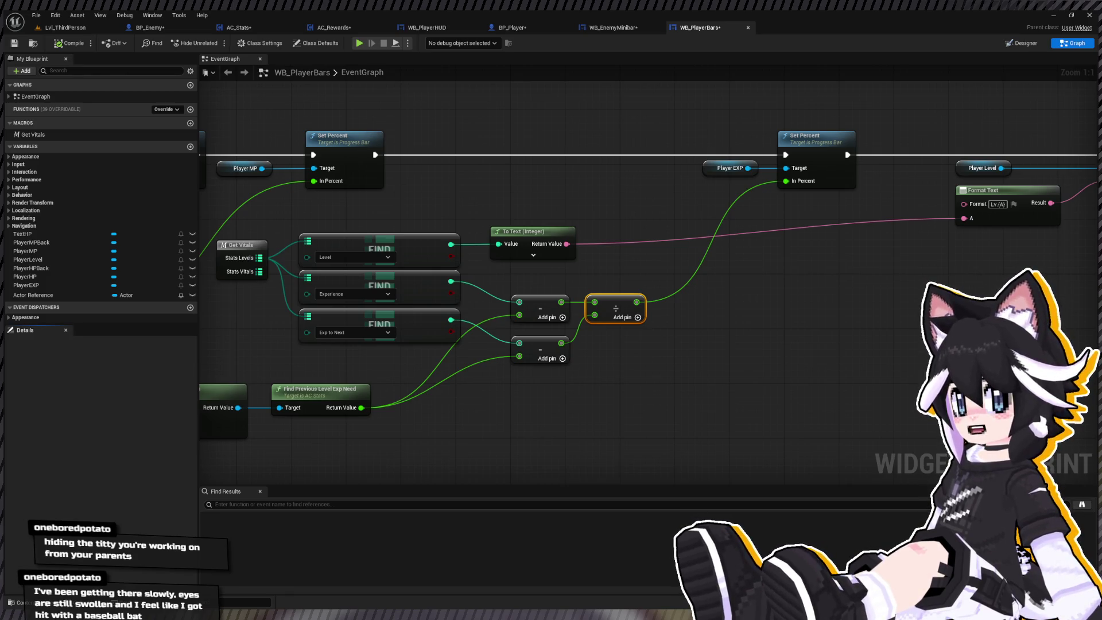
click(544, 92)
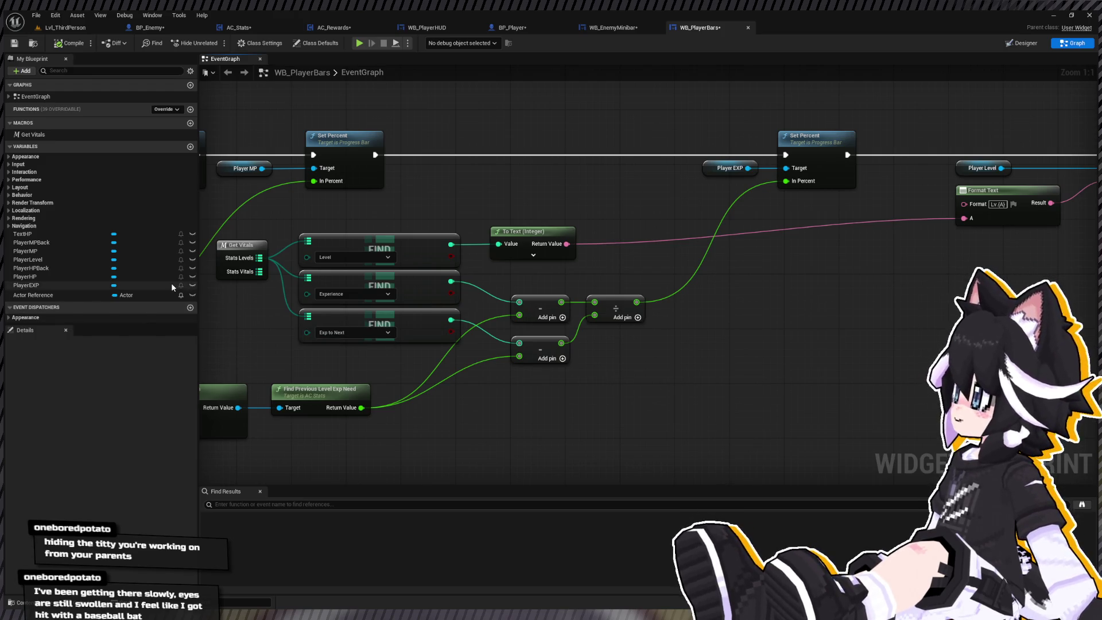
drag(540, 347, 540, 402)
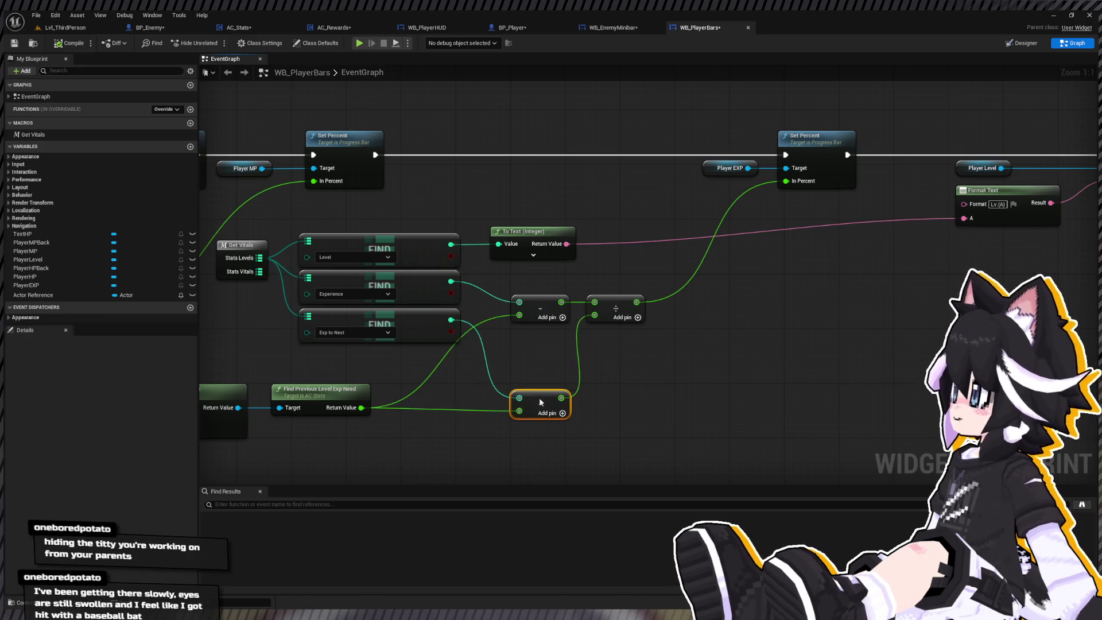
double_click(293, 389)
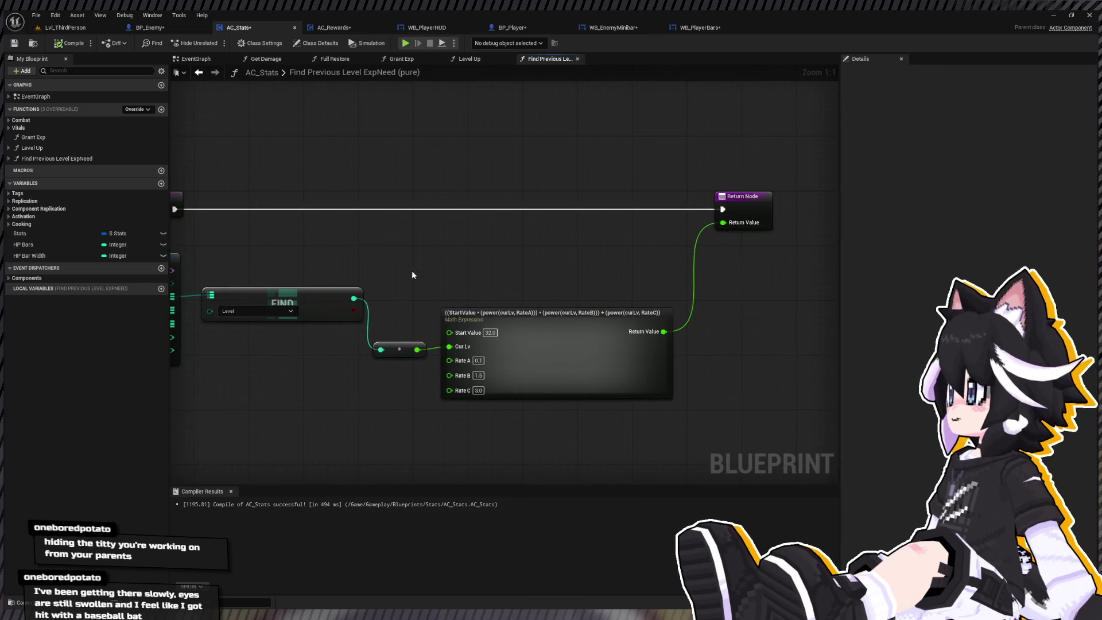
Straighten the Break, FIND and subtract nodes and move the Return Node right to make room
drag(772, 189, 625, 336)
drag(492, 318, 530, 299)
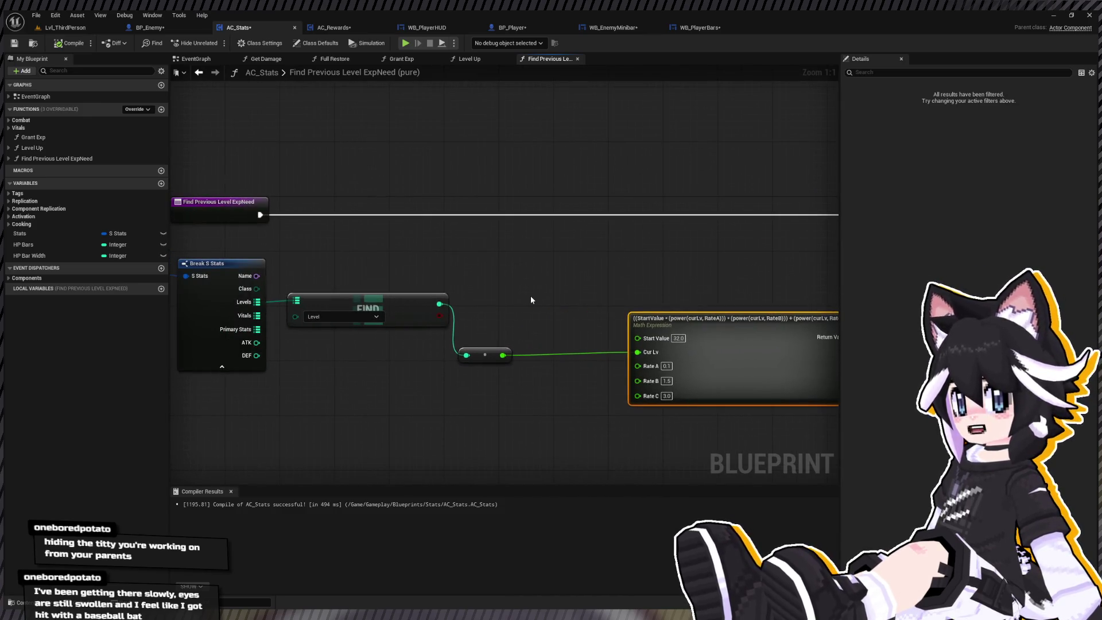
drag(438, 303, 413, 318)
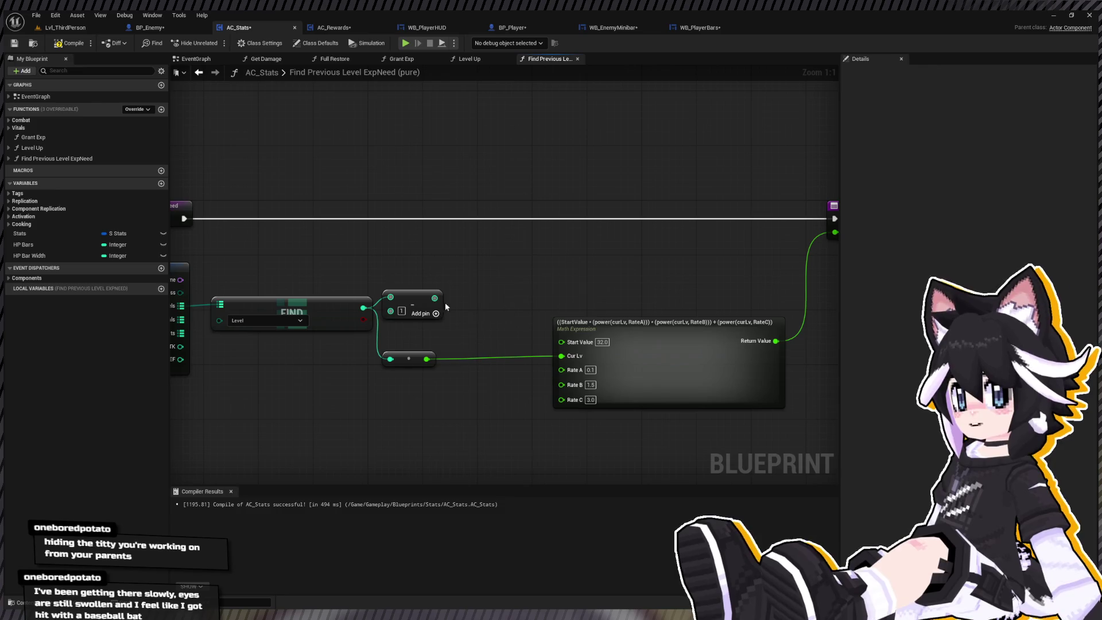
drag(409, 359, 574, 328)
click(476, 329)
drag(212, 275, 361, 324)
key(q)
drag(715, 234, 663, 269)
drag(604, 314, 761, 325)
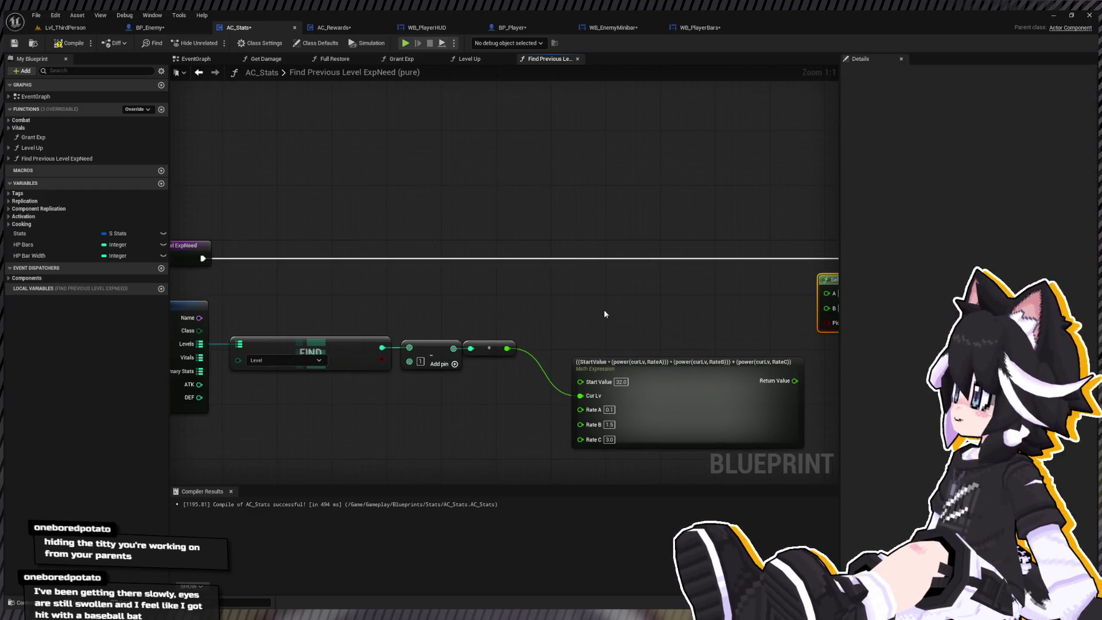
Add a Level <= 1 check driving Select Float's Pick A (0 or formula result), then return to the level
drag(383, 347, 542, 298)
click(563, 350)
click(507, 297)
drag(383, 347, 505, 300)
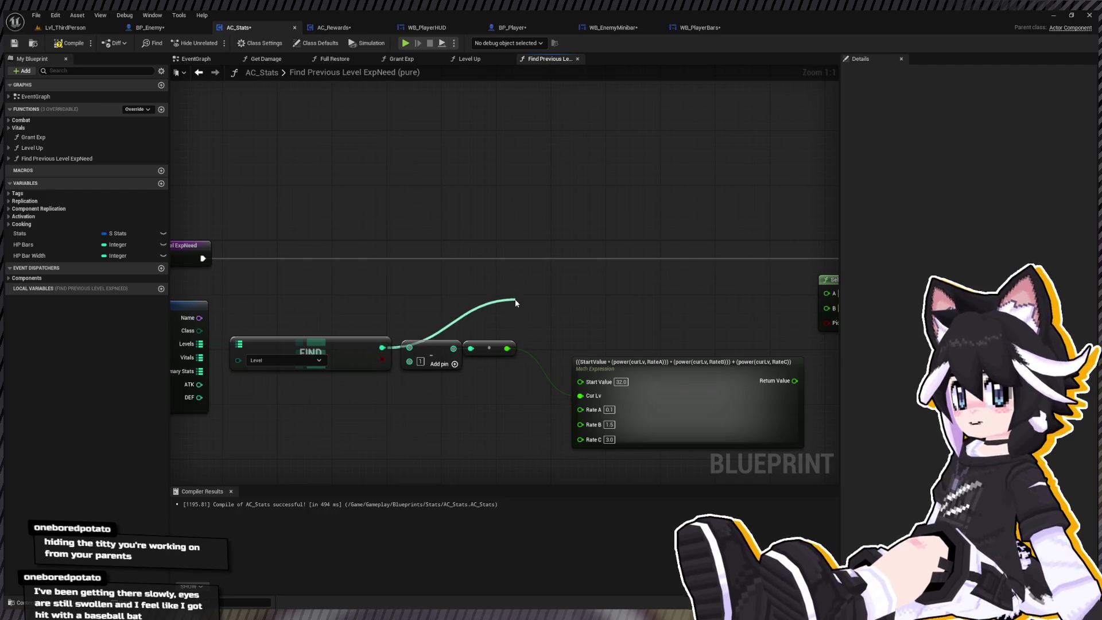
click(529, 316)
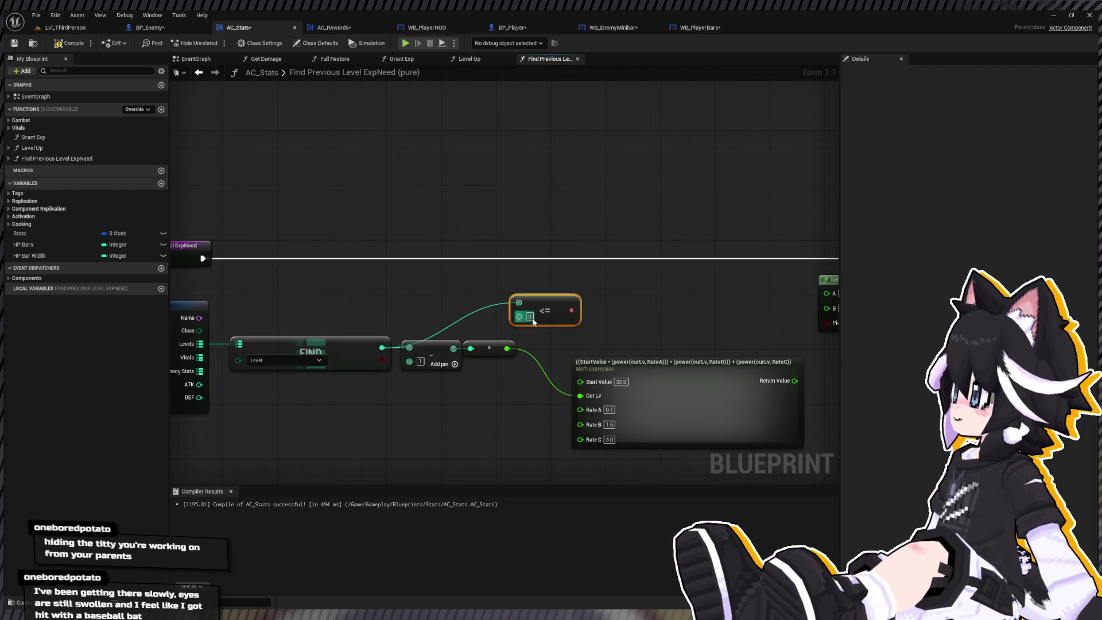
text(1)
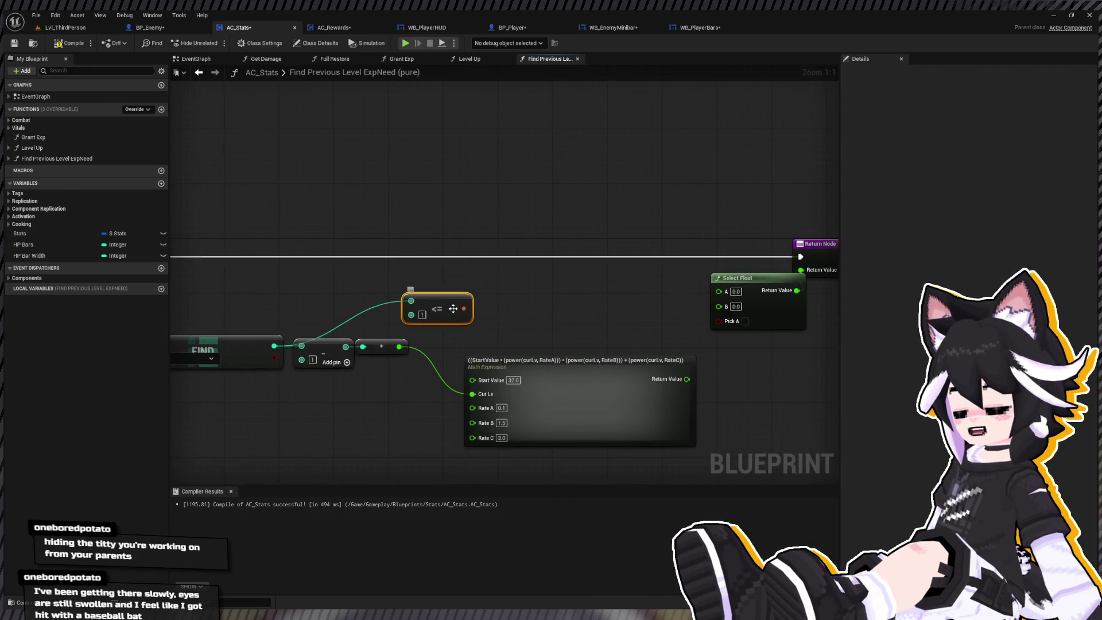
drag(464, 308, 606, 386)
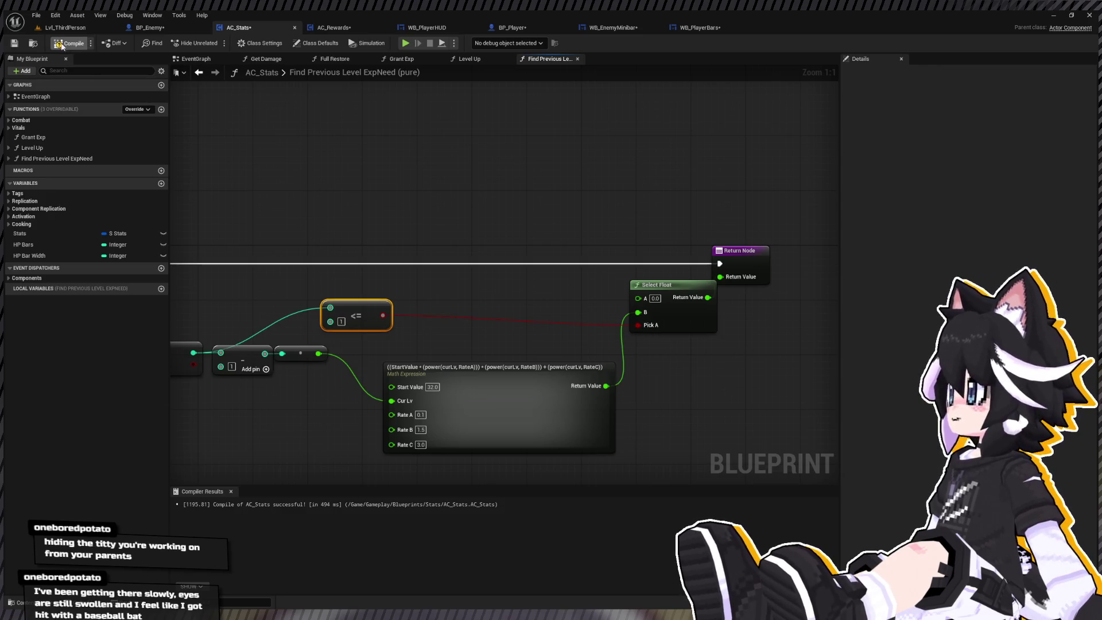
click(92, 28)
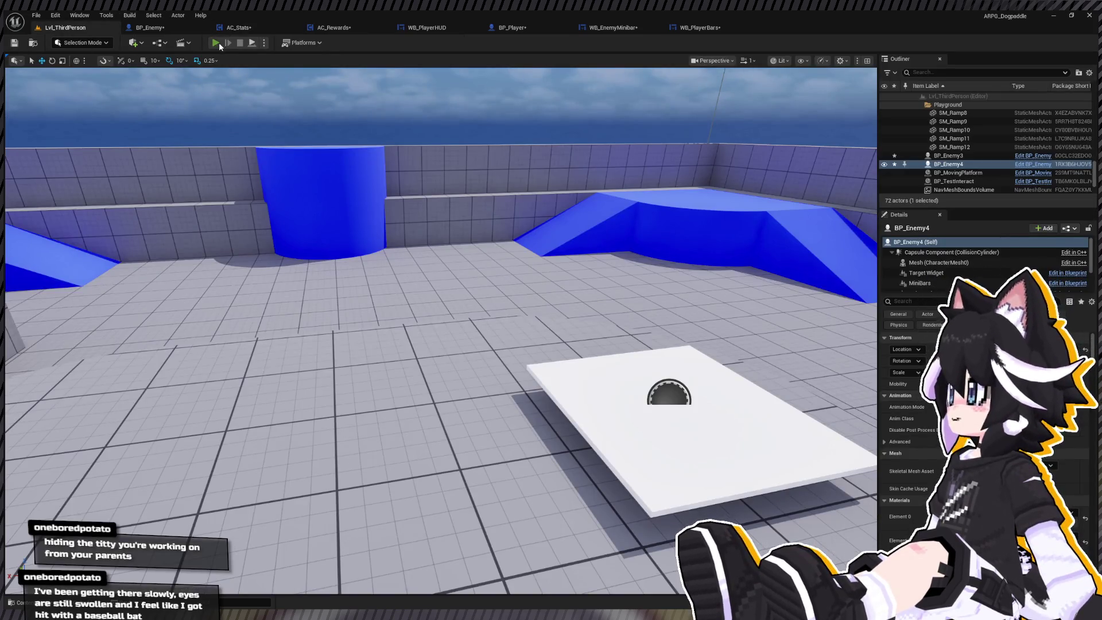
Play-test by attacking the Dummy until the HUD shows Lv.2 Exp 40/106, then stop playing
click(219, 42)
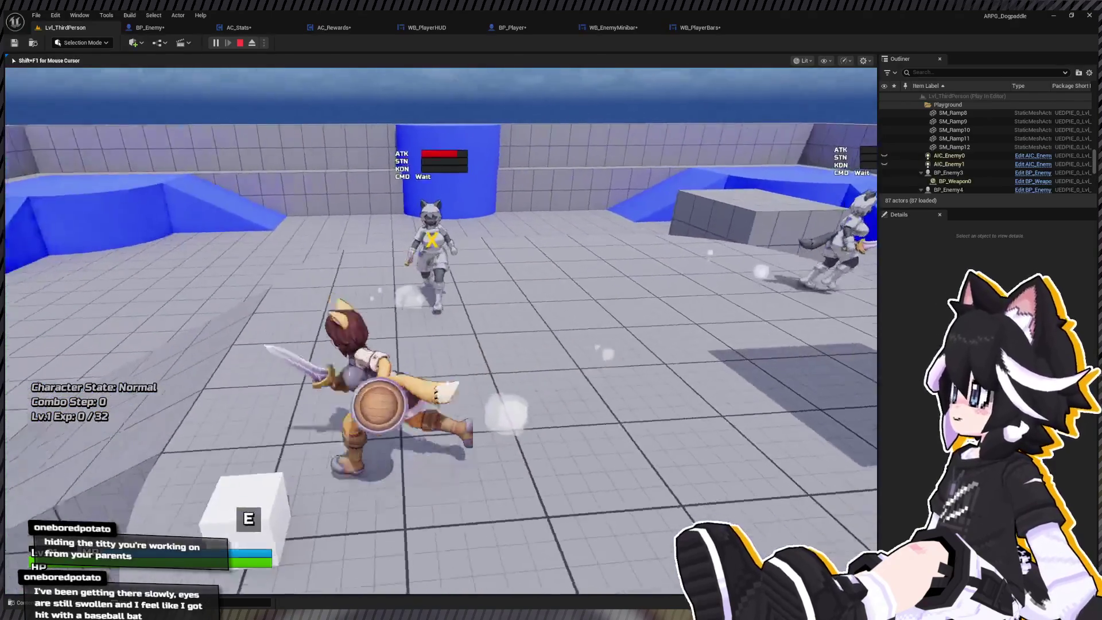
key(w)
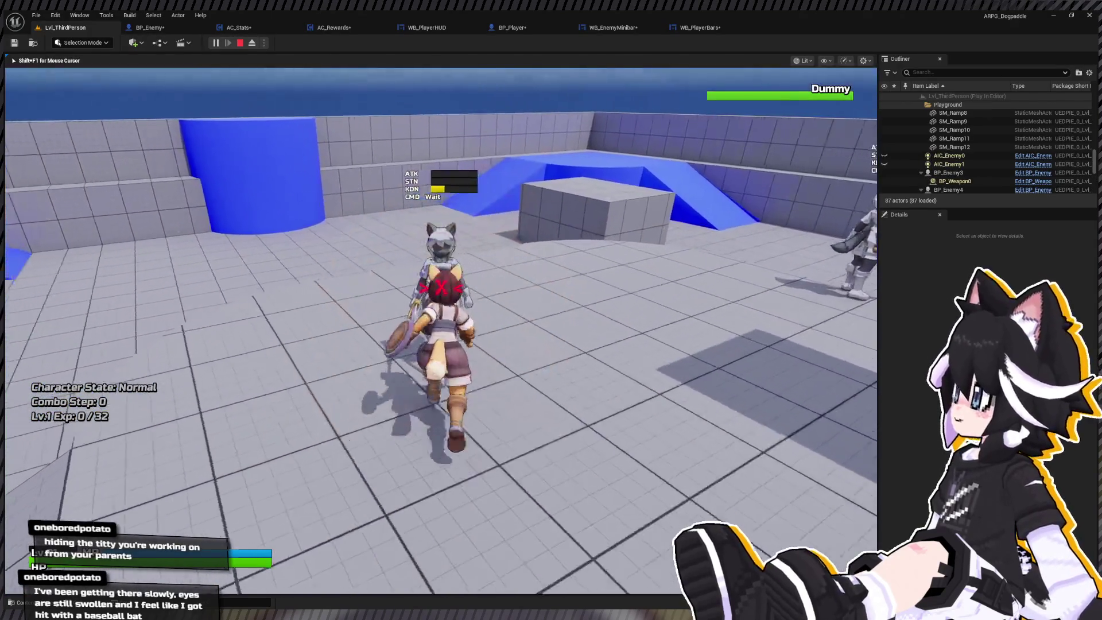
click(440, 330)
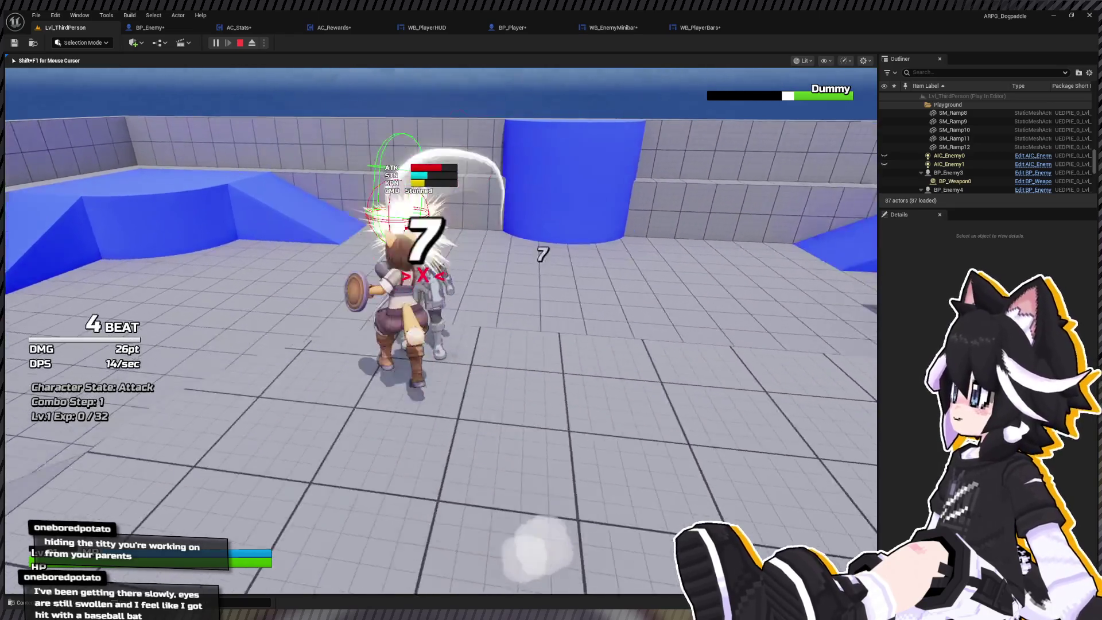
click(441, 331)
click(441, 331)
key(w)
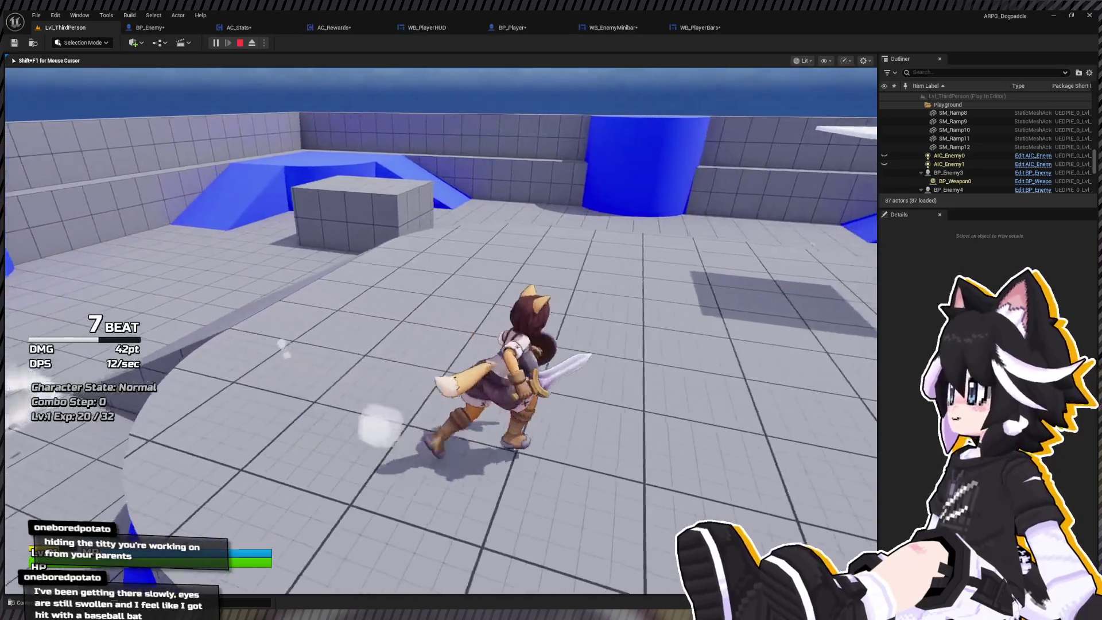
key(w)
right_click(440, 331)
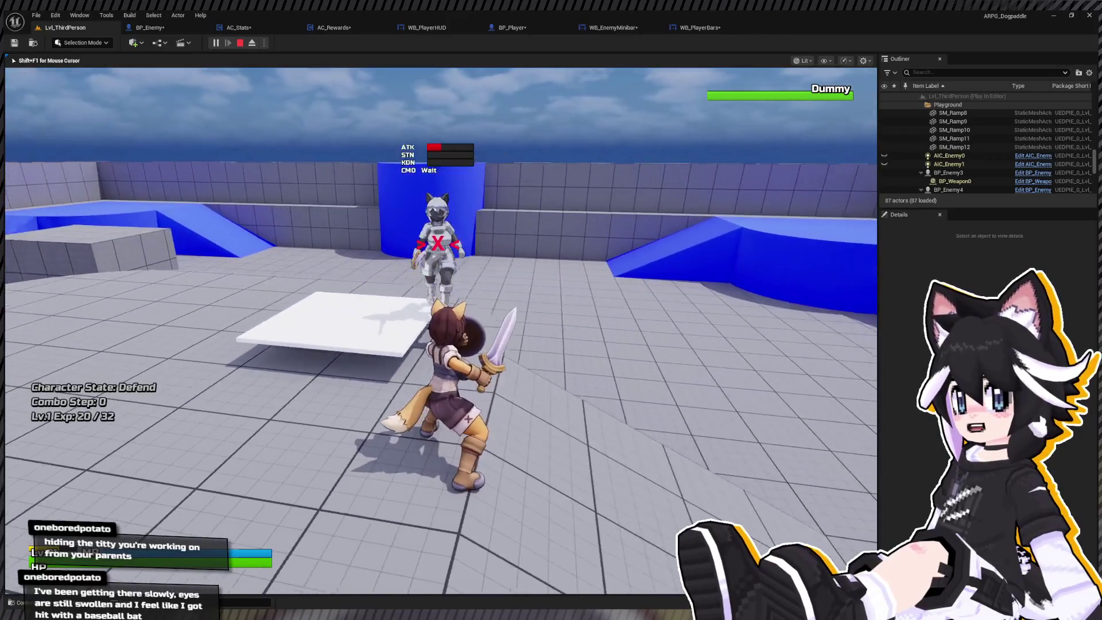
key(w)
click(441, 331)
click(441, 331)
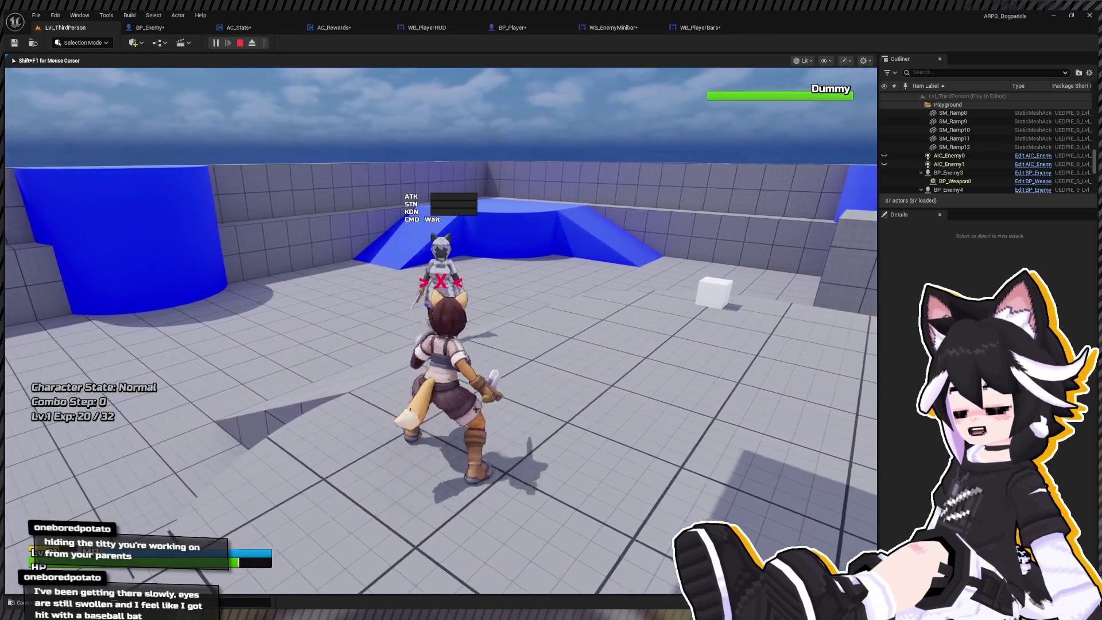
click(441, 330)
click(441, 331)
click(441, 330)
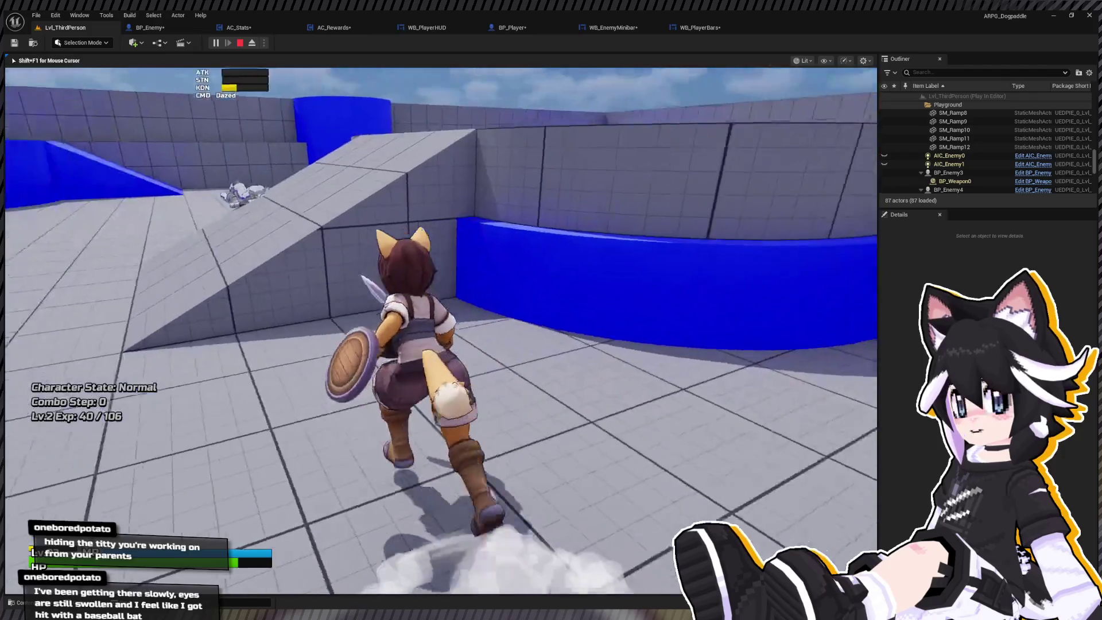
key(Escape)
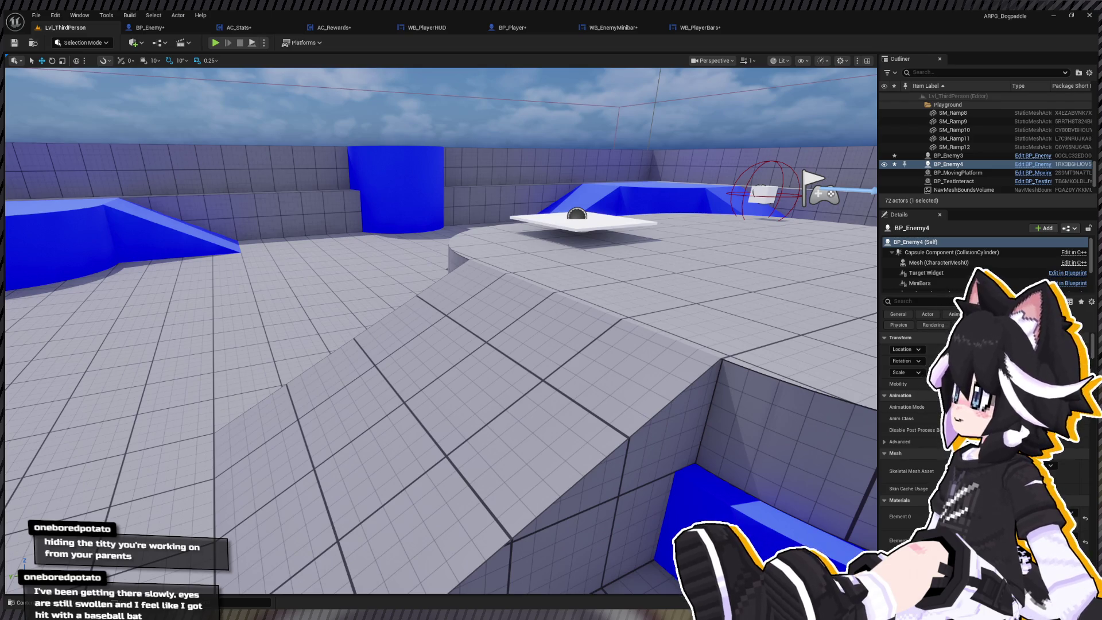
Delete BP_MovingPlatform from Lvl_ThirdPerson, leaving 71 actors, and open BP_Enemy's graph
click(361, 334)
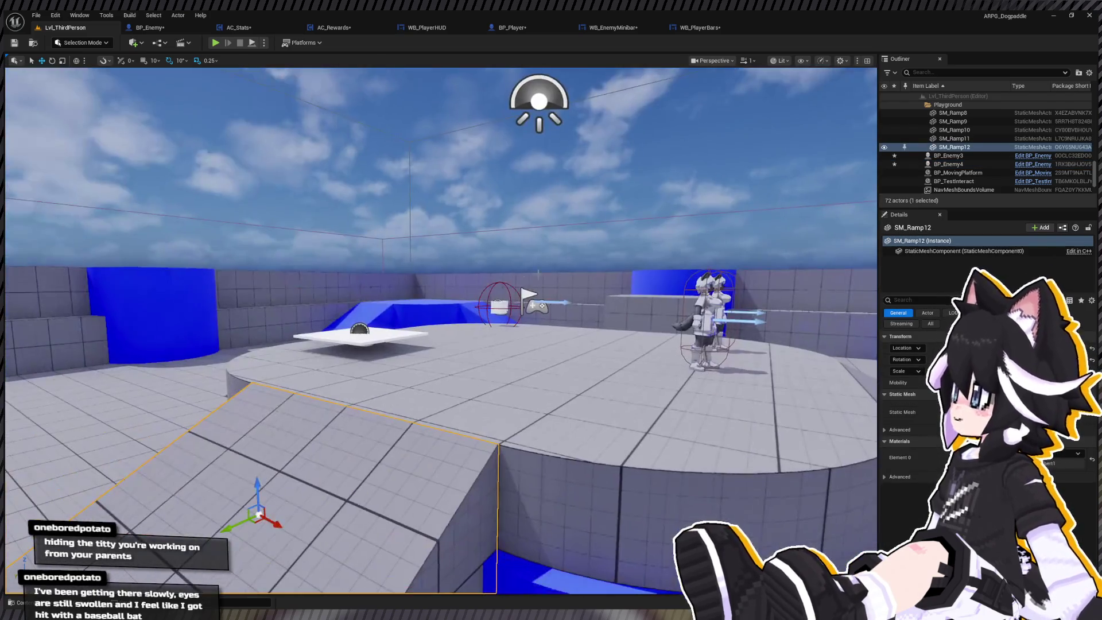
click(361, 334)
key(Delete)
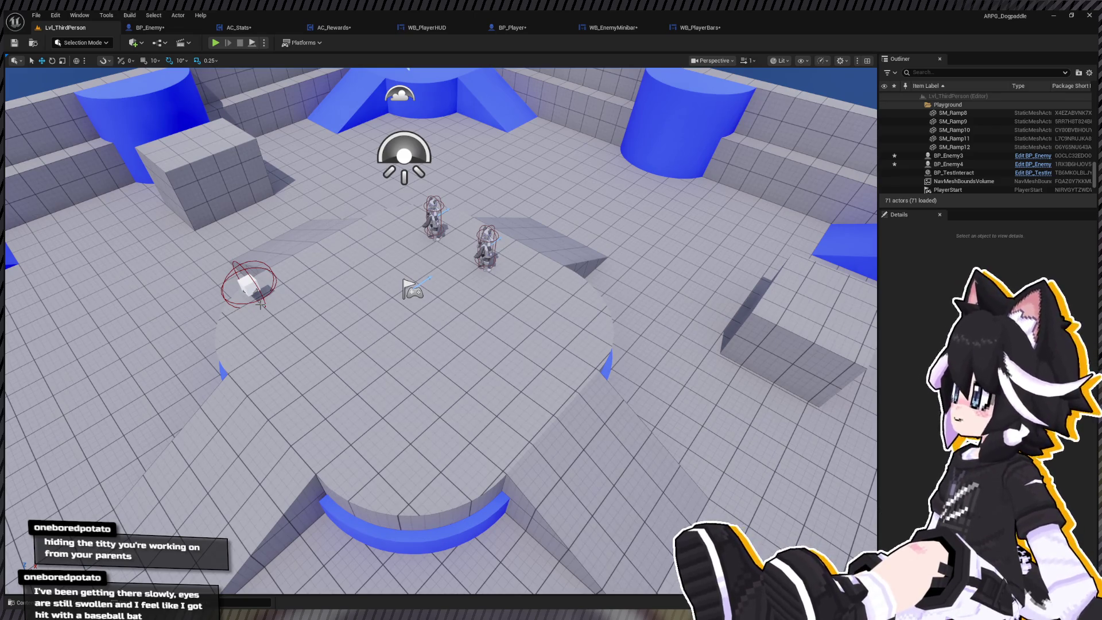
key(Right)
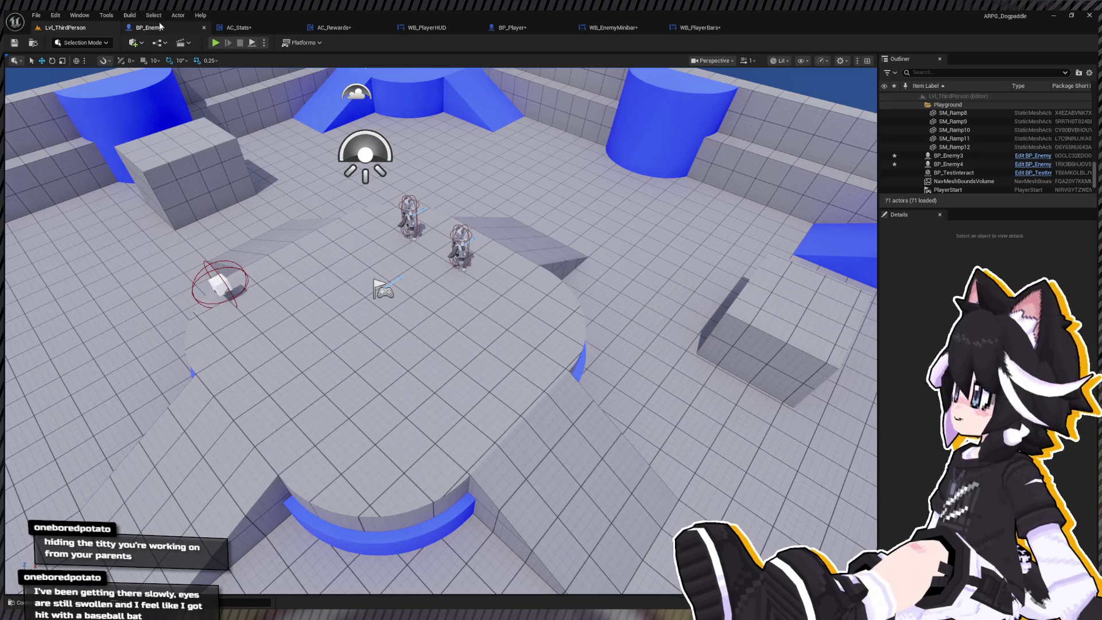
click(160, 27)
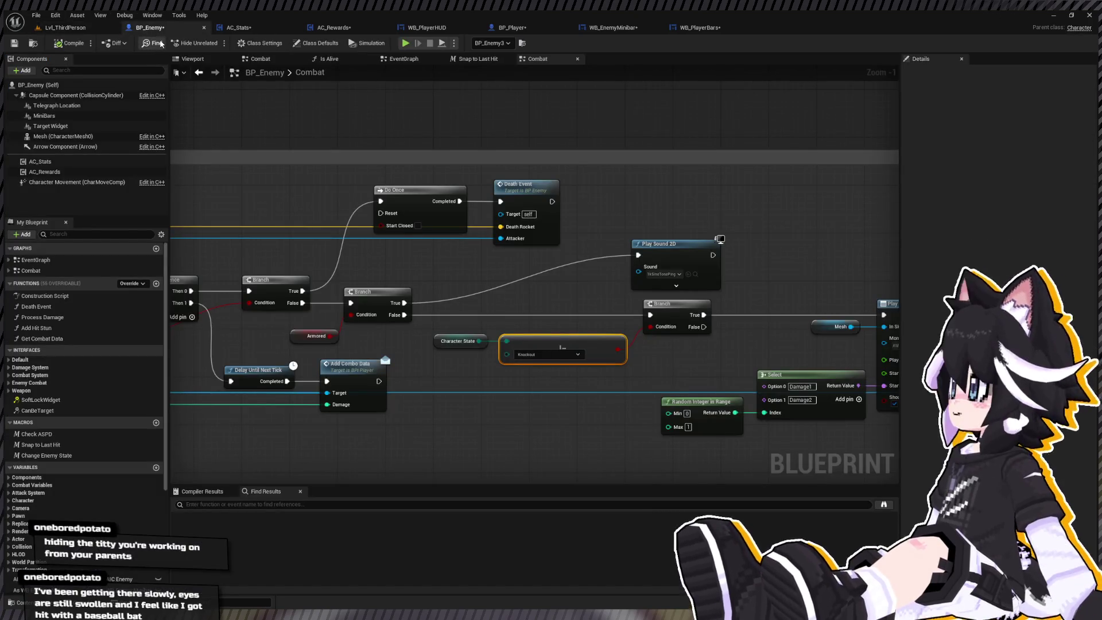